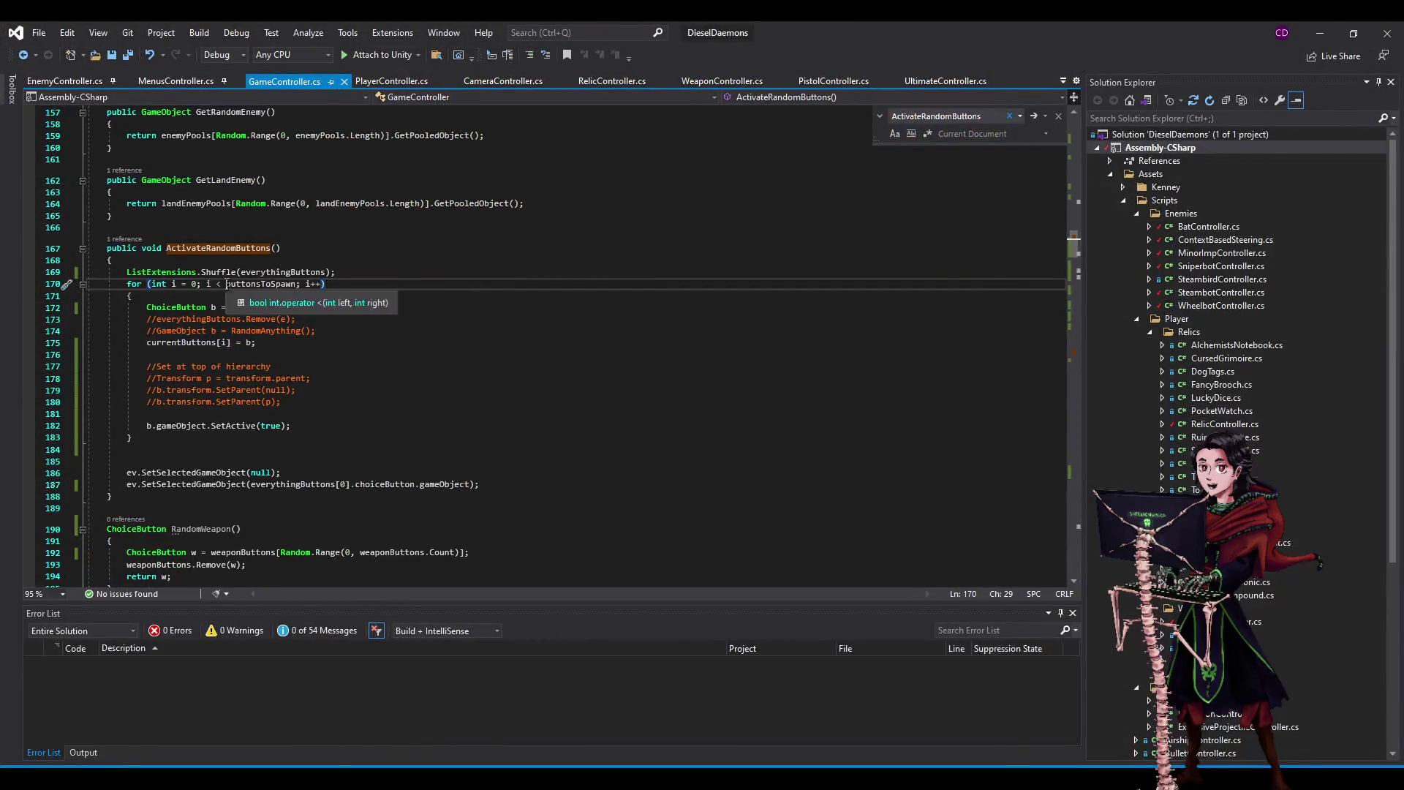
- Run the airship game in Unity's Play mode until the Level Up panel appears
click(411, 275)
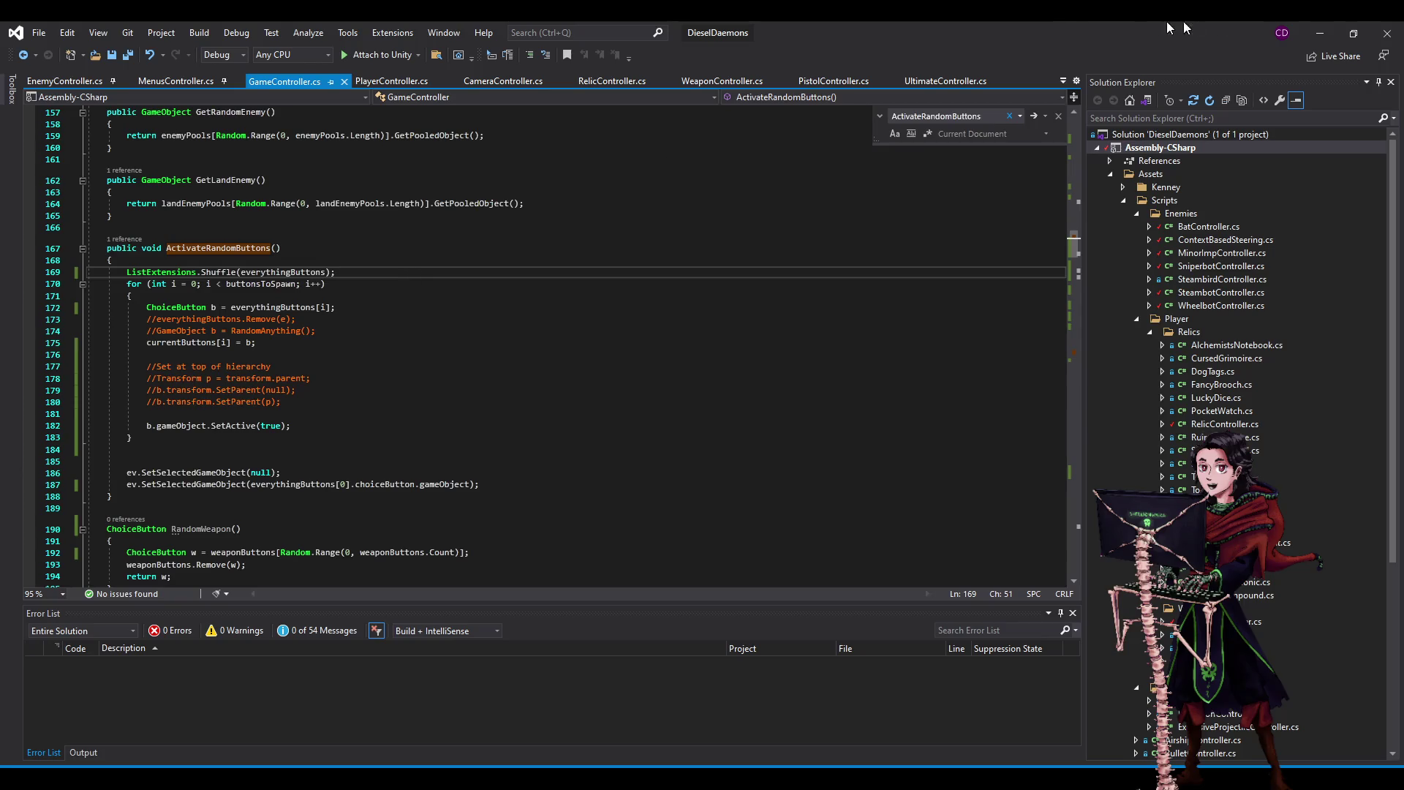
key(alt+Tab)
click(678, 63)
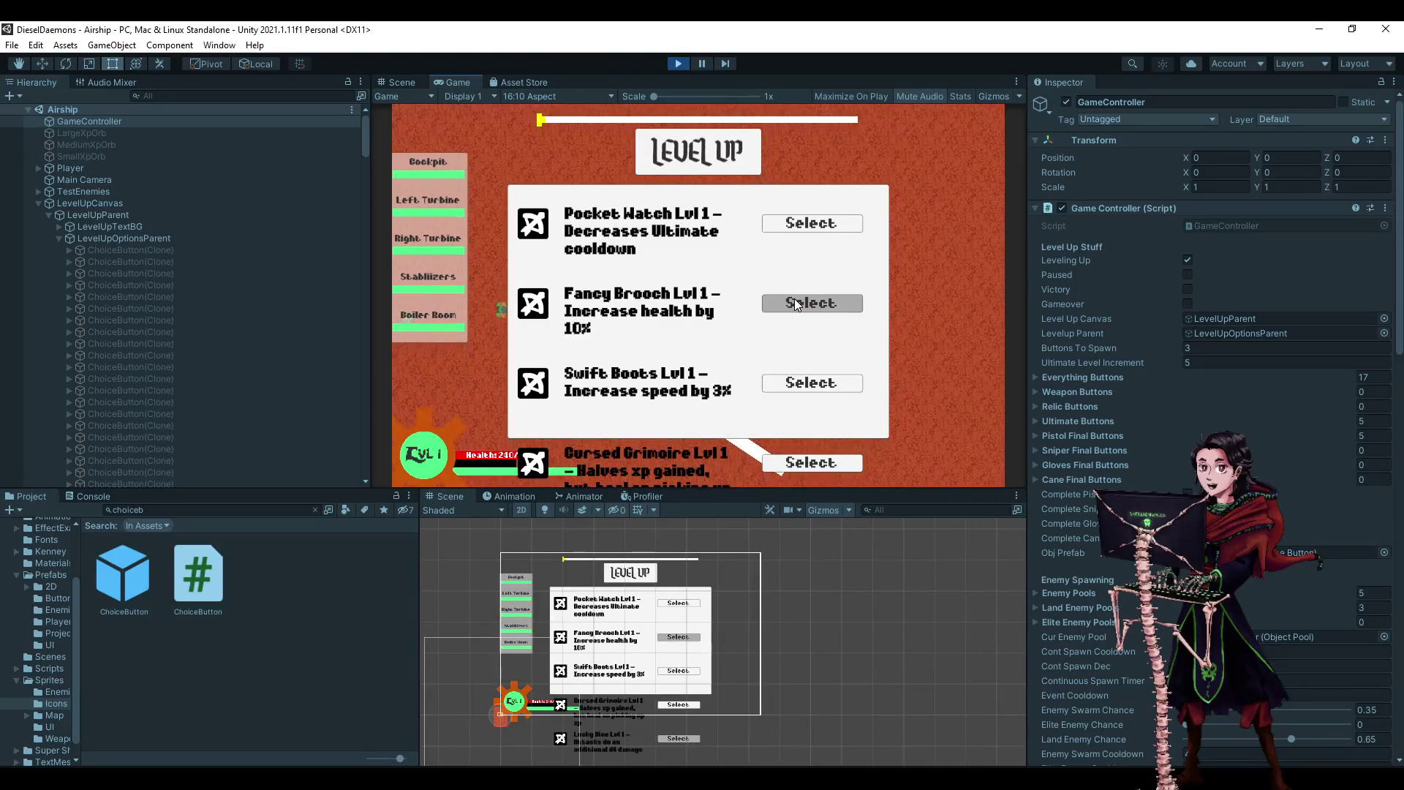
- Pick the Fancy Brooch and Soldiers' Journal upgrades, then stop the game
click(795, 304)
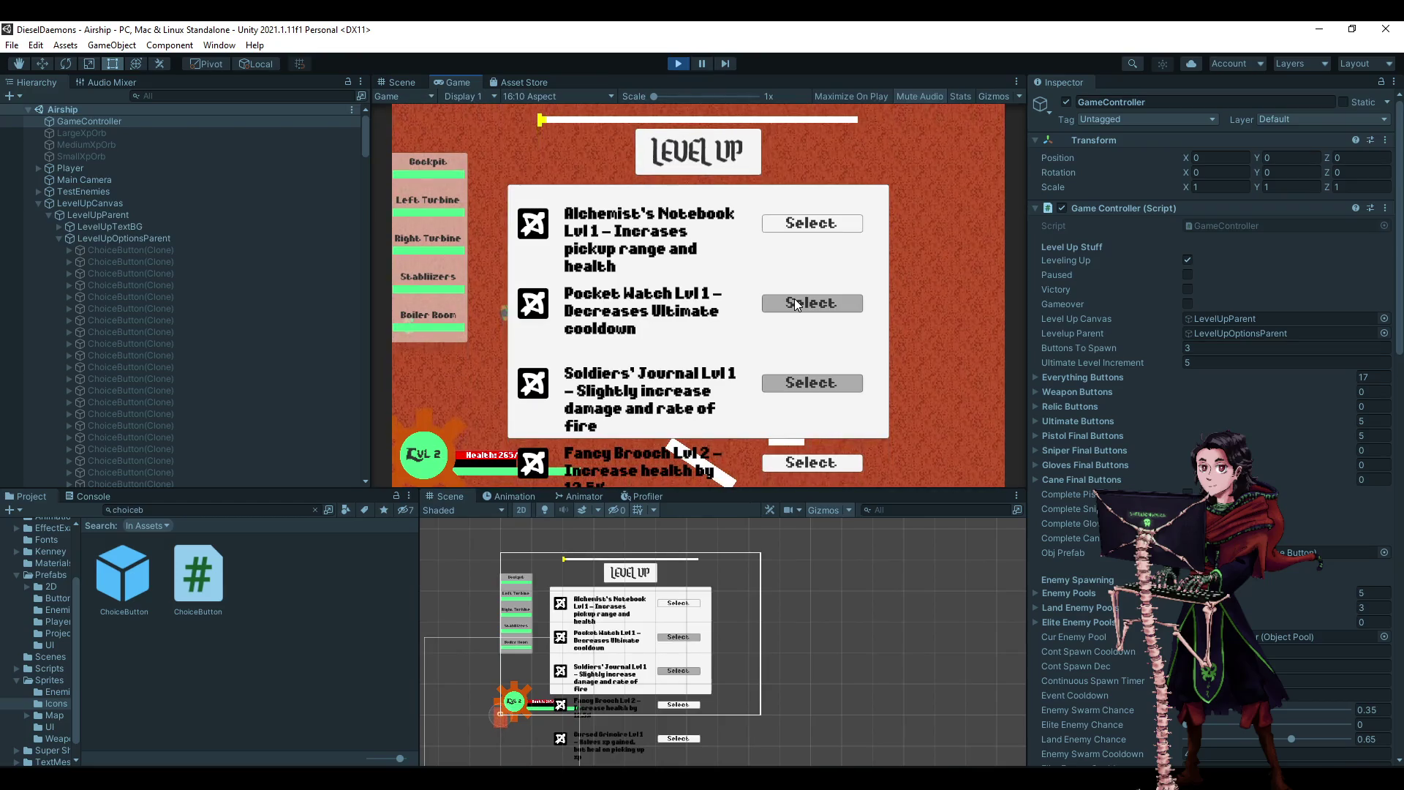
click(798, 383)
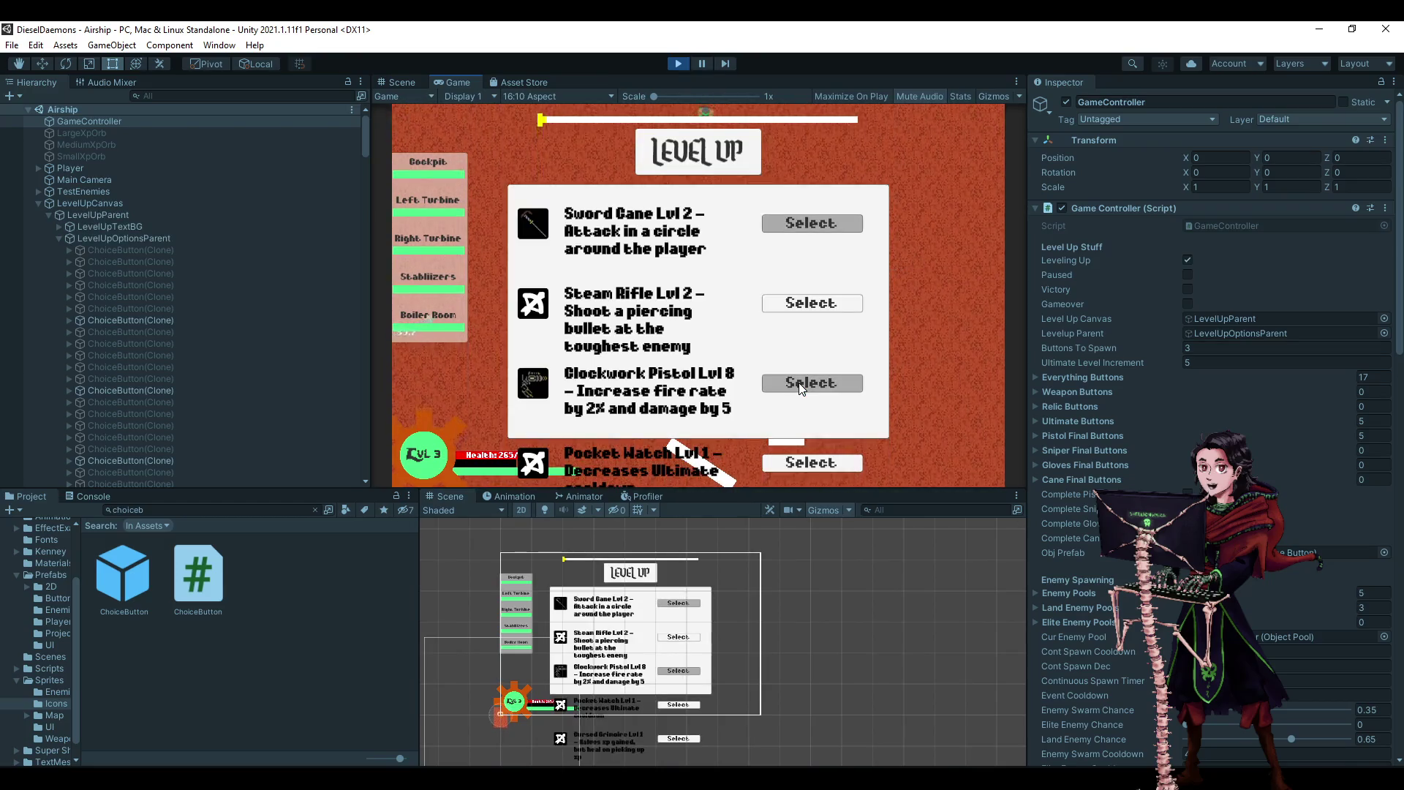
click(680, 64)
- Glance at the hierarchy comment in GameController.cs, then minimize Visual Studio
key(alt+Tab)
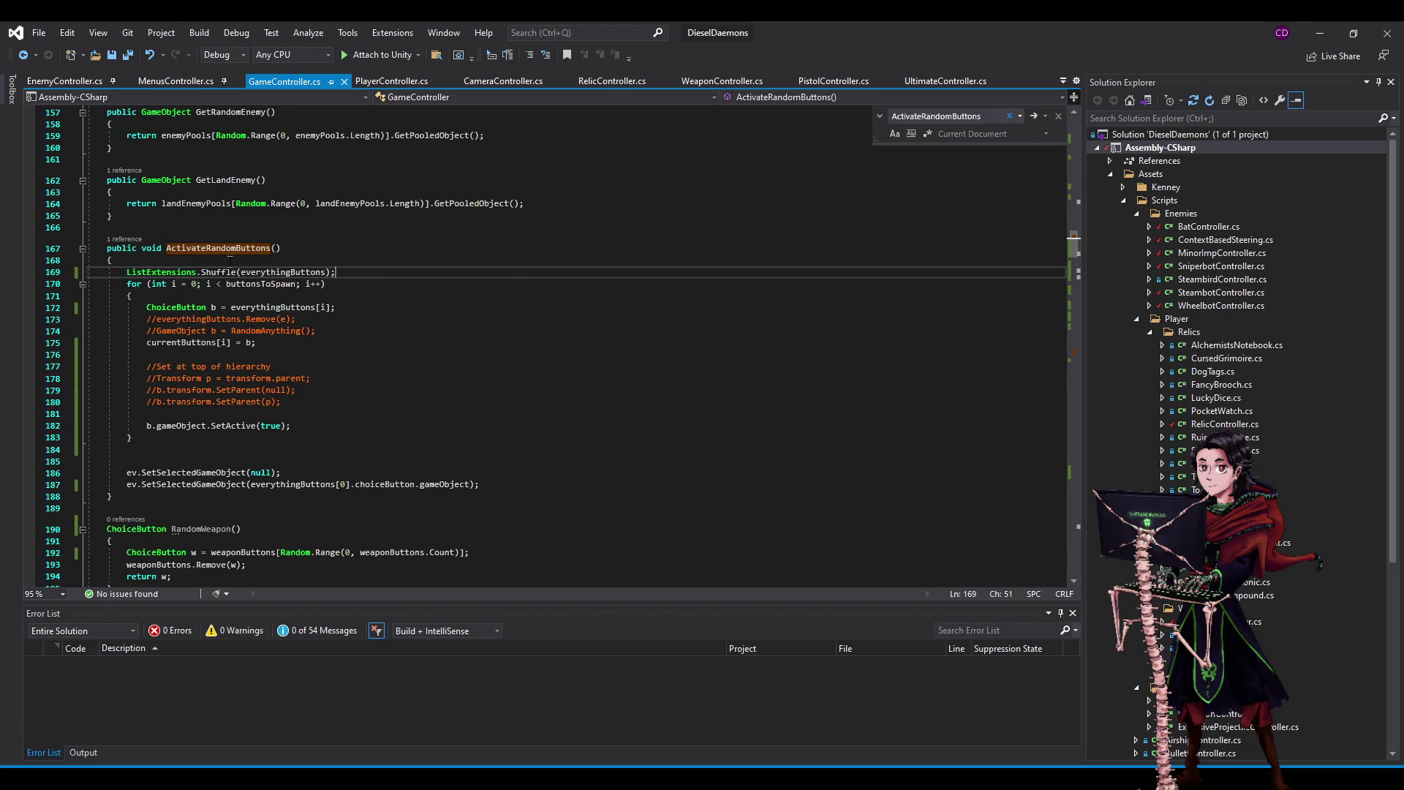
click(567, 372)
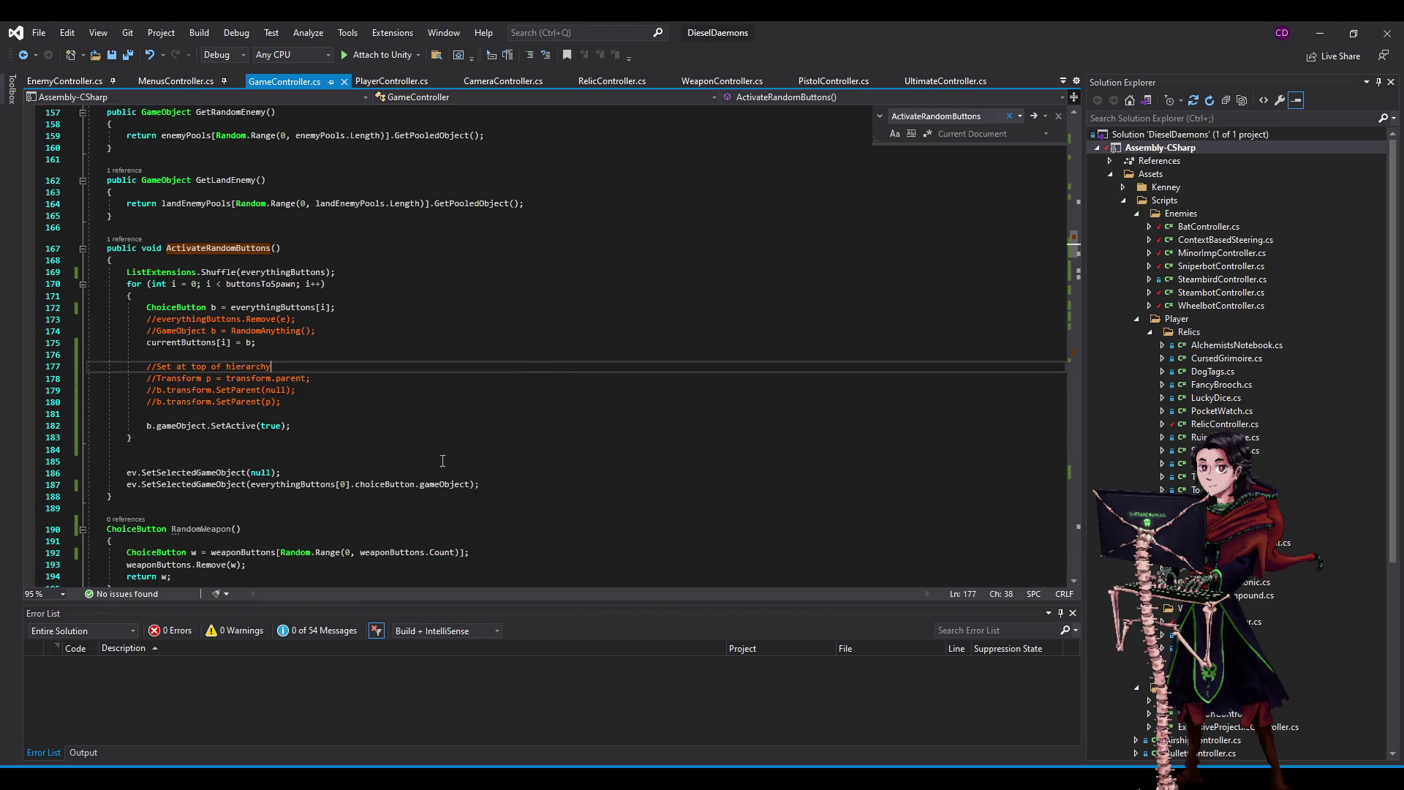
click(1320, 33)
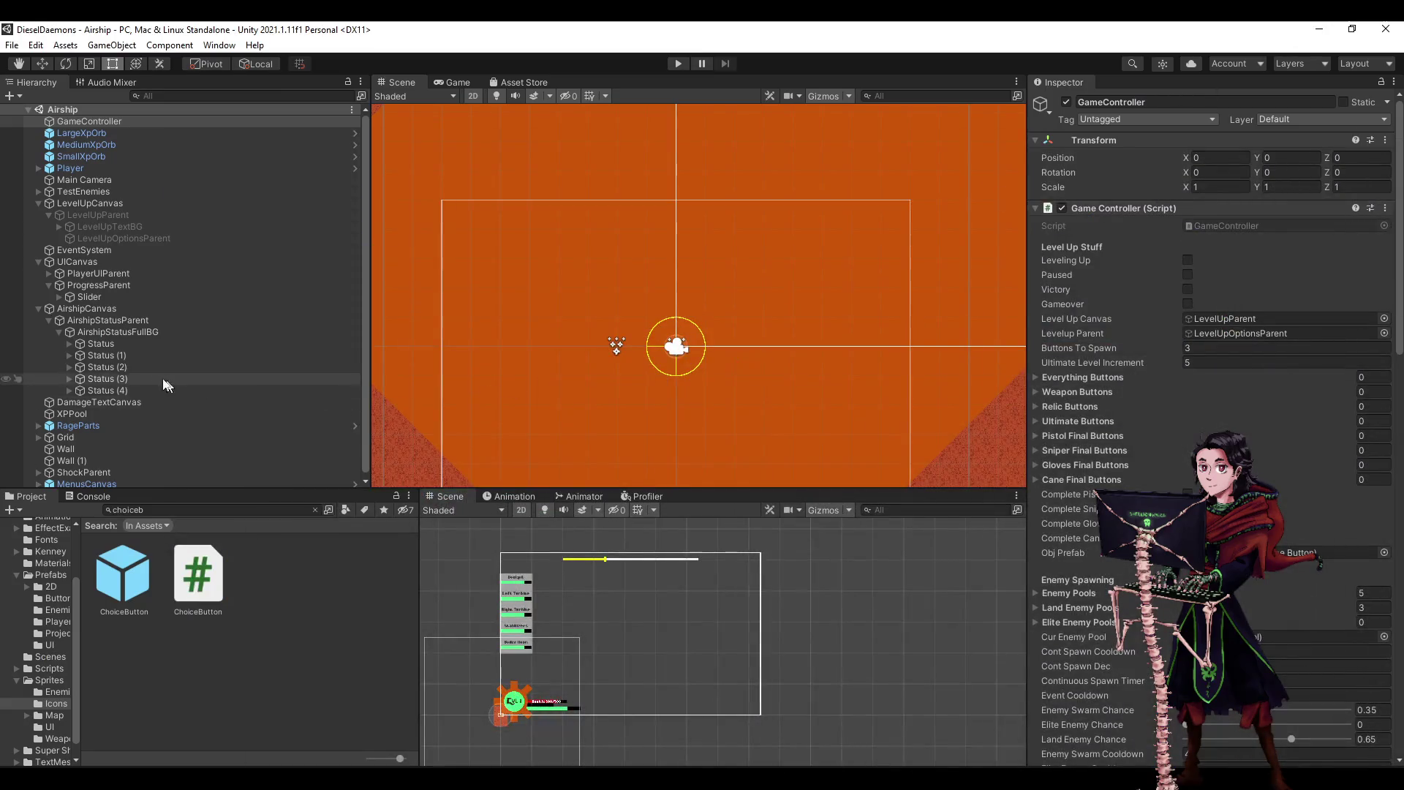
- Inspect LevelUpCanvas, then GameController, and expand its Everything Buttons list
click(105, 205)
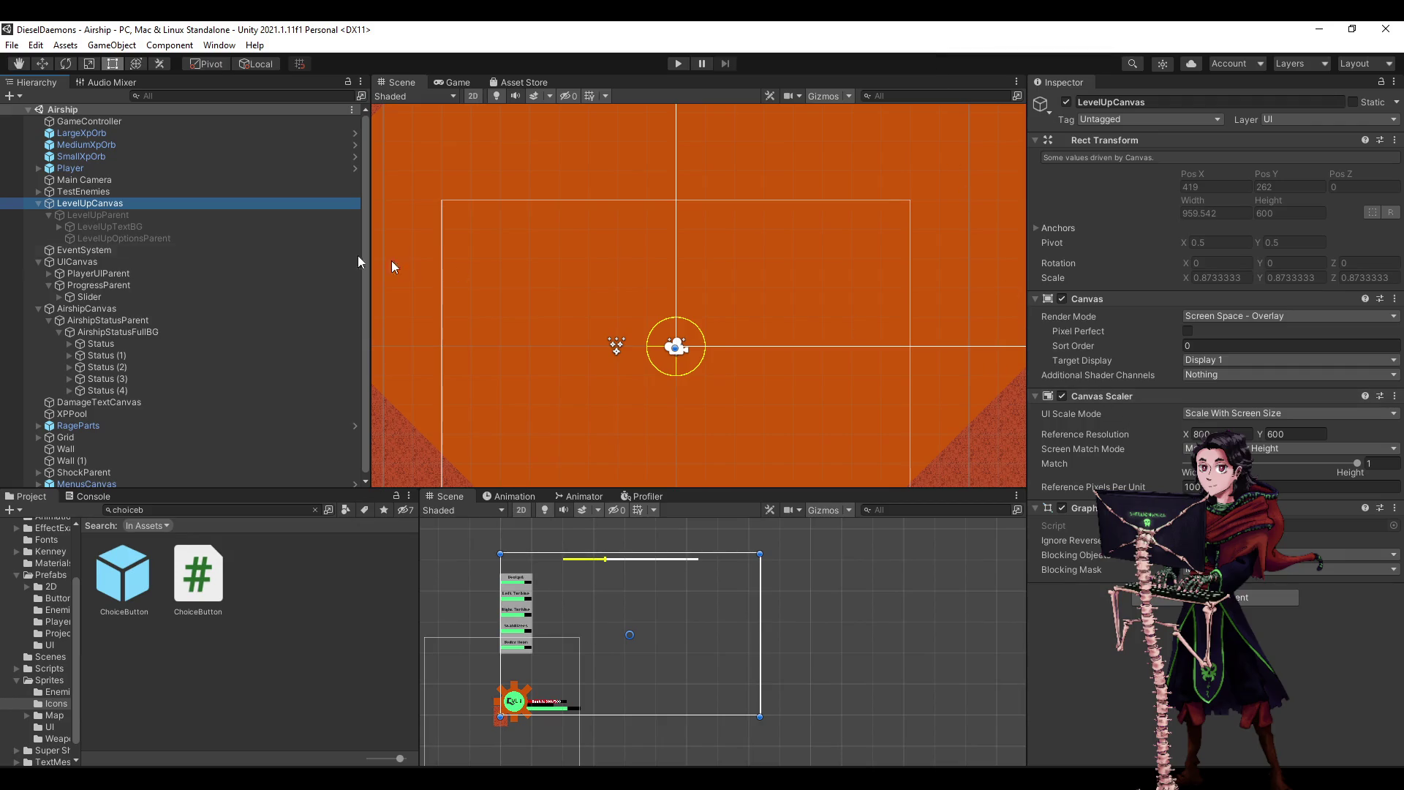
click(90, 122)
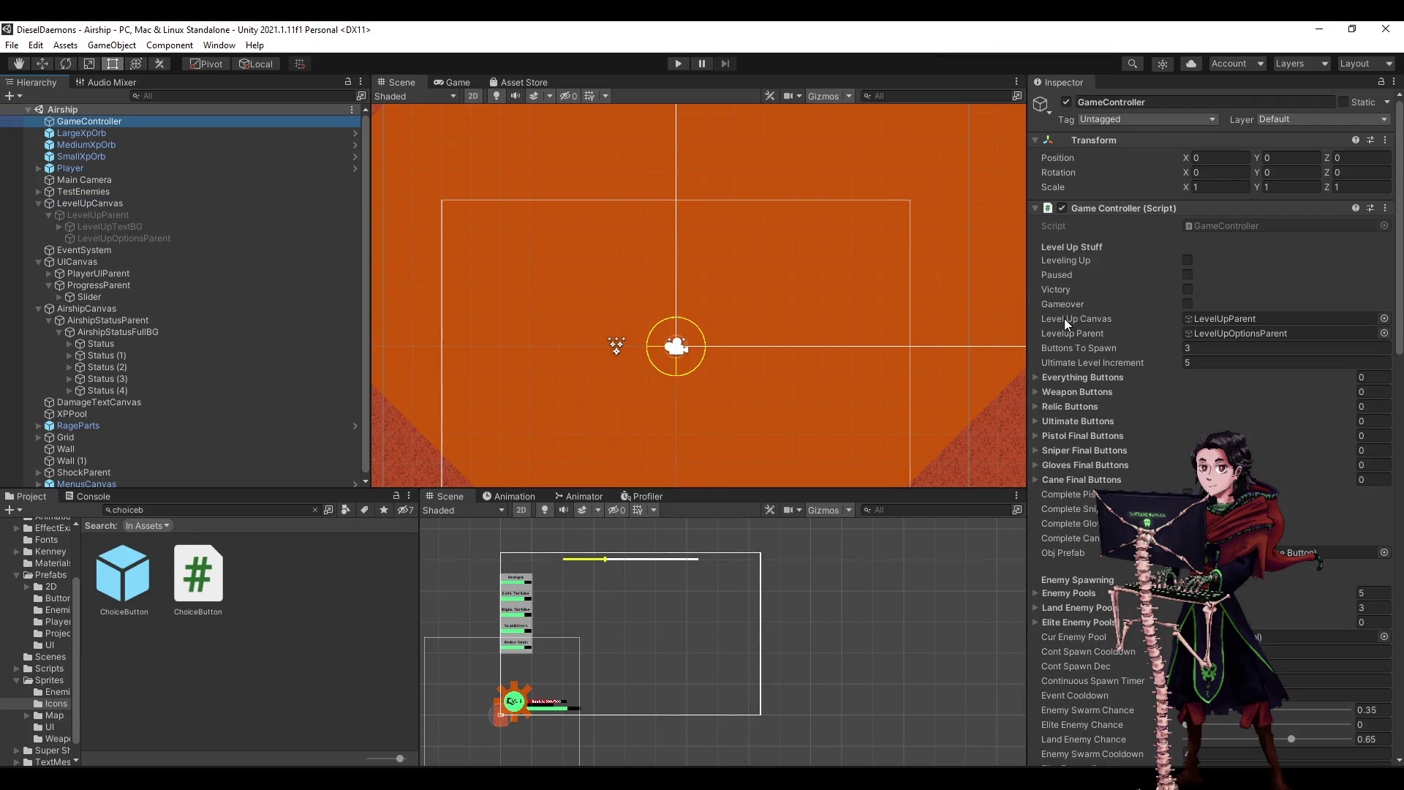
click(1089, 376)
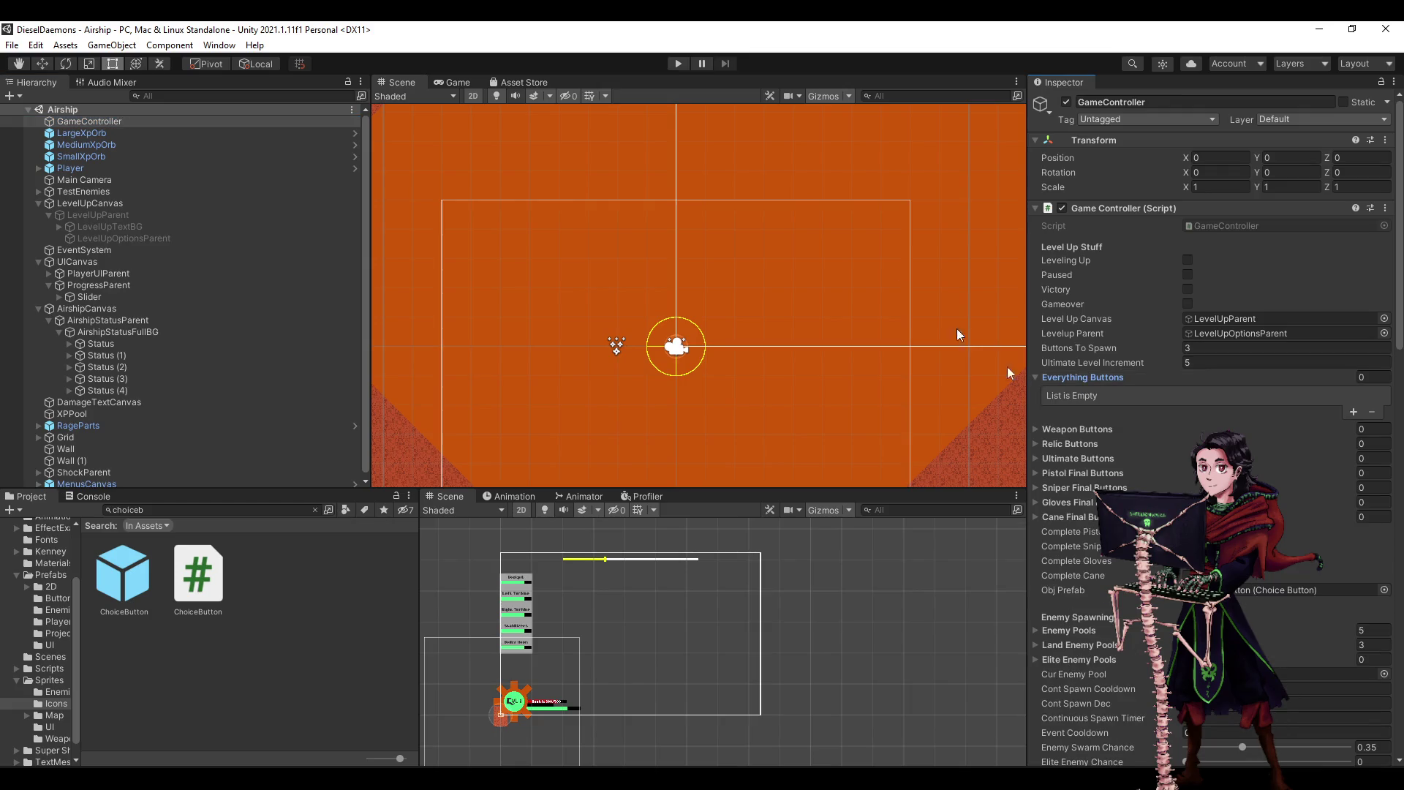
- Test-run the game, browse the spawned ChoiceButton clones in the Hierarchy, and stop
click(678, 64)
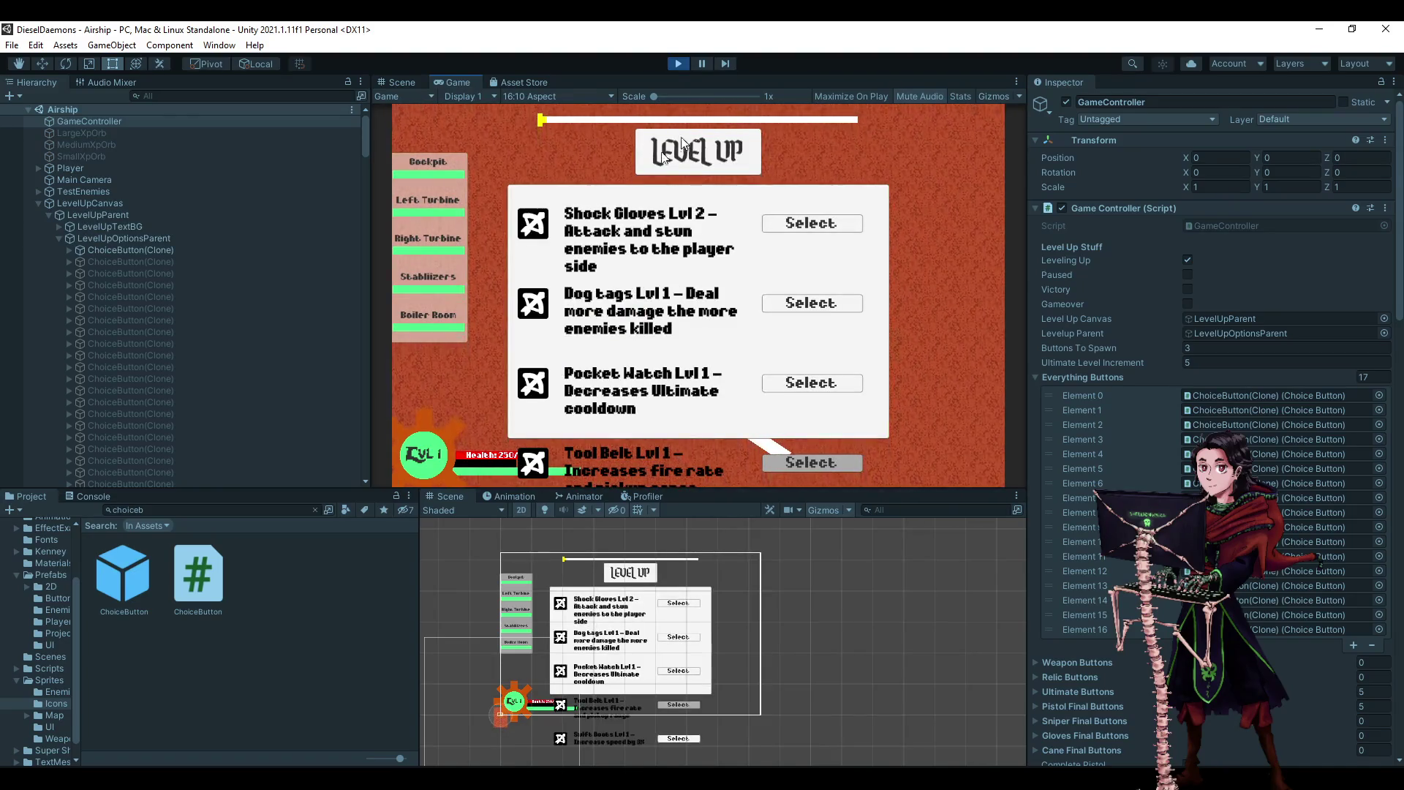
scroll(252, 326, down, 5)
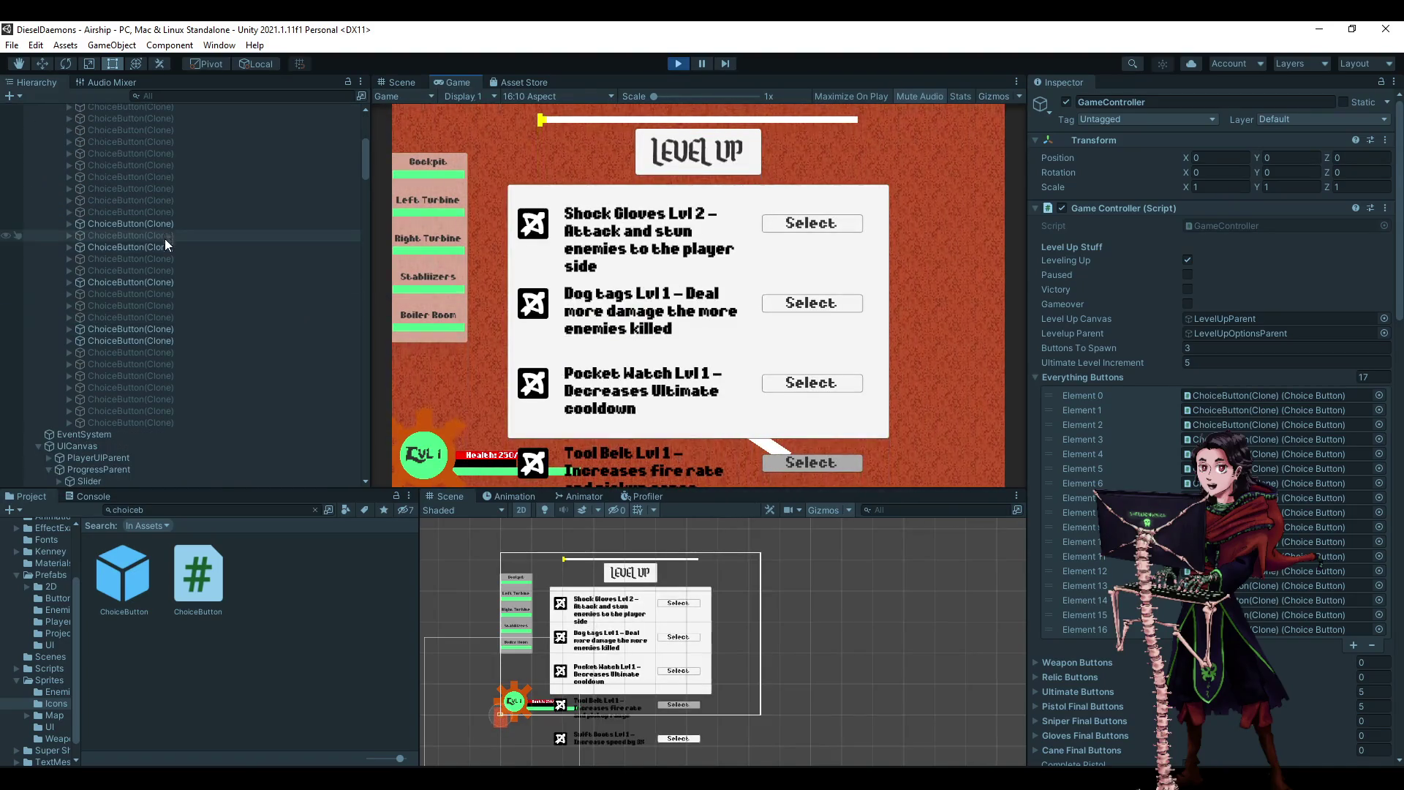
scroll(164, 238, up, 6)
scroll(142, 293, down, 1)
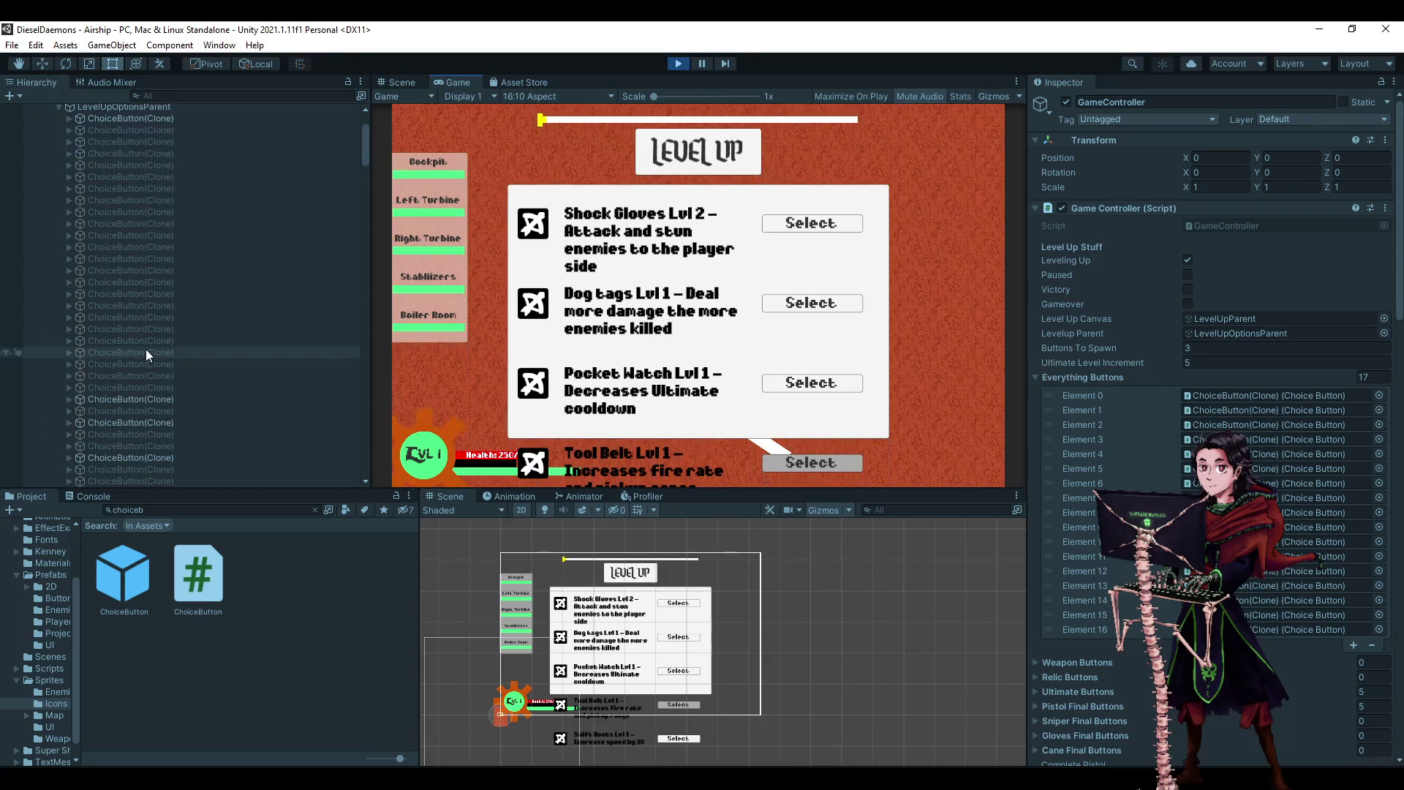
scroll(160, 435, down, 3)
scroll(217, 366, down, 3)
click(678, 64)
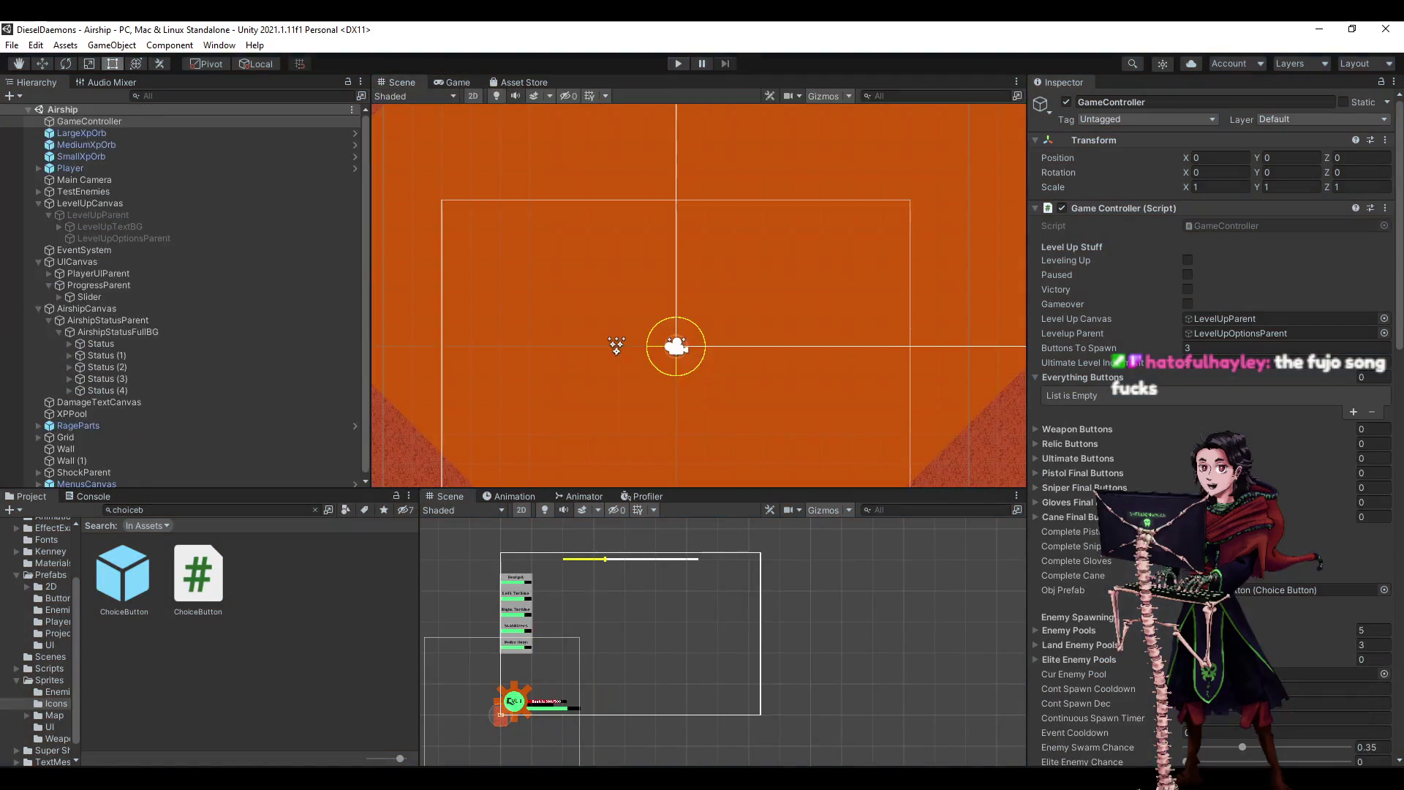
- Review GameController's shuffle code, then search PlayerController.cs for 'levelup'
key(alt+Tab)
click(500, 332)
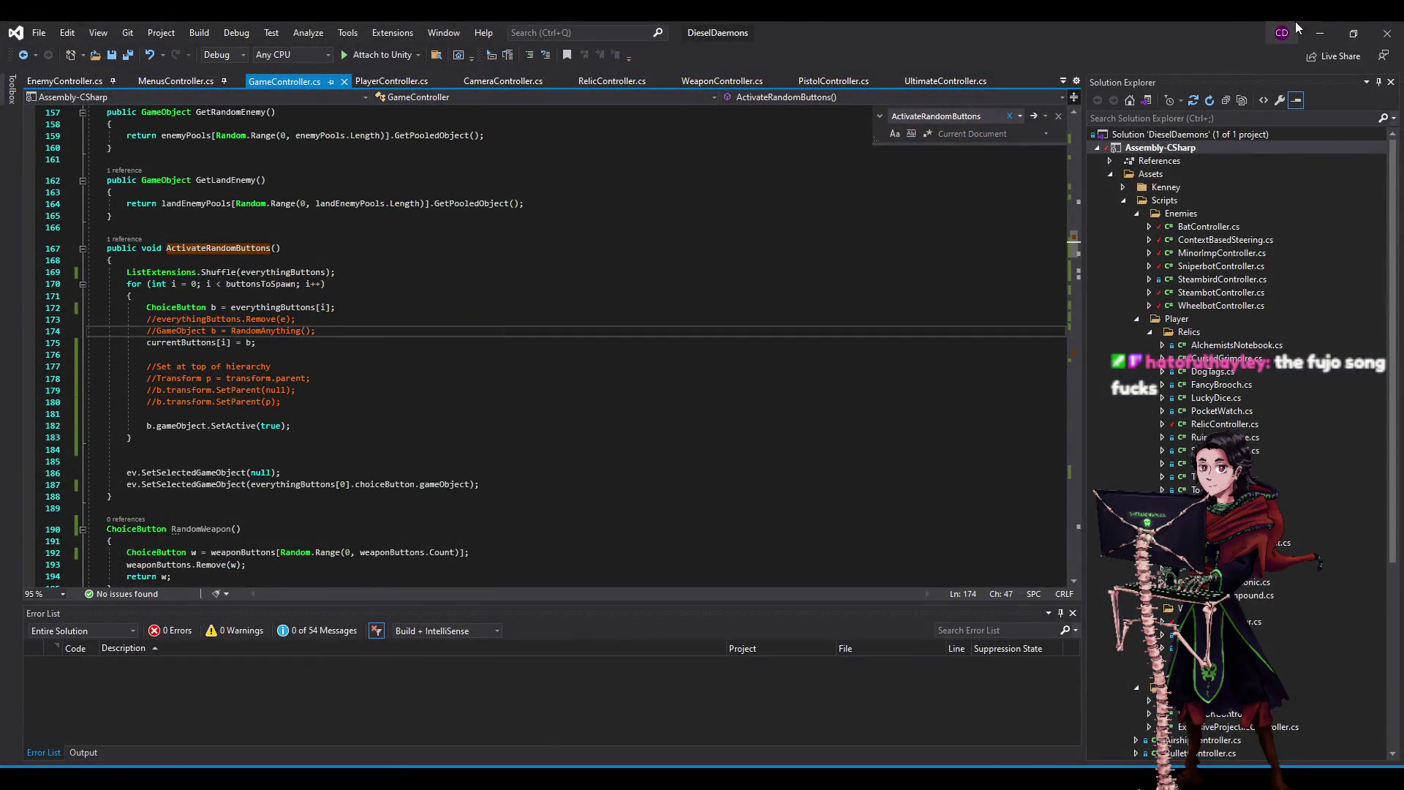
click(662, 269)
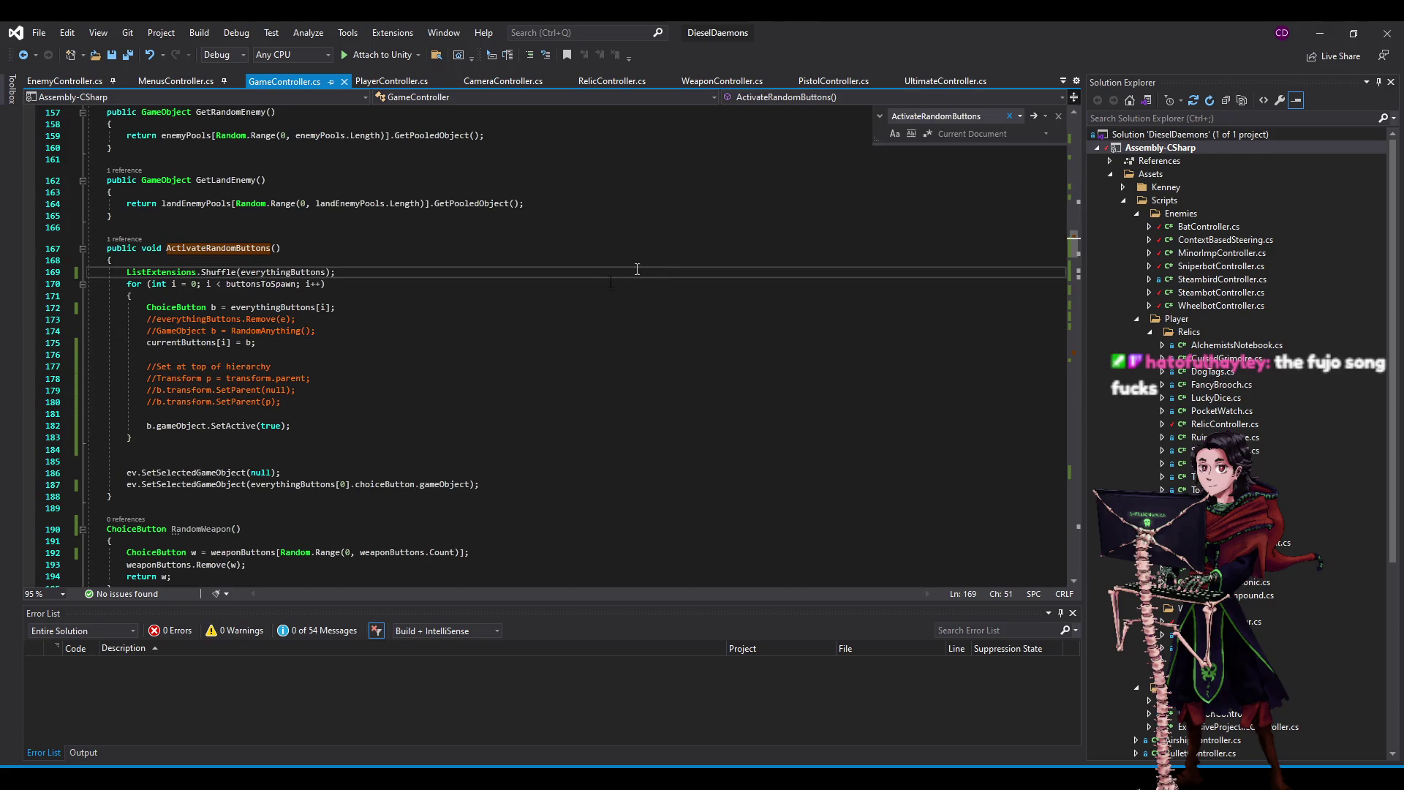
click(749, 384)
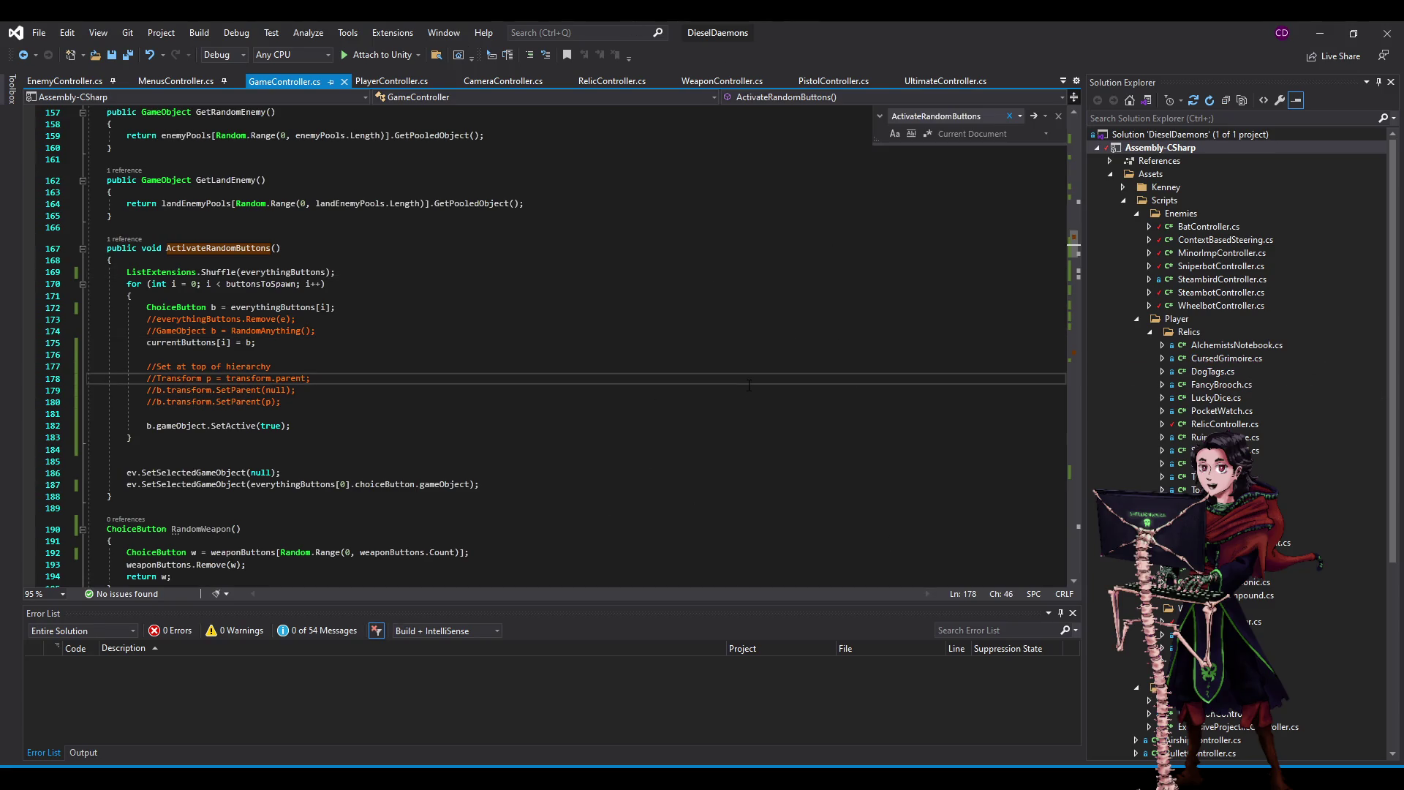
click(392, 81)
key(ctrl+f)
text(le)
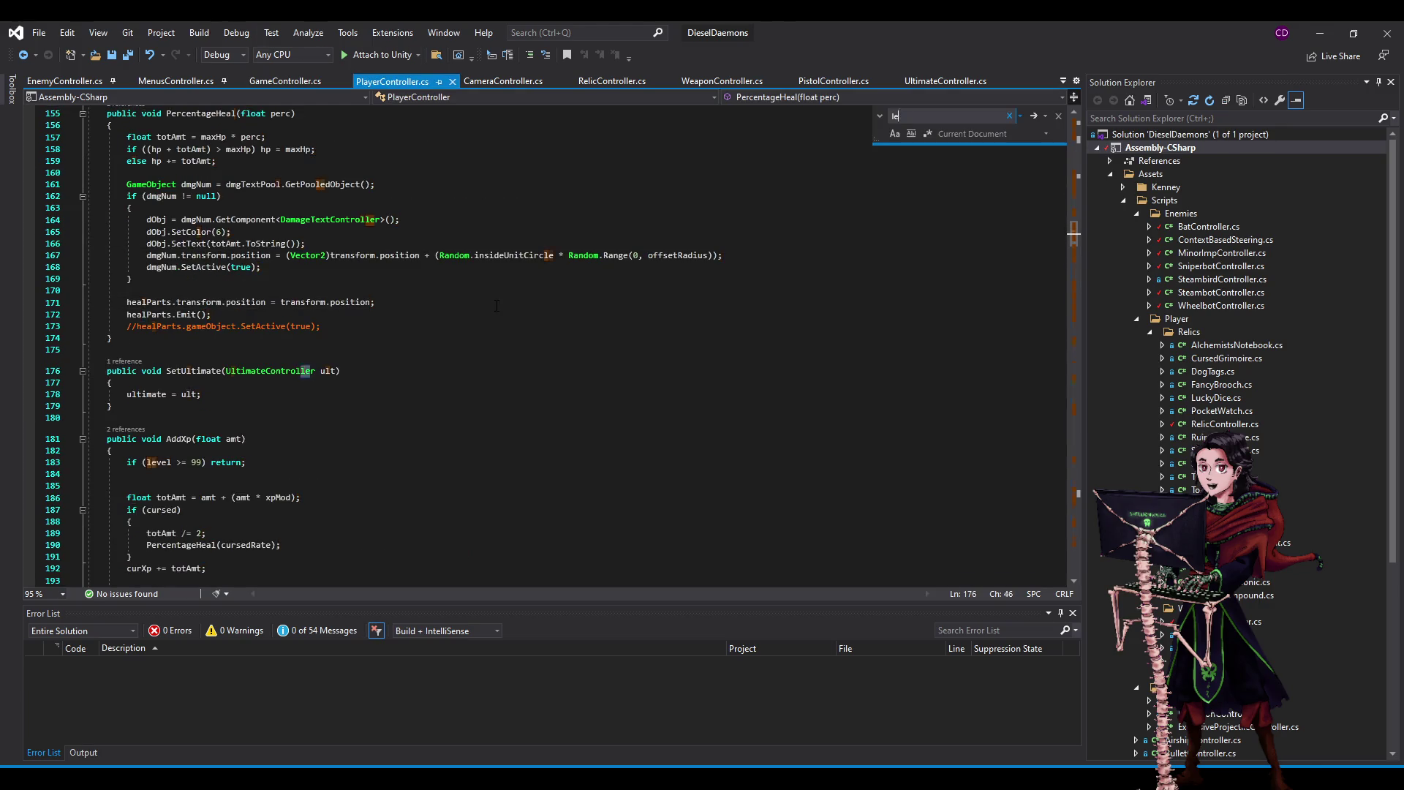
text(velup)
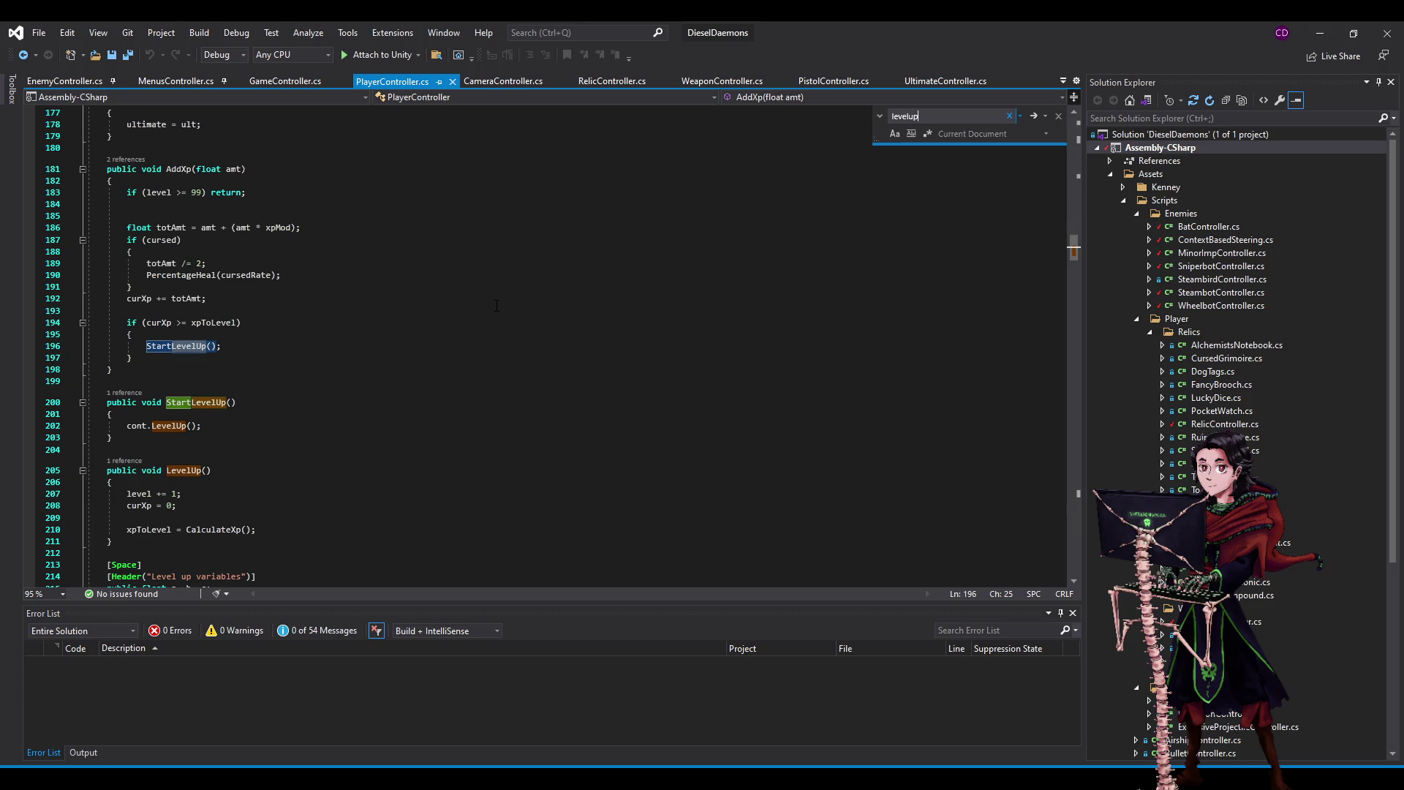
- Append '&& !cont.levelingUp' to the level-up check on line 194 and return to Unity
click(239, 322)
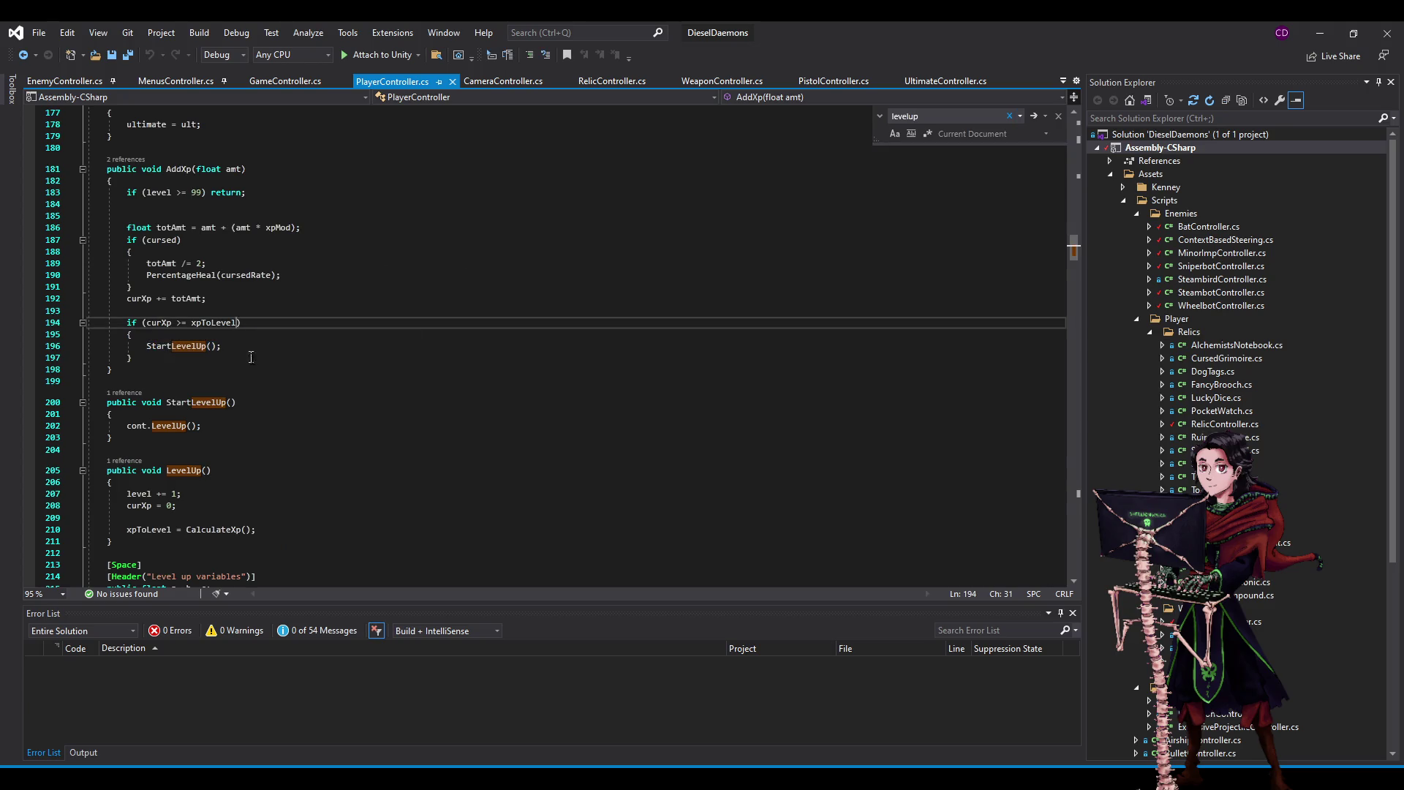
text( && !)
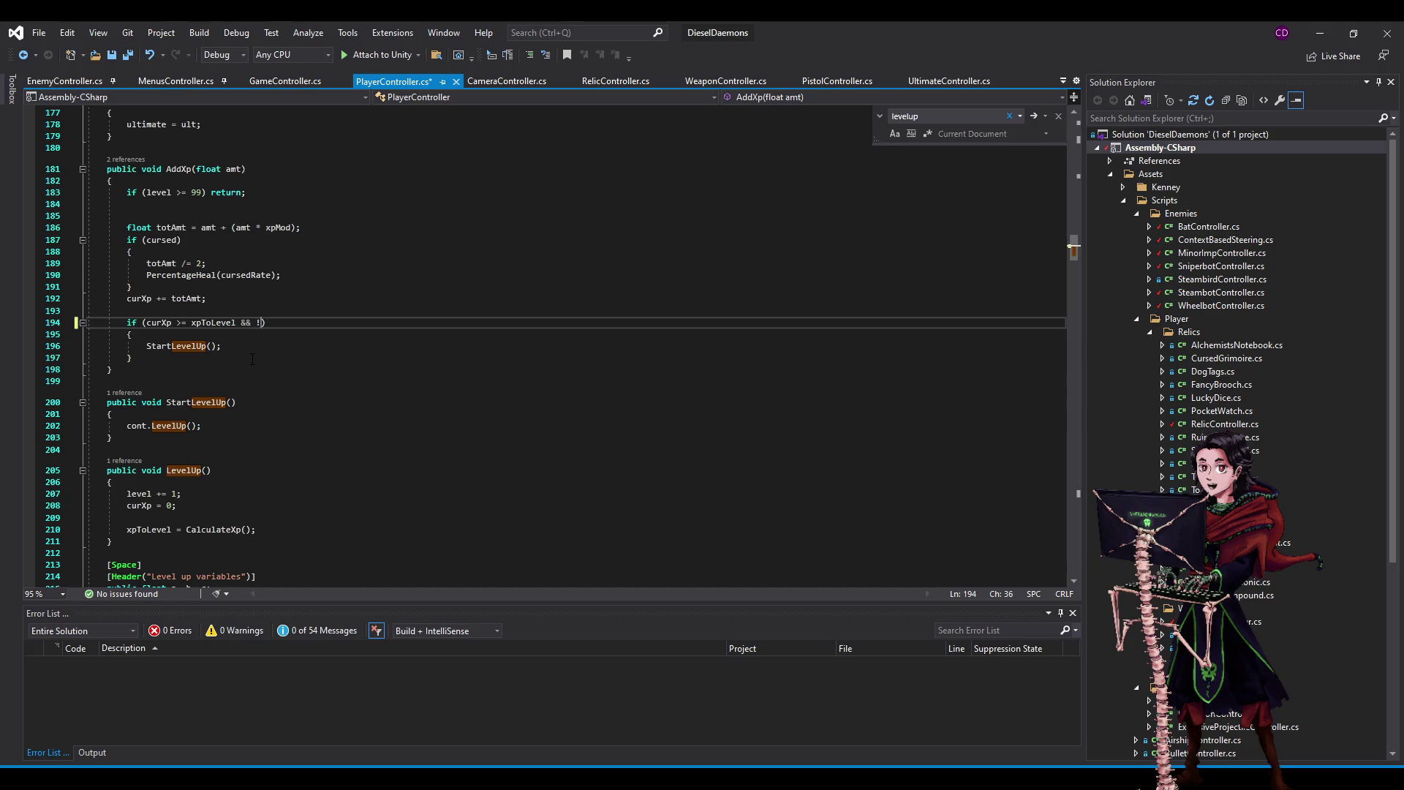
text(leve)
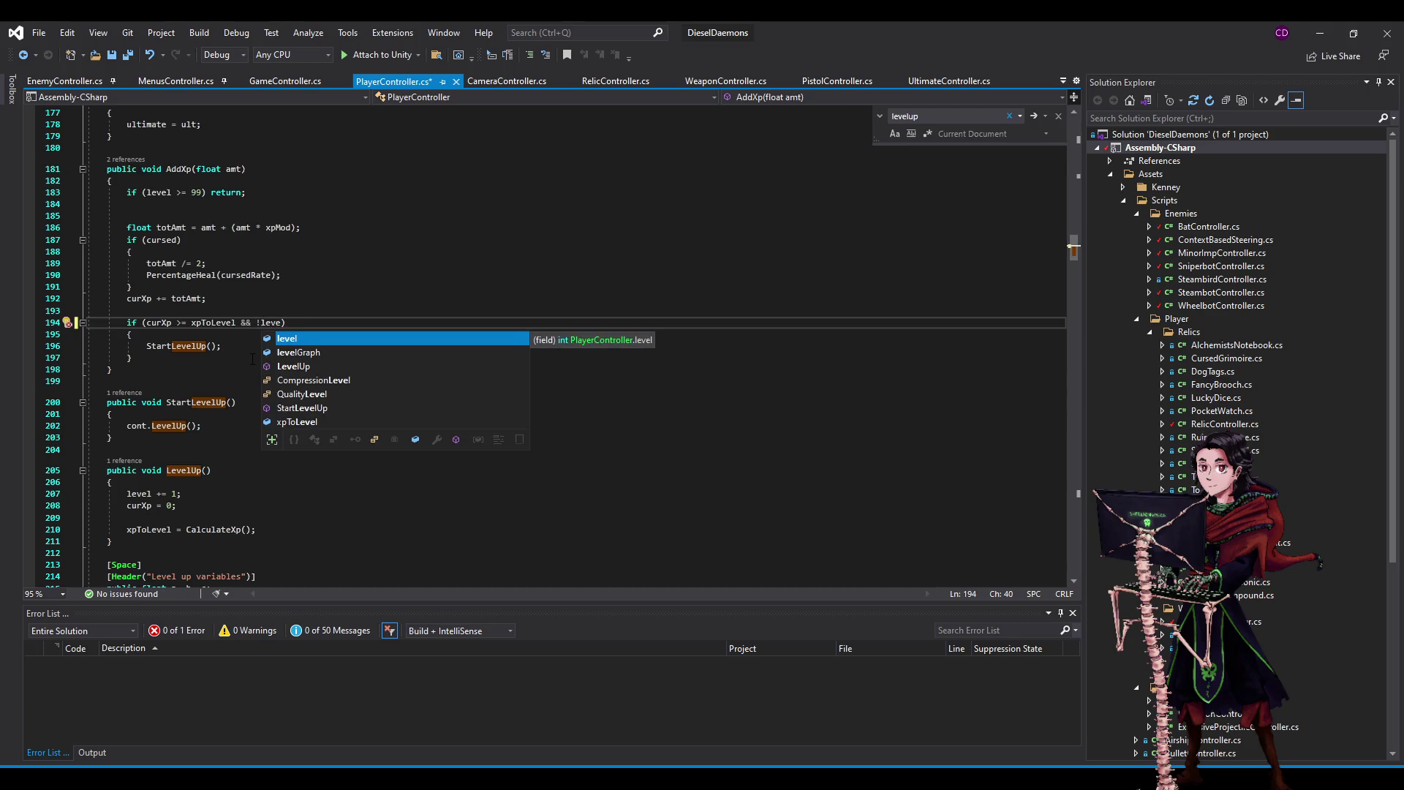
key(Escape)
key(BackSpace)
text(cont.levelUP)
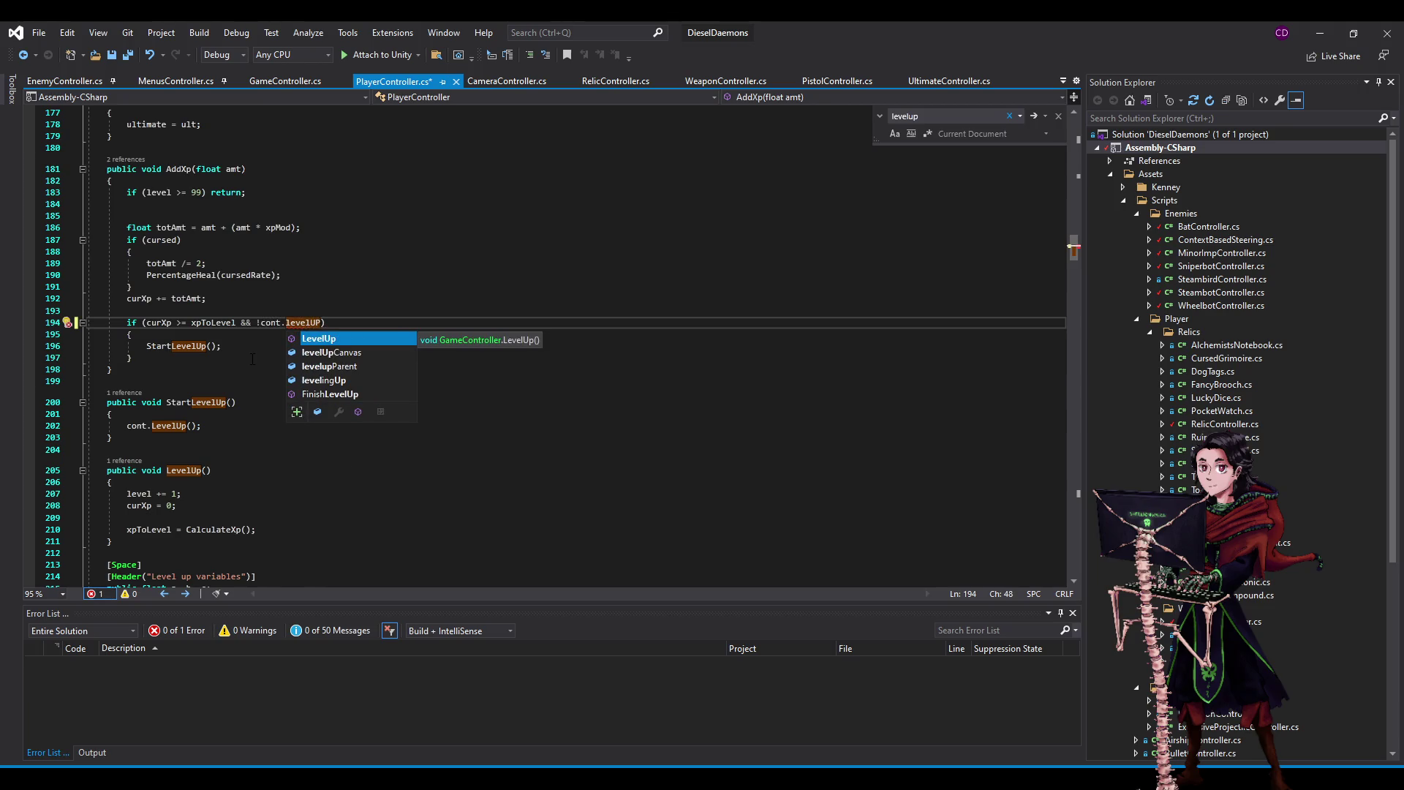
key(BackSpace)
text(p)
key(Down)
key(Down)
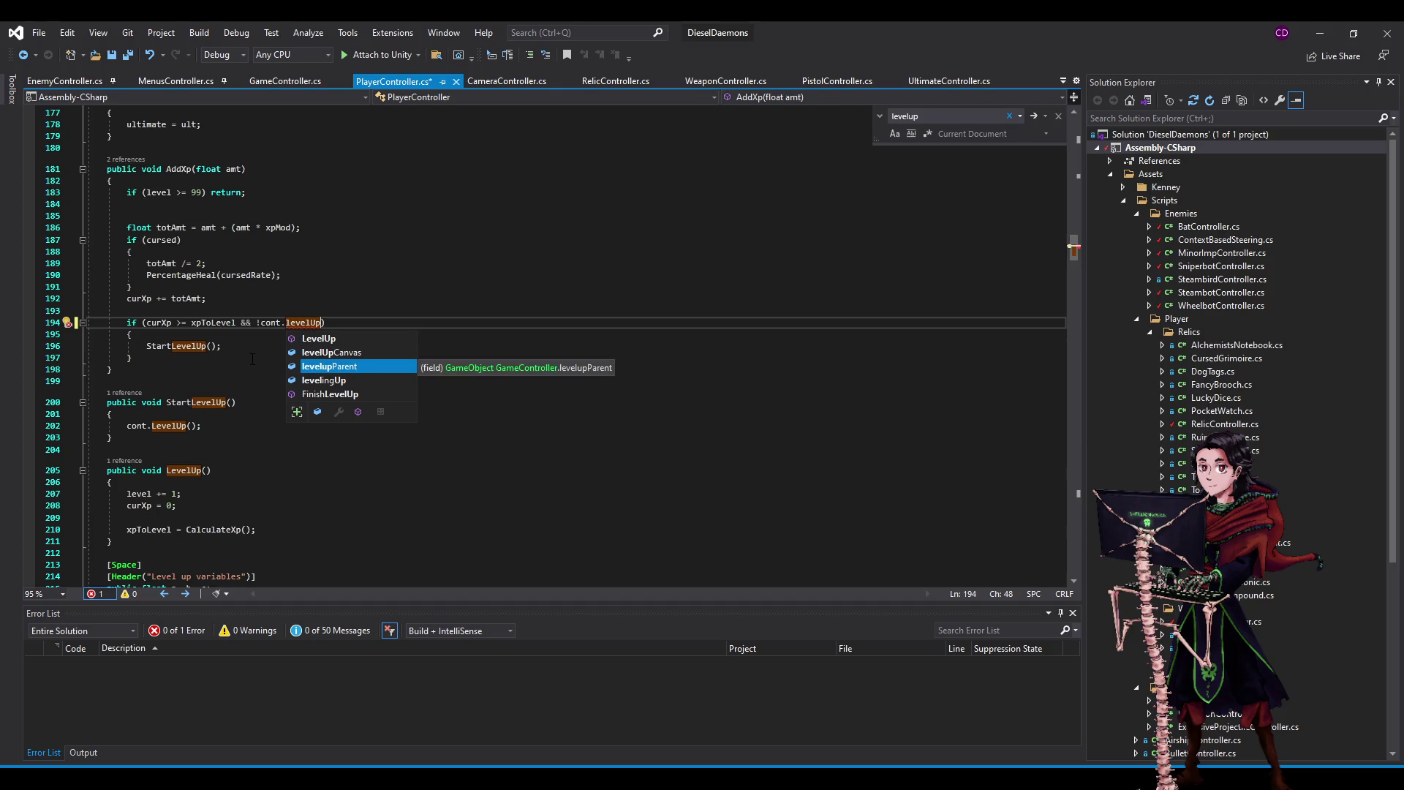
key(Down)
key(Tab)
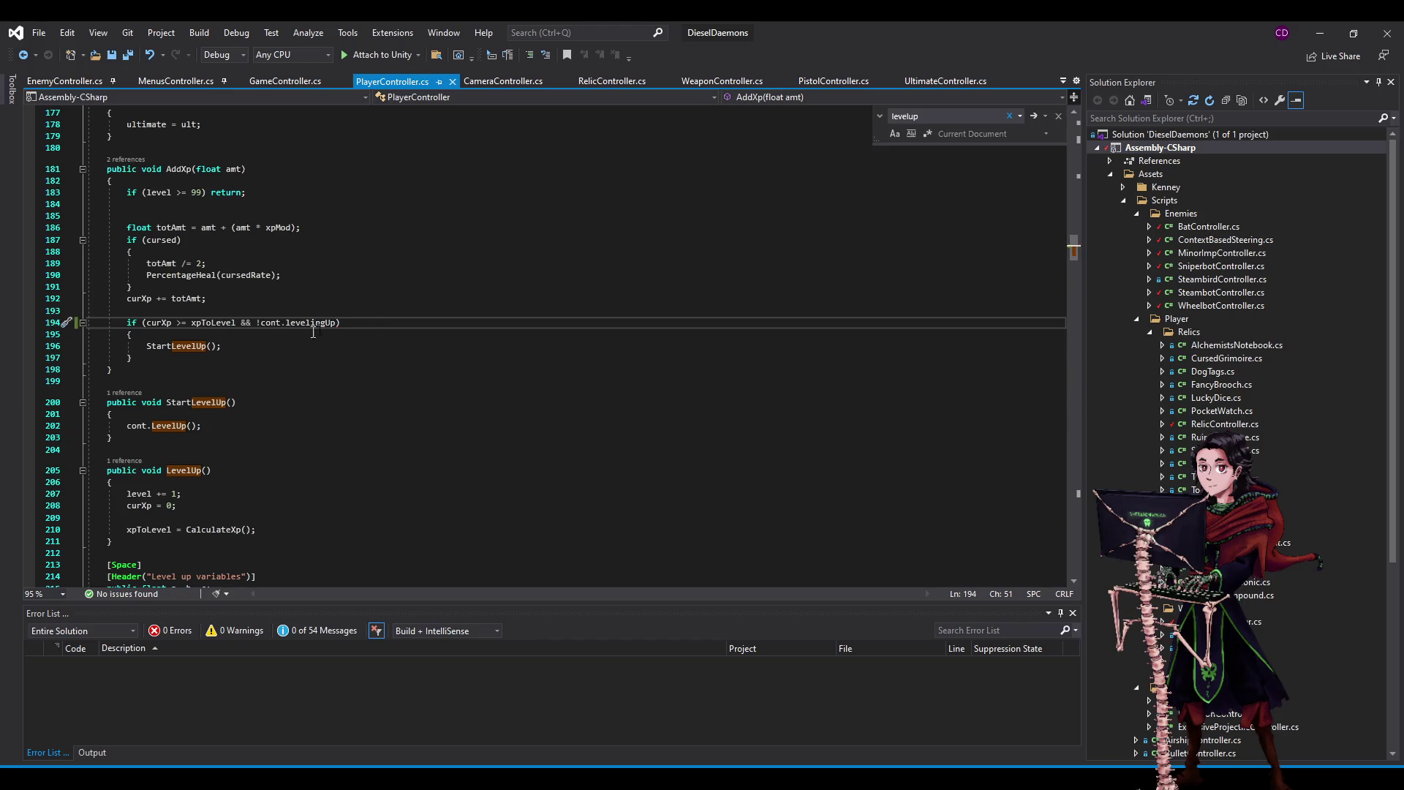
click(1320, 33)
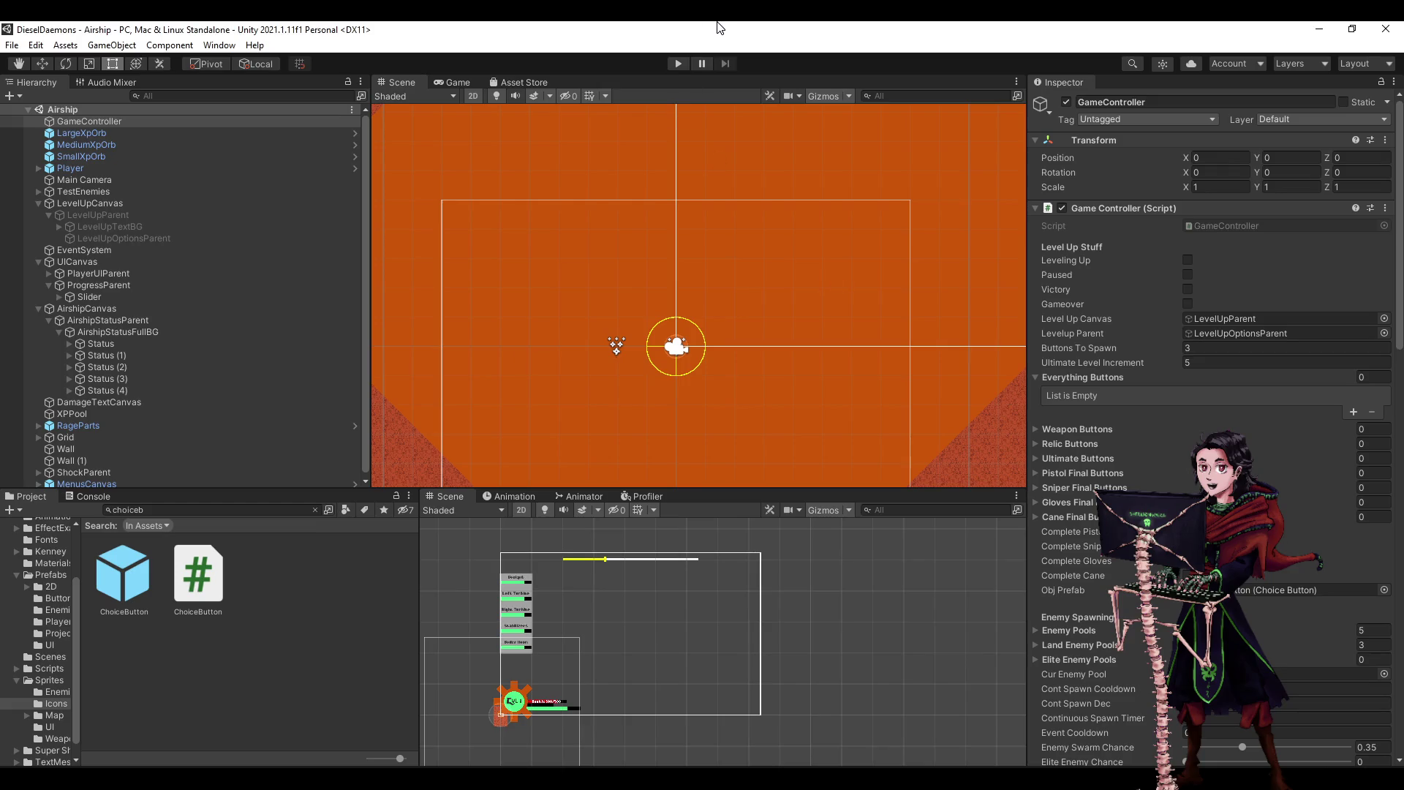
- Start the game, move the airship upward, and take Fancy Brooch at the first level-up
click(680, 64)
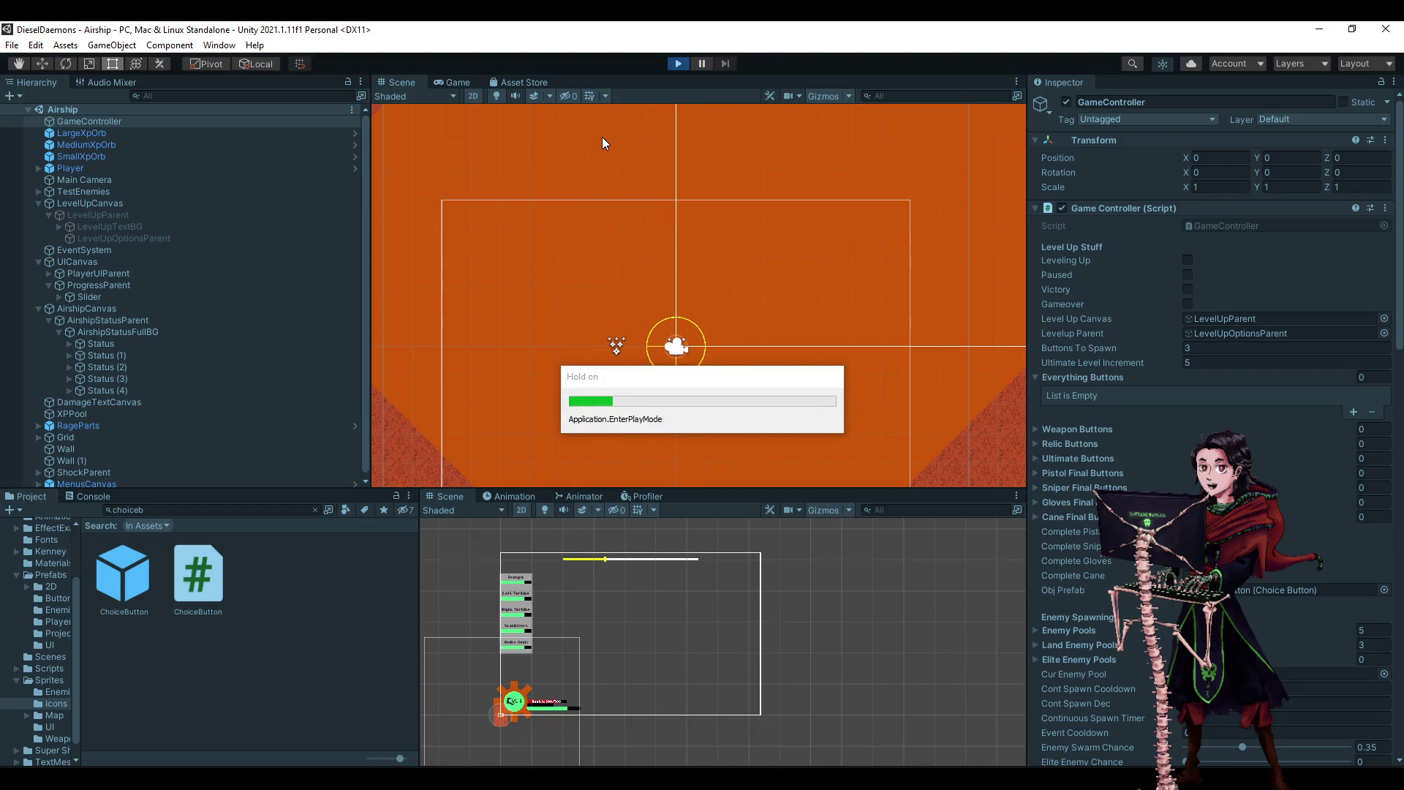
key(w)
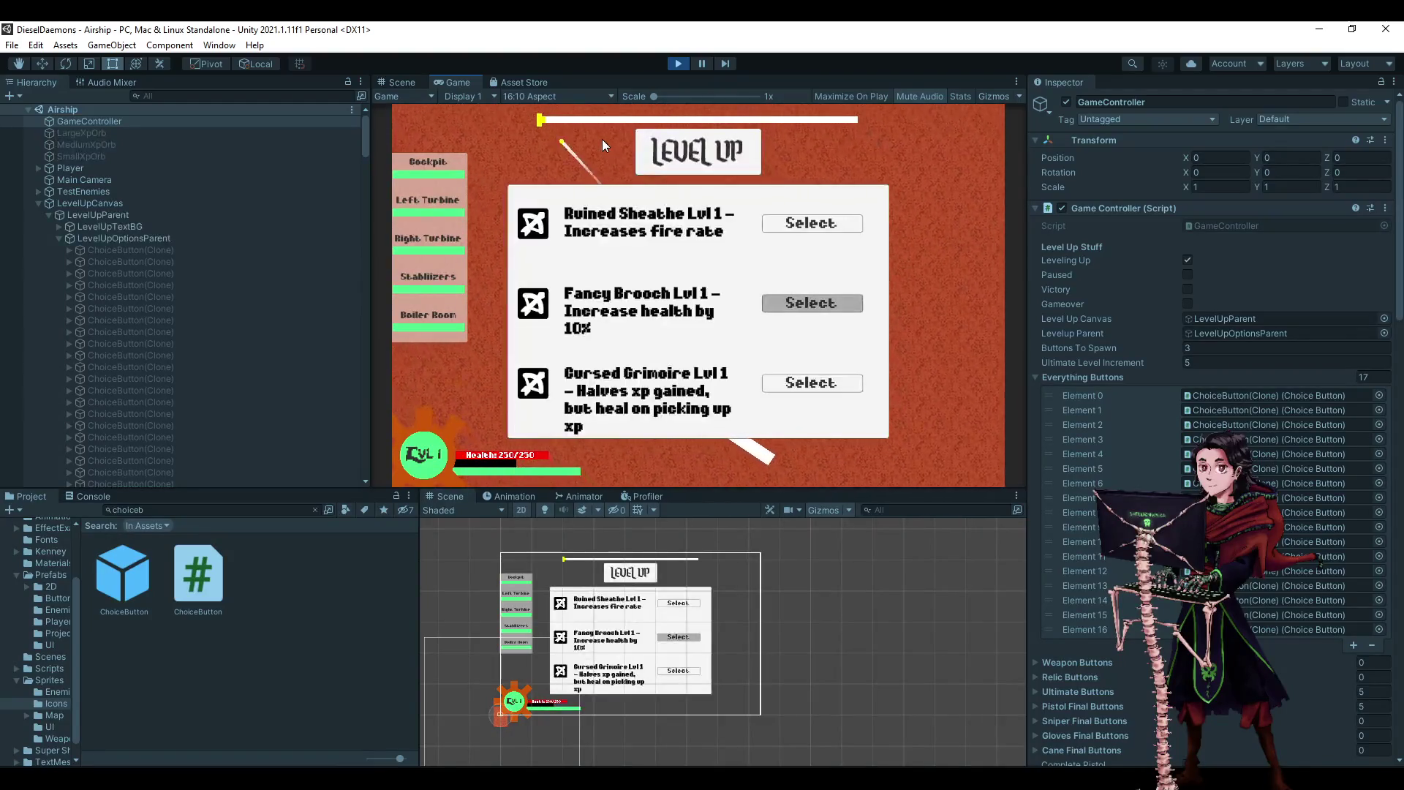
key(Down)
key(Return)
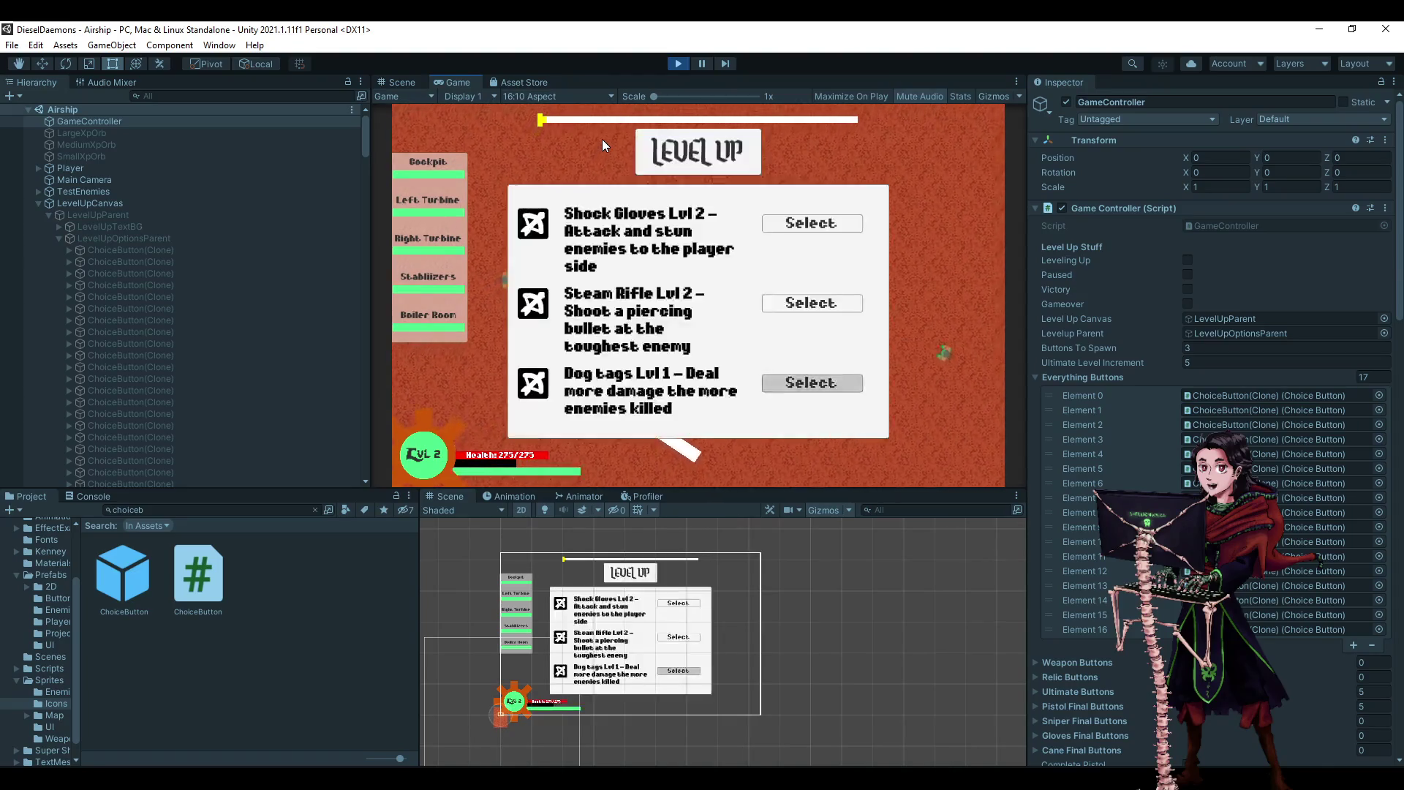
- Choose three more upgrades using the arrow keys and Enter, then stop the game
key(Up)
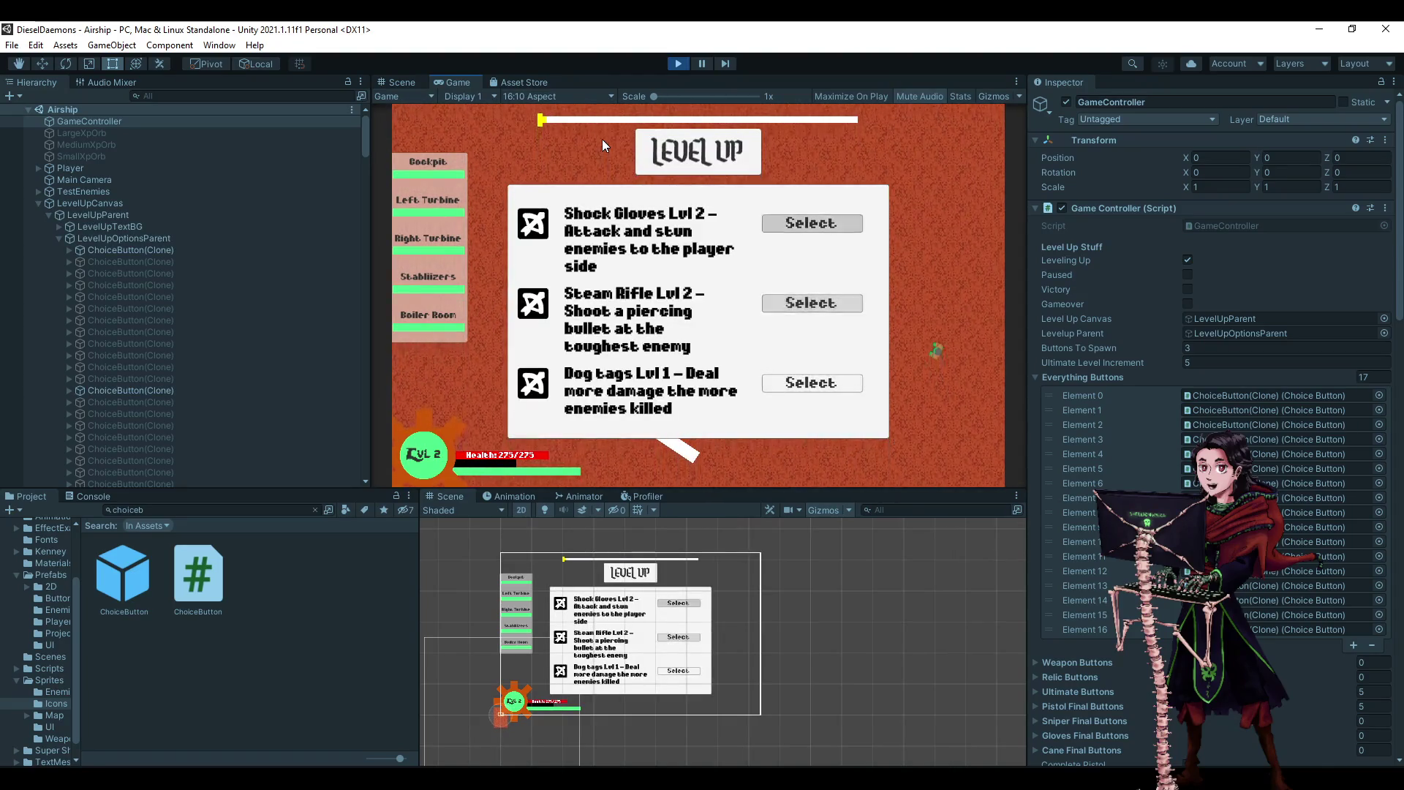
key(Return)
key(Down)
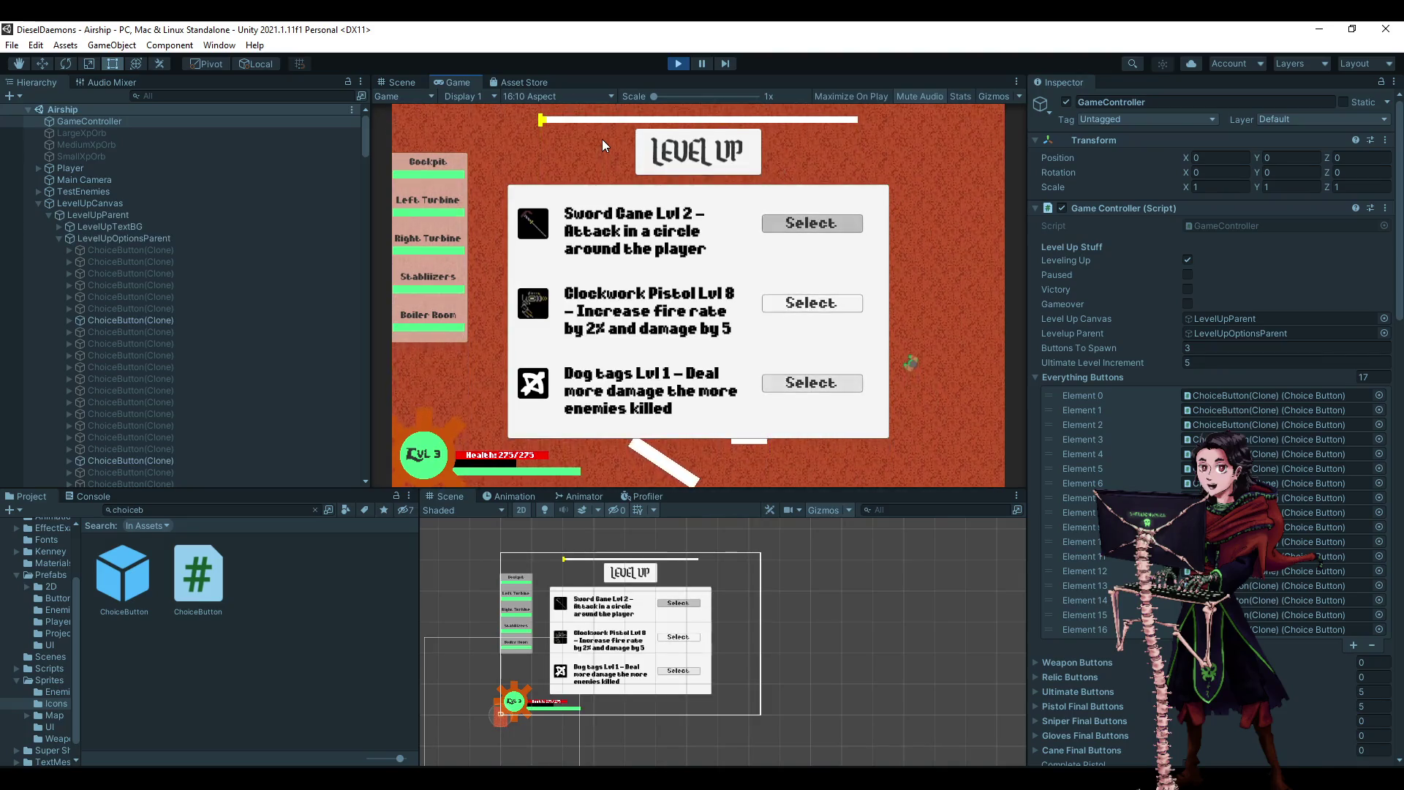
key(Return)
key(Down)
key(Return)
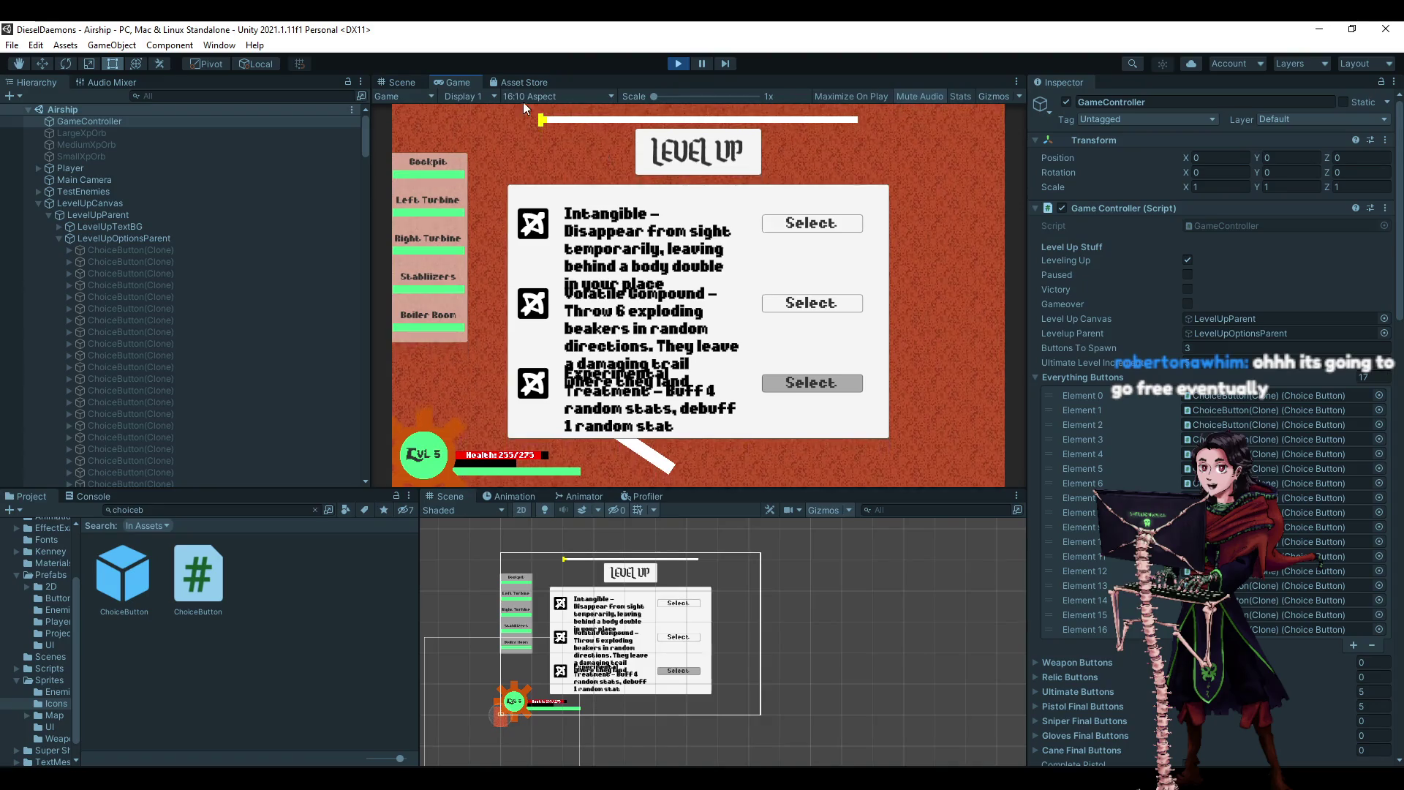
key(Up)
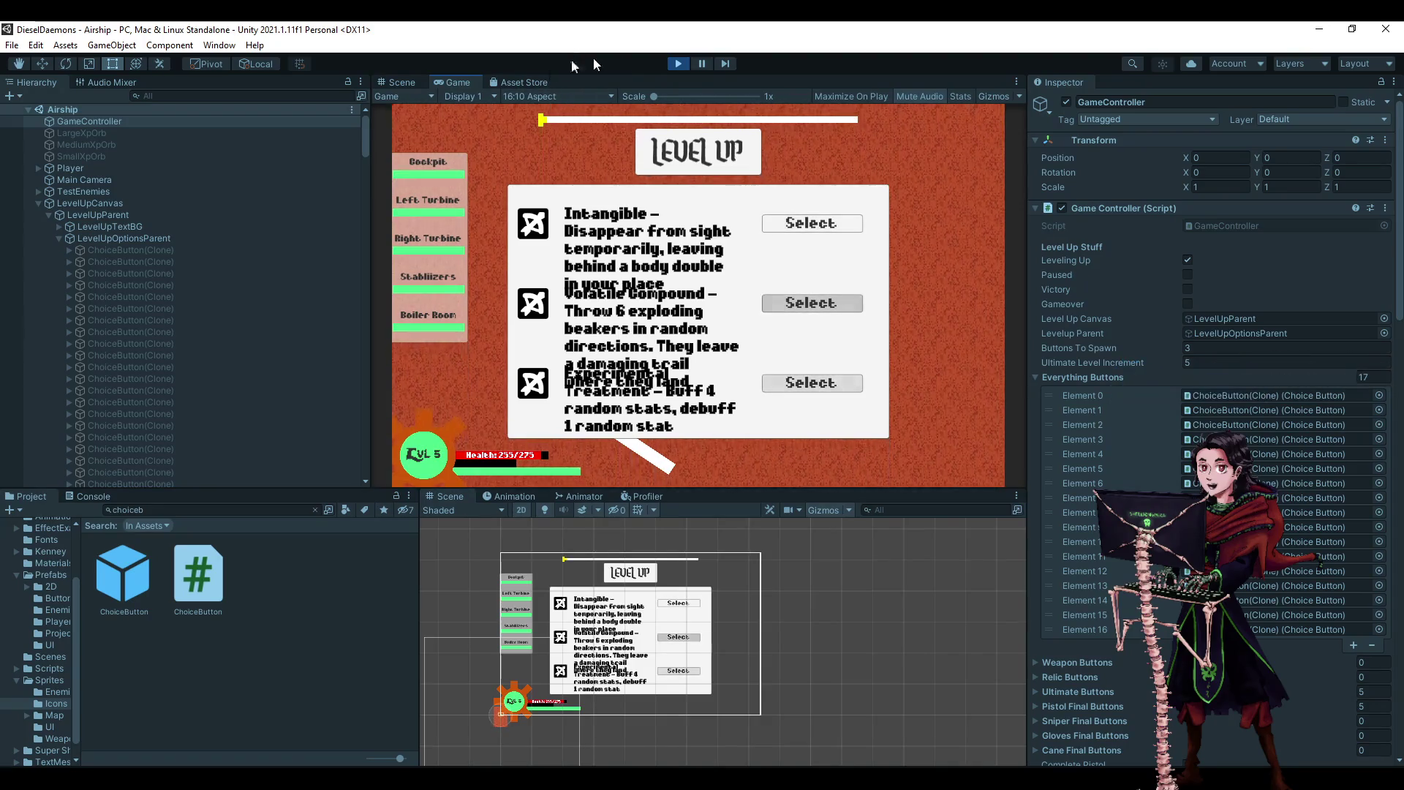
click(677, 64)
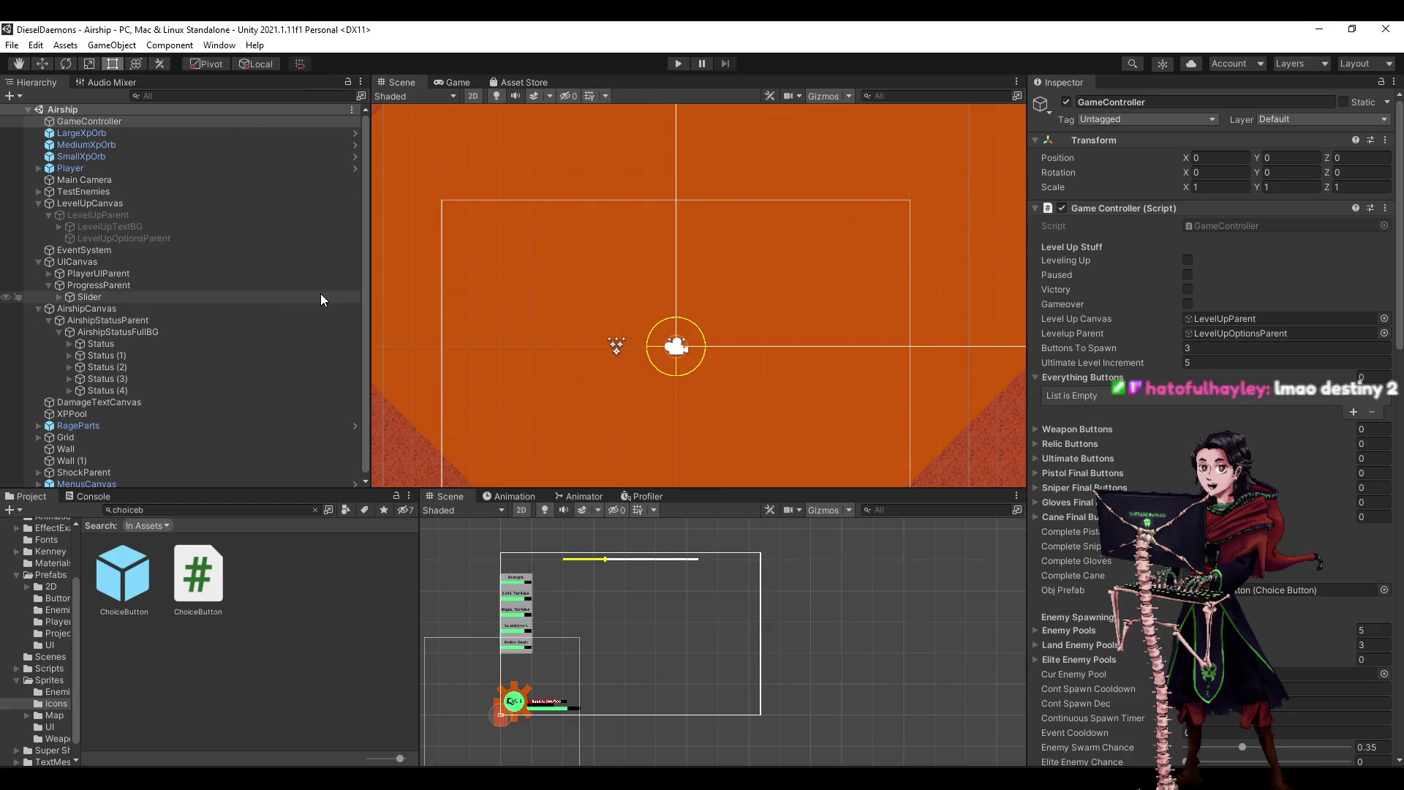
click(110, 213)
click(108, 227)
click(112, 250)
click(101, 215)
click(98, 191)
click(98, 204)
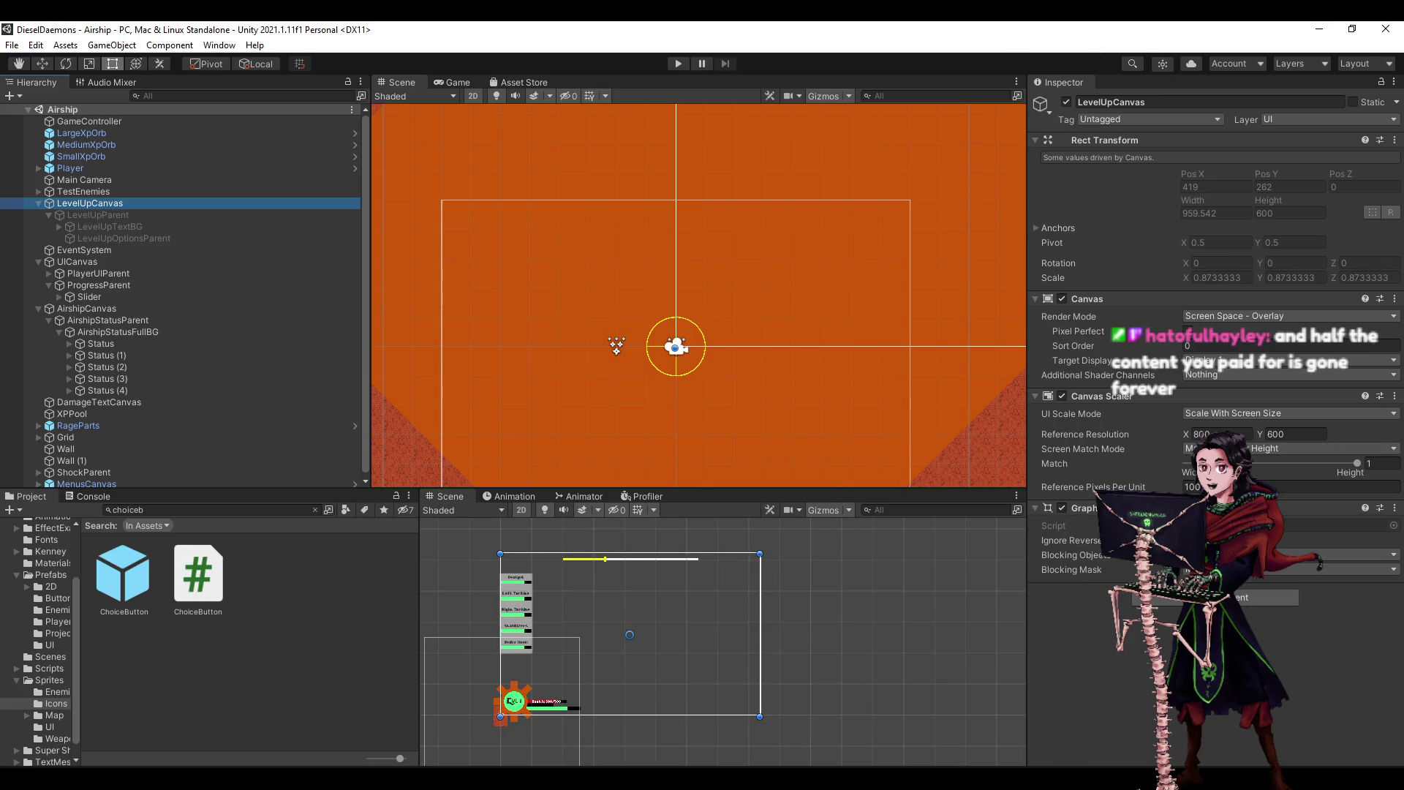
mouse_move(1179, 727)
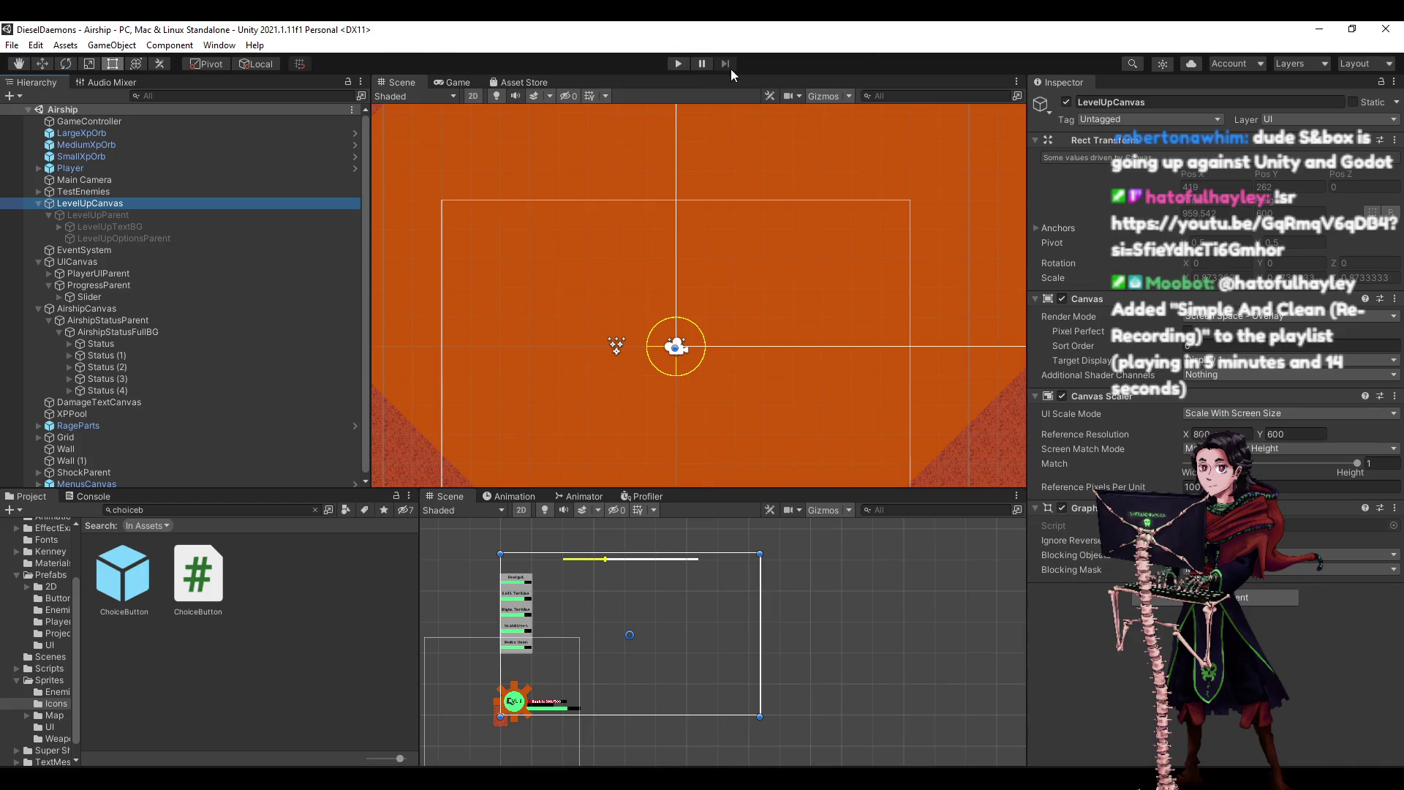
click(677, 64)
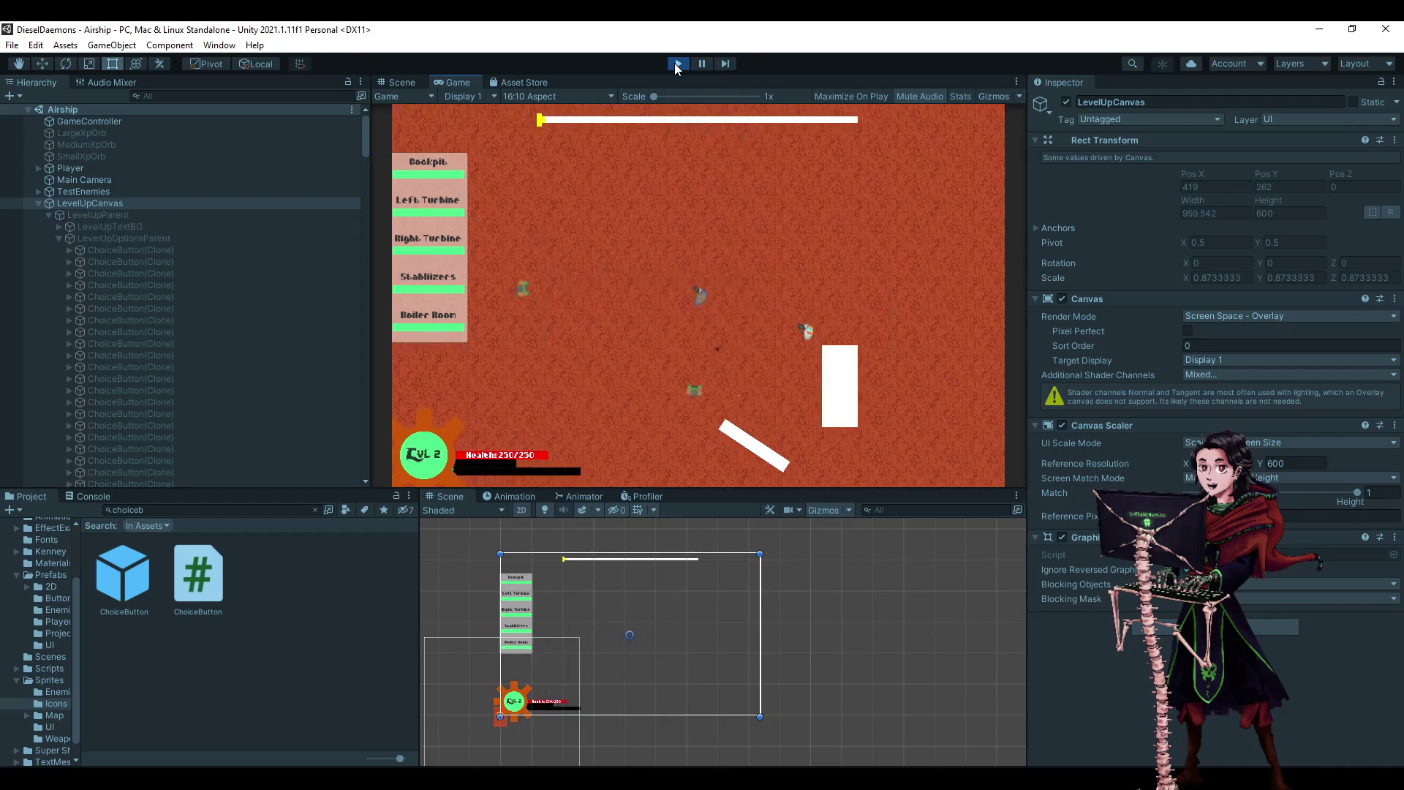
click(676, 66)
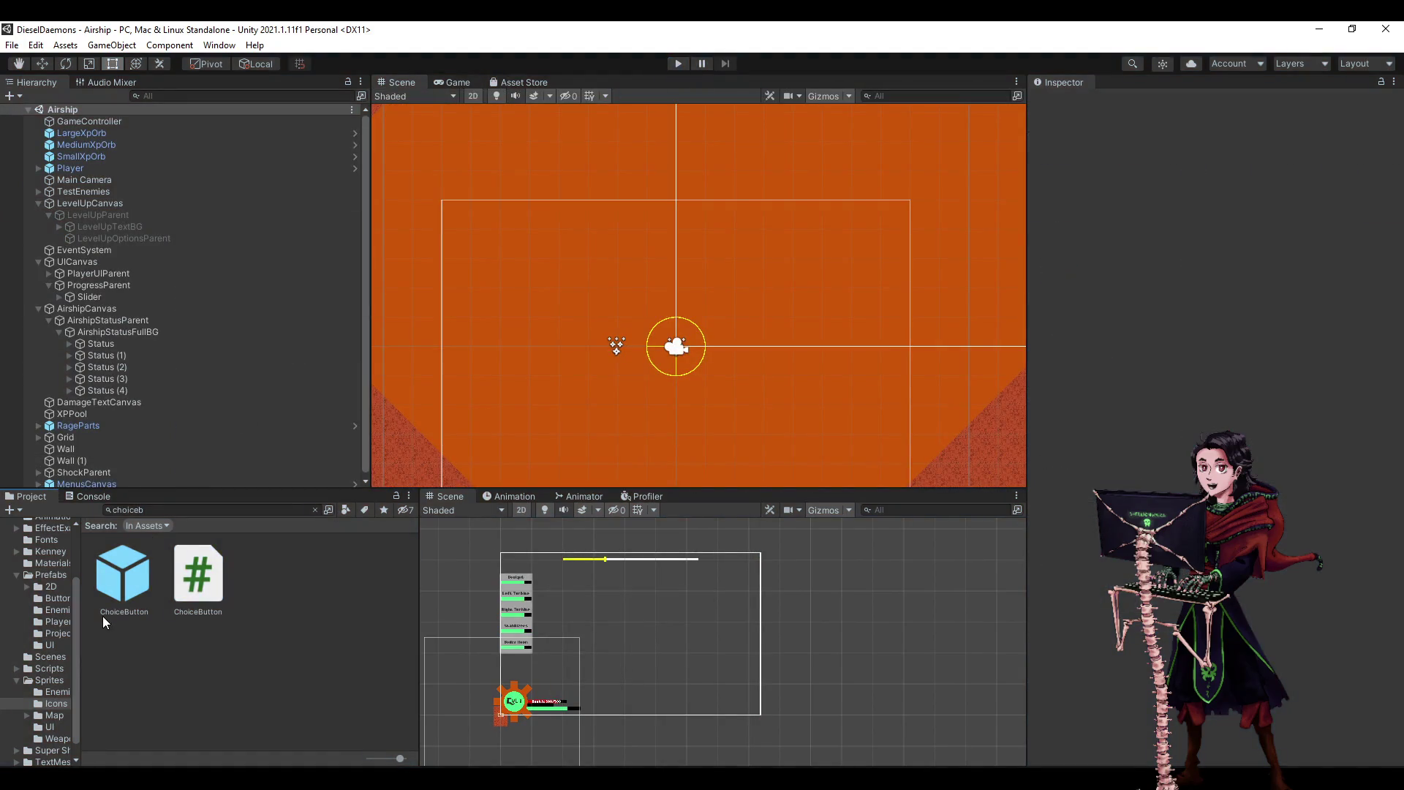
- Open the ChoiceButton prefab and inspect its root, SelectButton and the button's Text child
double_click(103, 616)
click(46, 164)
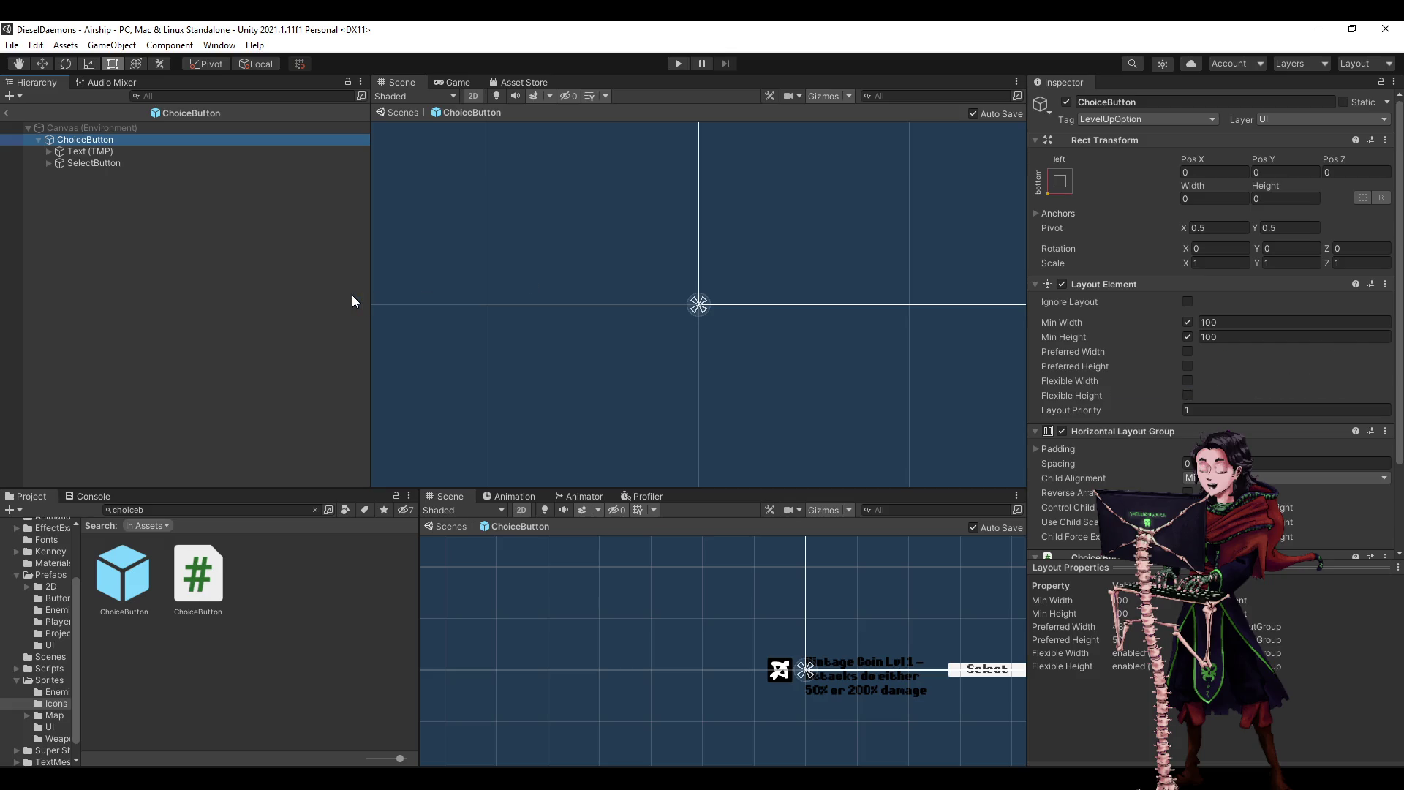
click(352, 274)
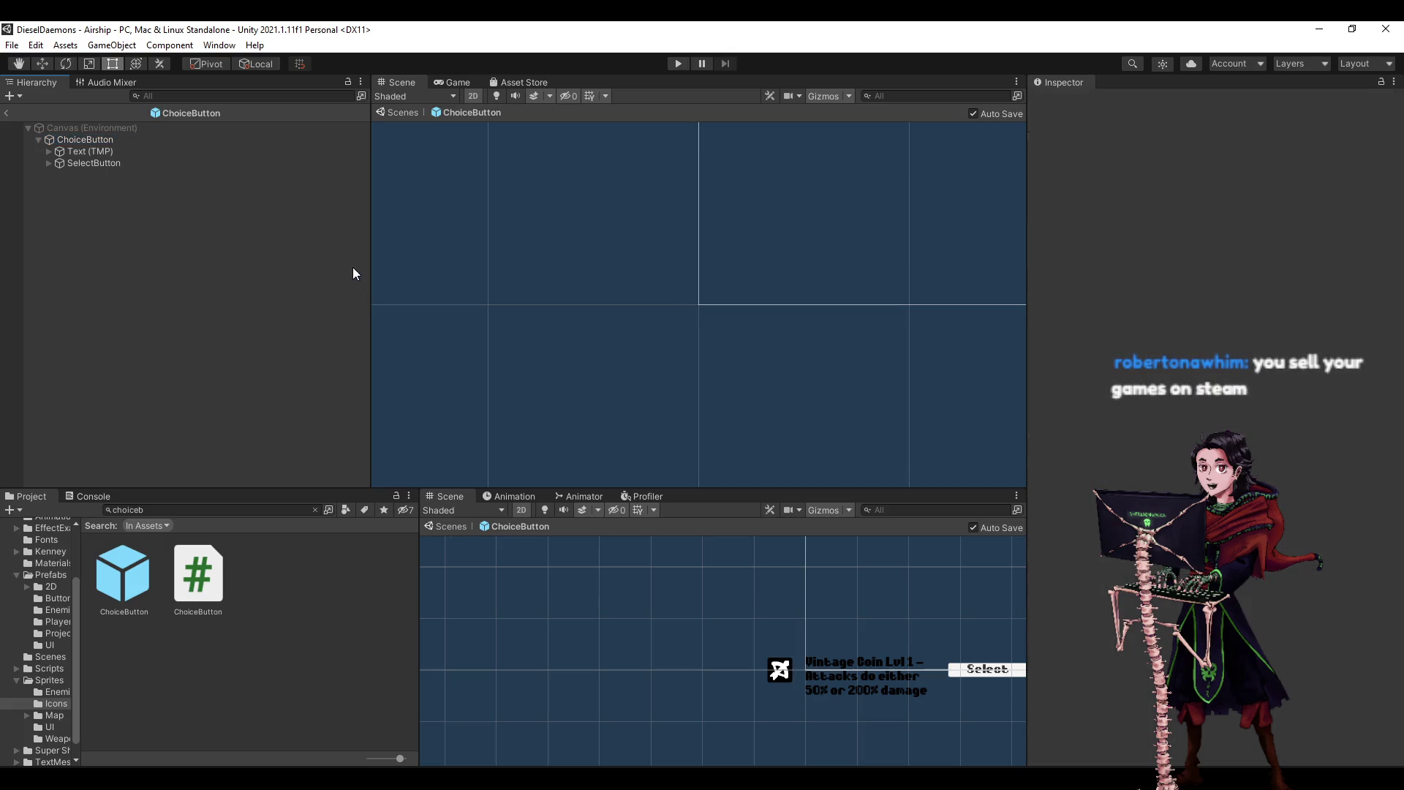
click(177, 164)
key(Right)
key(Down)
key(Left)
key(Left)
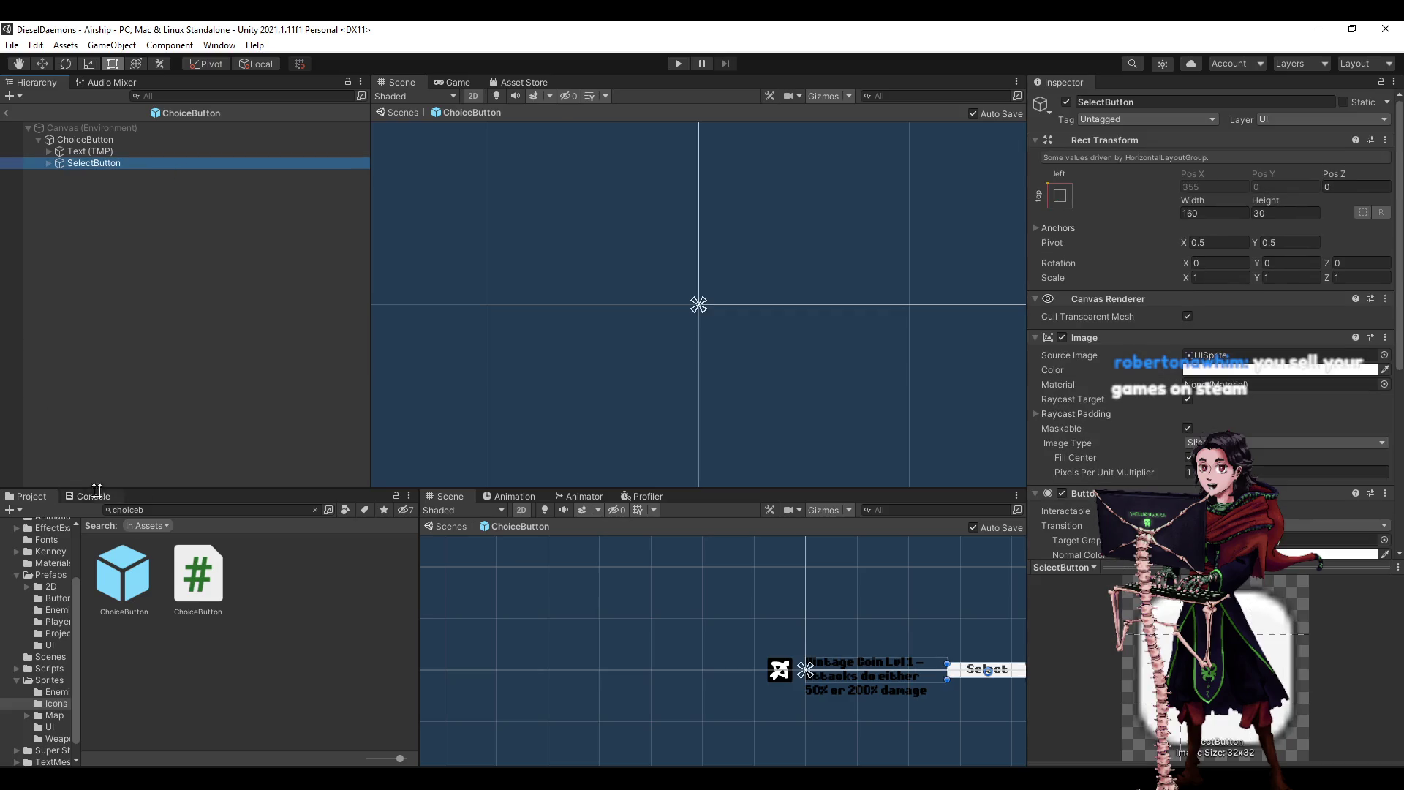
- Check LevelUpParent in the Airship scene, then reopen the prefab to review the Select label's Text
click(11, 114)
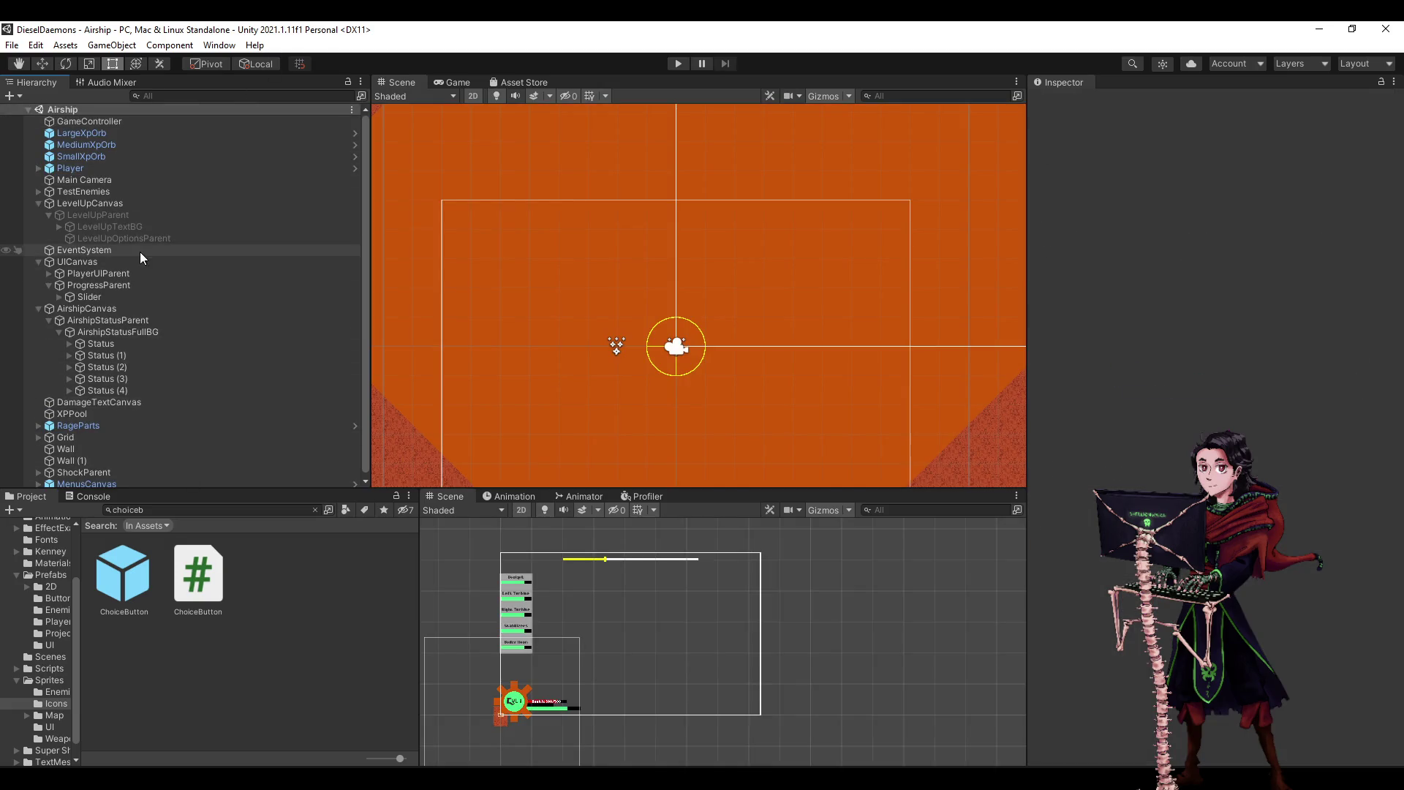
click(129, 217)
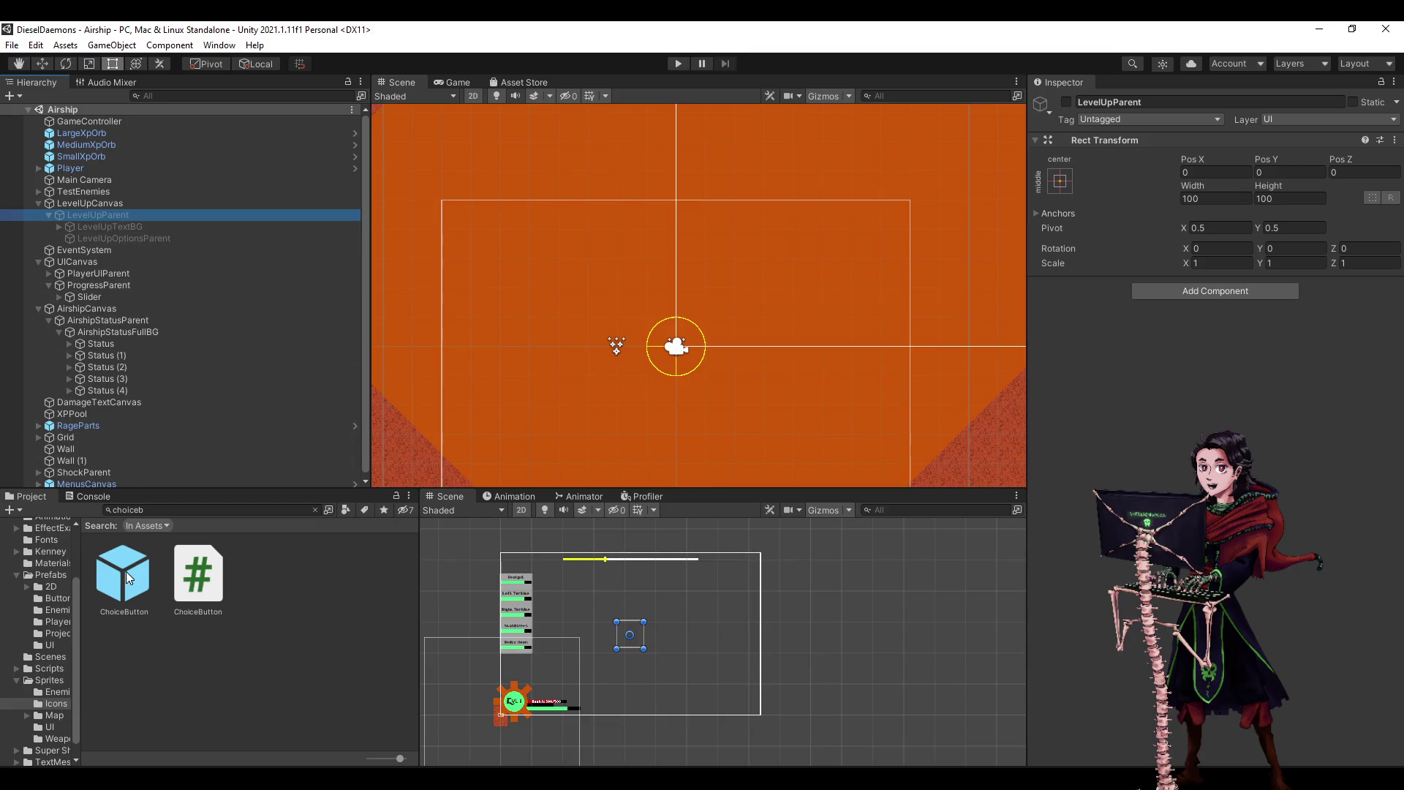
double_click(126, 561)
click(94, 164)
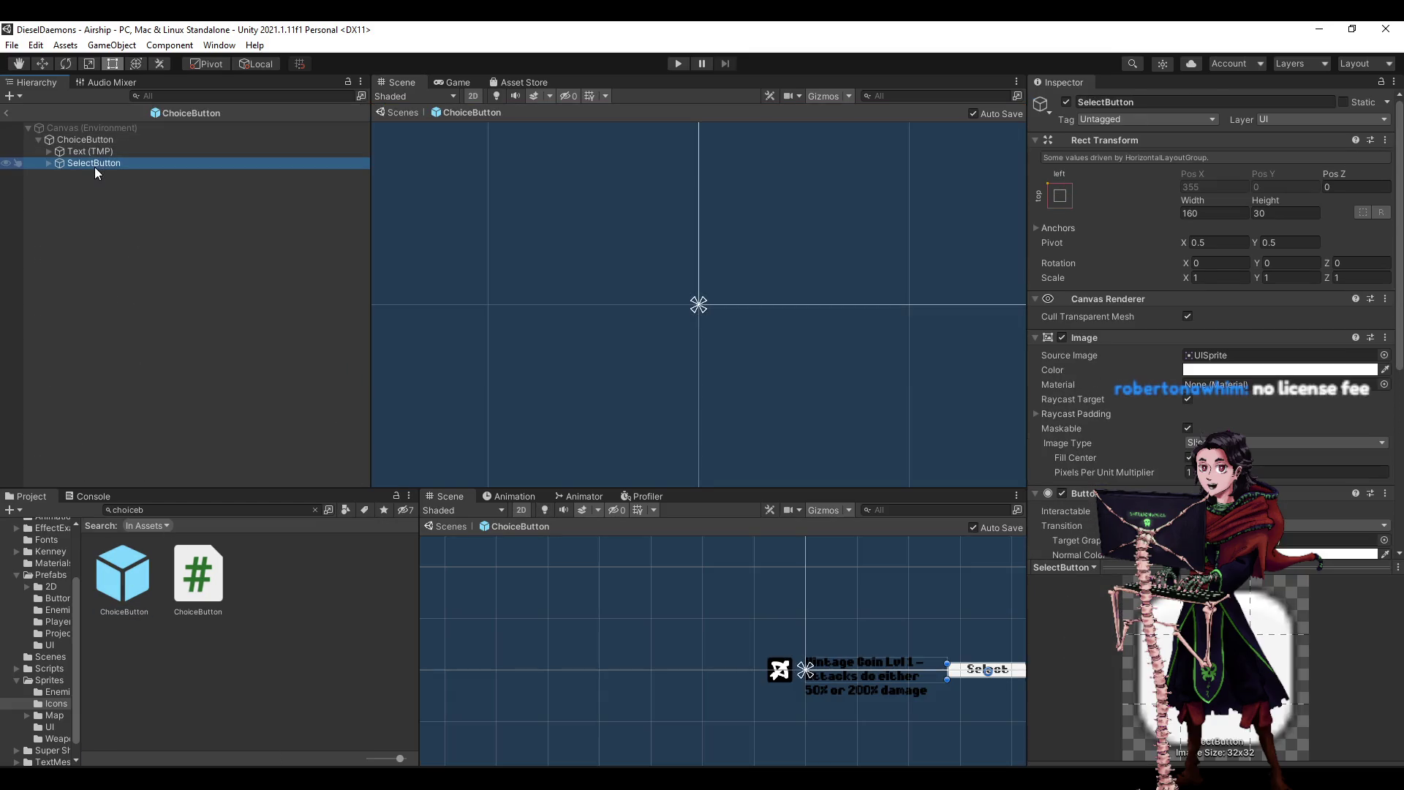
key(Down)
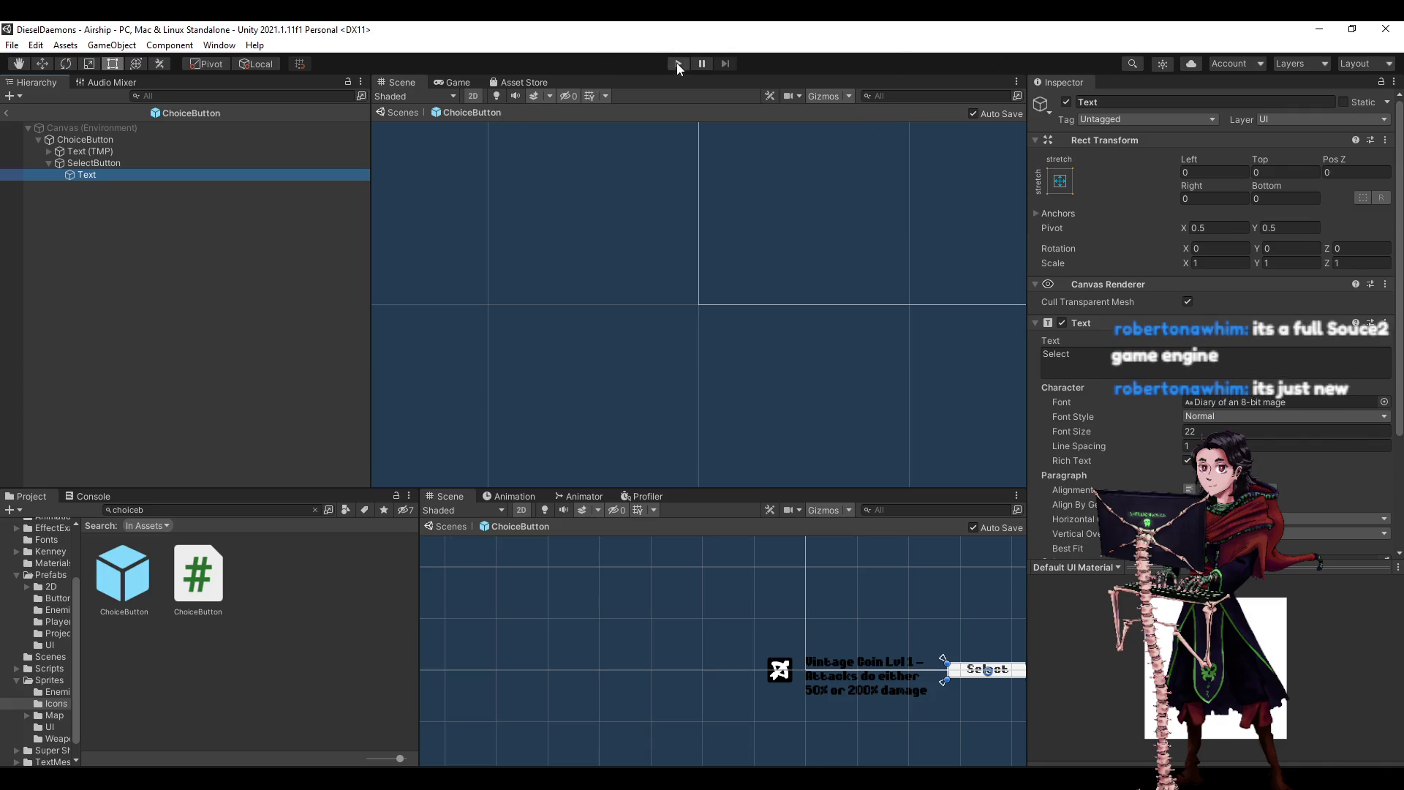
scroll(1154, 240, down, 3)
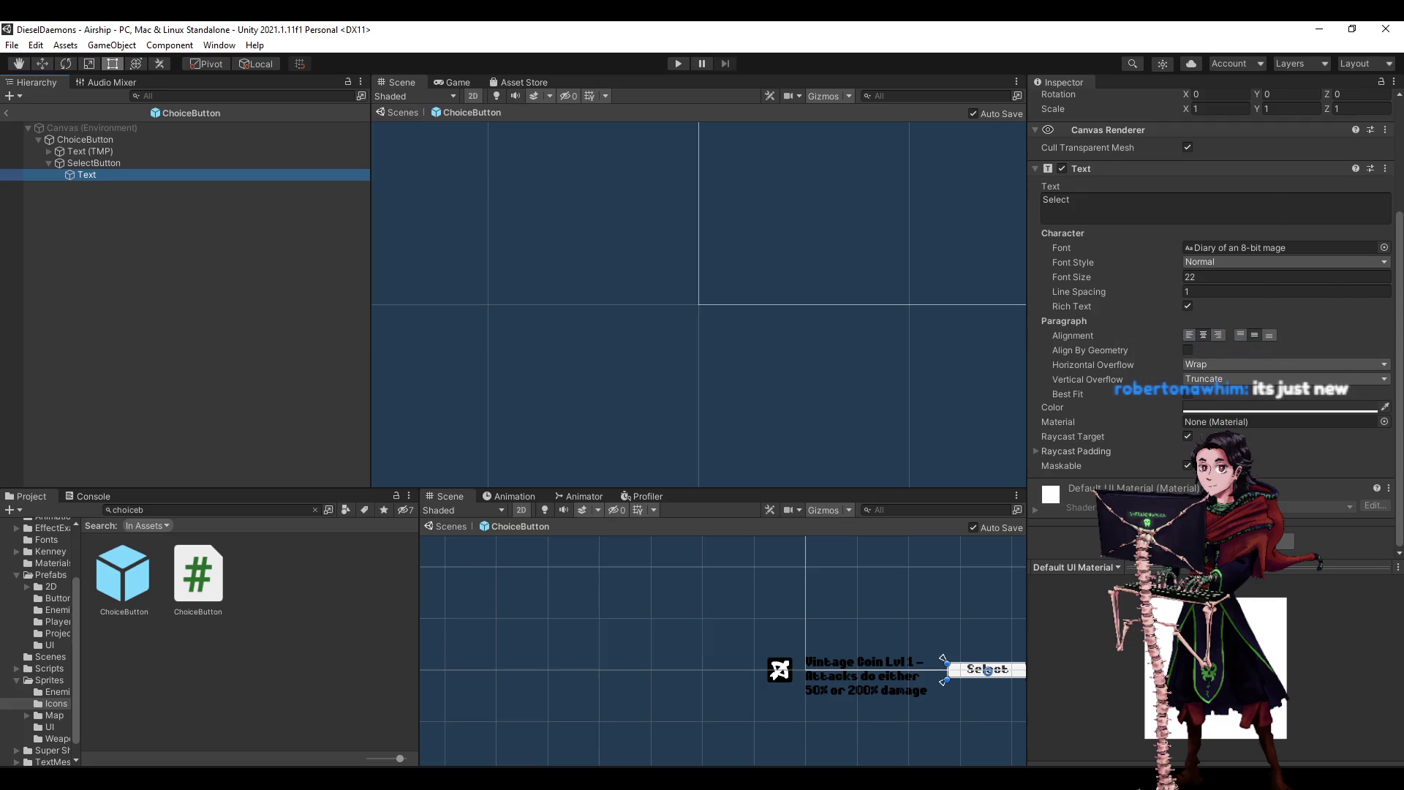
scroll(1162, 439, up, 3)
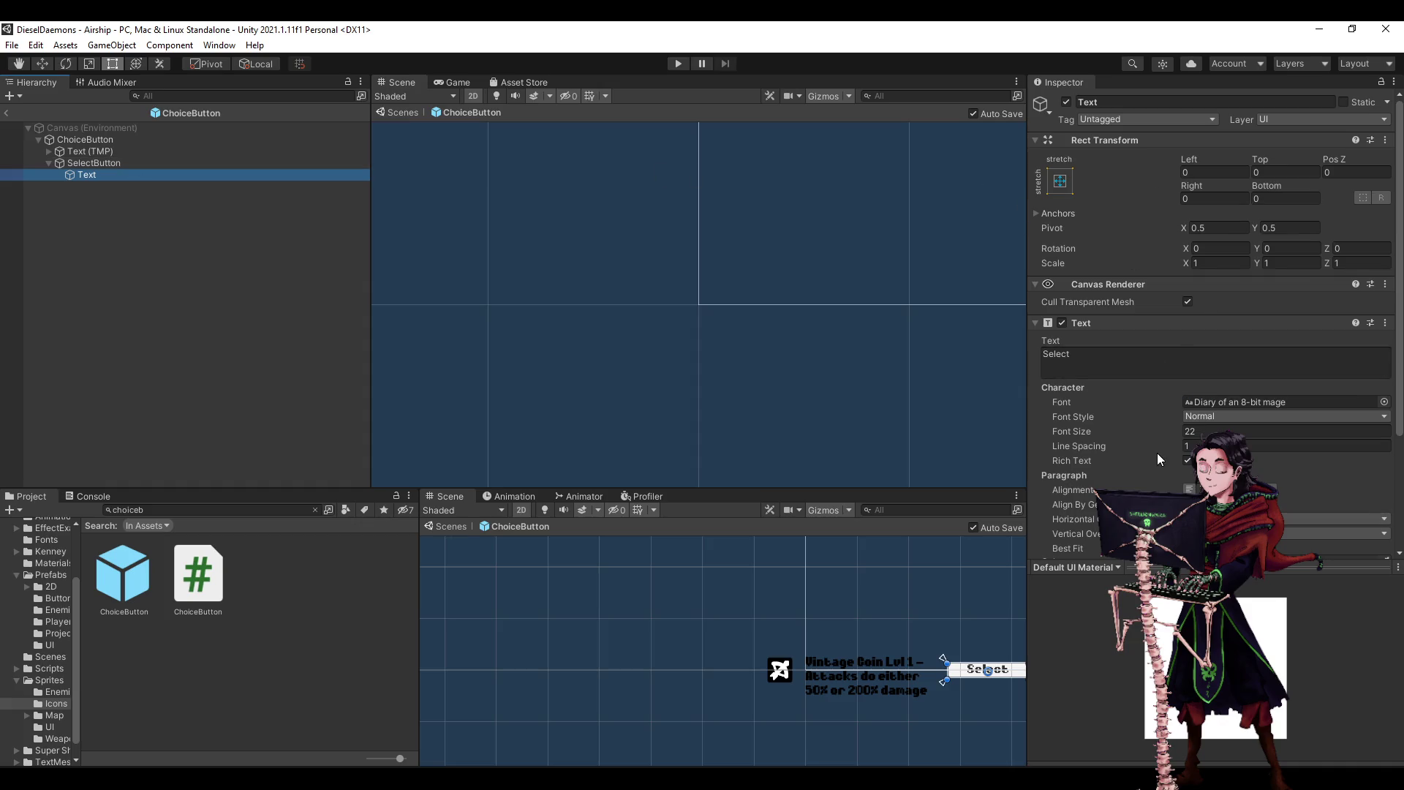
scroll(1156, 459, down, 3)
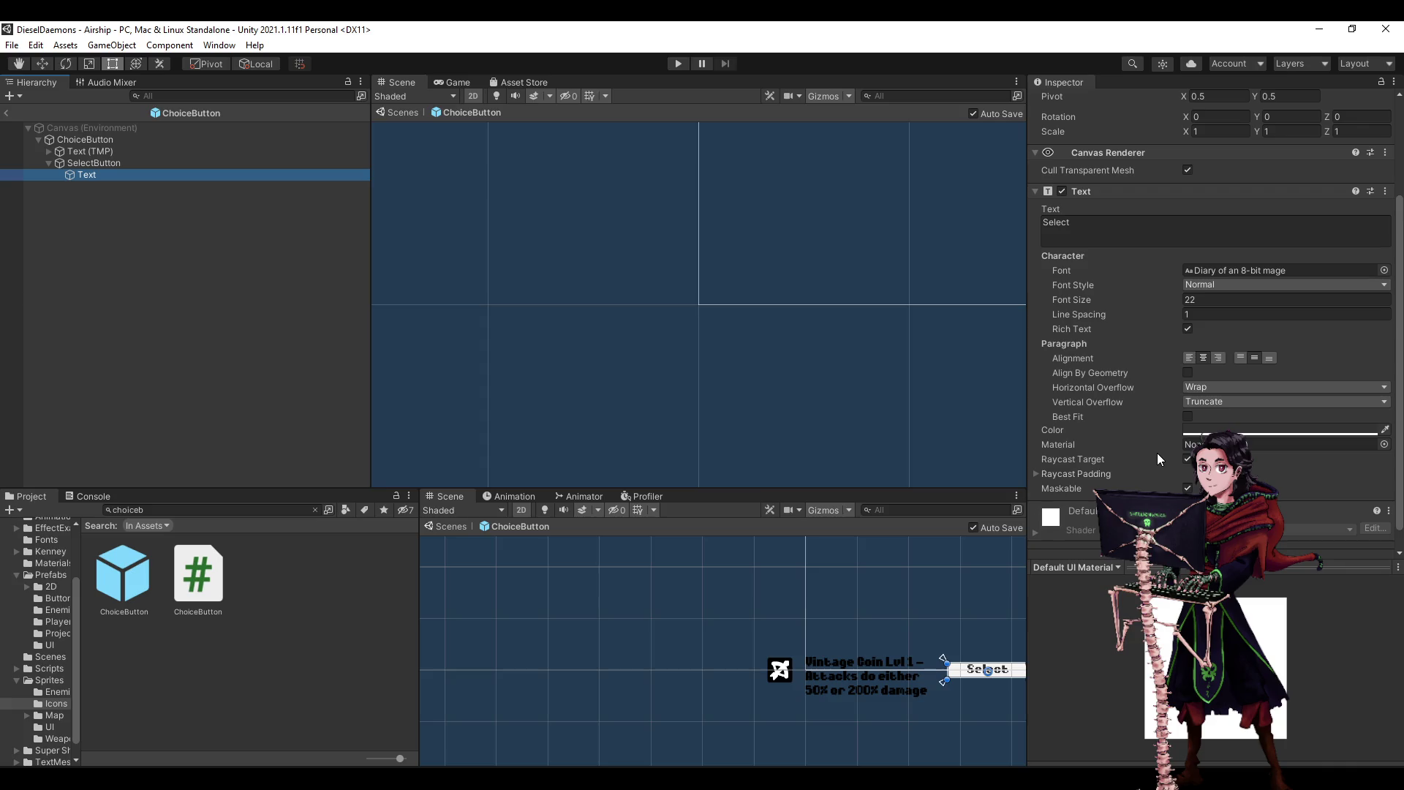
- Review the upgrade description Text (TMP) settings with font material collapsed, then clear the selection
click(49, 163)
click(73, 151)
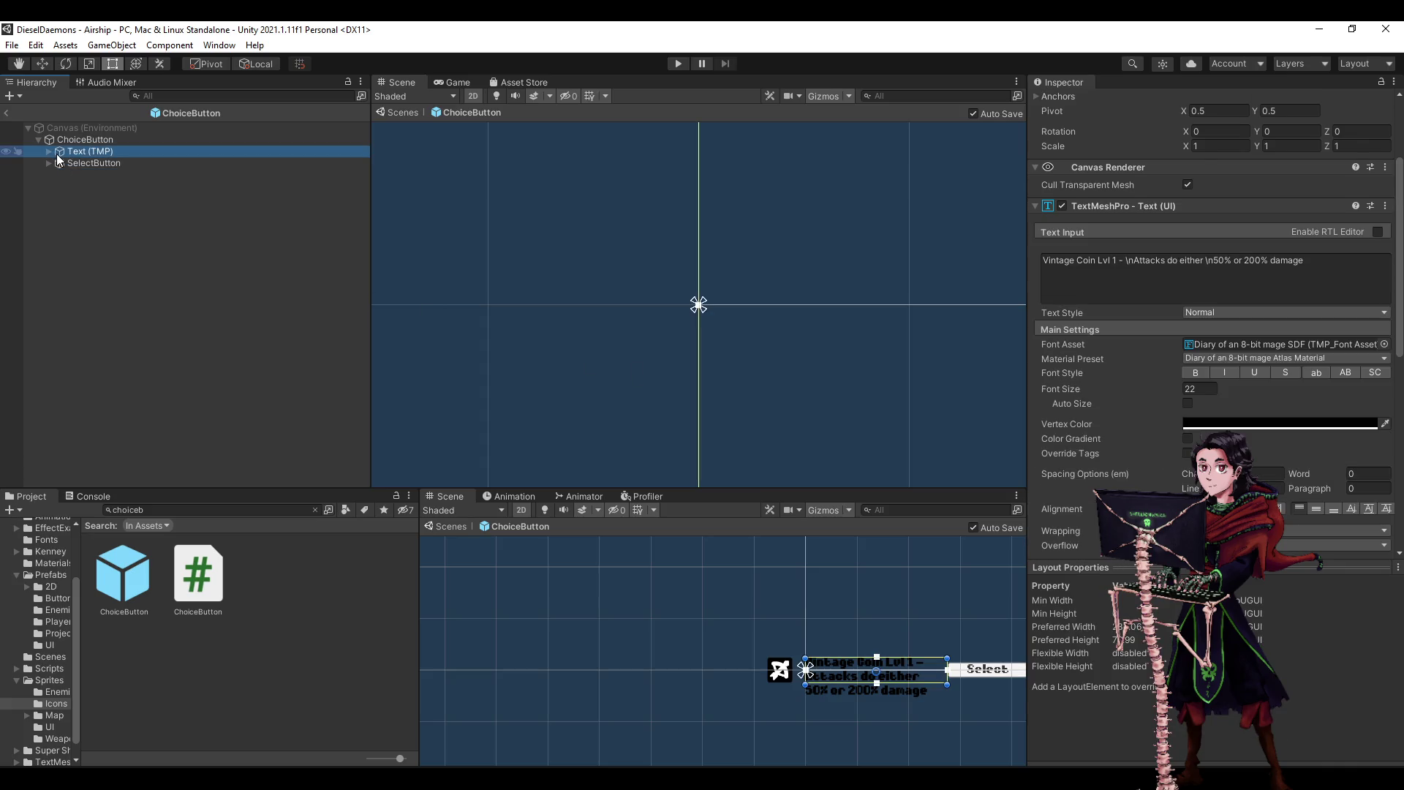
scroll(1059, 367, up, 3)
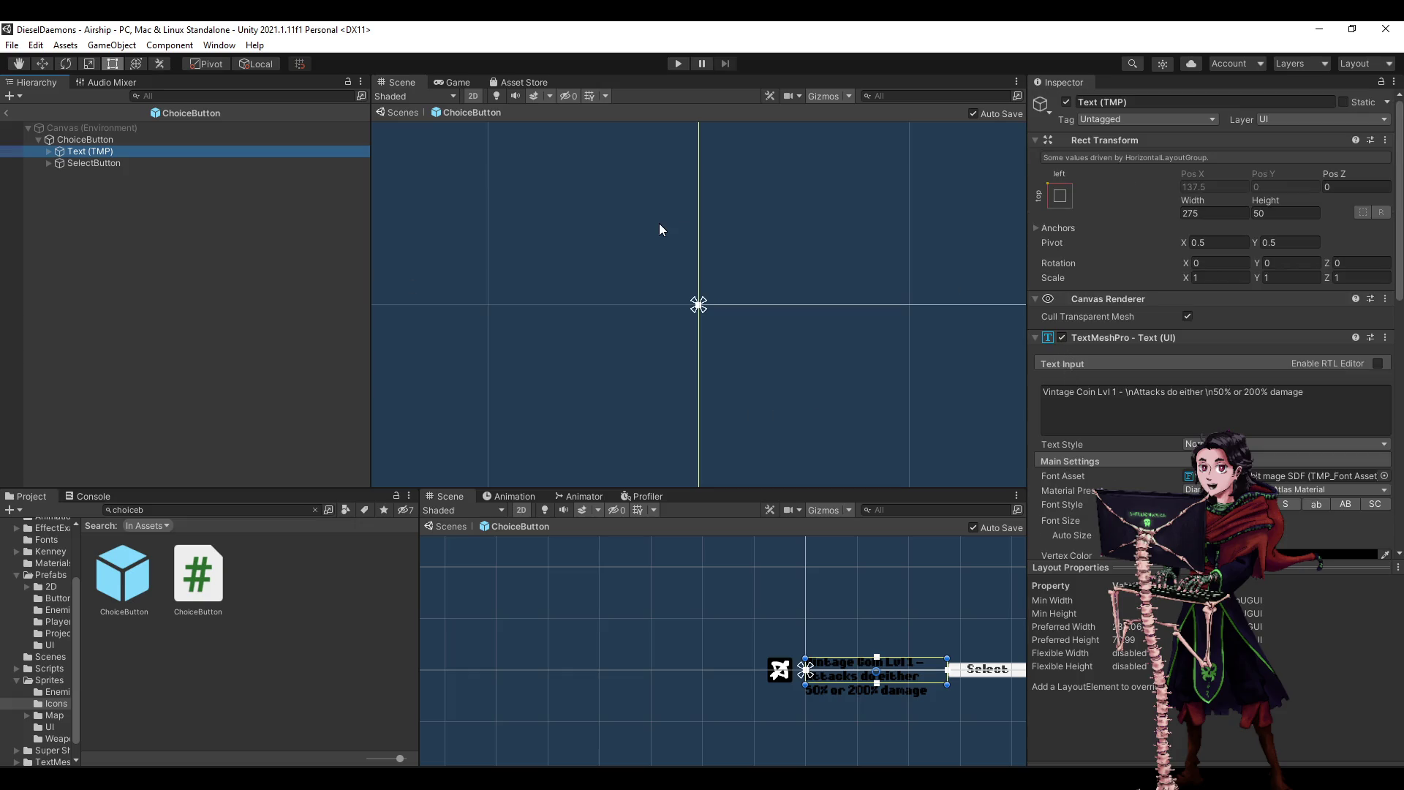
scroll(1119, 186, down, 8)
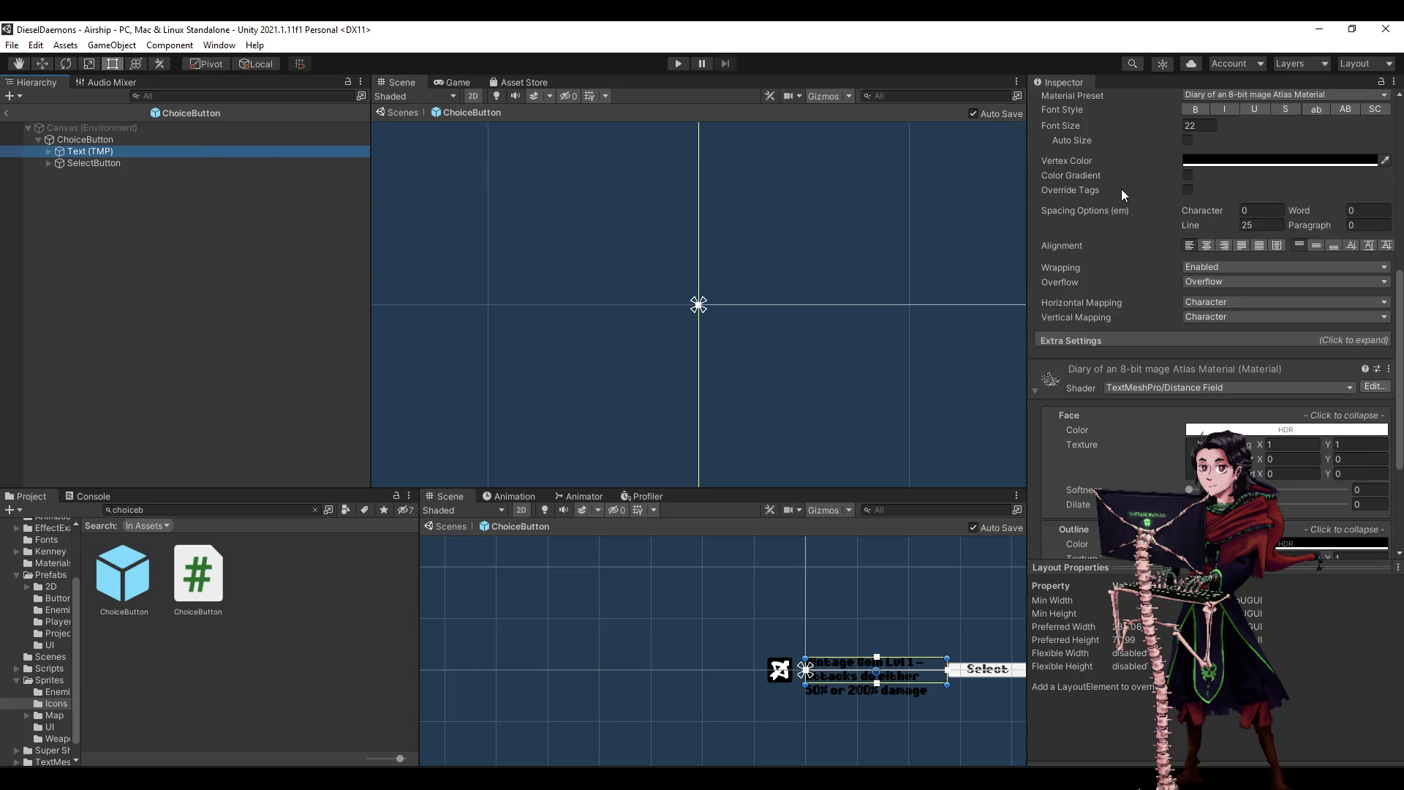
click(1033, 392)
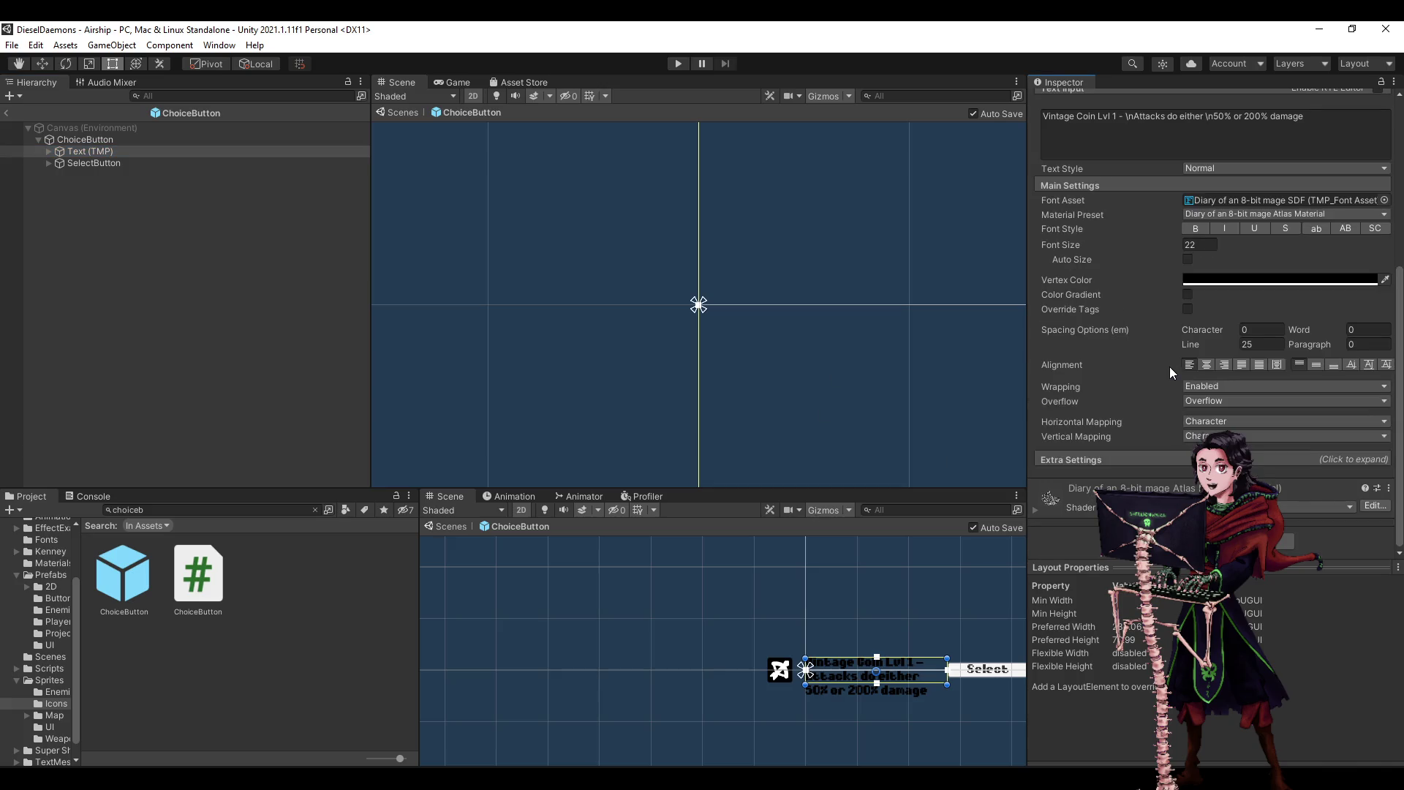
scroll(1169, 366, up, 8)
scroll(1169, 367, down, 4)
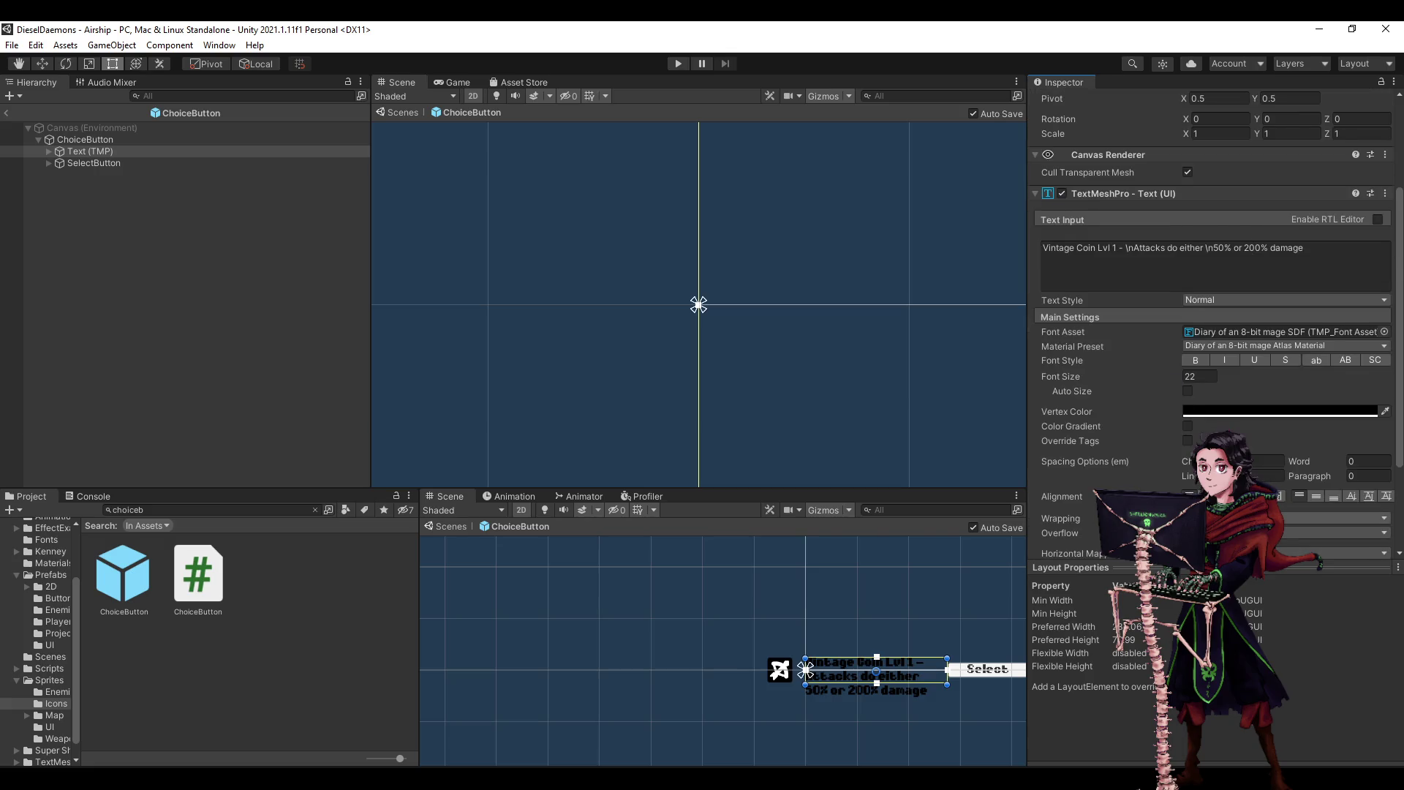
scroll(1208, 393, down, 4)
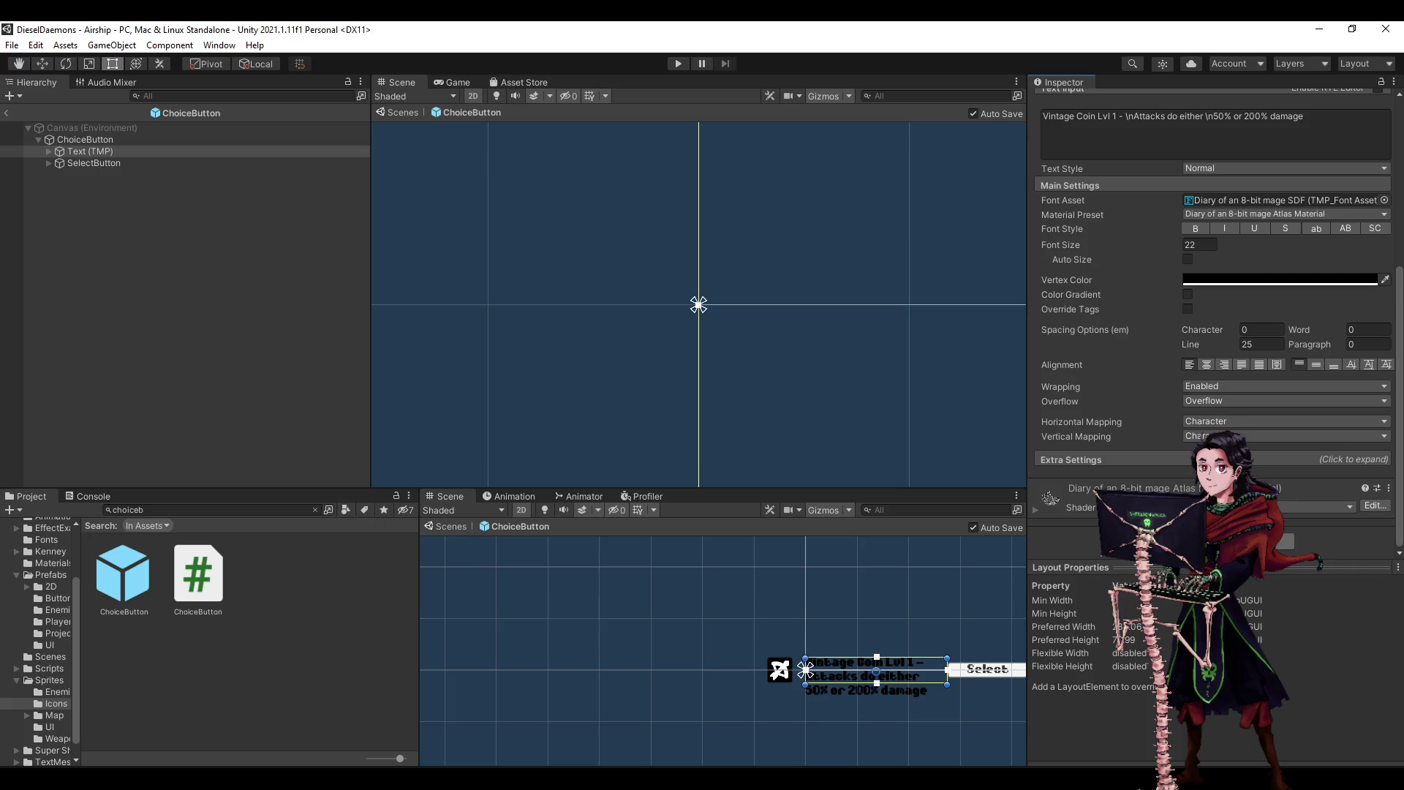
click(141, 218)
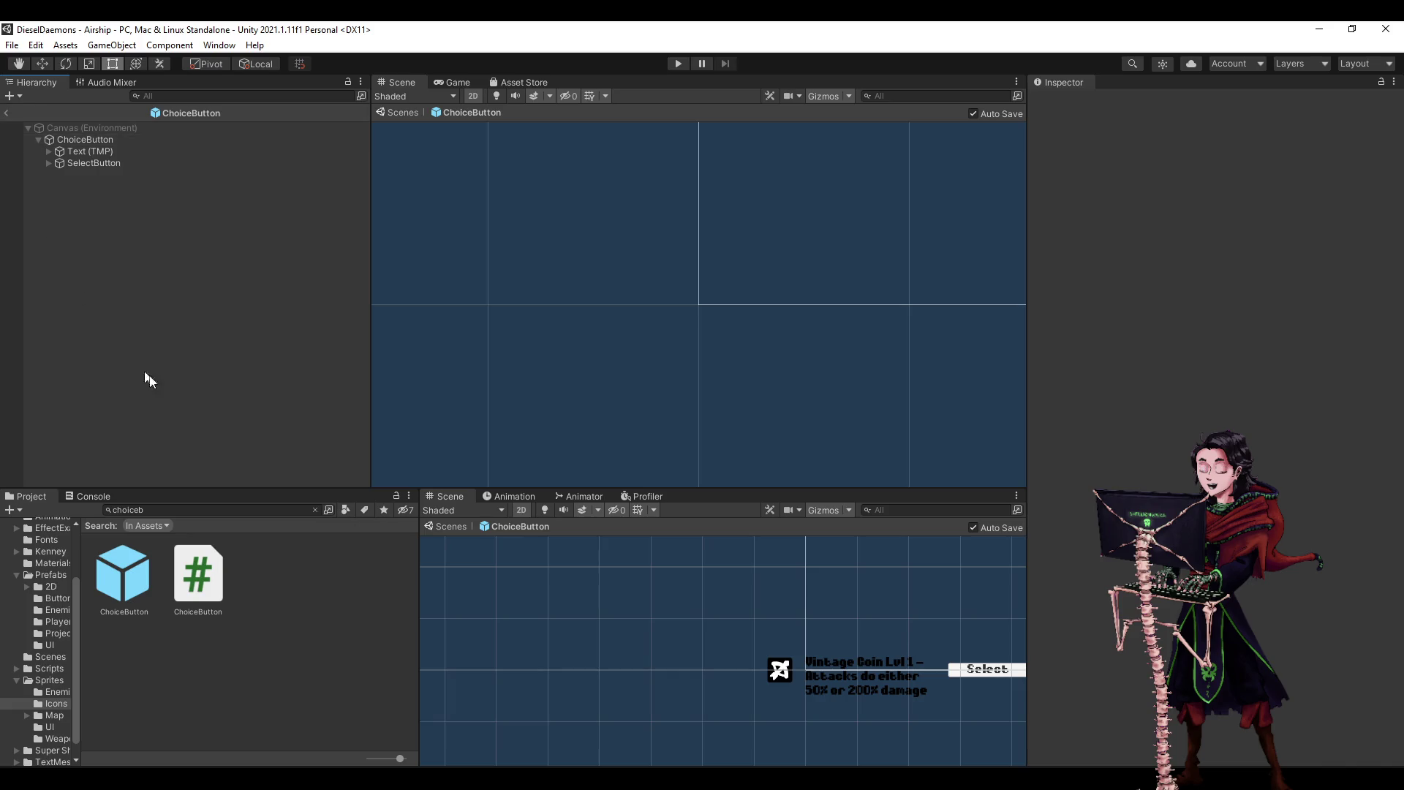
- Back in the Airship scene, inspect AirshipCanvas, ProgressParent, its Slider and LevelUpOptionsParent
click(6, 113)
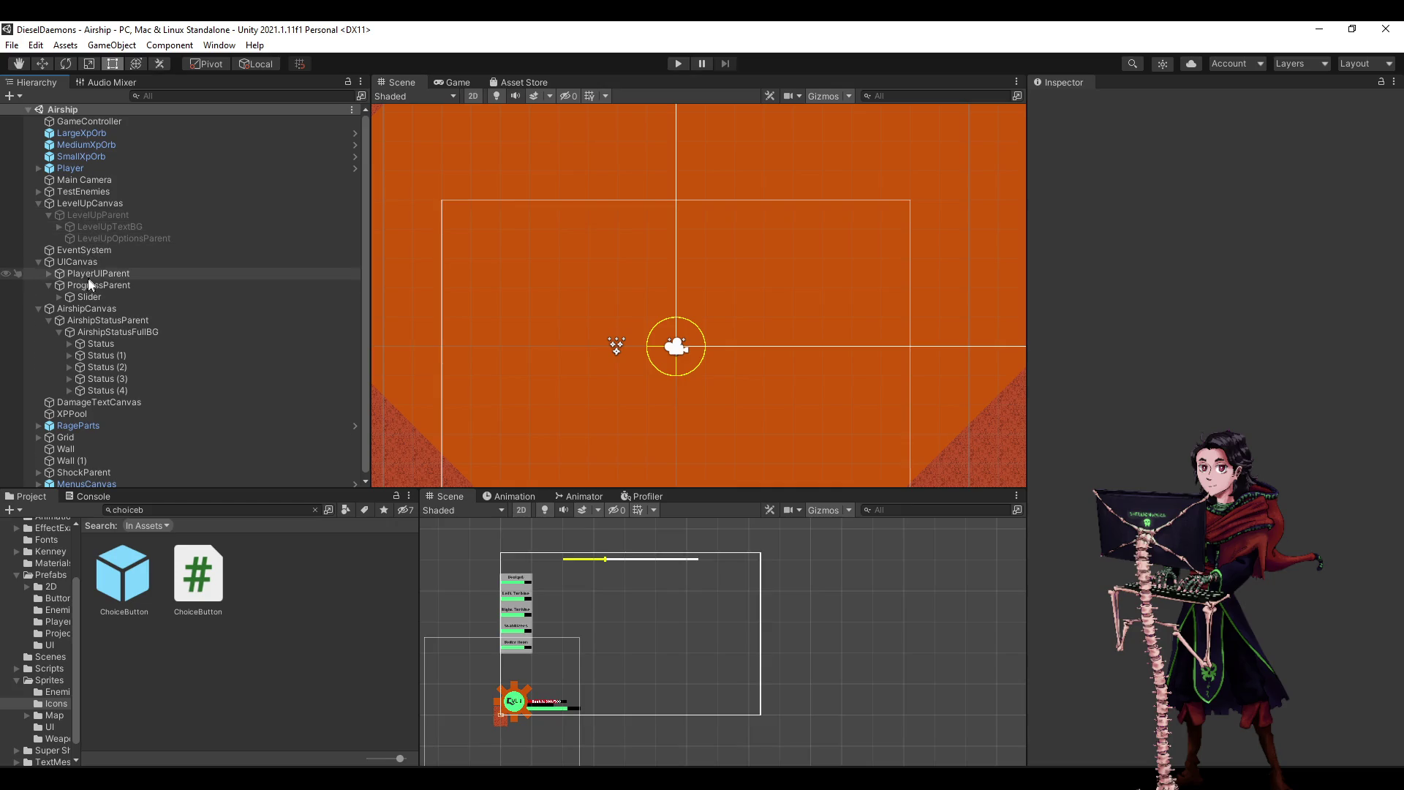
scroll(134, 398, down, 1)
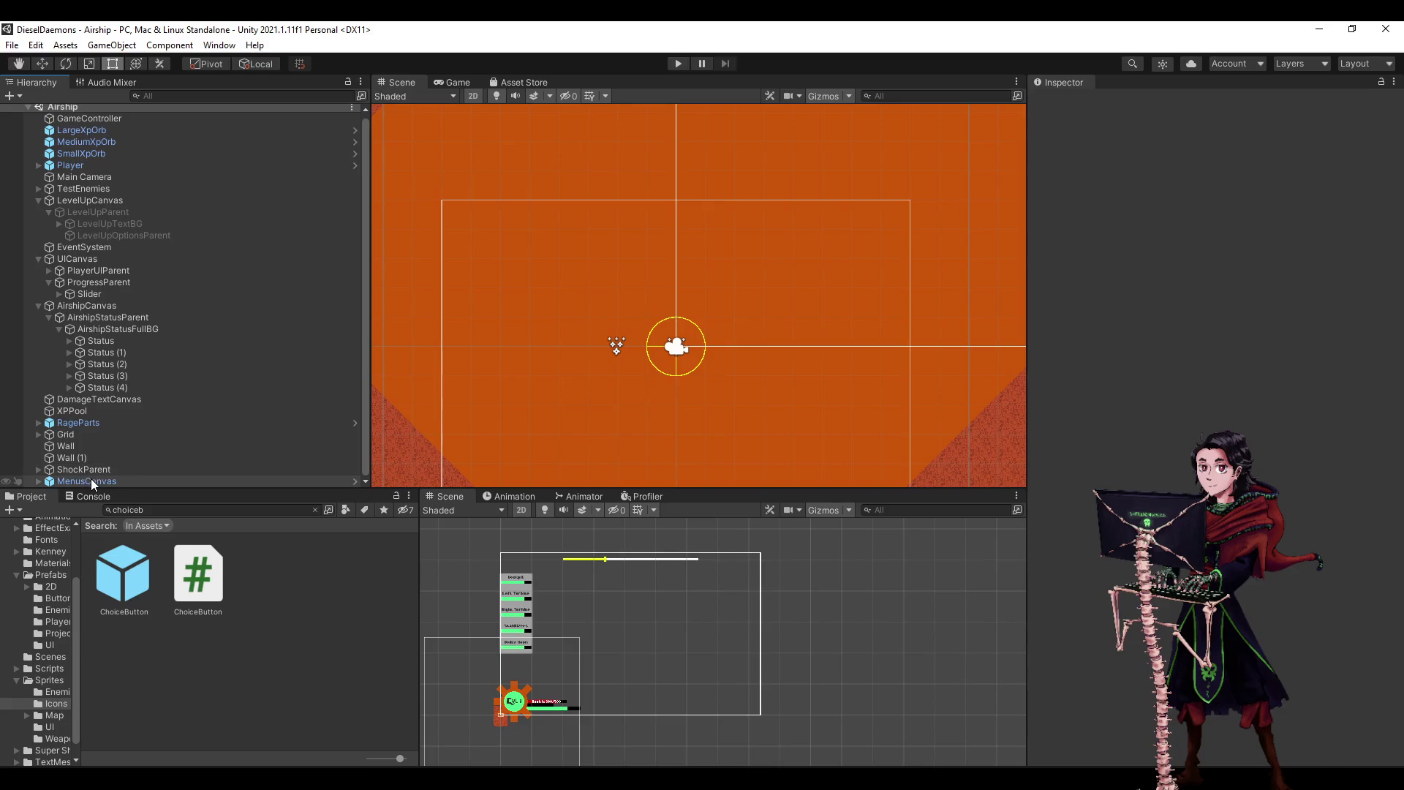
click(90, 459)
click(106, 363)
click(87, 305)
click(84, 284)
click(83, 293)
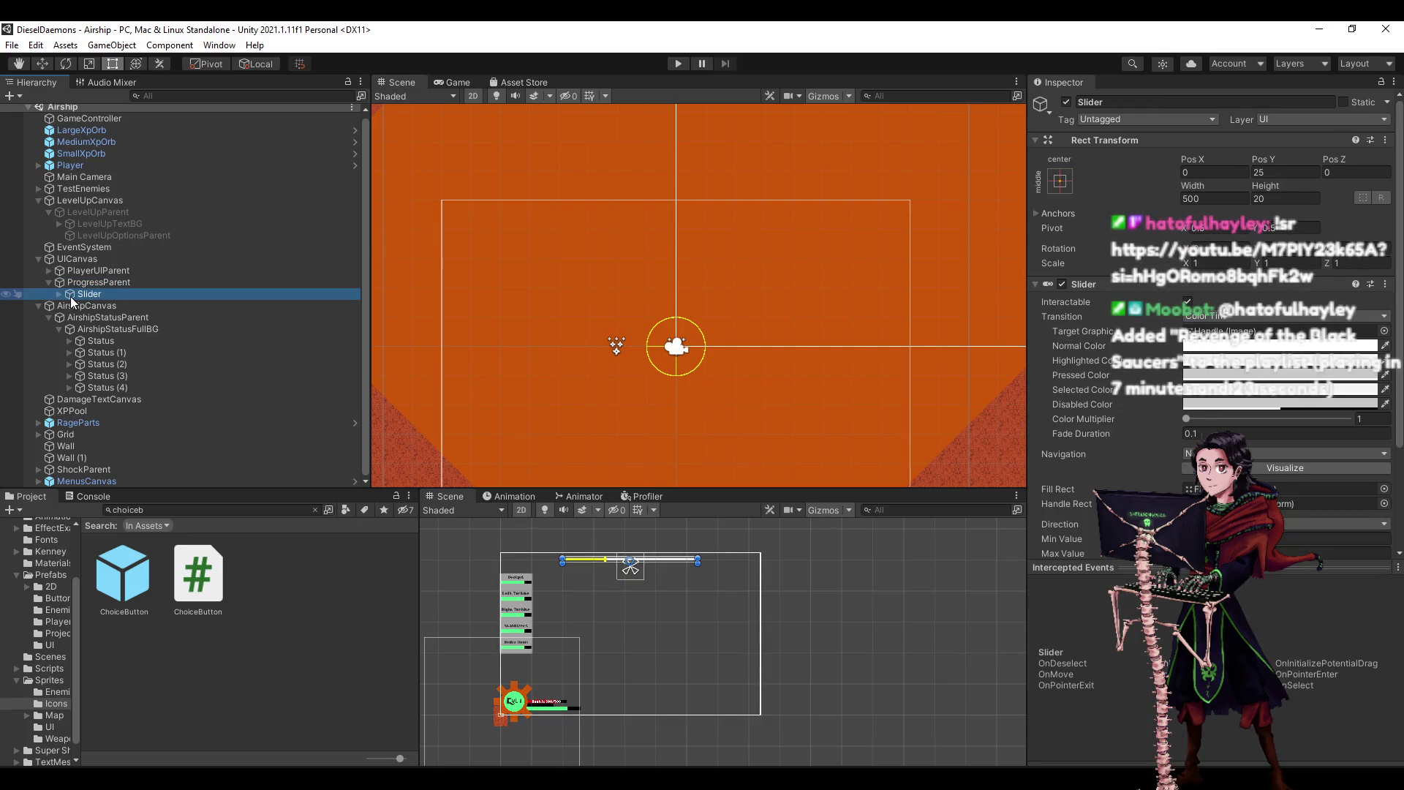
click(49, 283)
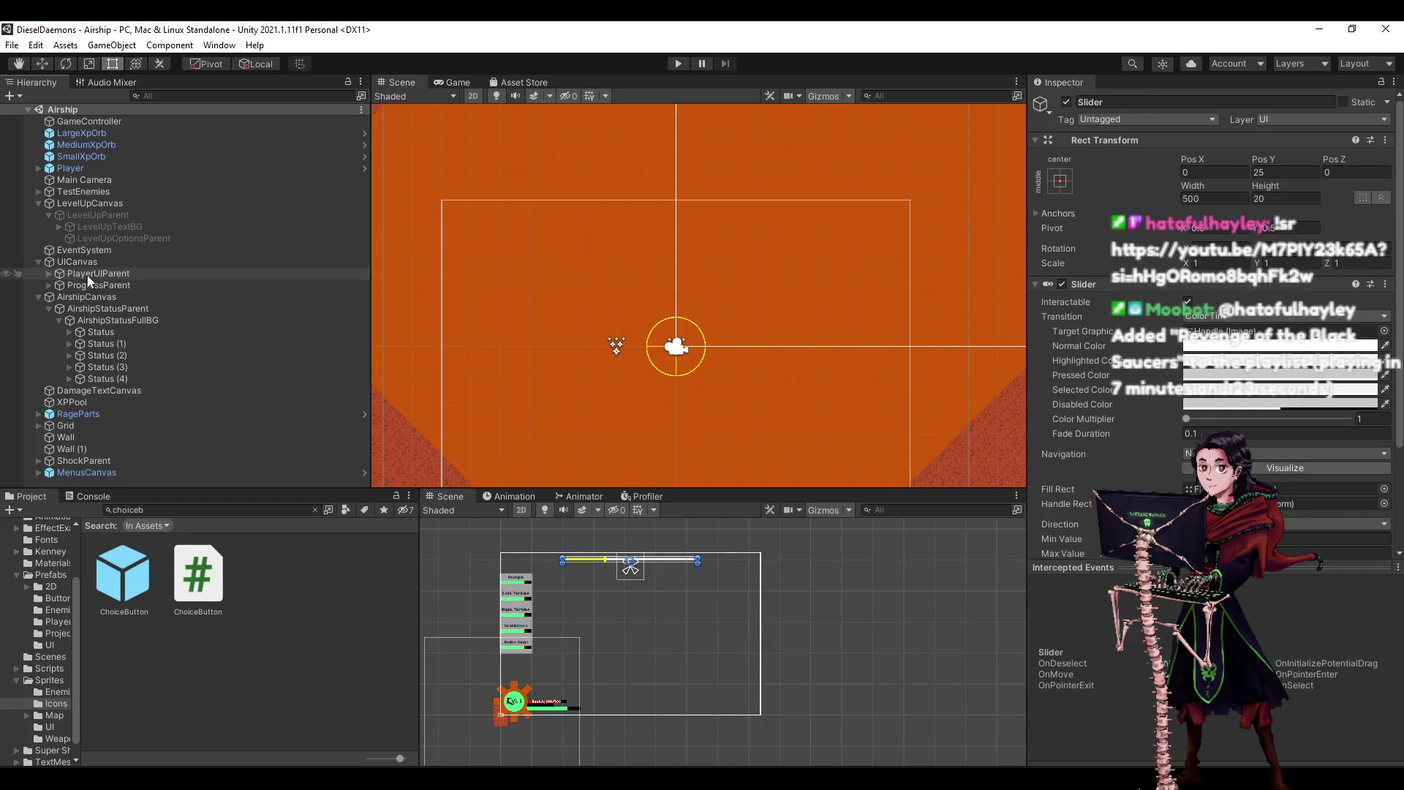
click(98, 238)
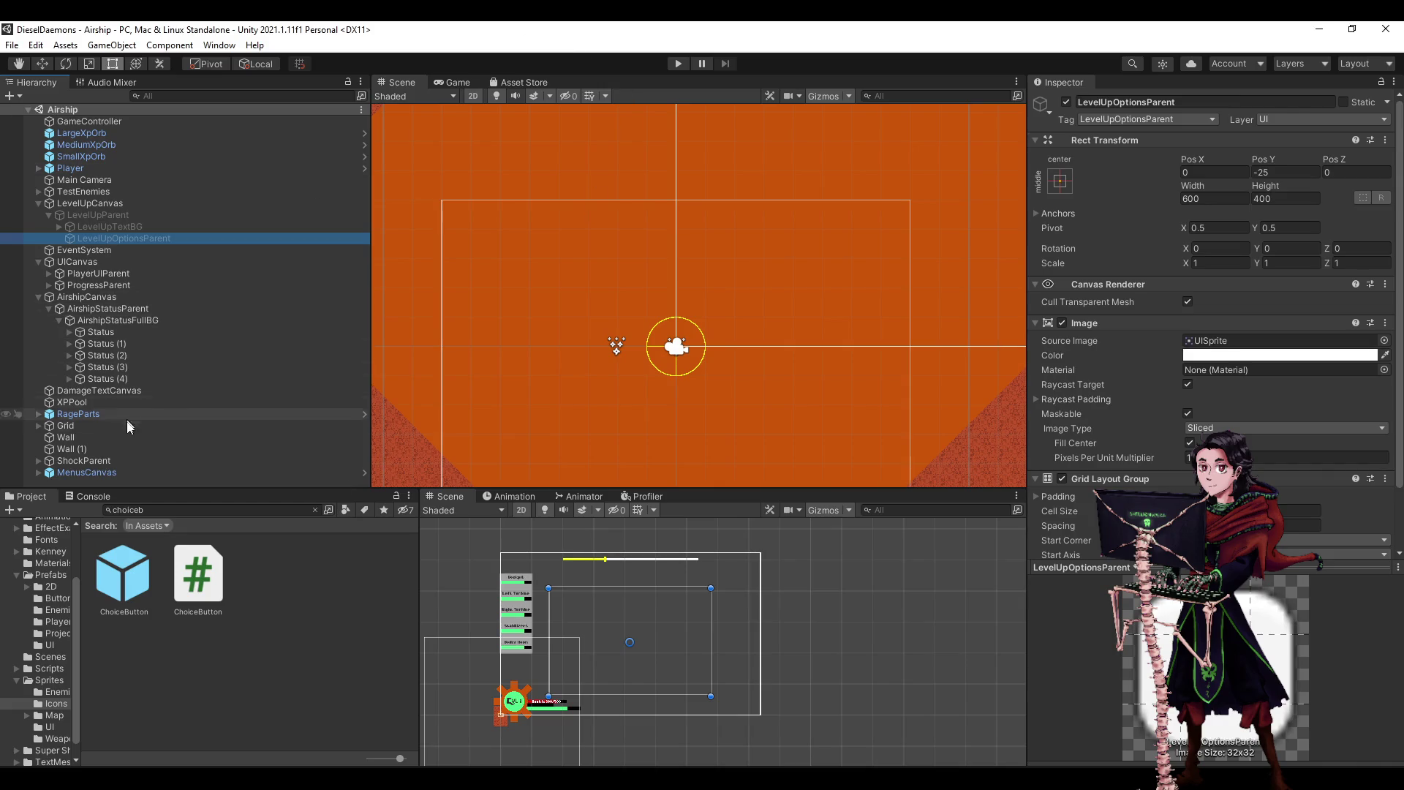
- Expand MenusCanvas > PauseParent > AudioOptions in the Hierarchy
click(126, 460)
key(Down)
key(Right)
key(Down)
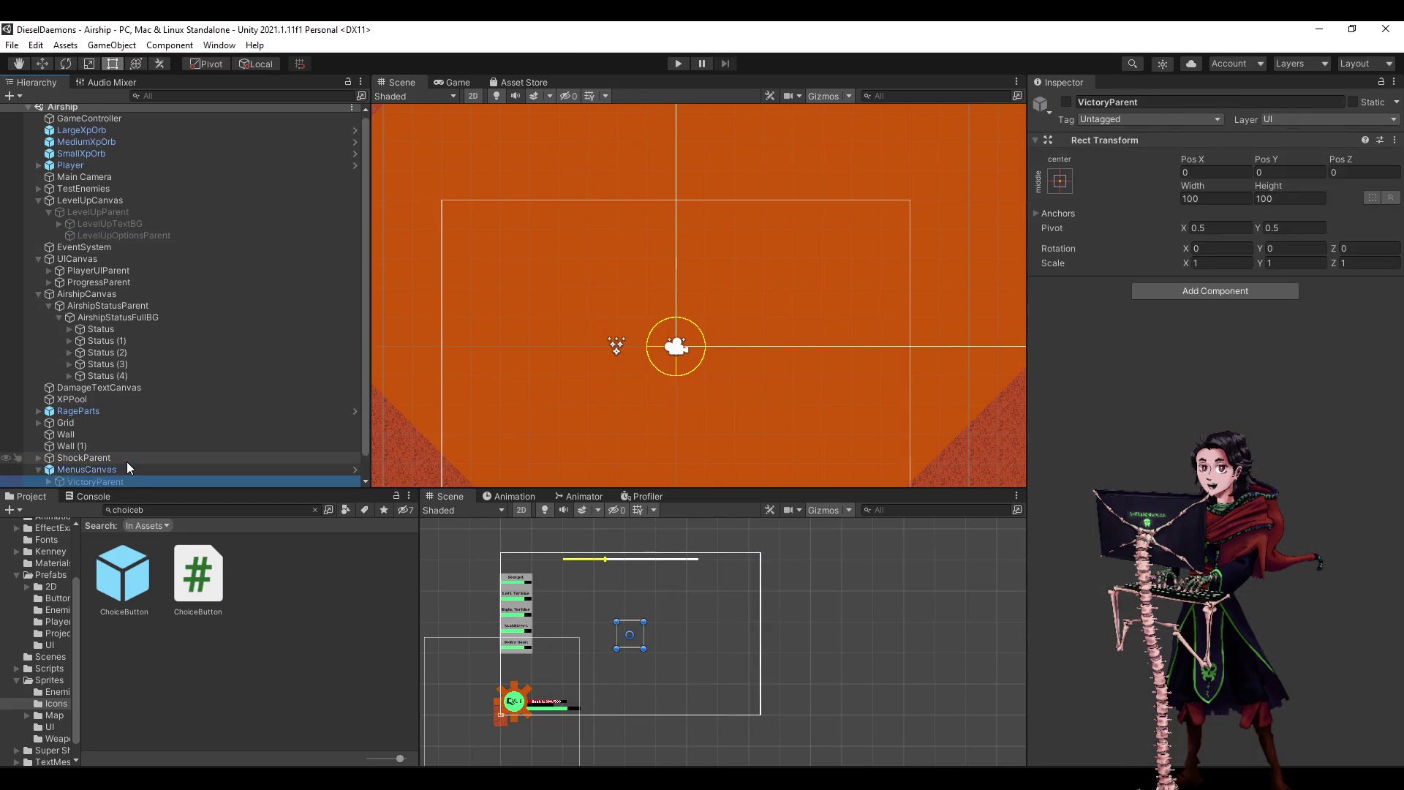
key(Down)
key(Down)
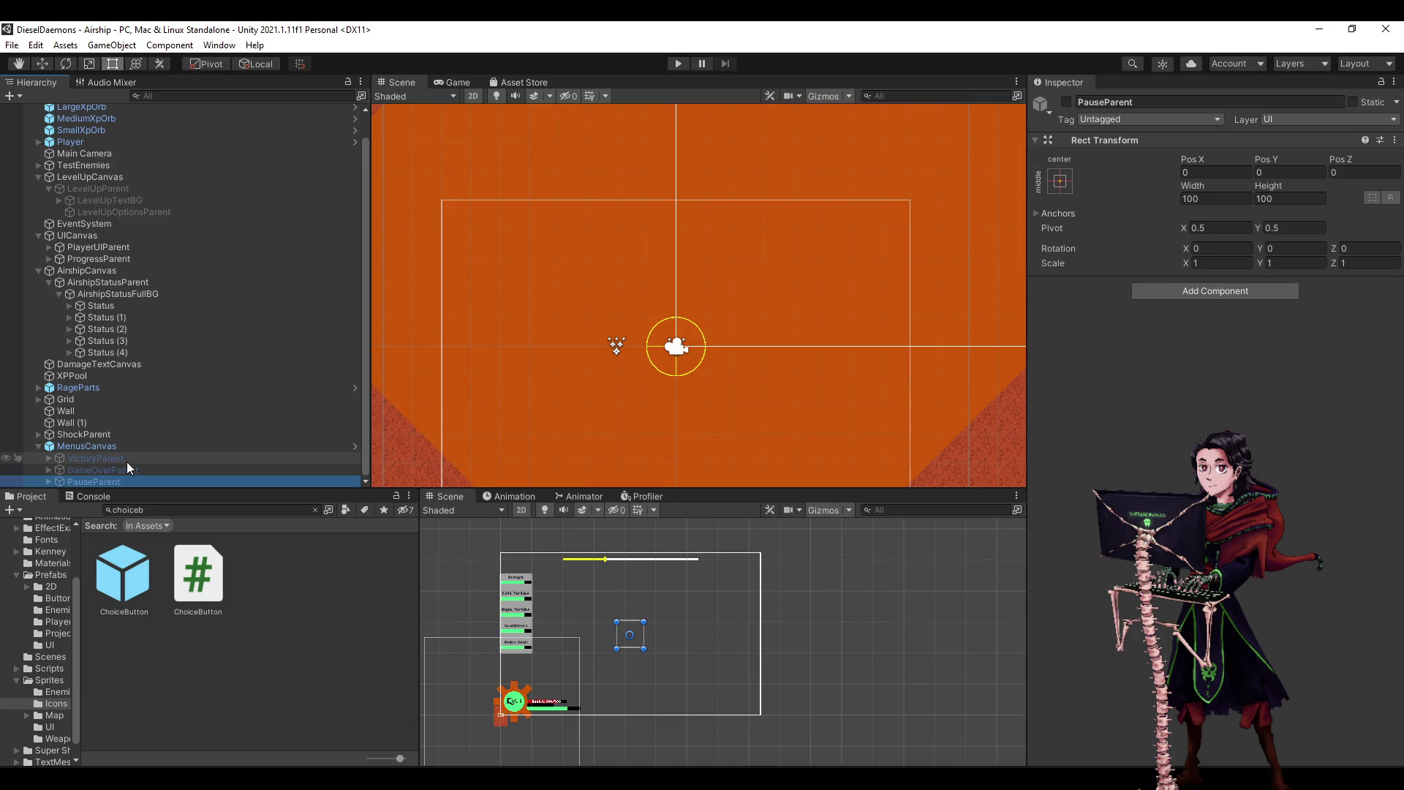
key(Right)
key(Down)
key(Down)
key(Down)
key(Down)
key(Up)
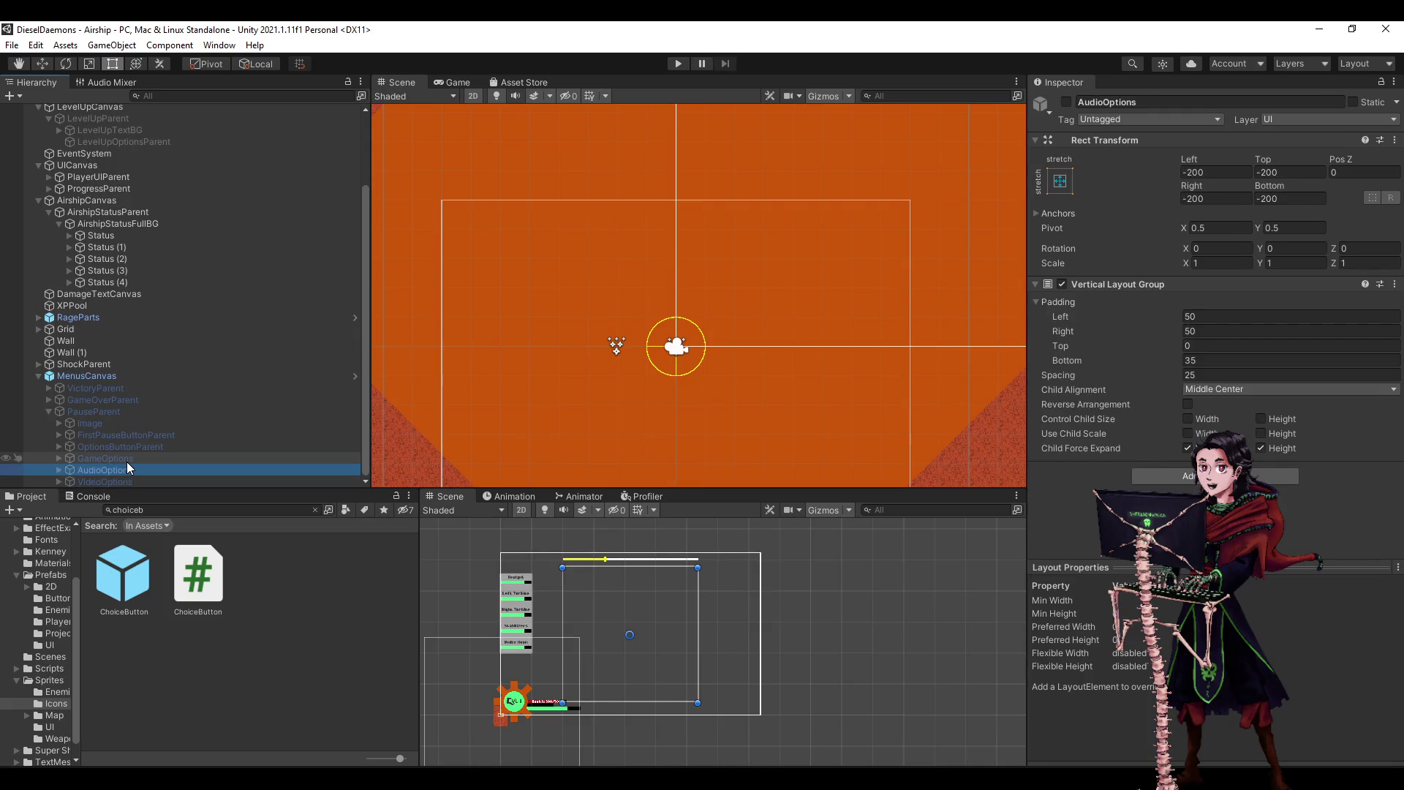
key(Right)
- Inspect MasterVolumeSliderParent's Horizontal Layout Group and its Text (TMP) label
key(Down)
key(Down)
key(Down)
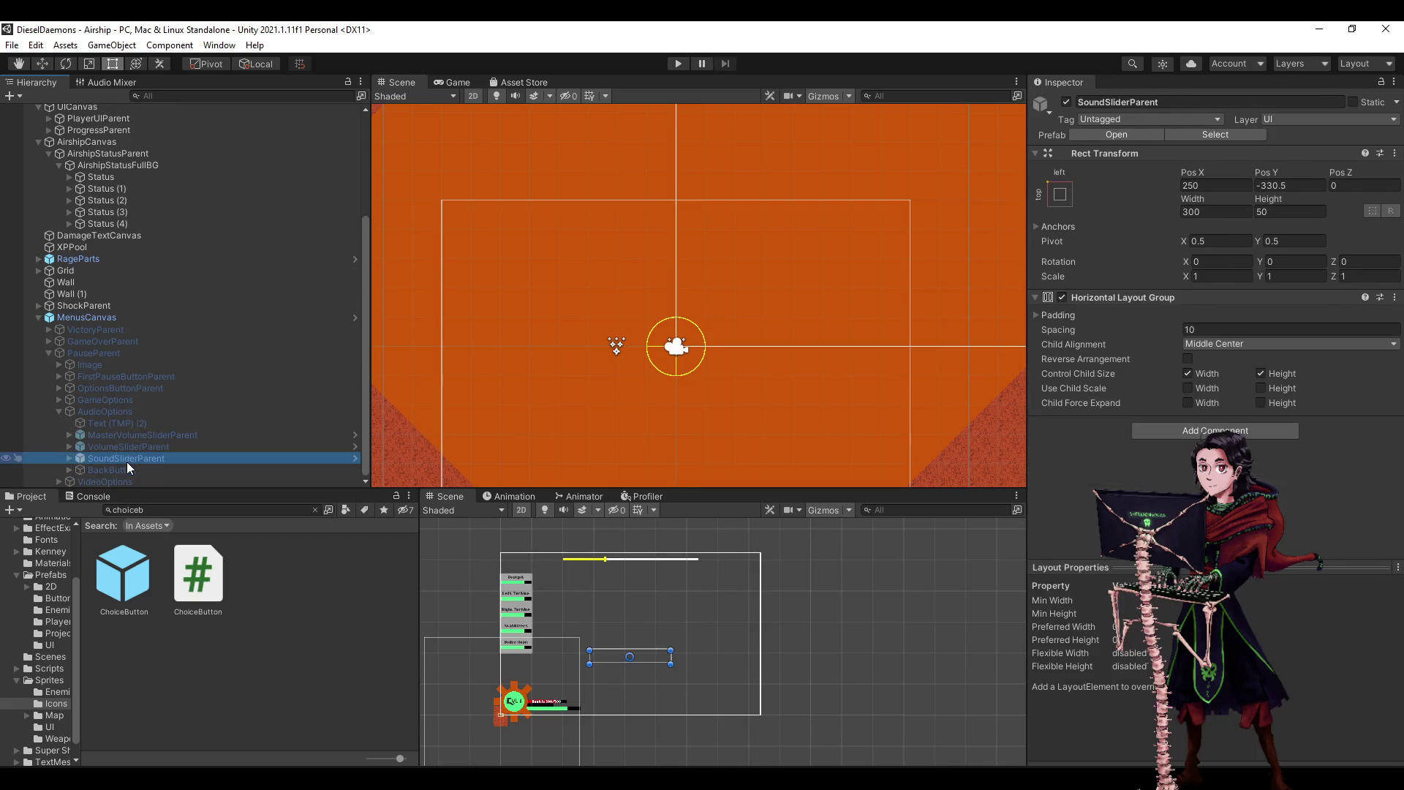
key(Up)
key(Up)
key(Right)
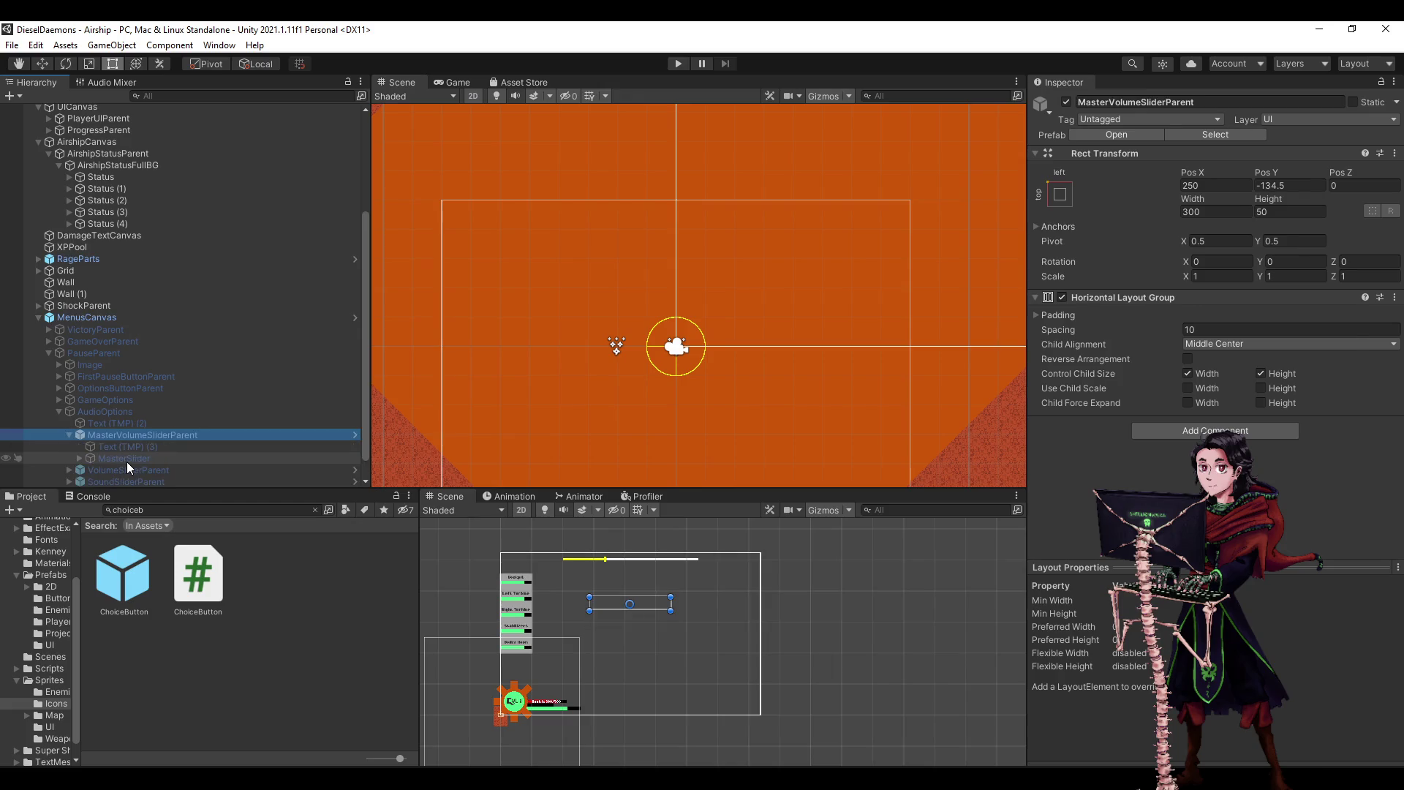
key(Down)
scroll(1324, 423, down, 10)
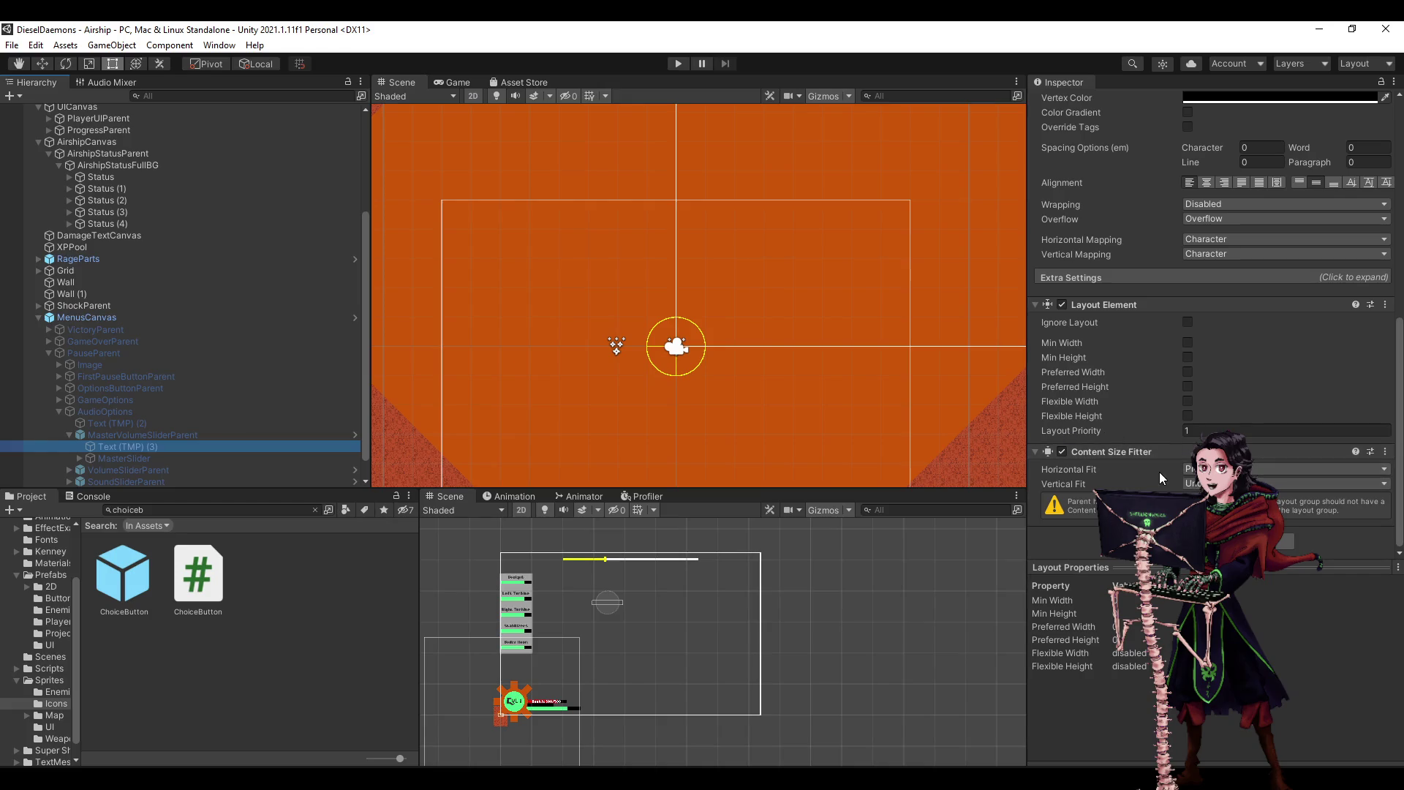
scroll(1152, 472, up, 10)
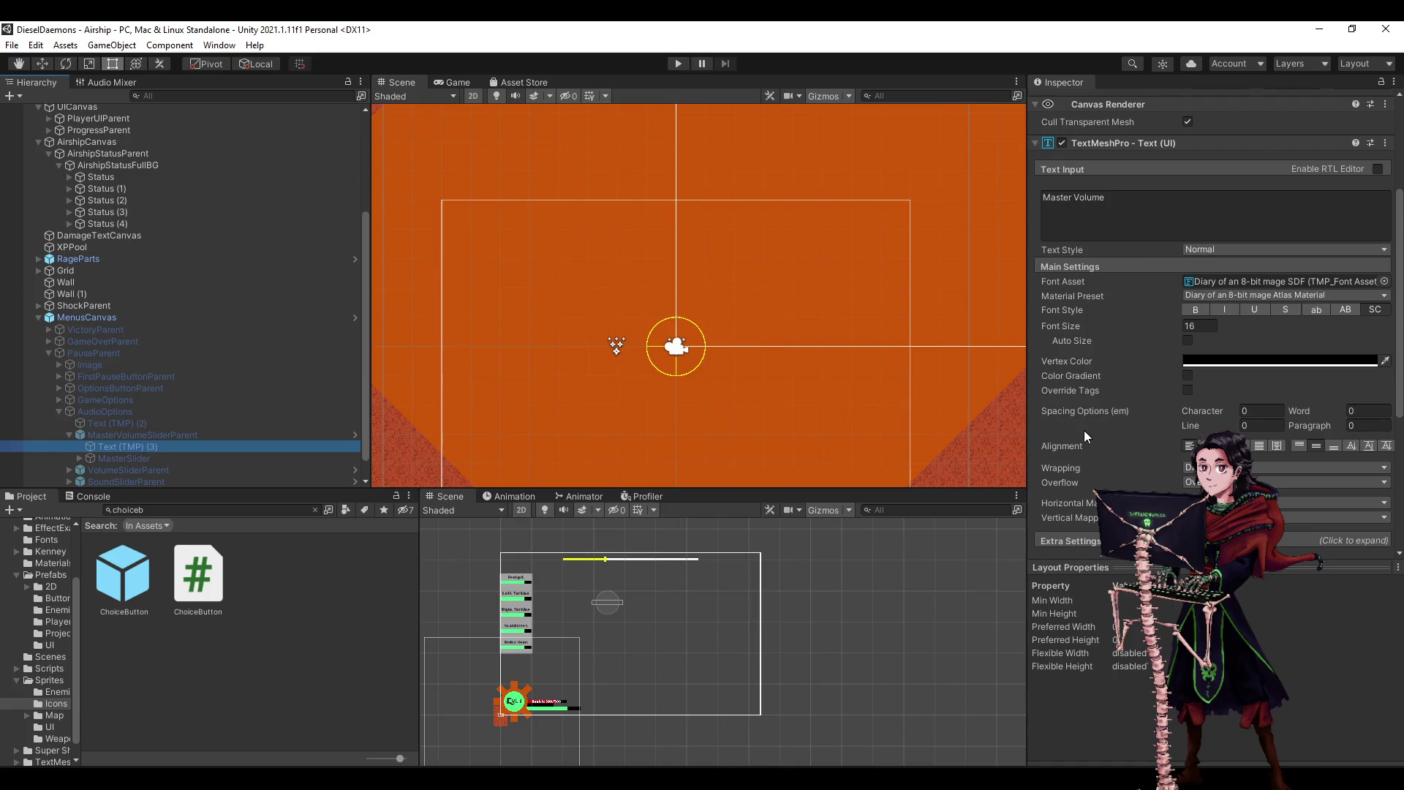
scroll(1084, 430, up, 3)
scroll(1084, 432, down, 8)
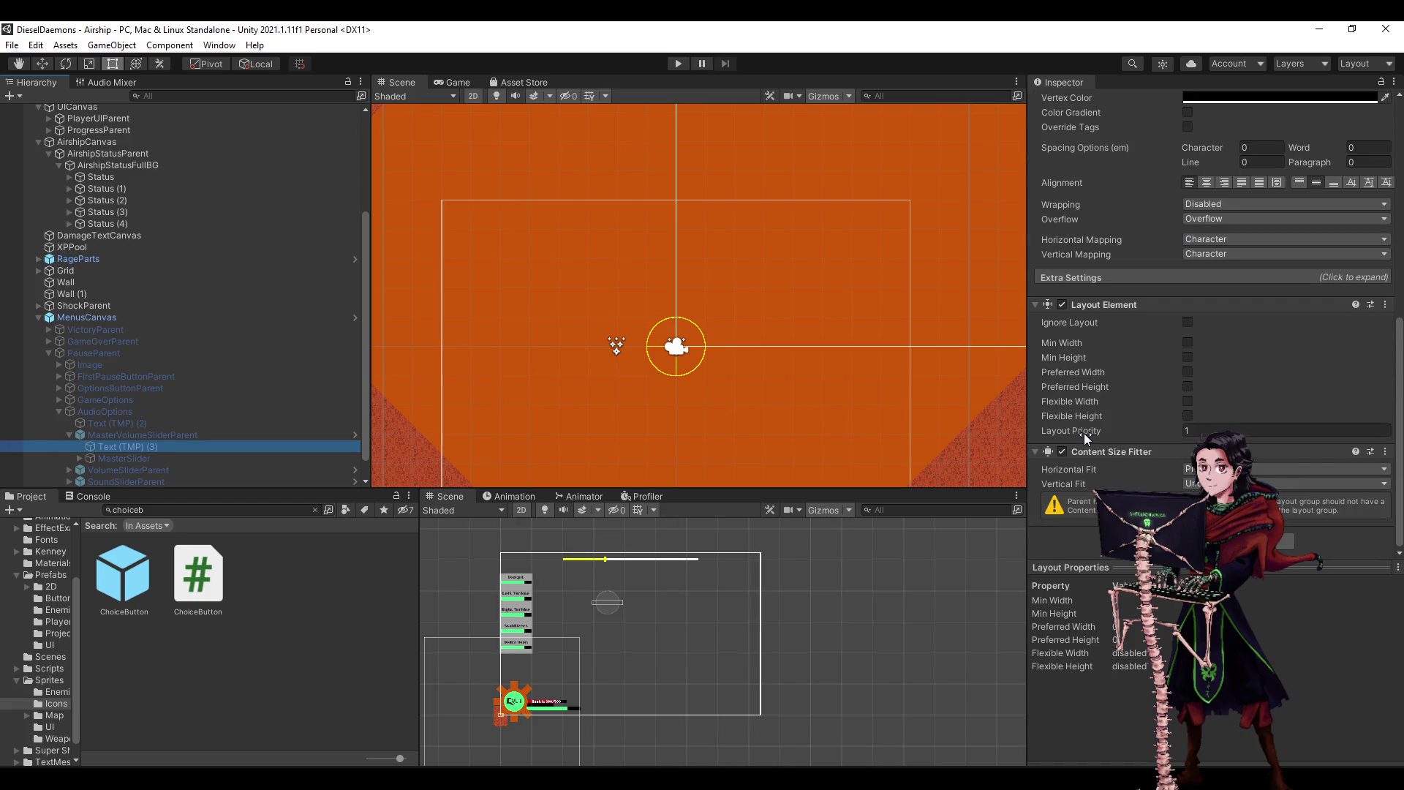
key(Up)
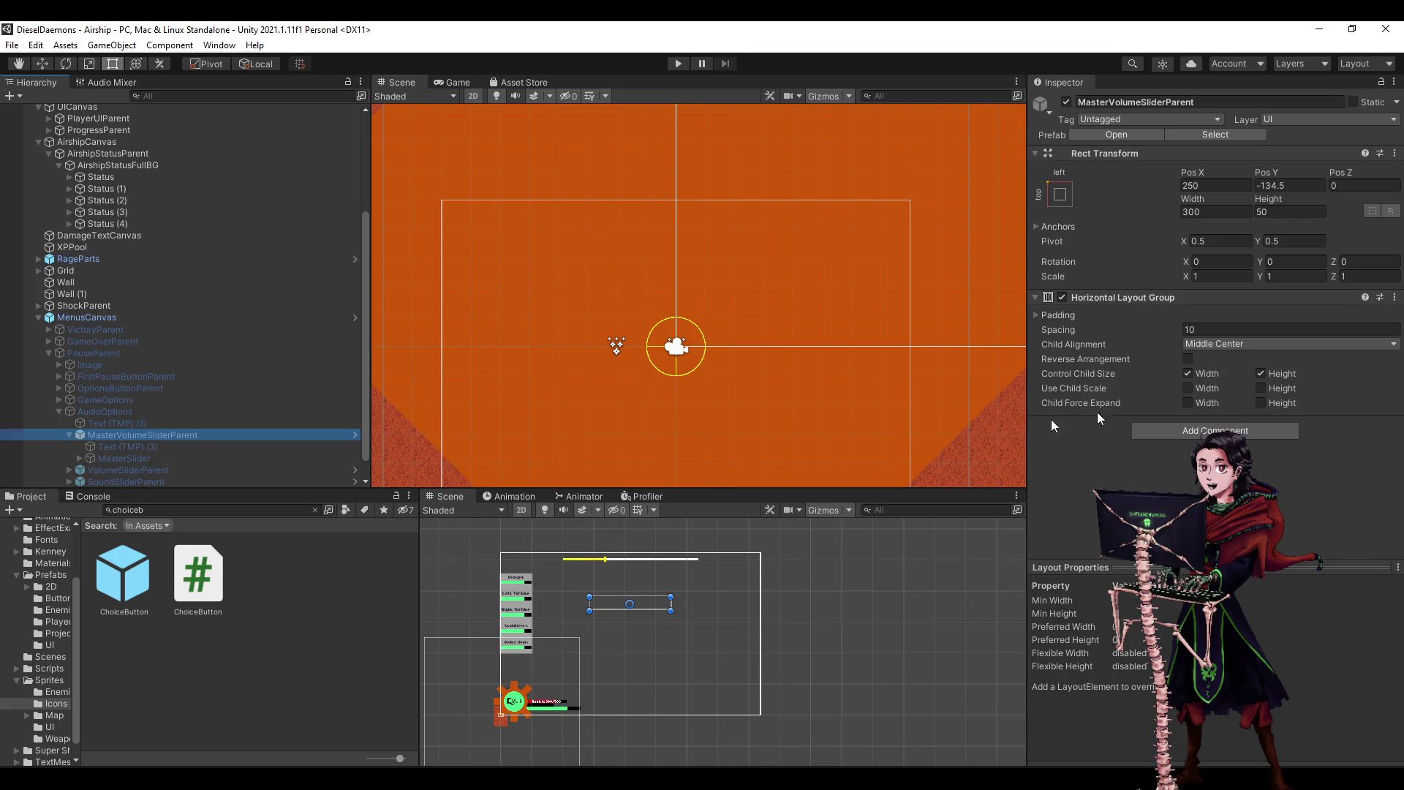
- Open the ChoiceButton prefab, select its description Text (TMP) and frame it in the view
double_click(142, 574)
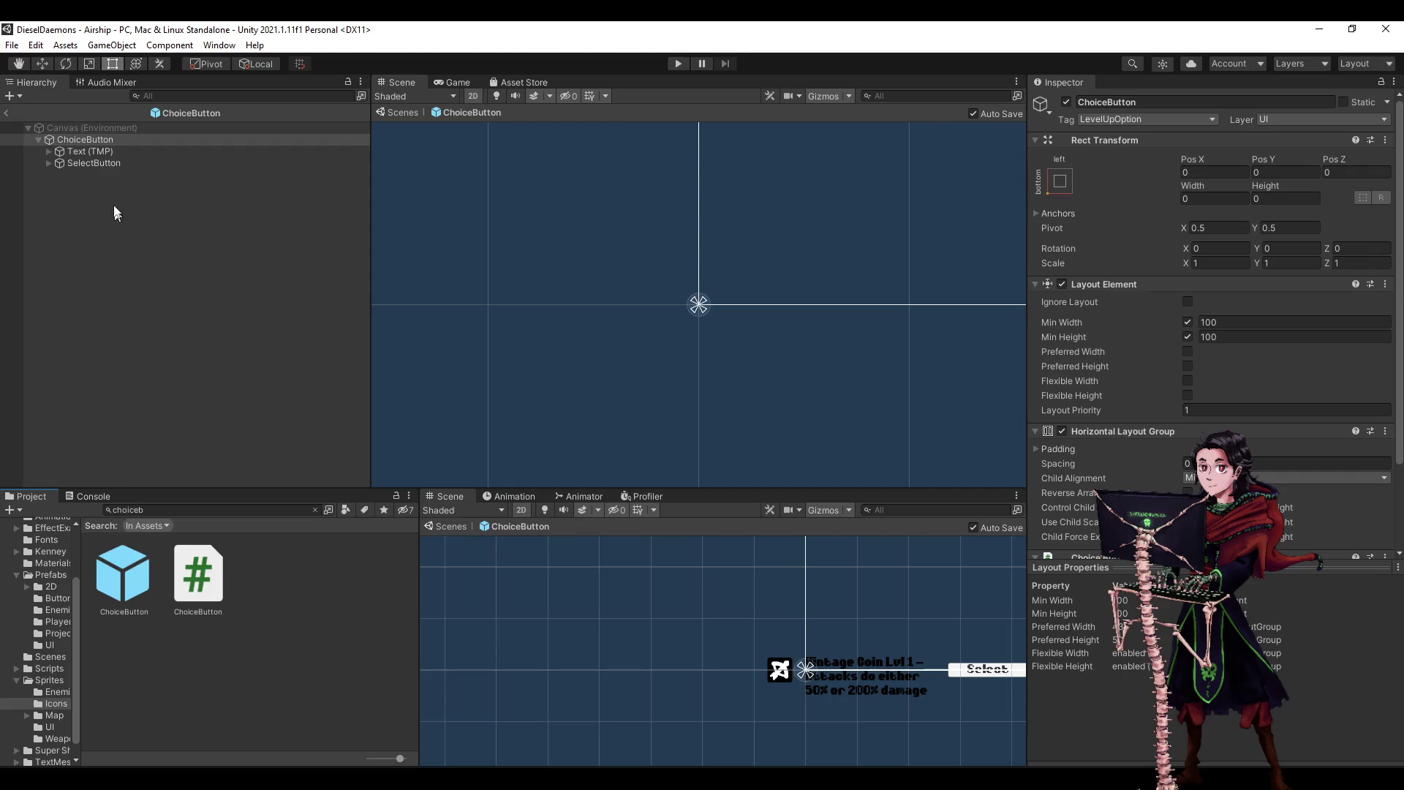
click(49, 150)
click(59, 162)
click(57, 163)
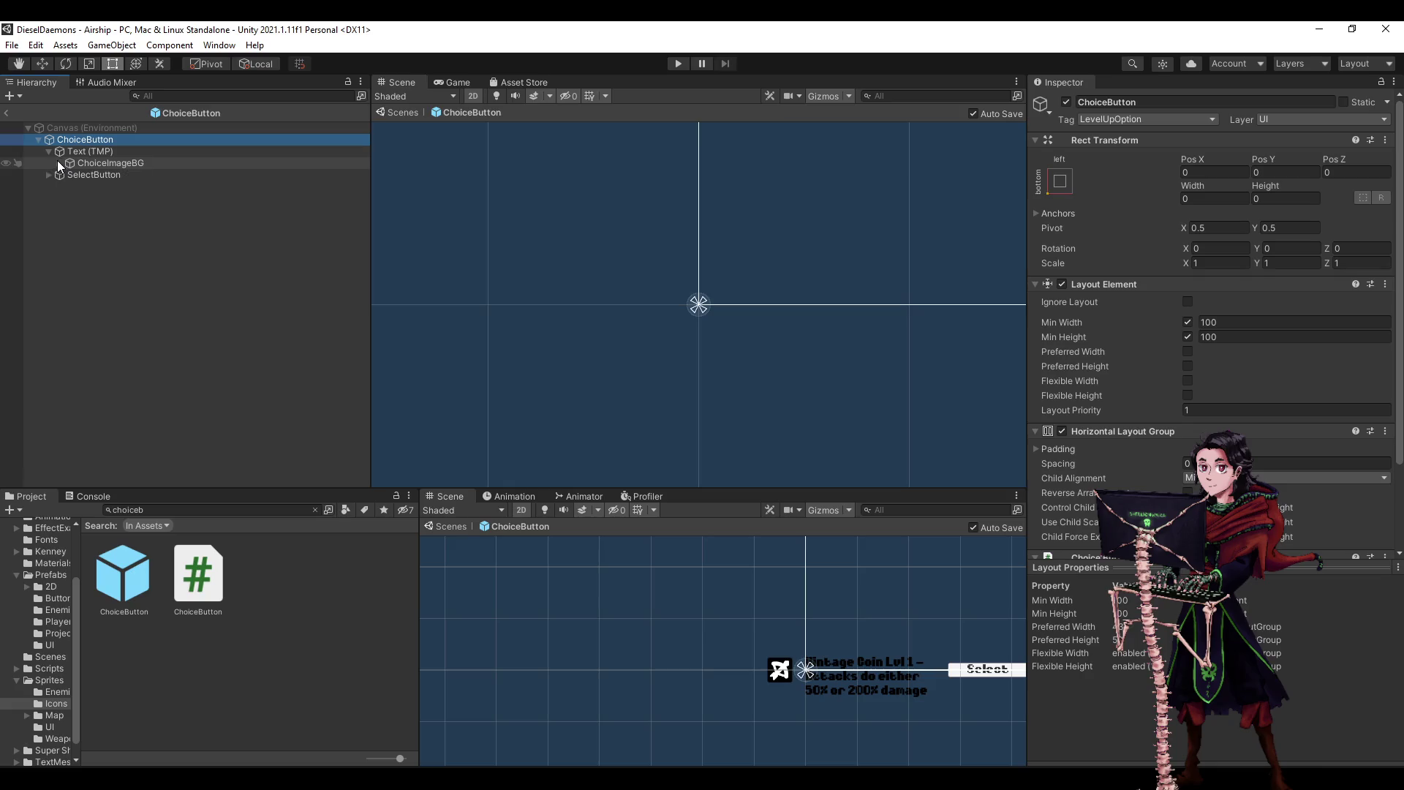
click(49, 149)
click(49, 151)
click(55, 155)
key(f)
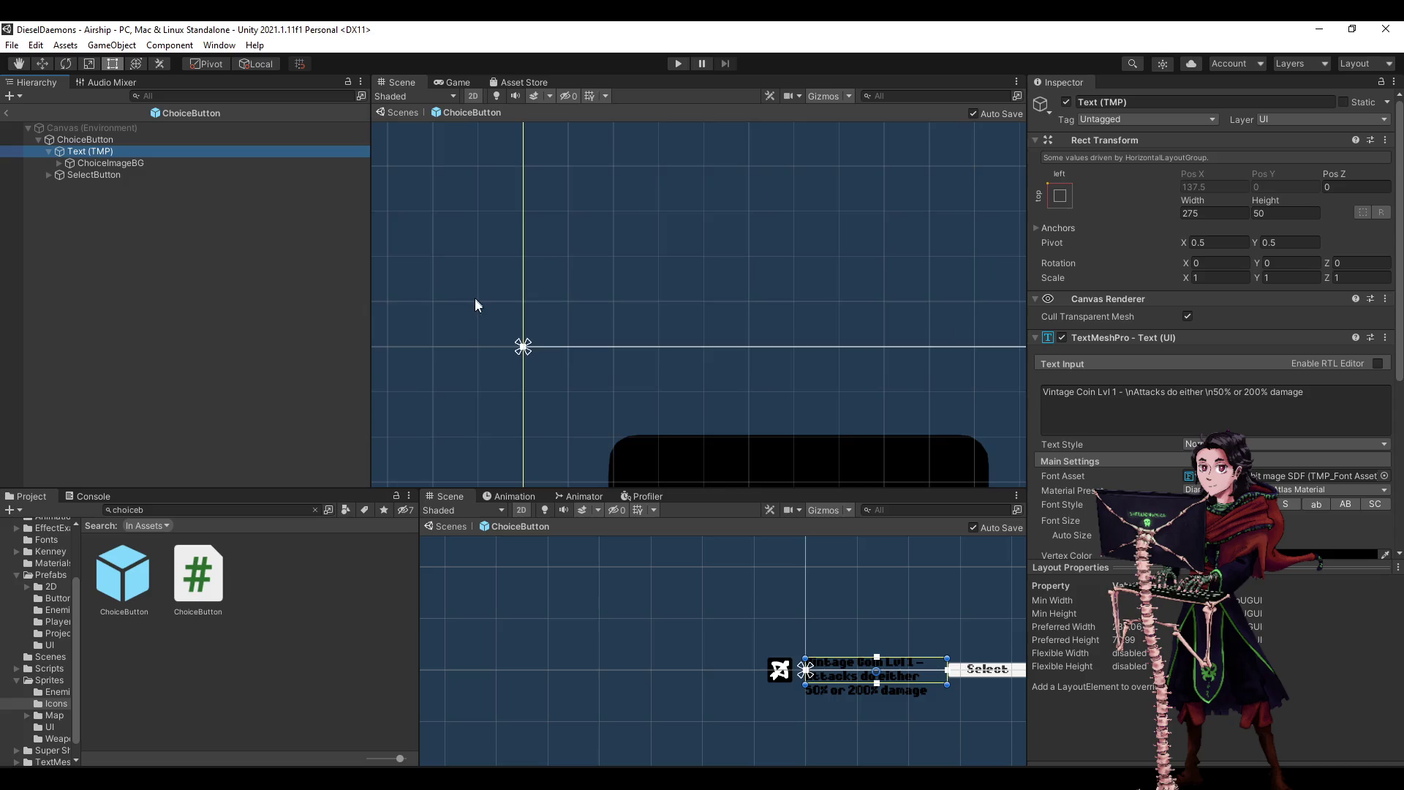
- Try stretching the text box taller, then undo the resize
scroll(468, 278, down, 10)
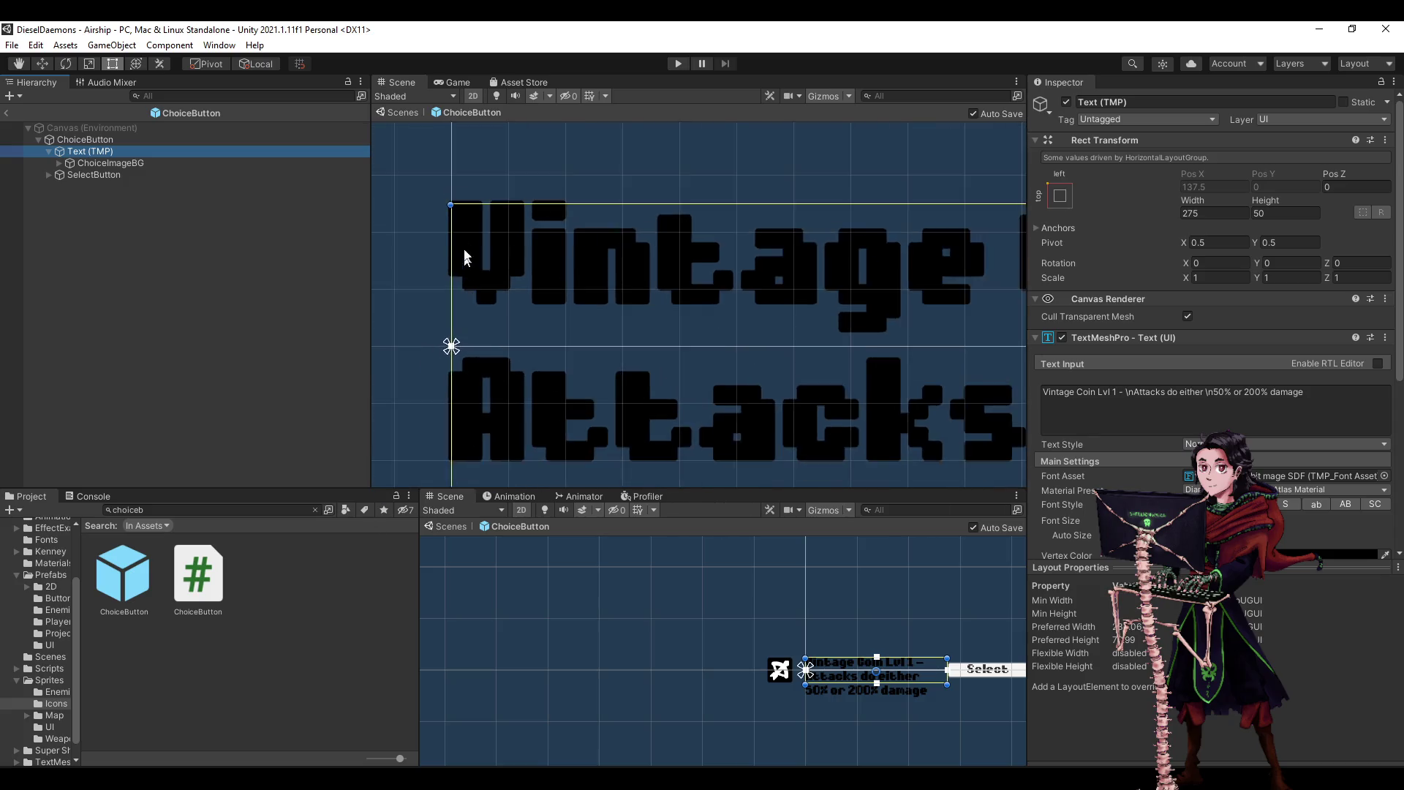
scroll(507, 279, down, 6)
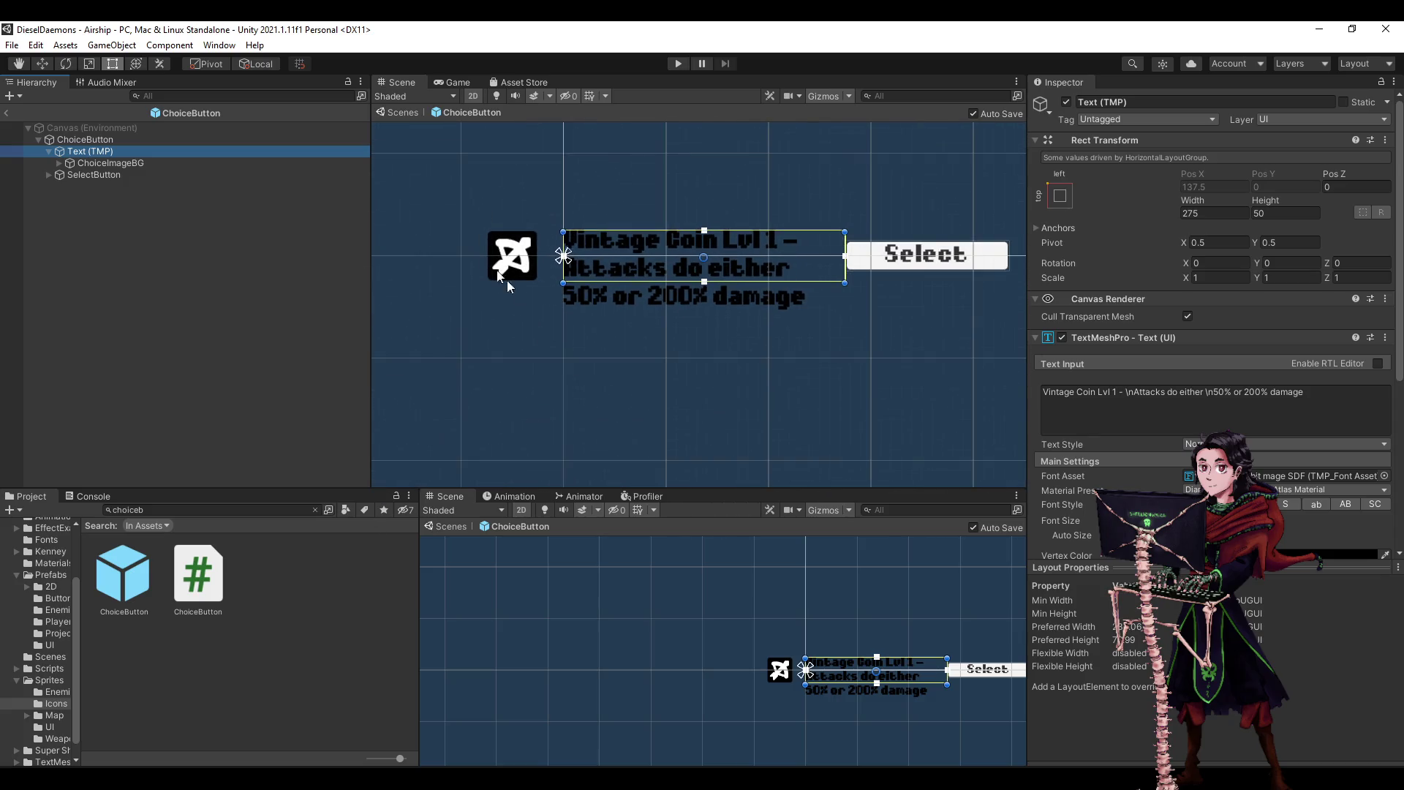
scroll(572, 395, down, 3)
scroll(617, 306, up, 8)
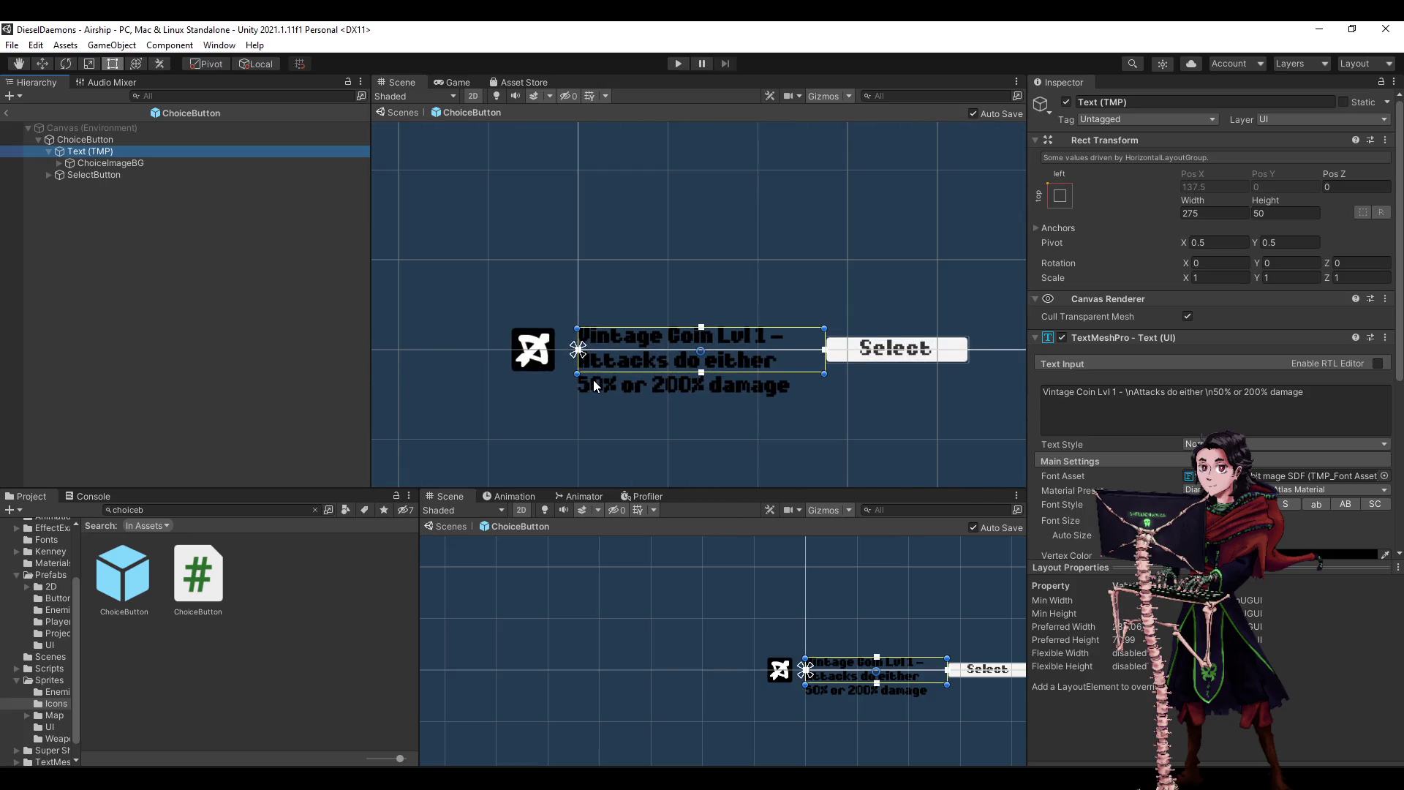
scroll(592, 381, up, 1)
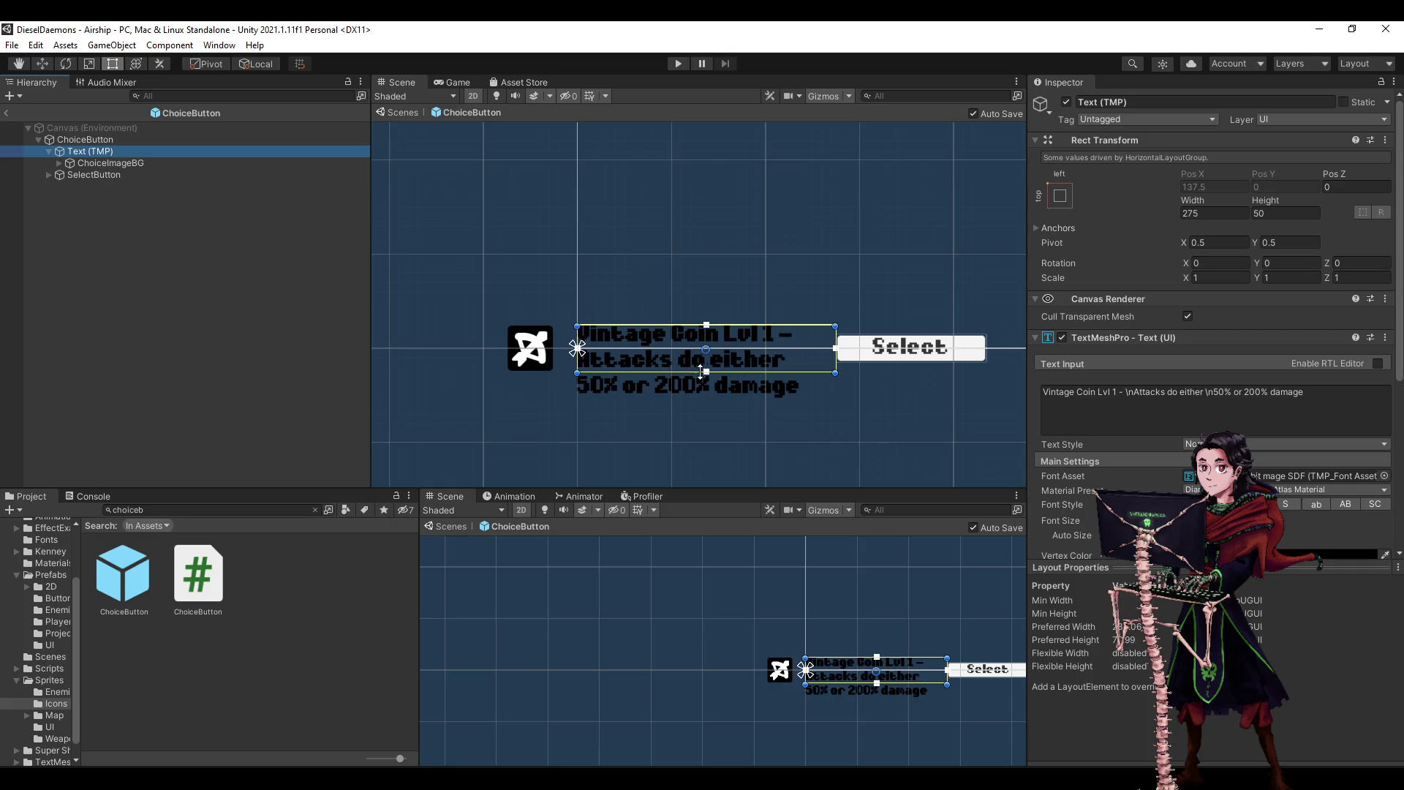
mouse_move(706, 373)
mouse_down()
mouse_move(708, 408)
mouse_move(708, 380)
mouse_up()
scroll(1113, 319, down, 5)
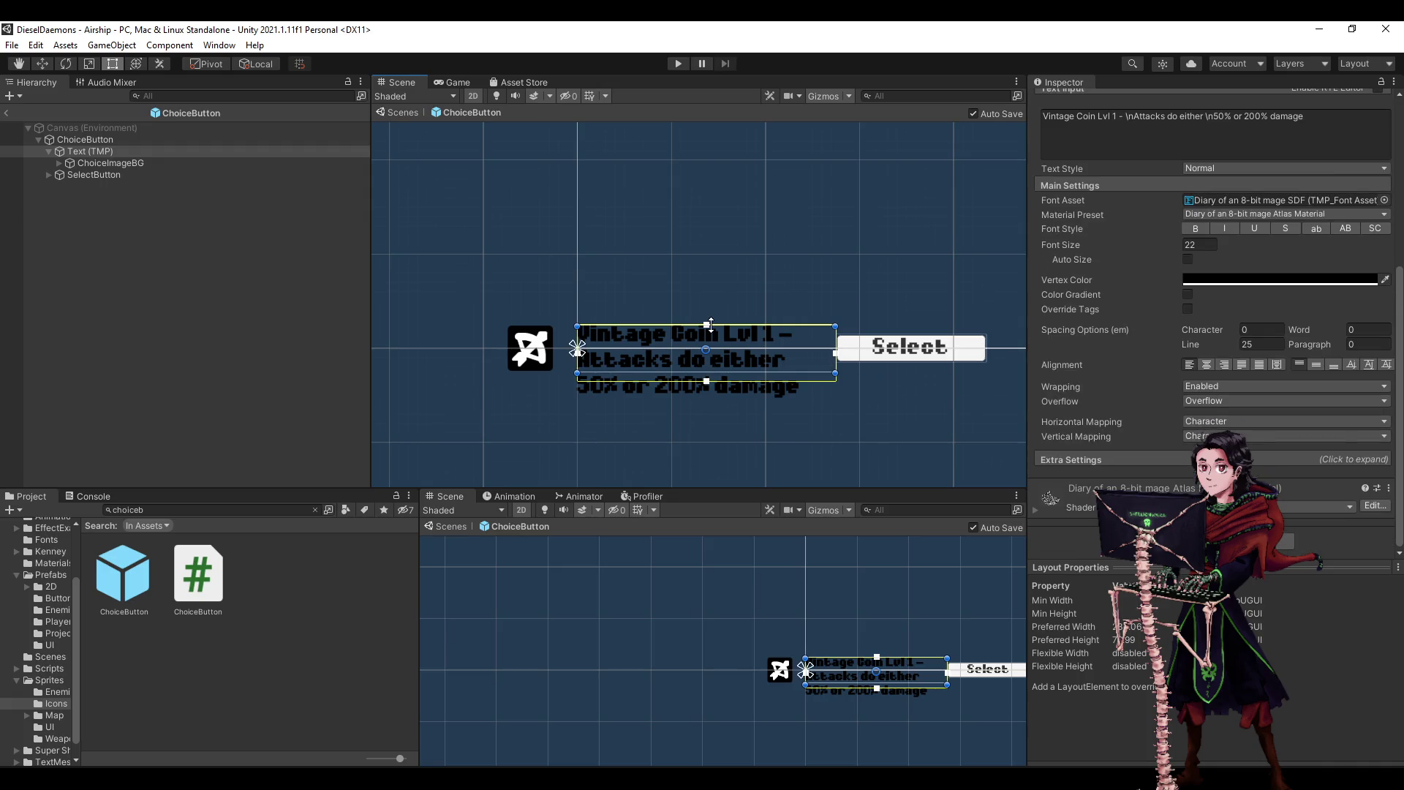
mouse_move(705, 325)
mouse_down()
mouse_move(725, 99)
mouse_move(705, 180)
mouse_up()
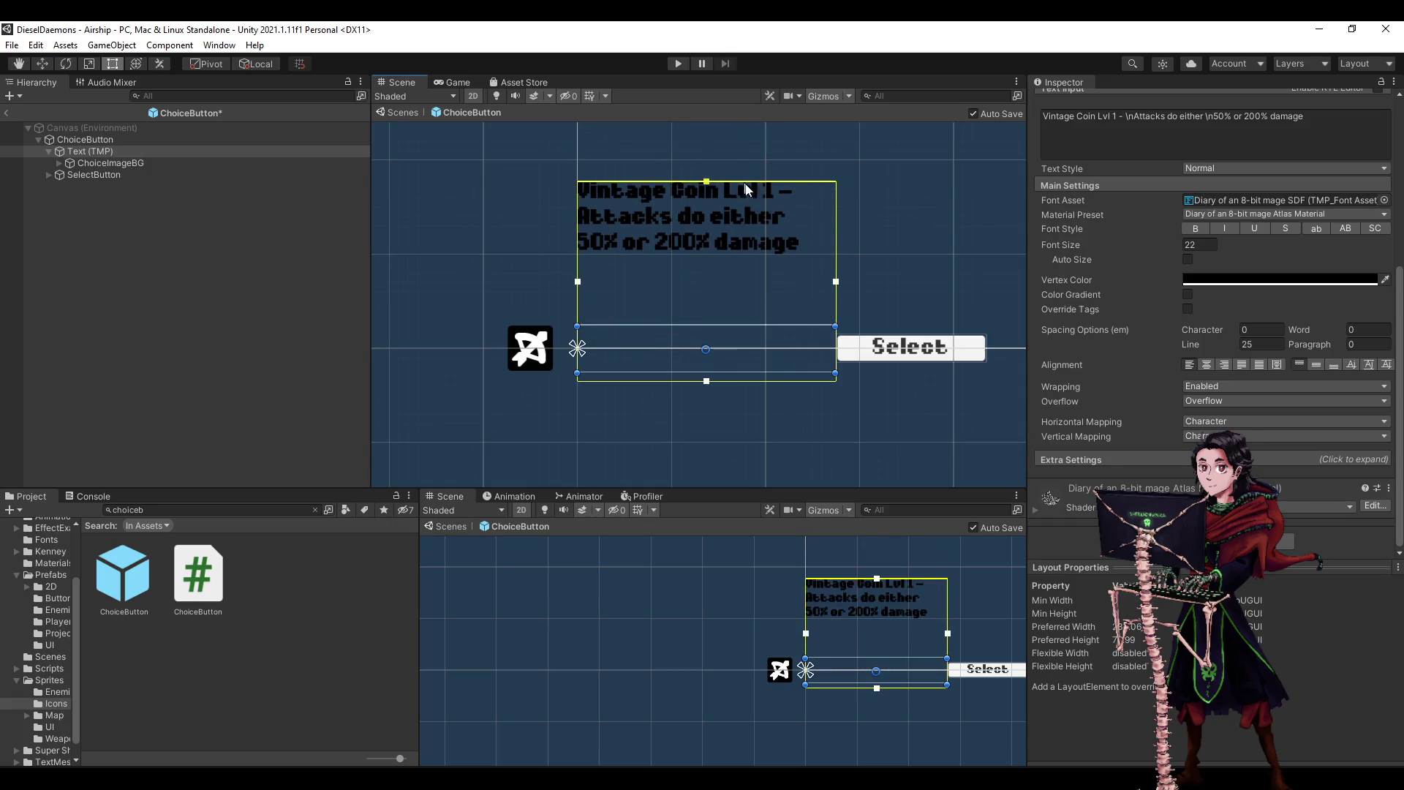
scroll(1126, 247, up, 5)
key(ctrl+z)
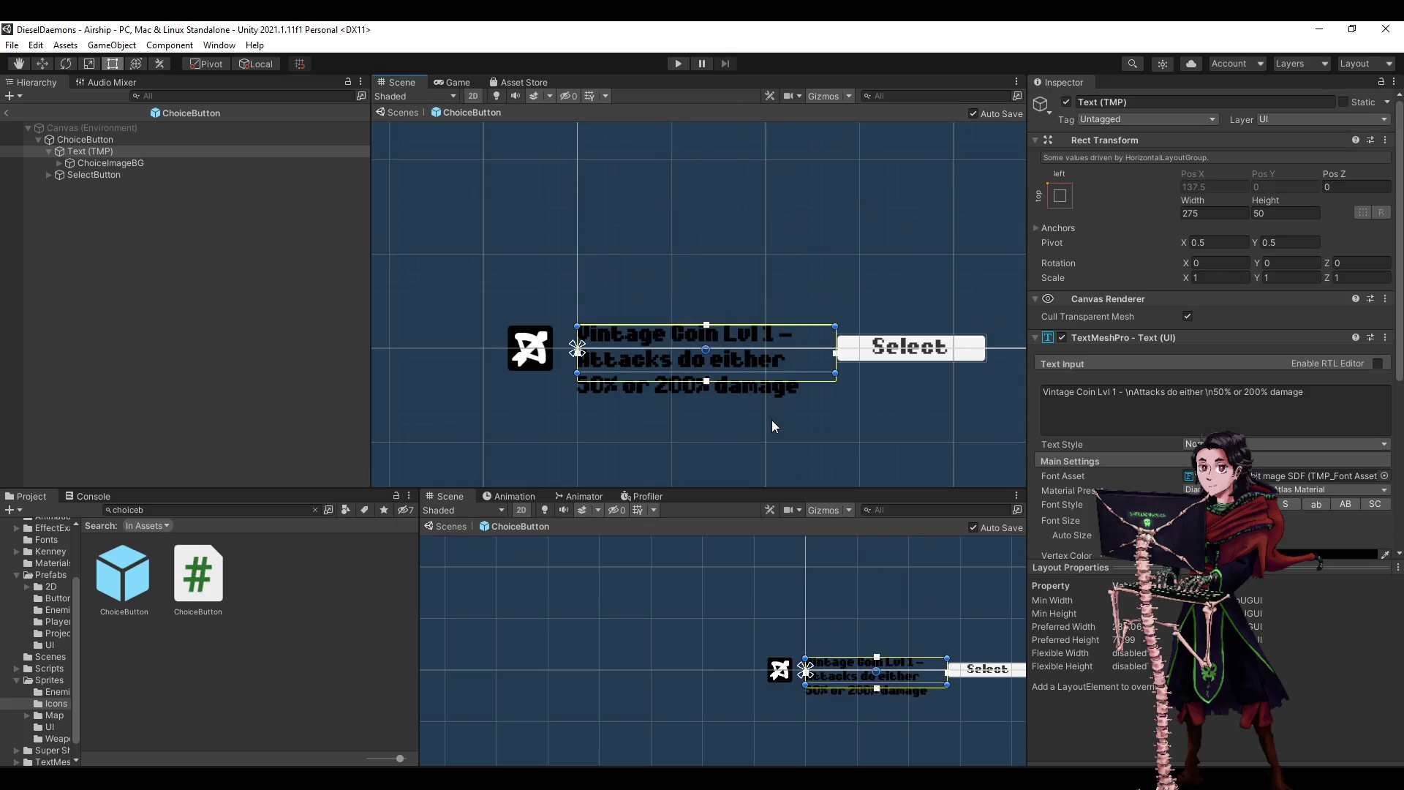
- Try extending and widening the text box, undo it, and begin adding a component to Text (TMP)
drag(707, 381, 706, 396)
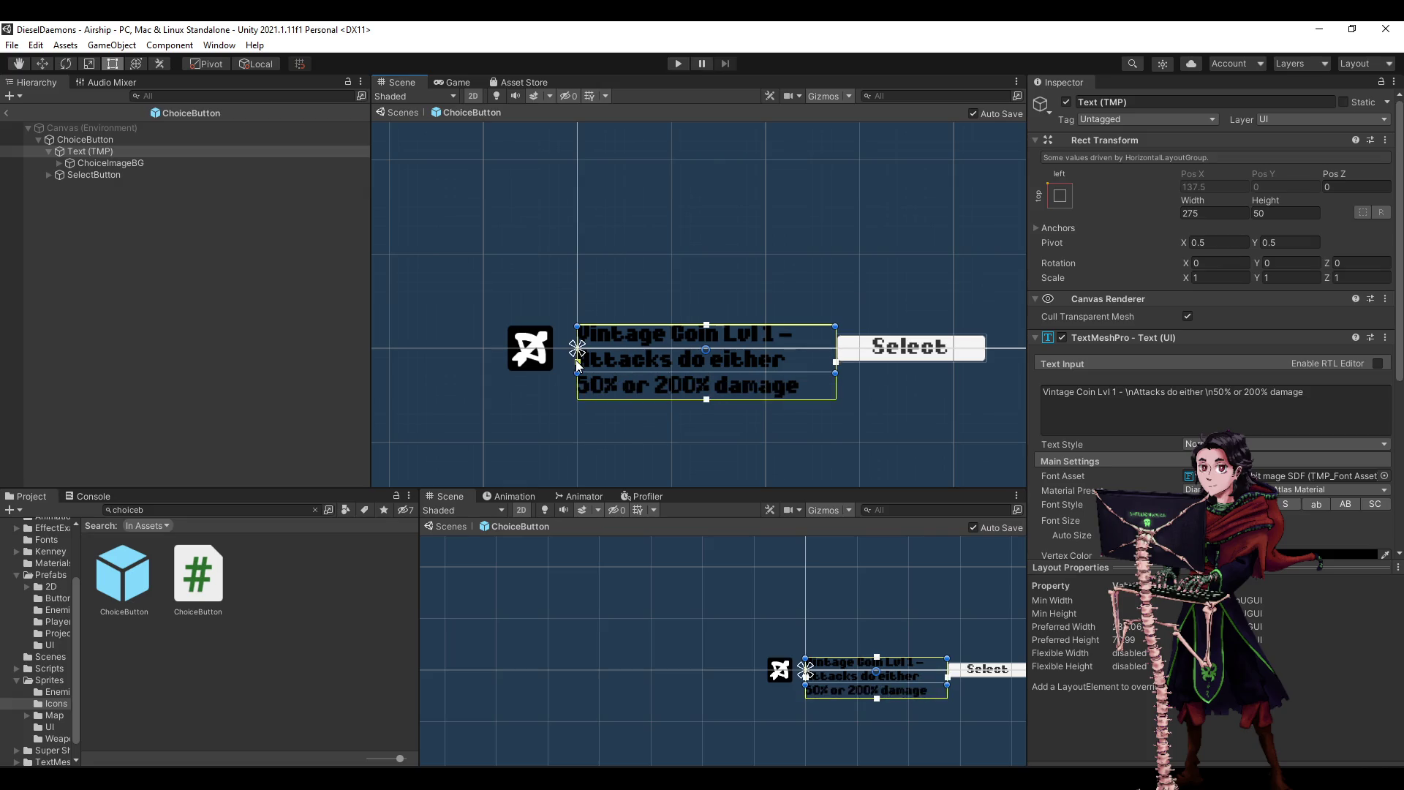
drag(578, 364, 566, 362)
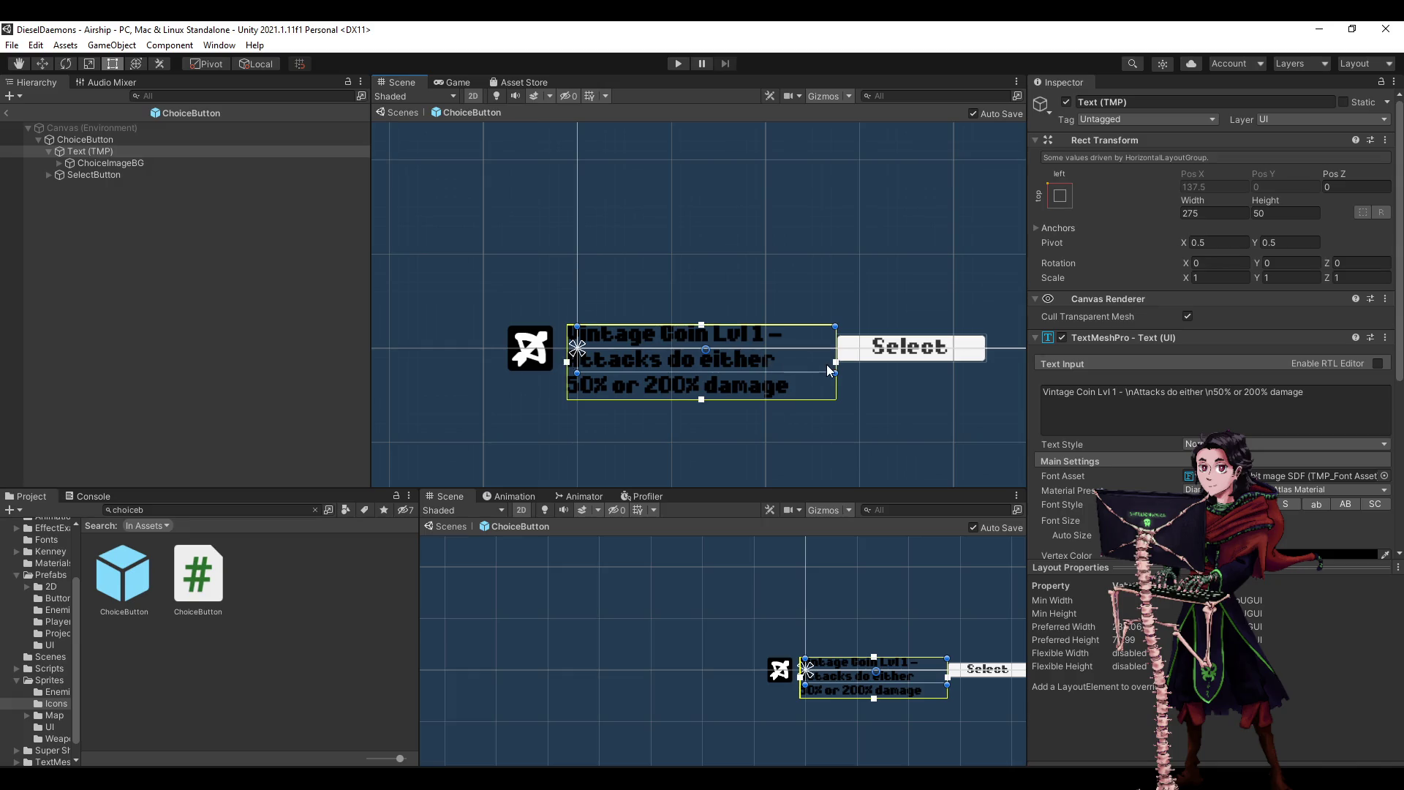
drag(832, 361, 860, 361)
key(ctrl+z)
key(ctrl+z)
click(63, 153)
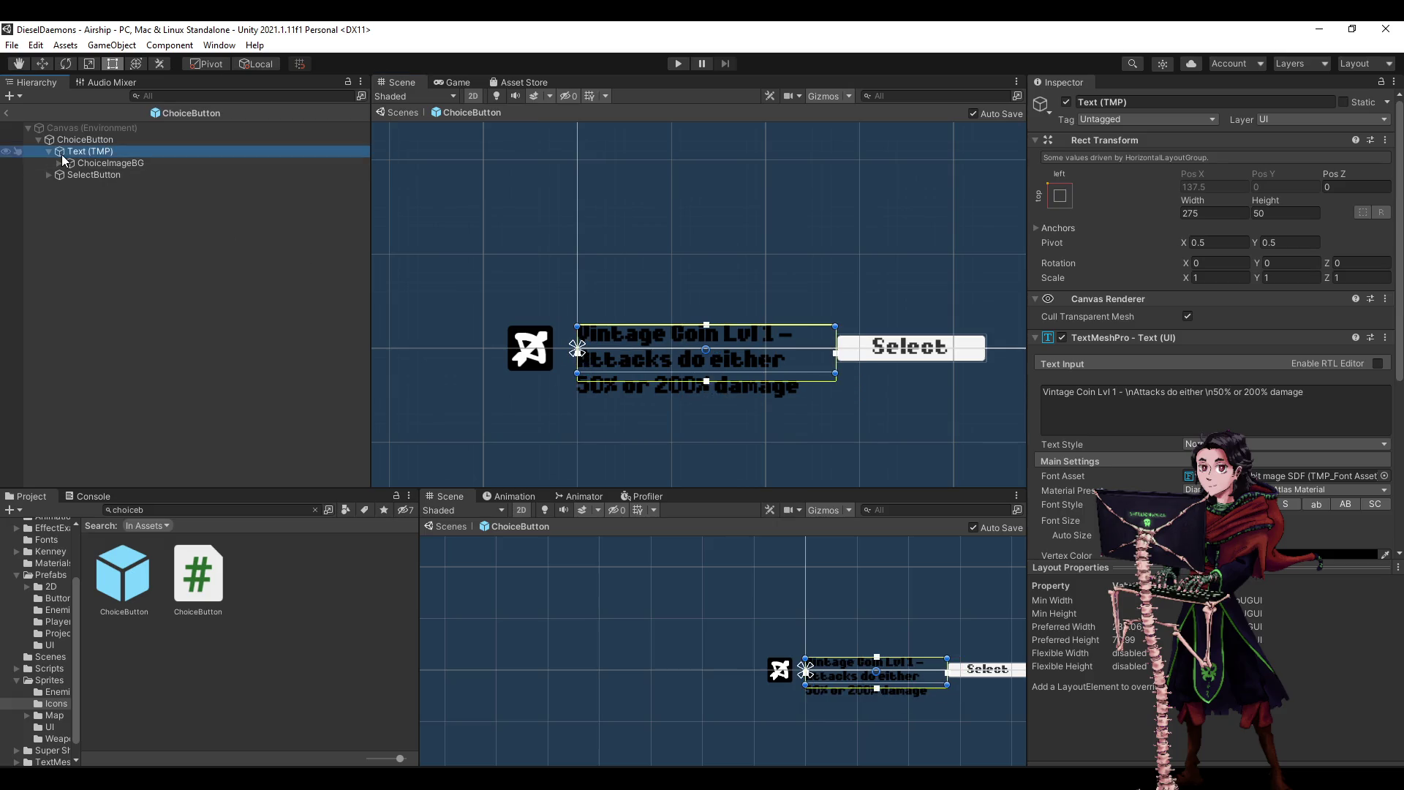
scroll(1194, 323, down, 5)
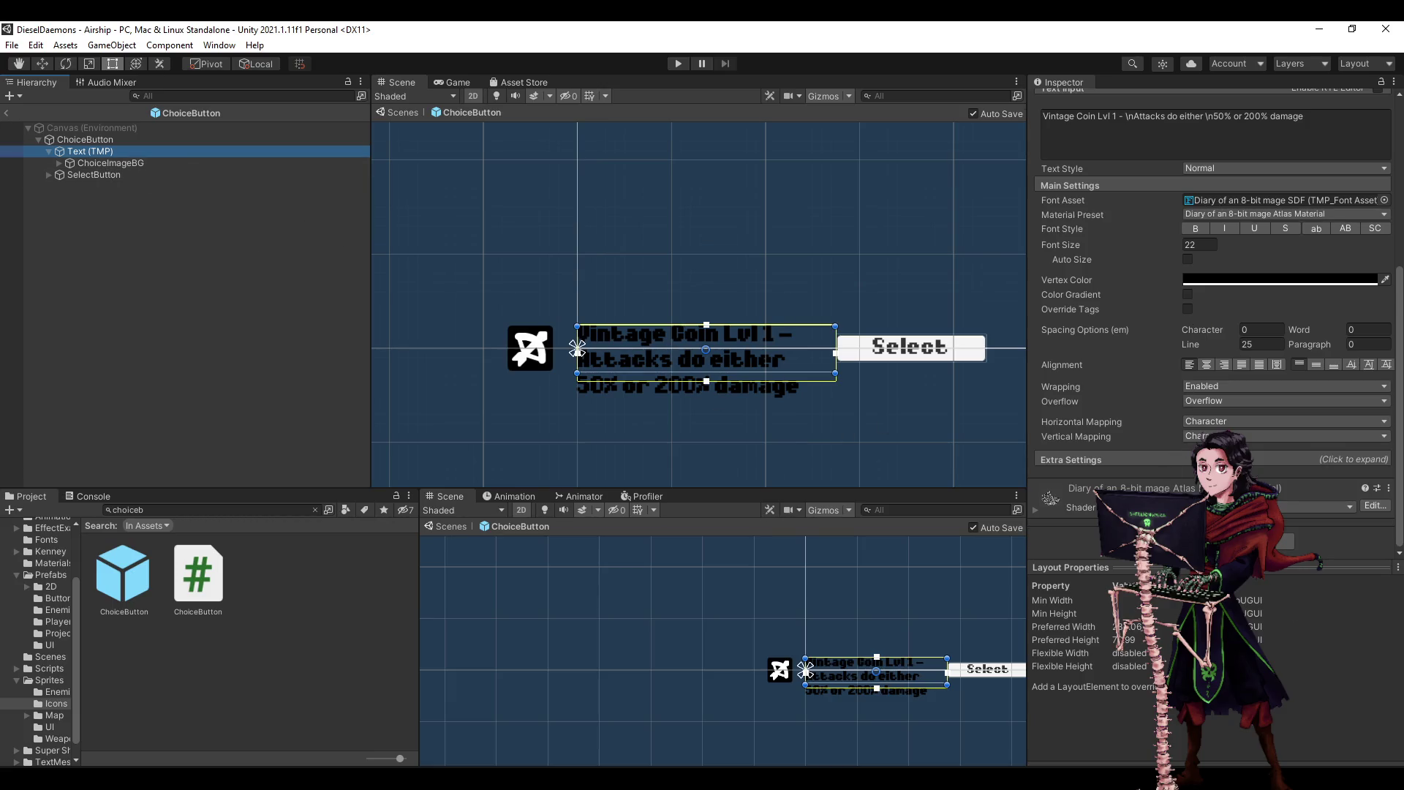
click(1258, 541)
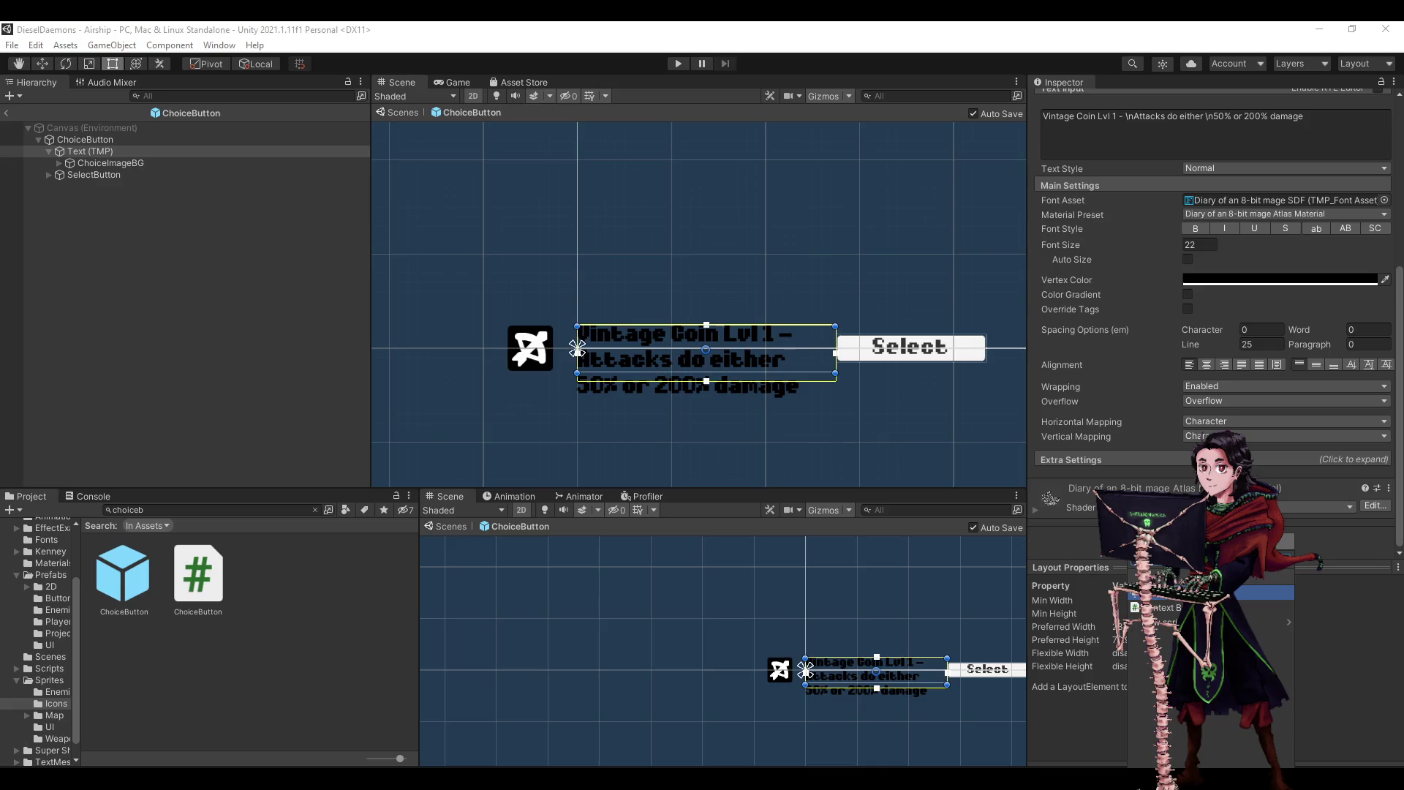
- Add a Content Size Fitter to the upgrade text with Horizontal and Vertical Fit at Preferred Size
key(Return)
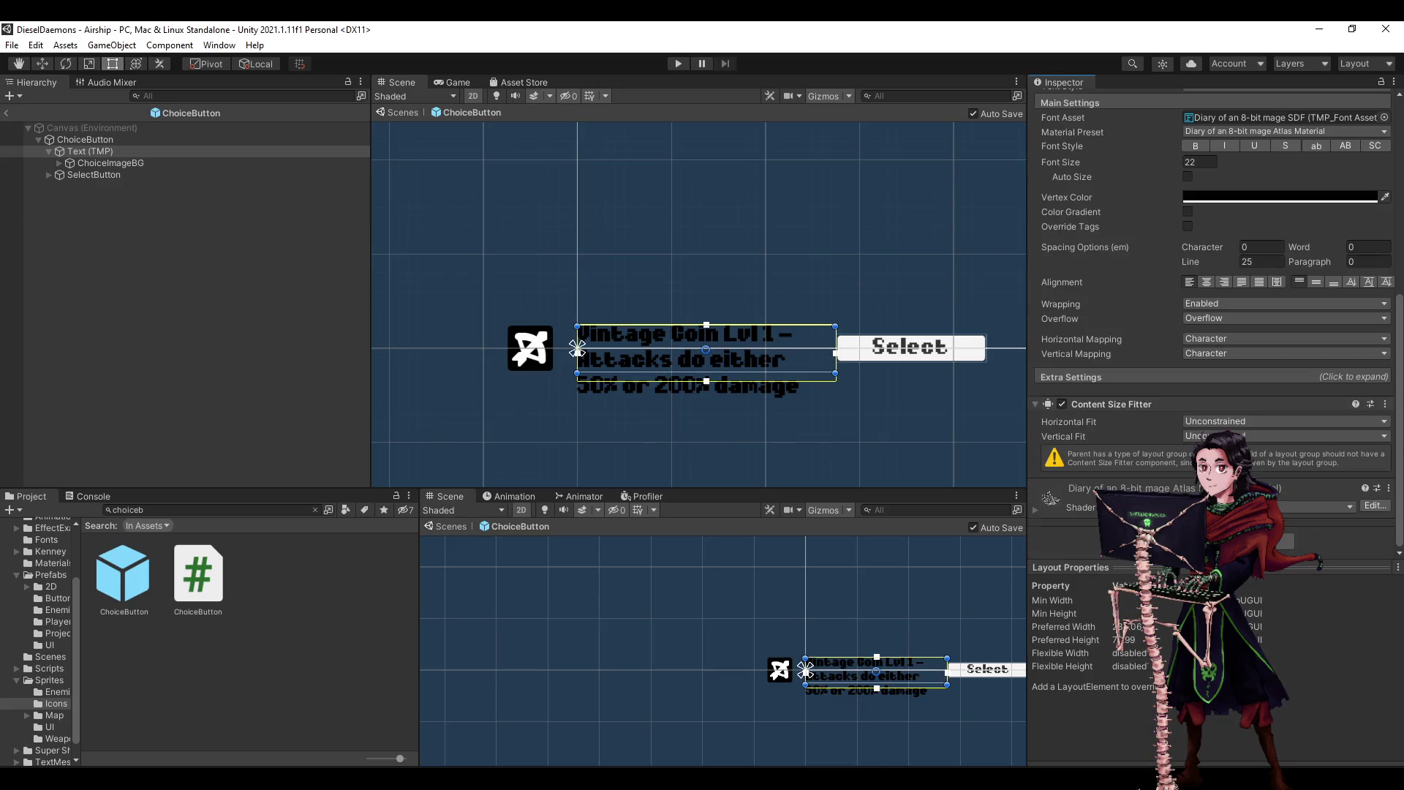
click(1279, 421)
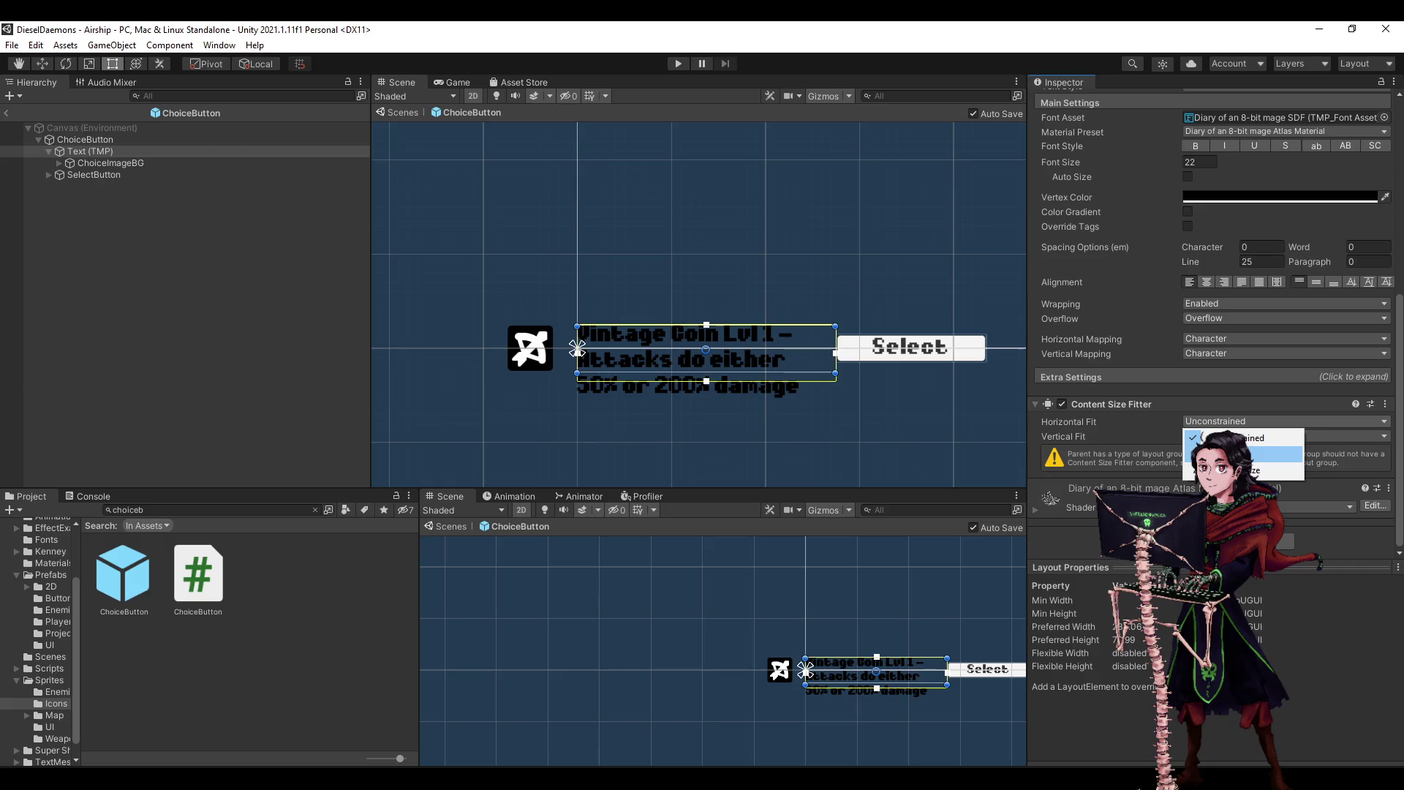
click(1229, 468)
click(1280, 436)
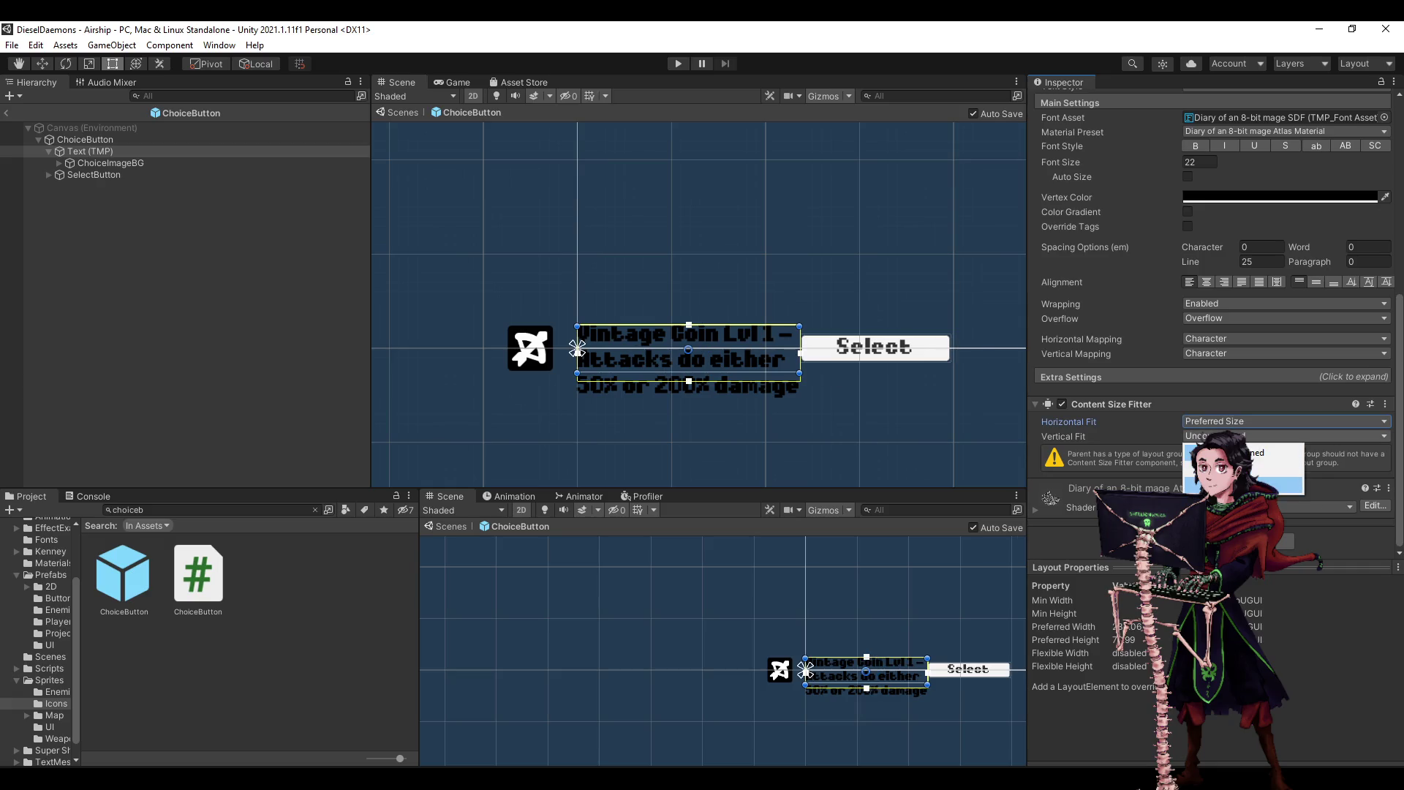
click(1229, 483)
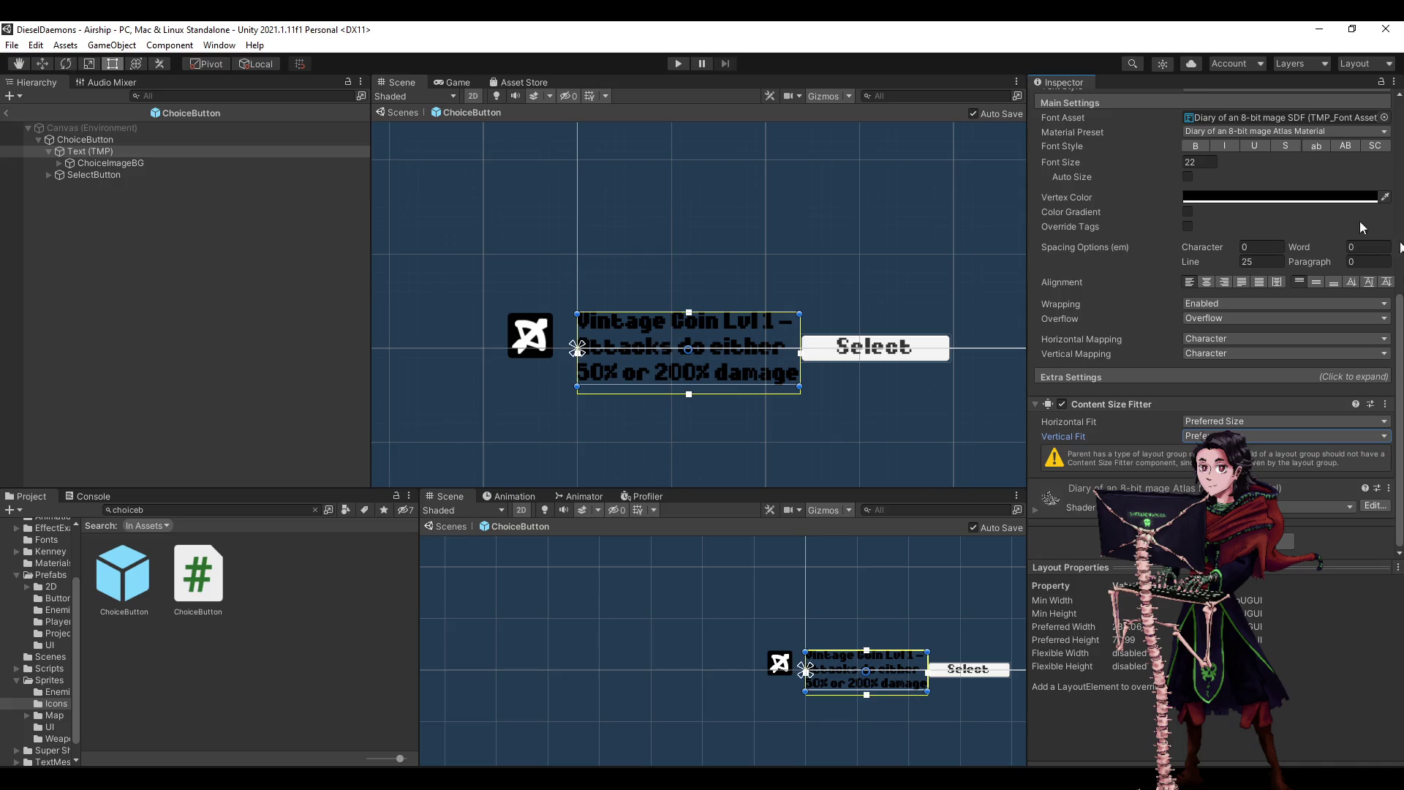
scroll(1279, 373, up, 5)
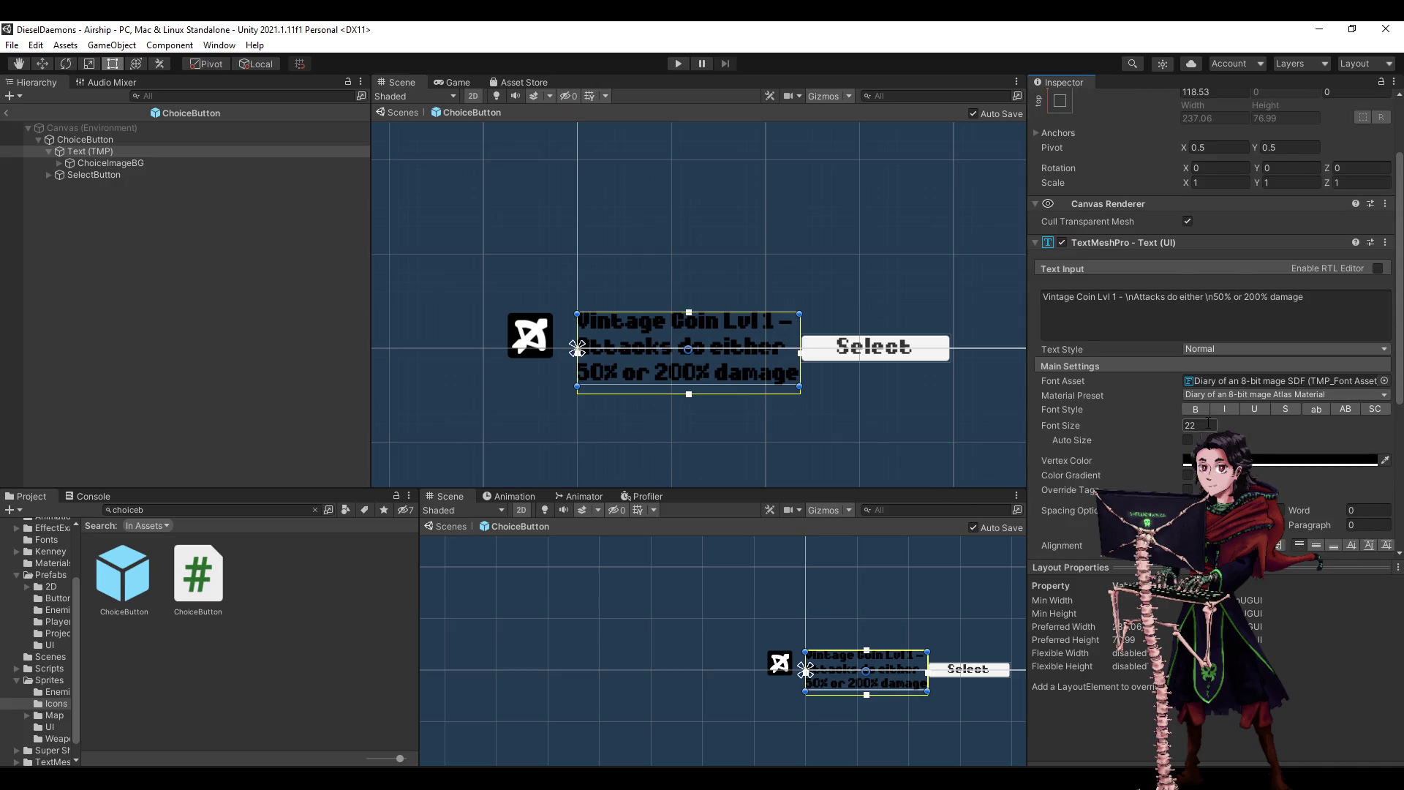
scroll(1208, 424, down, 3)
- Enable Auto Size on the upgrade text with font Max 22 and Min 16
click(1188, 308)
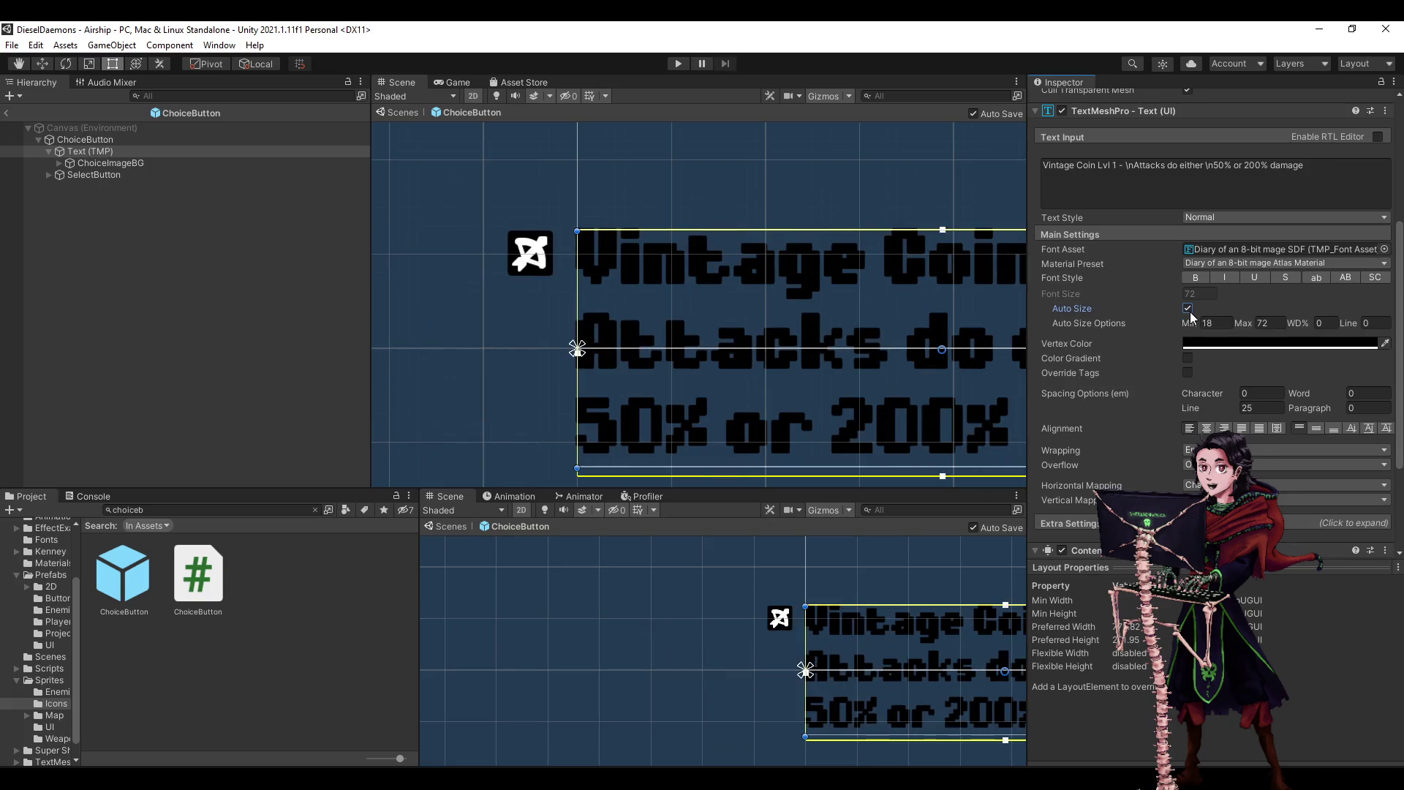
scroll(478, 313, down, 8)
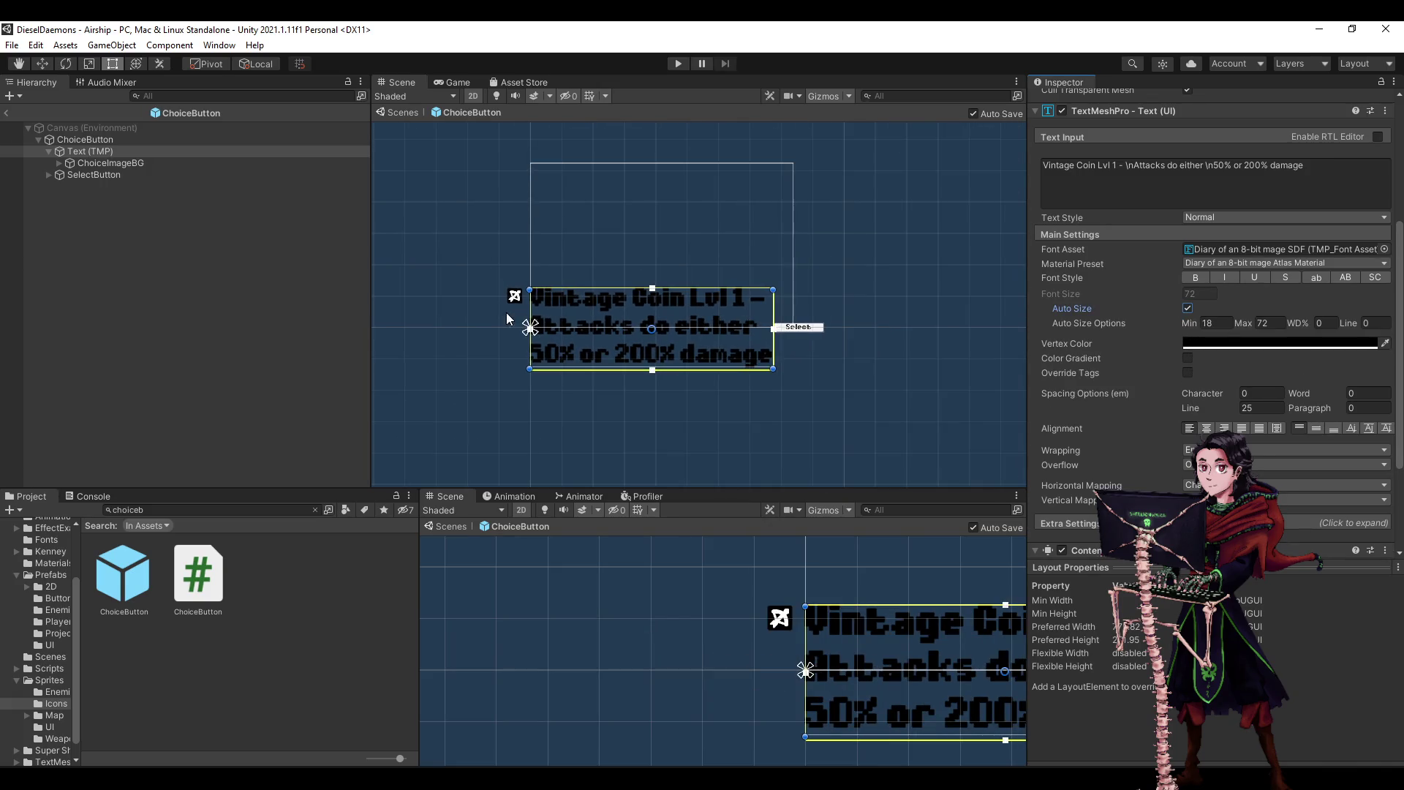
click(1188, 307)
click(1187, 308)
click(1283, 322)
text(22)
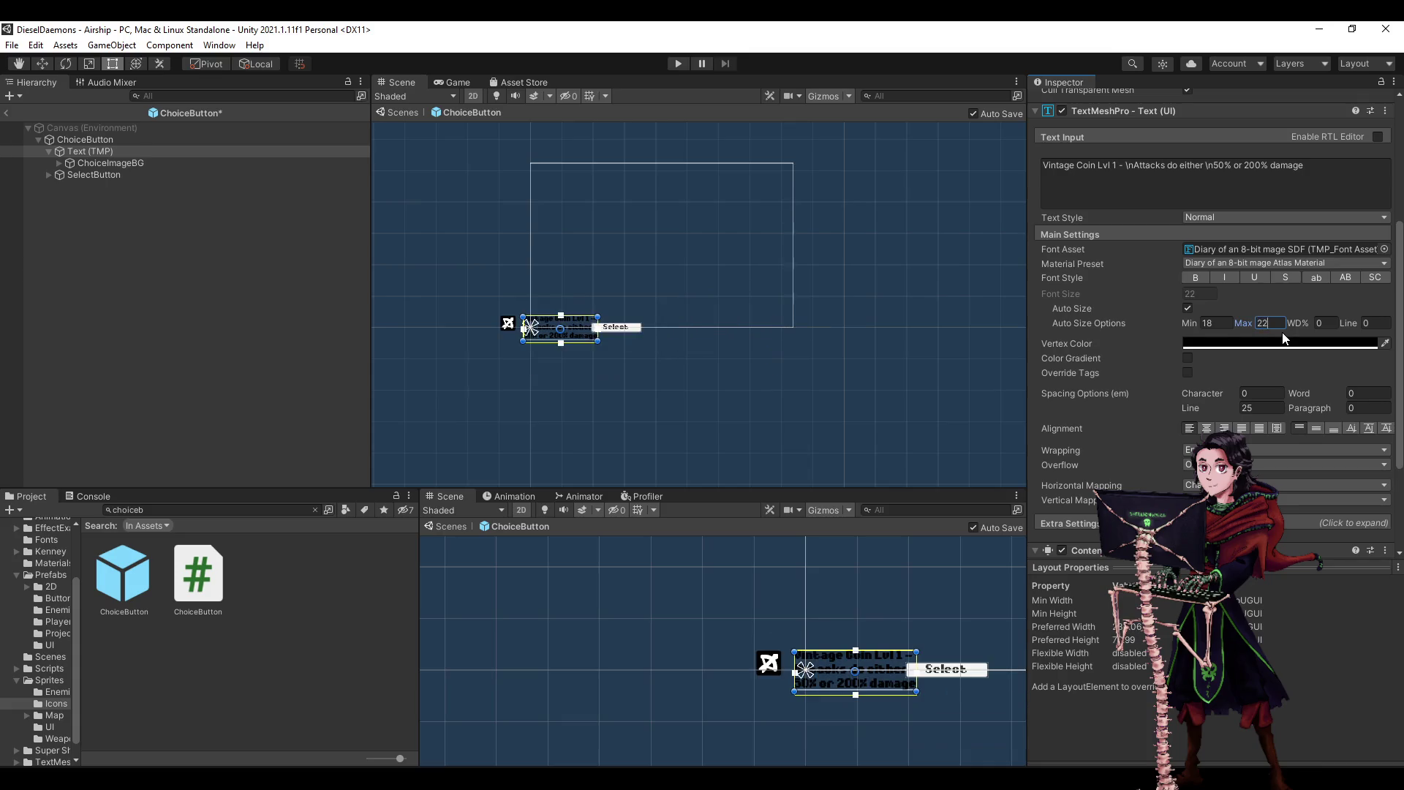
click(1217, 323)
text(6)
scroll(834, 326, up, 3)
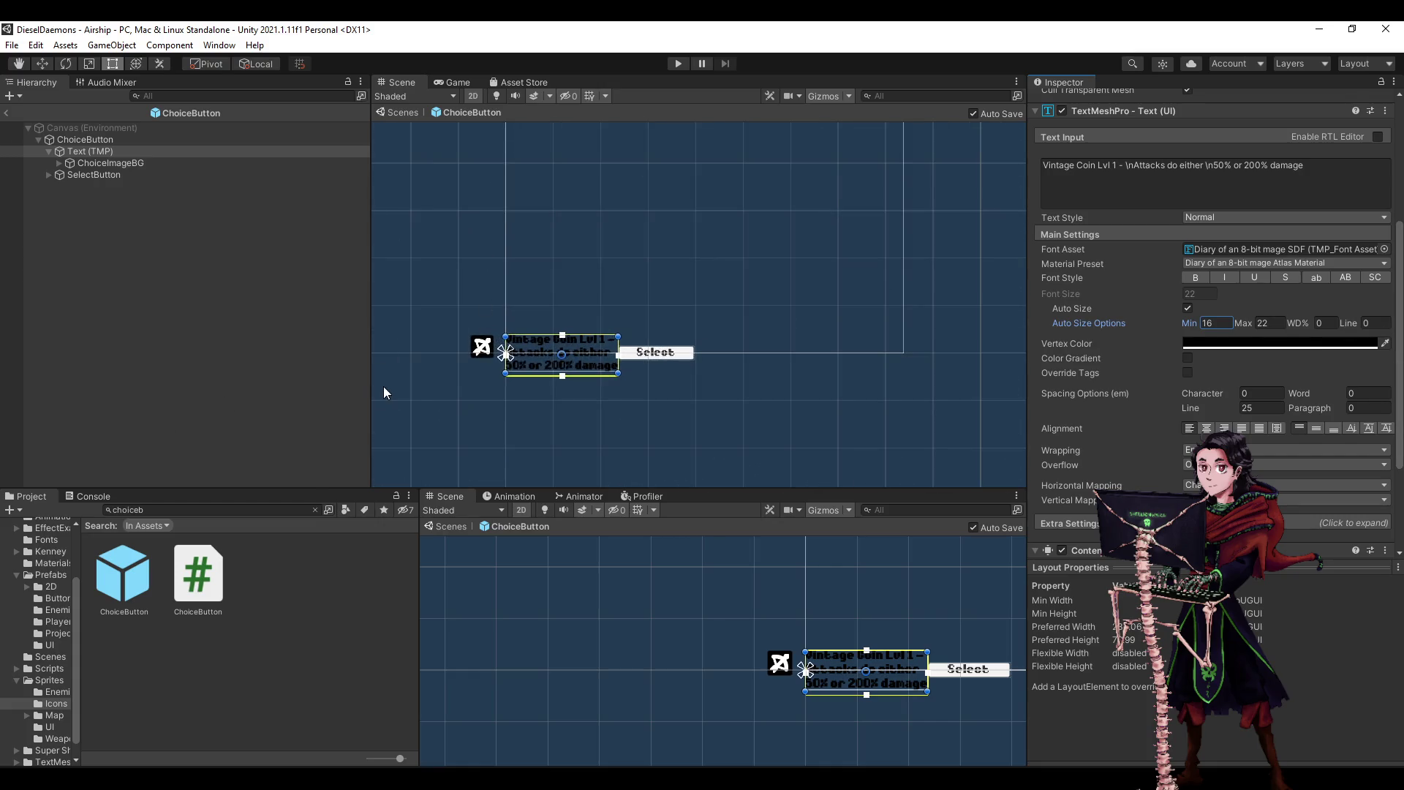
scroll(409, 383, up, 3)
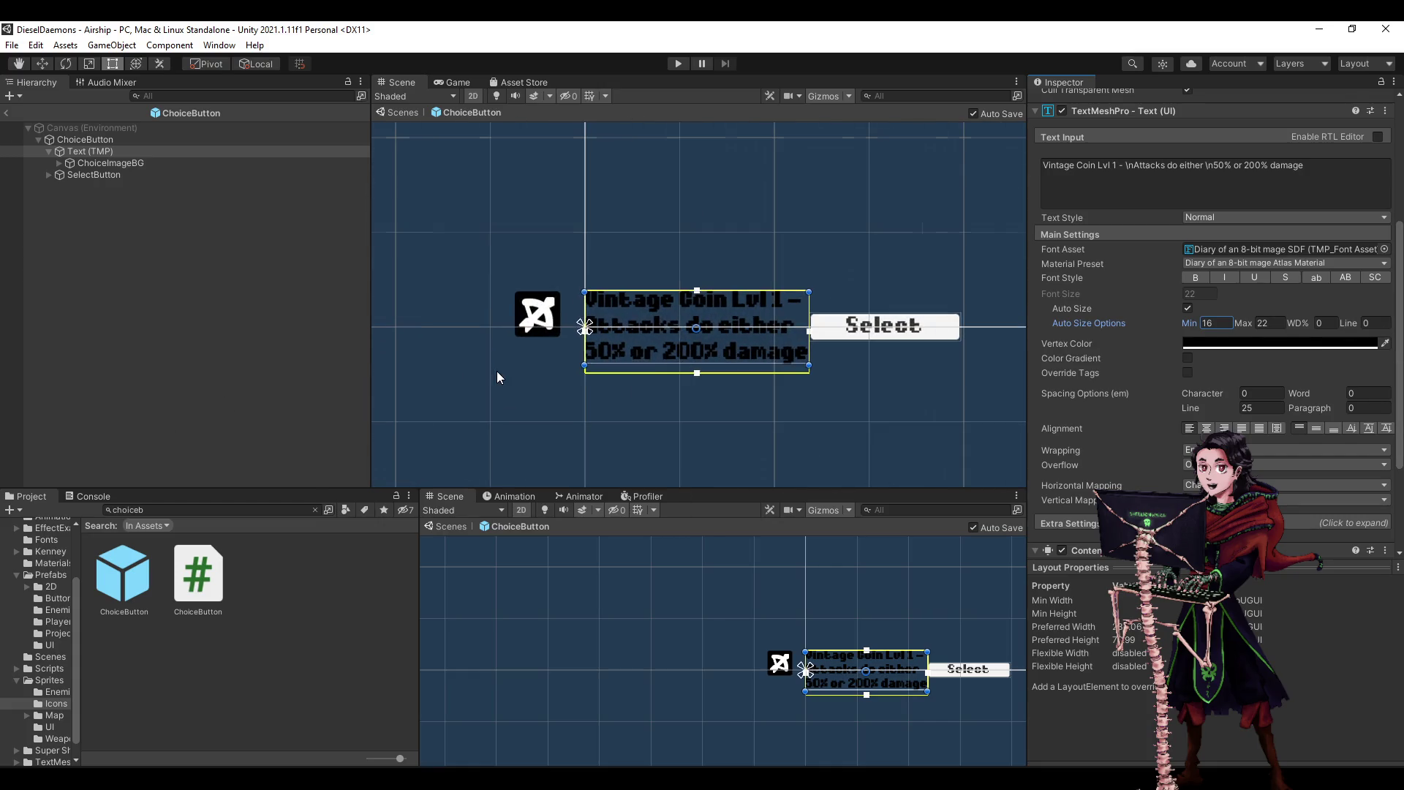
click(290, 339)
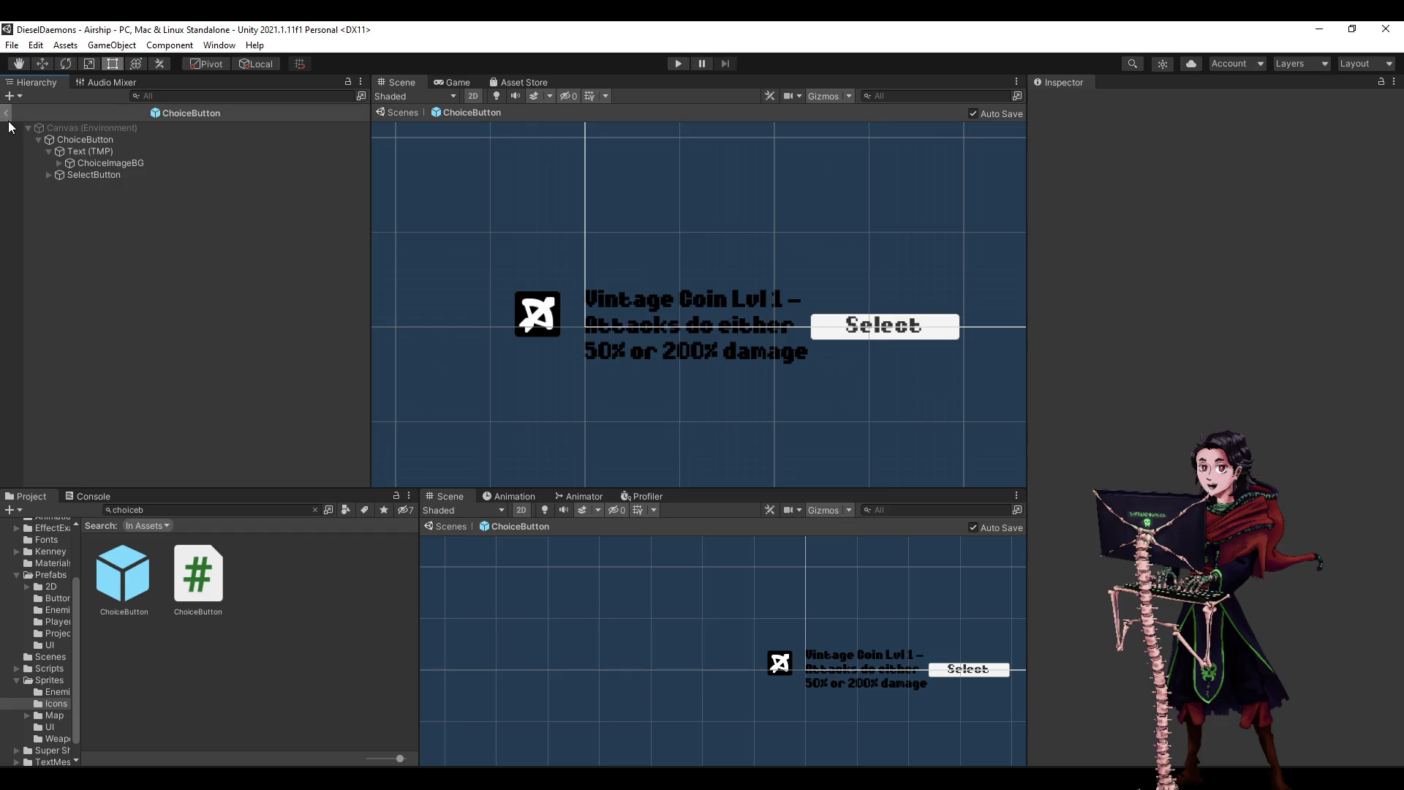
click(6, 112)
click(678, 64)
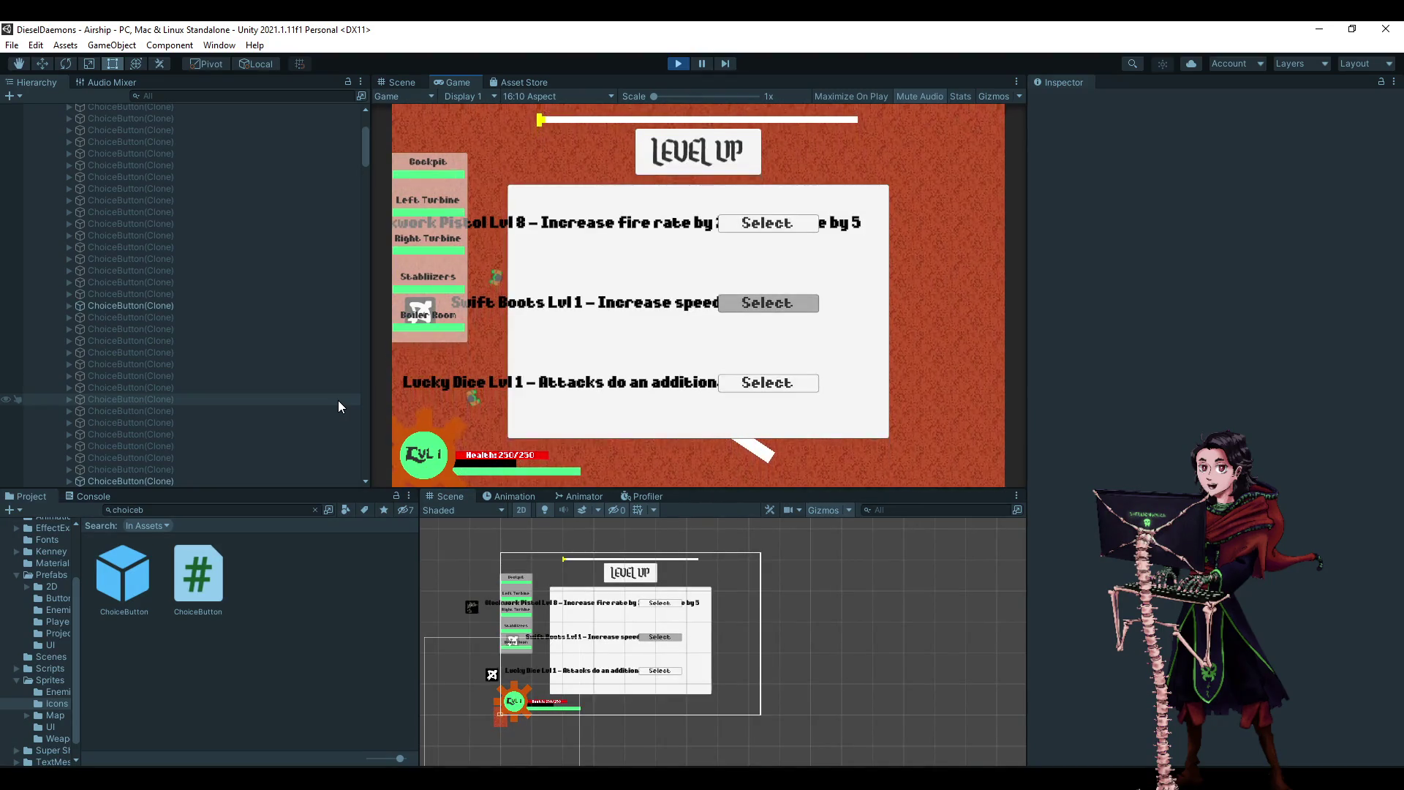
click(679, 65)
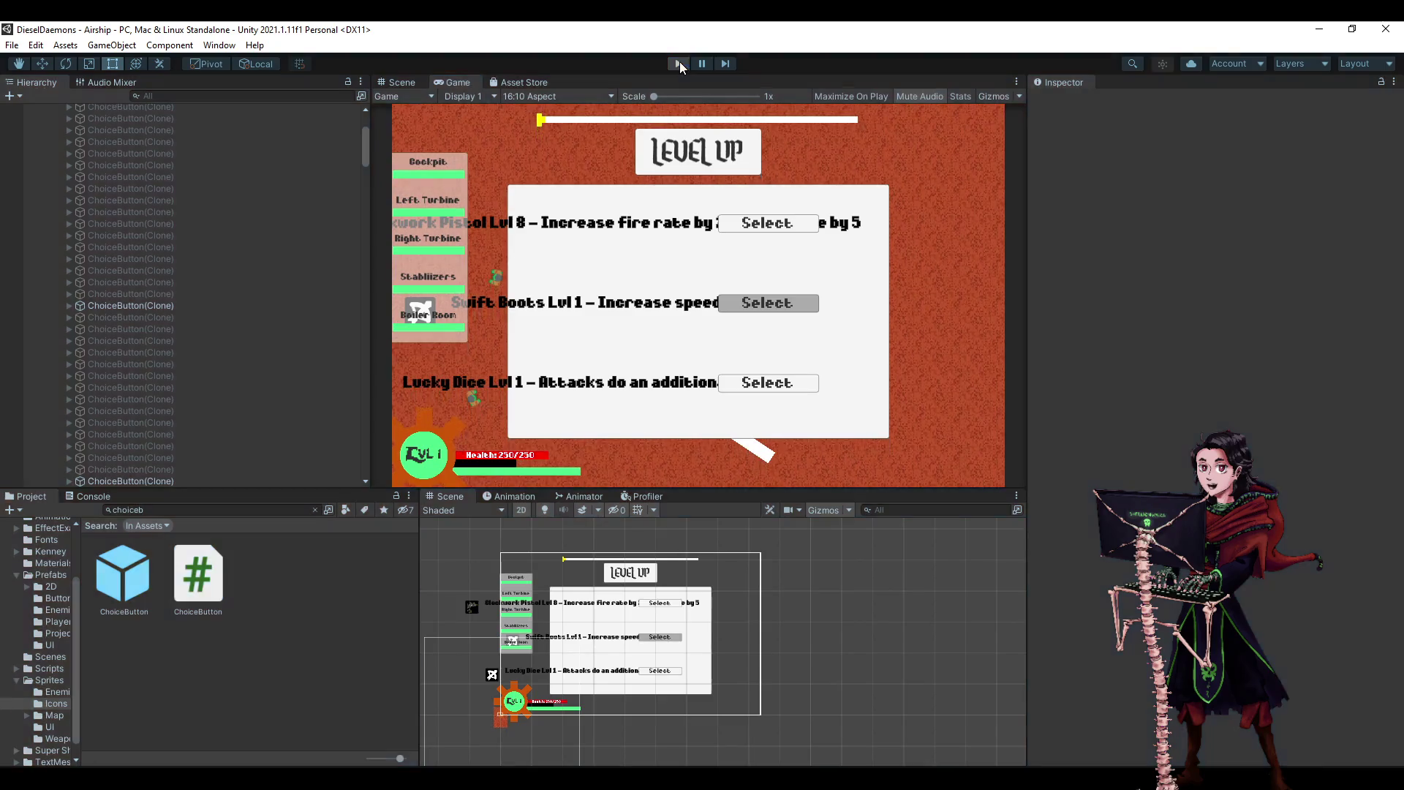
double_click(111, 570)
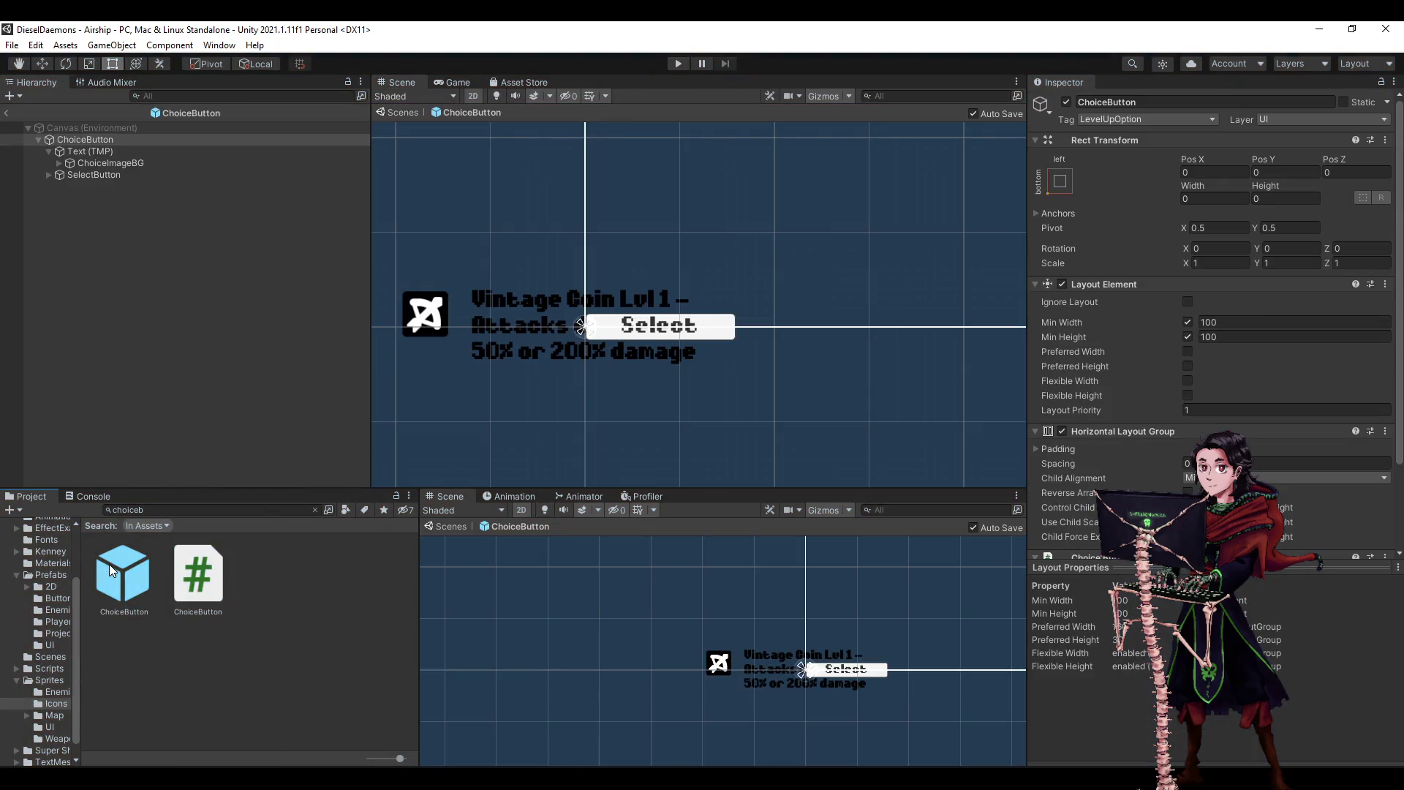
- Inspect the ChoiceButton prefab's Text (TMP), ChoiceImageBG and SelectButton objects
scroll(574, 366, down, 6)
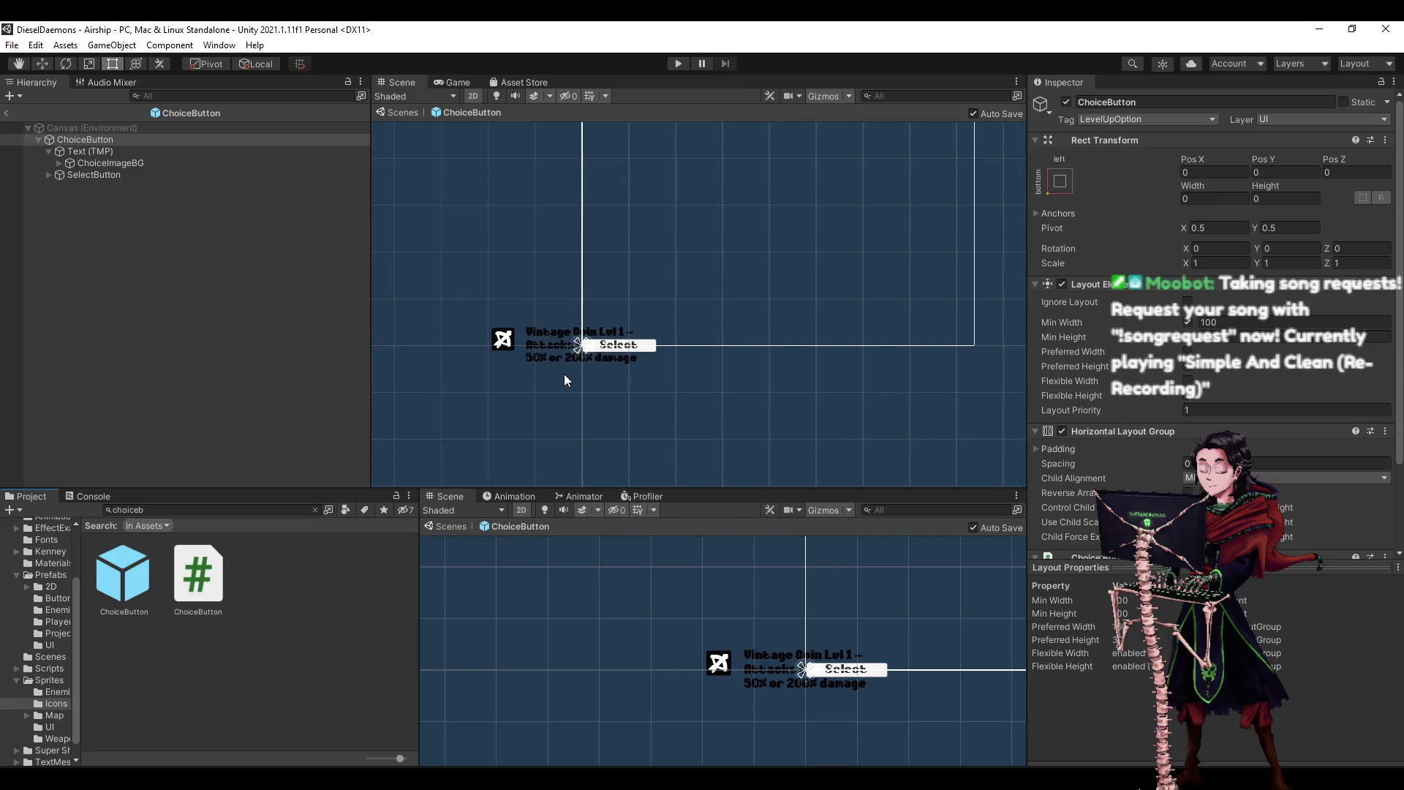
scroll(573, 368, up, 4)
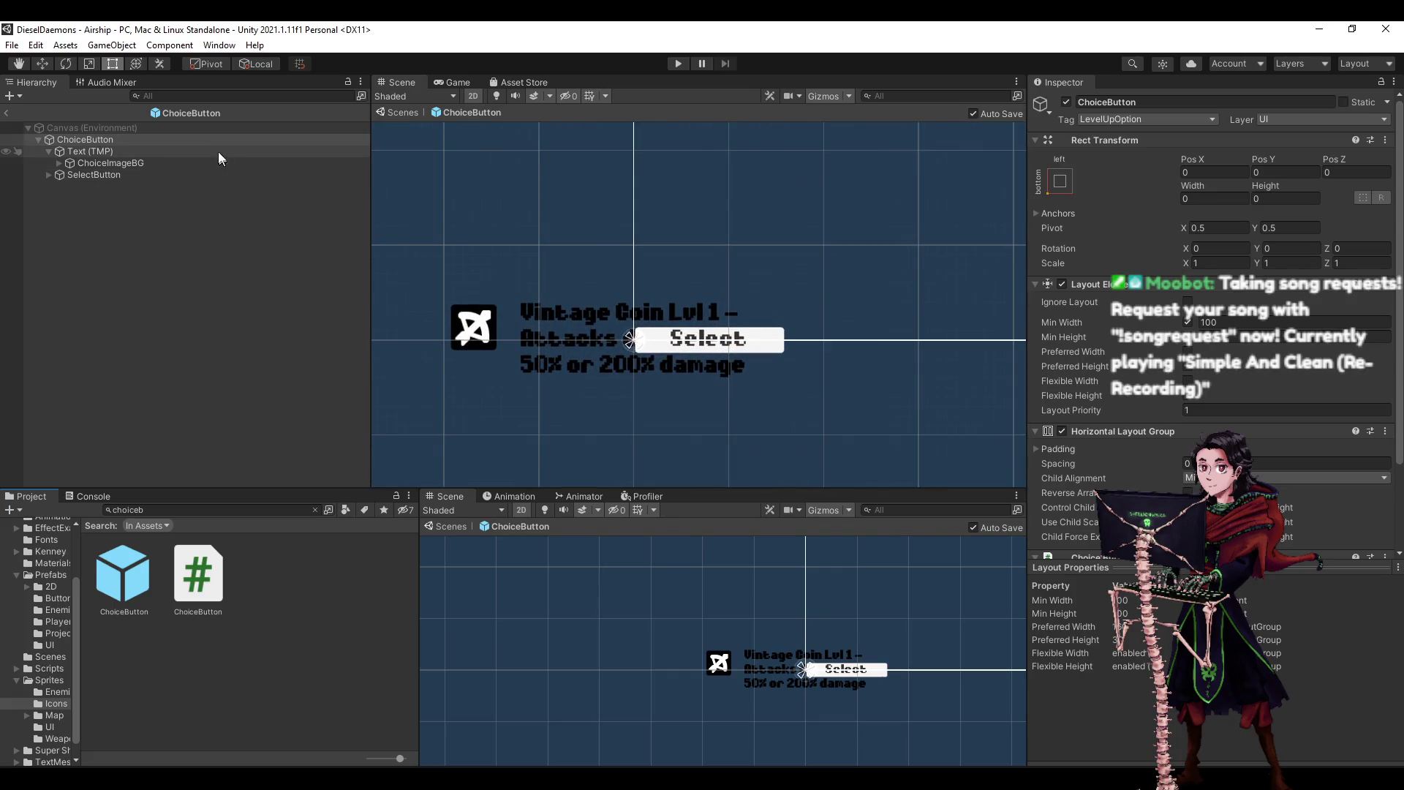
click(145, 151)
click(106, 142)
click(105, 154)
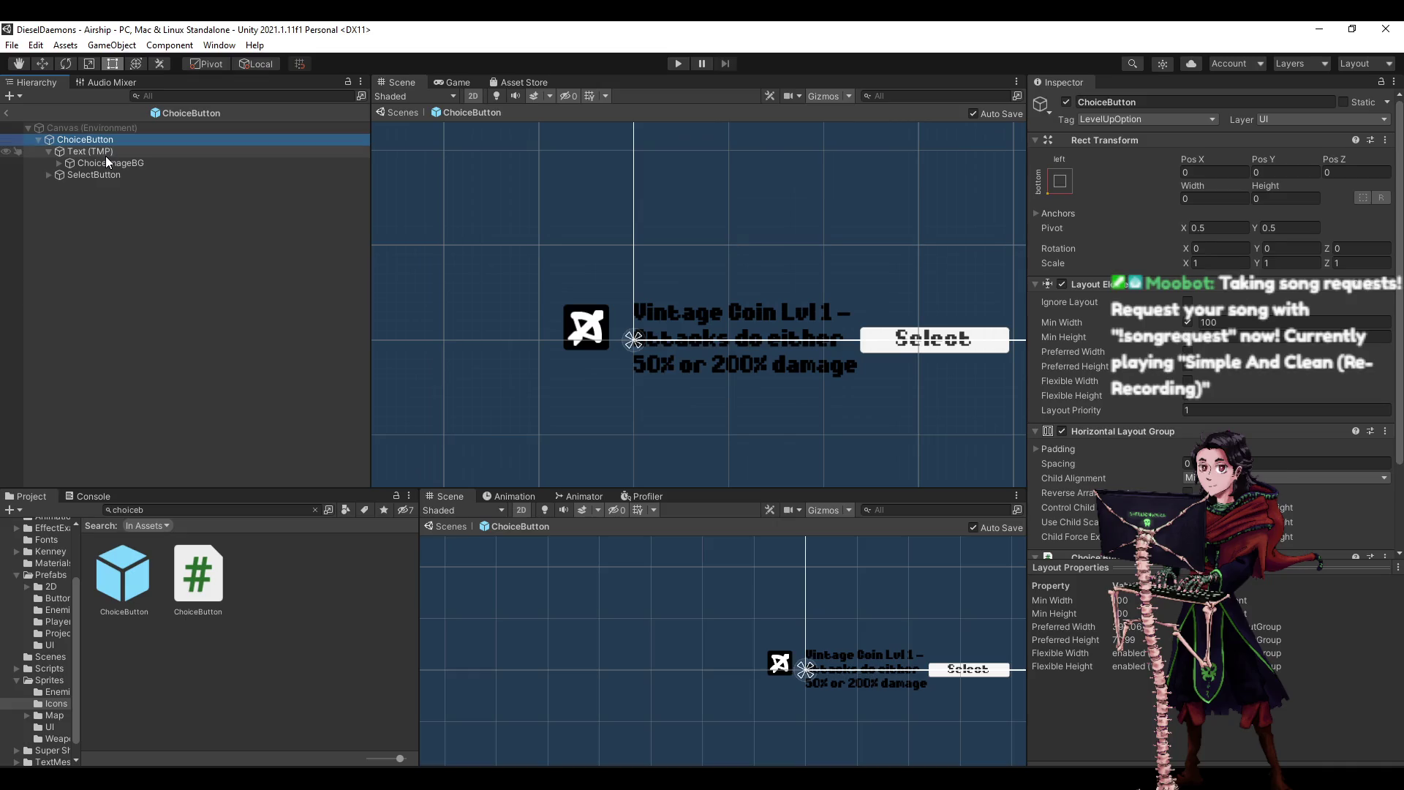
click(106, 161)
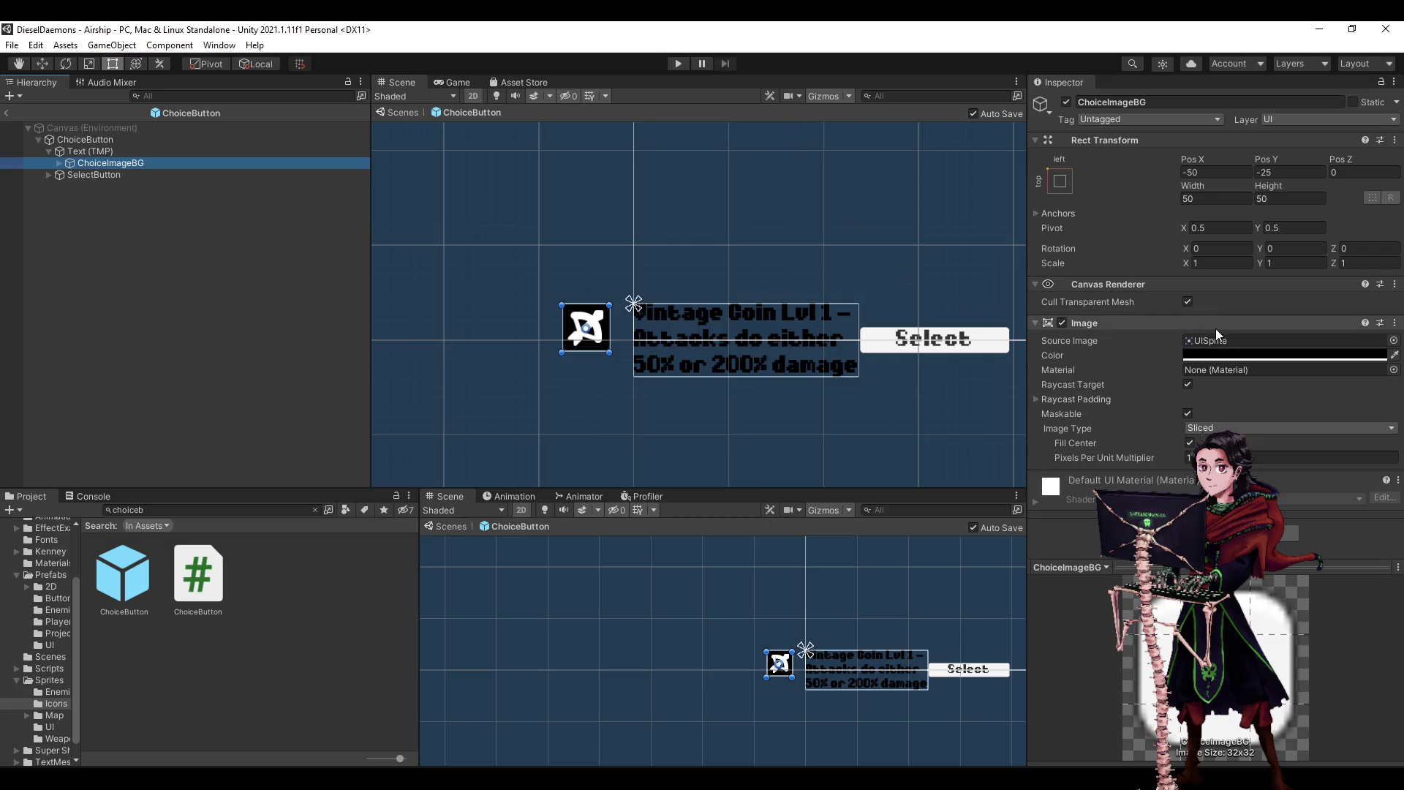
click(123, 176)
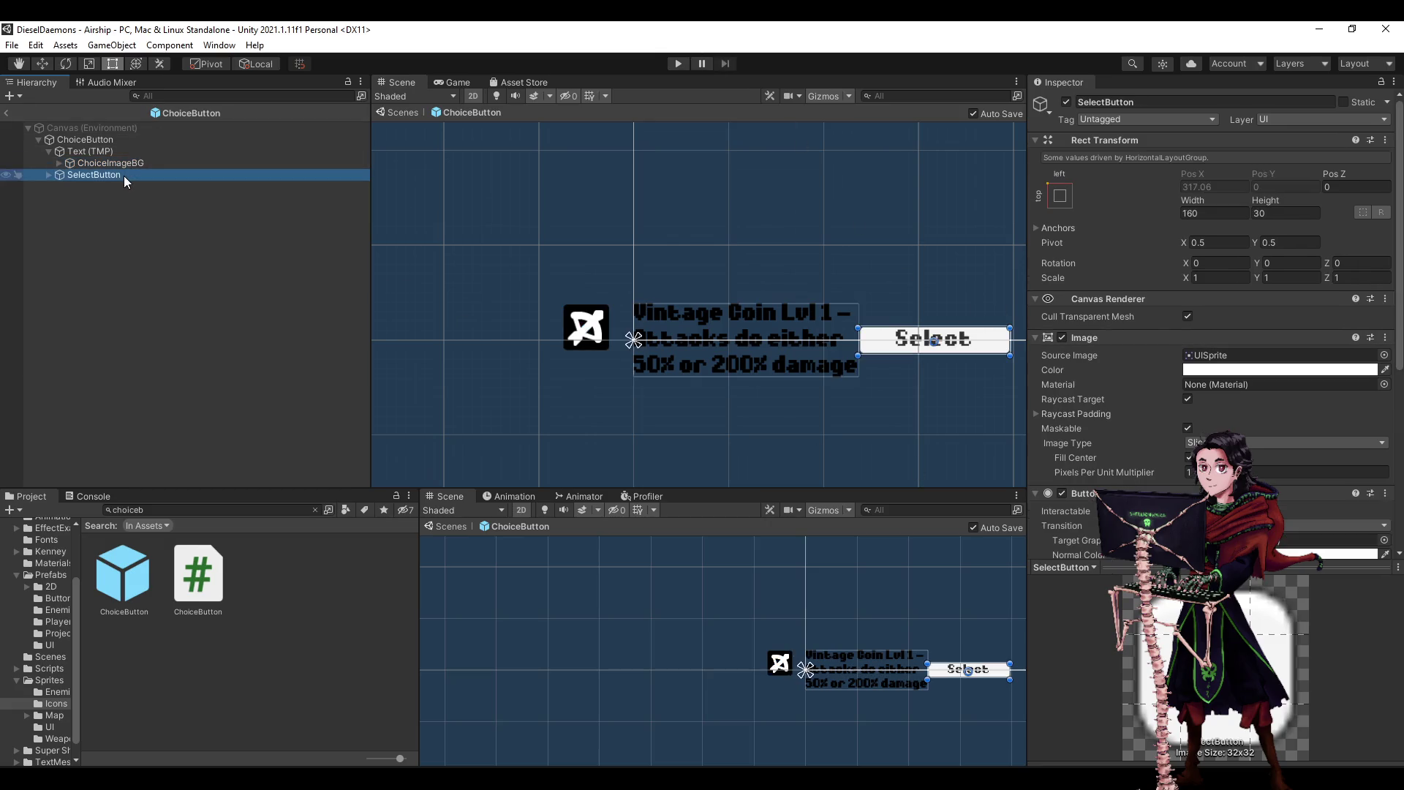
scroll(1287, 307, down, 5)
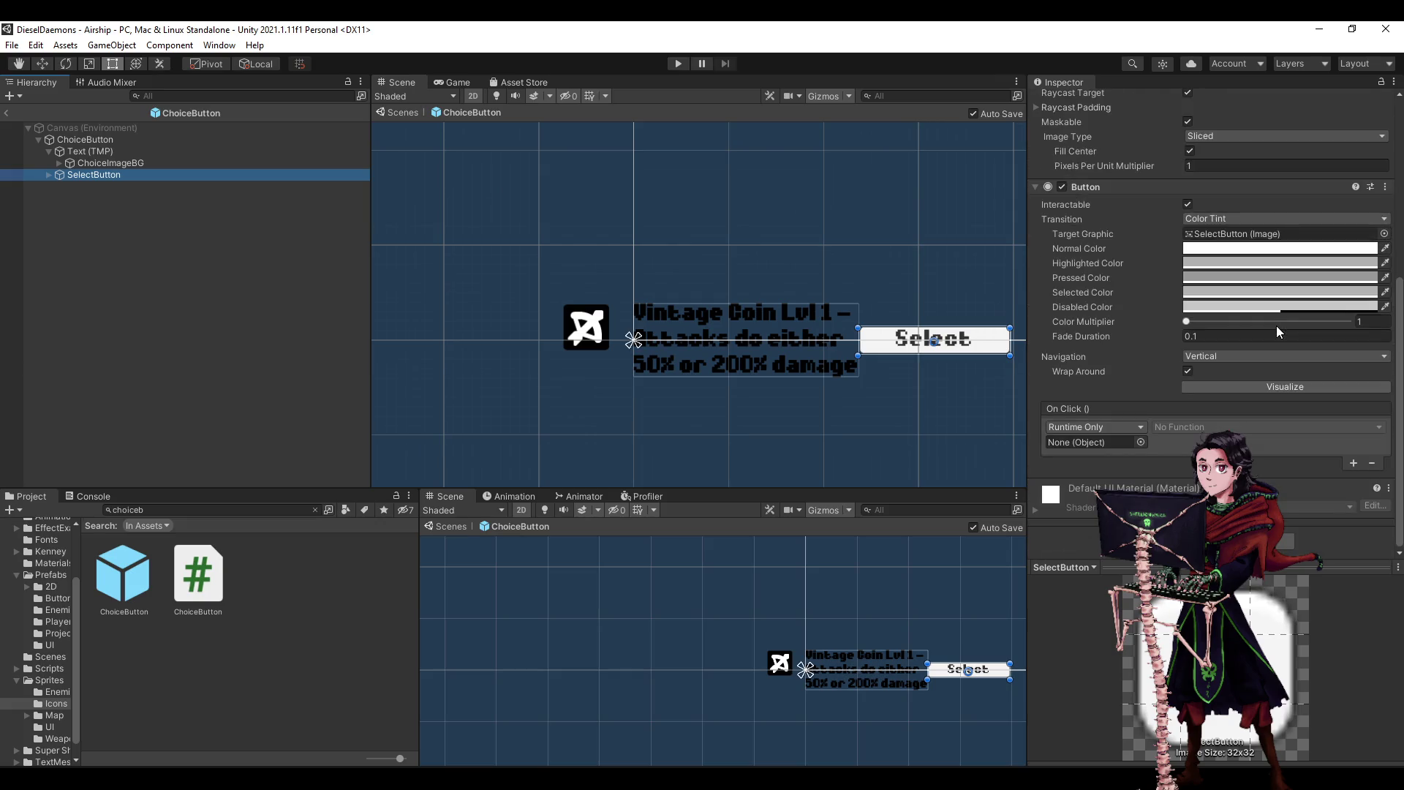
scroll(1271, 440, up, 5)
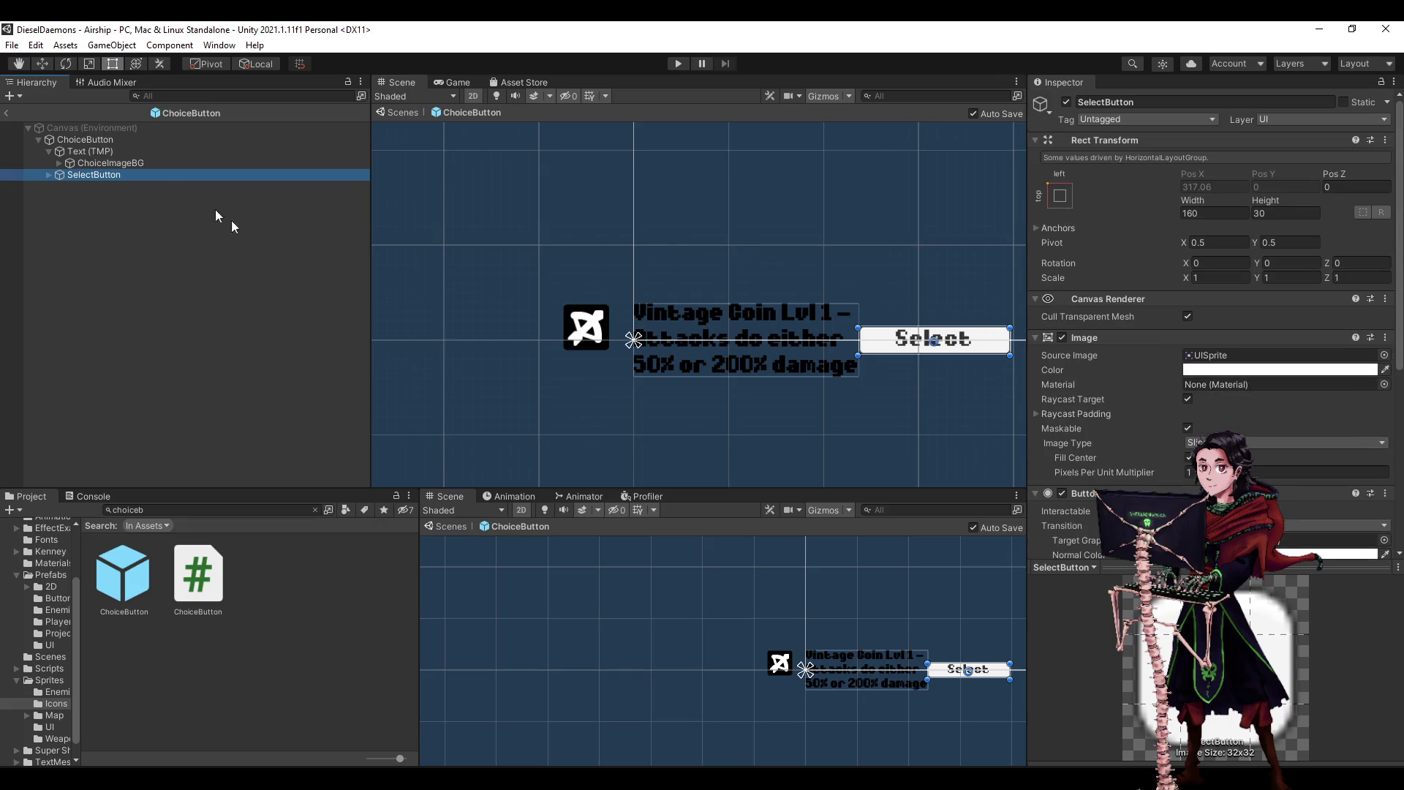
- Expand ChoiceImageBG in the Hierarchy to reveal its ChoiceImage child
click(131, 163)
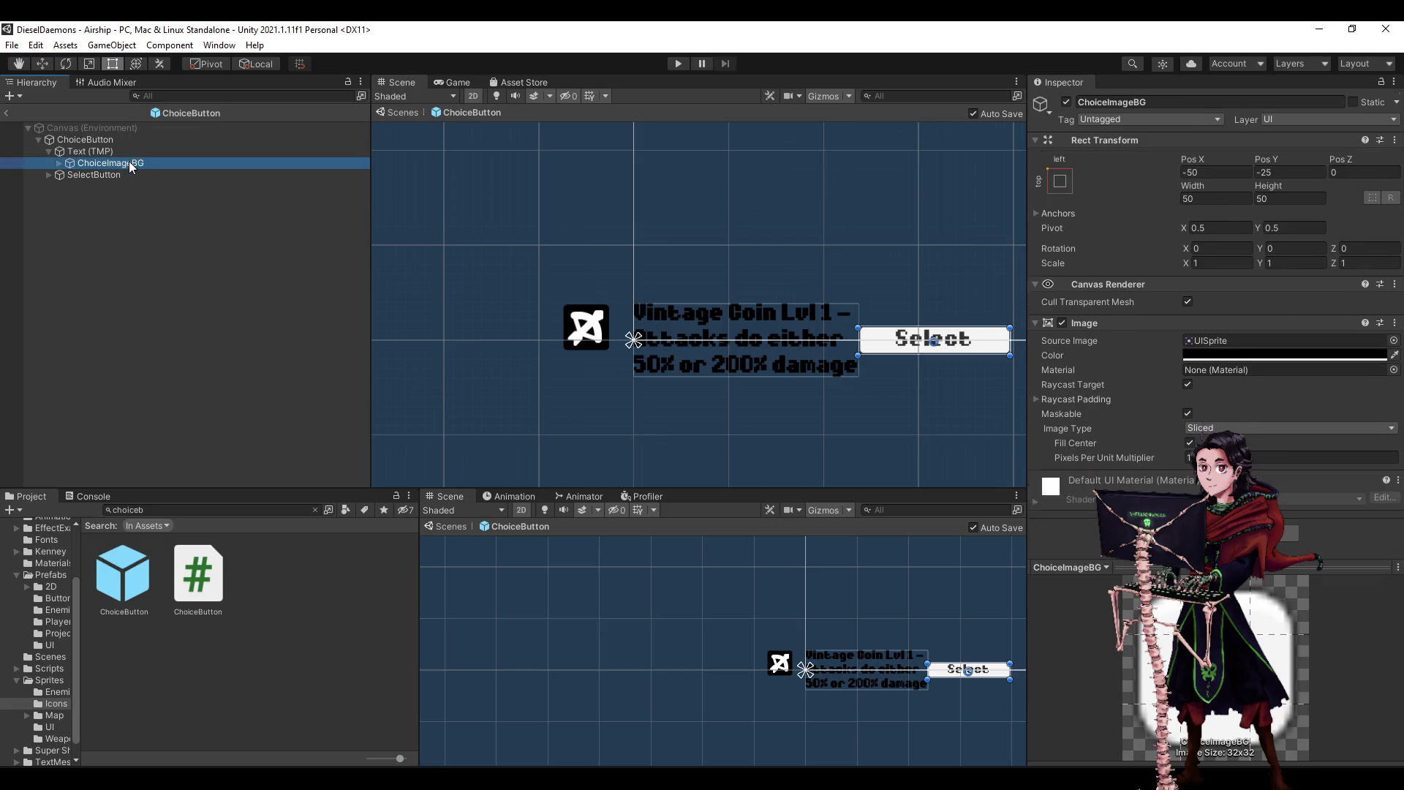
key(Up)
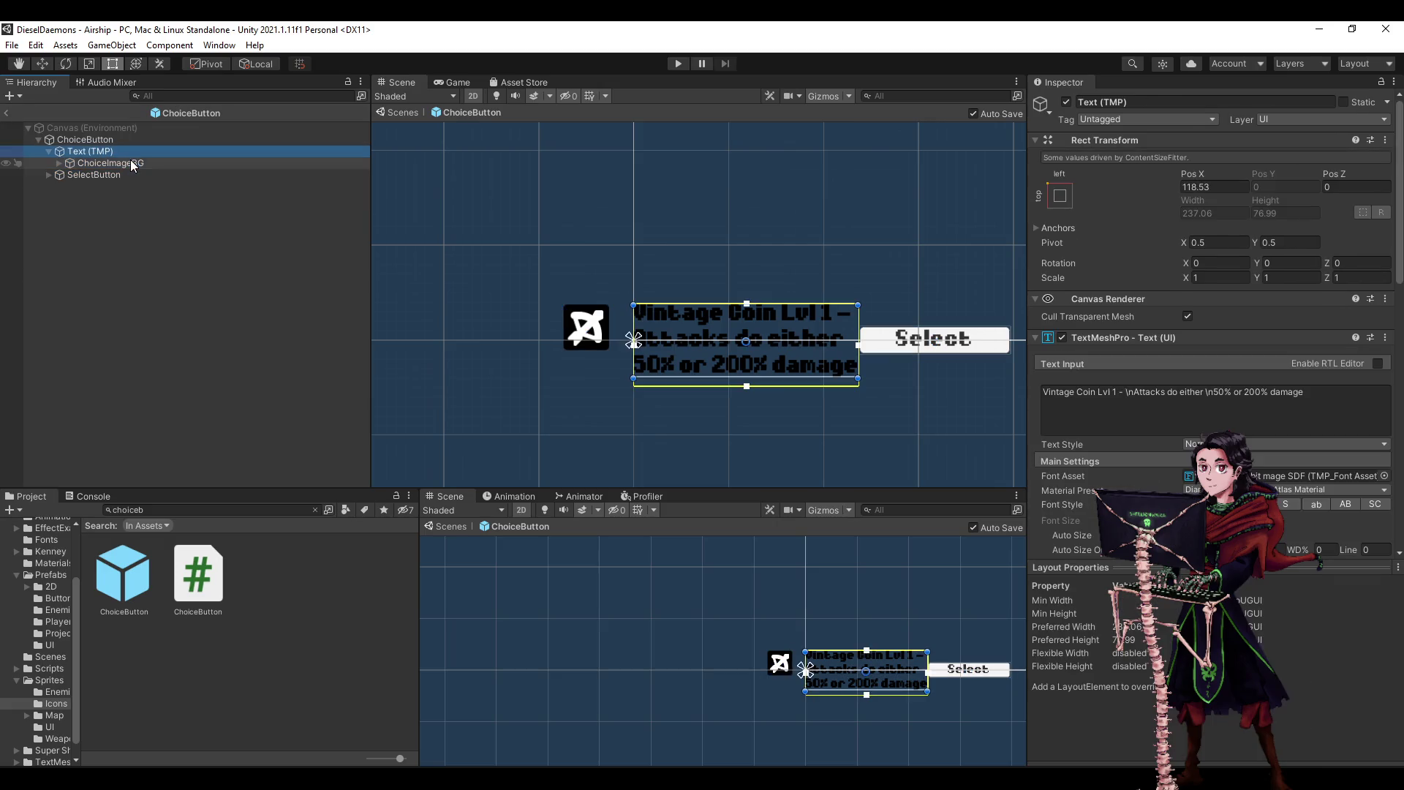
key(Down)
key(Right)
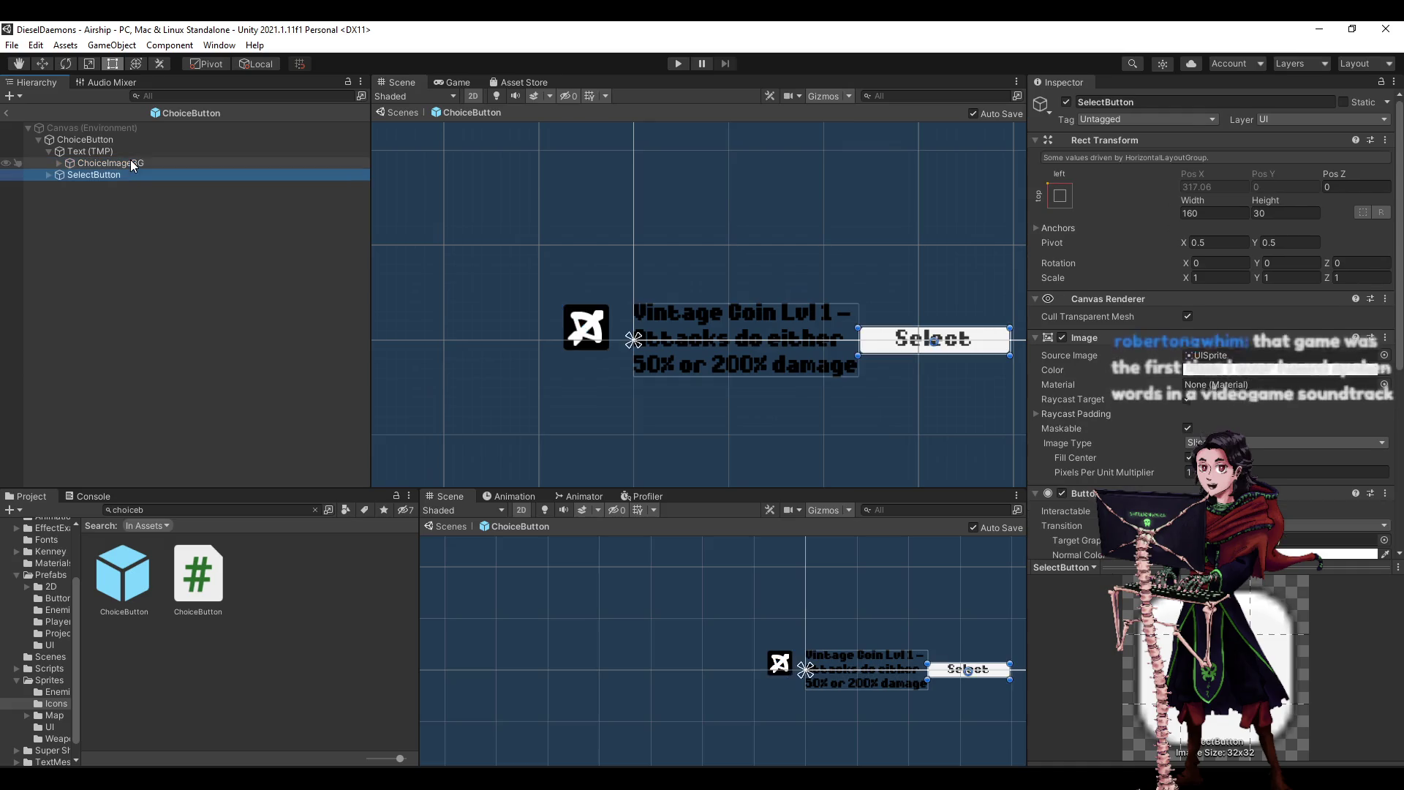
key(Up)
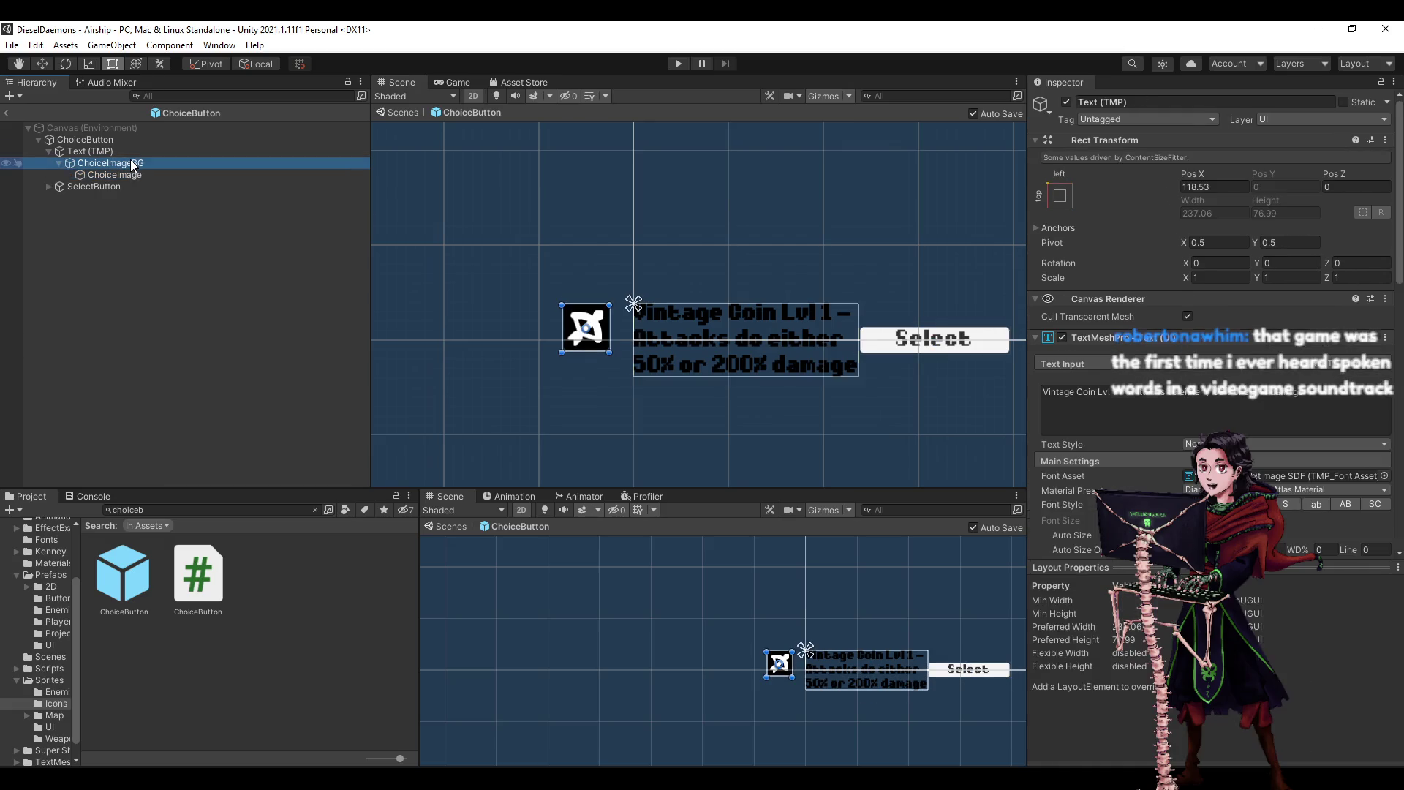
key(Down)
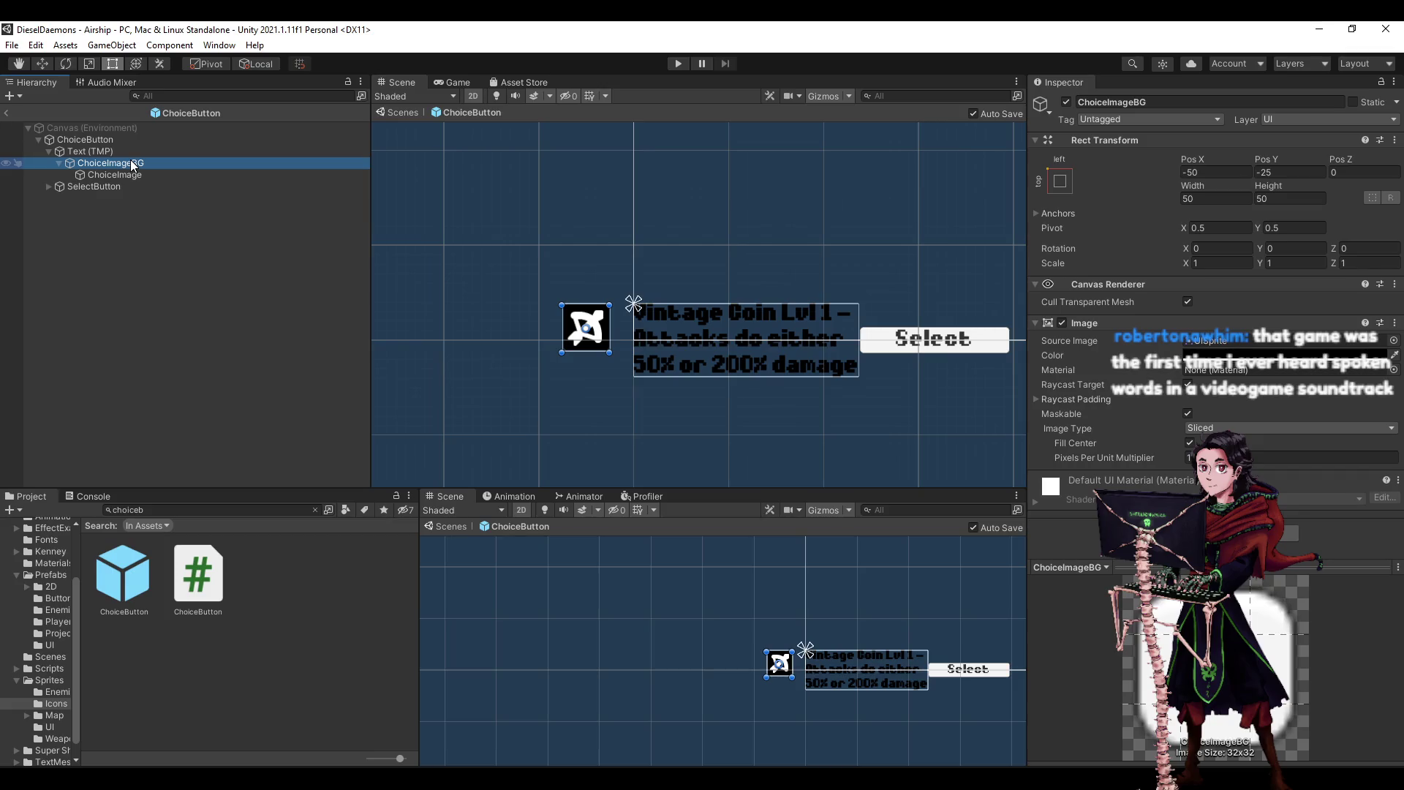
key(Down)
key(Up)
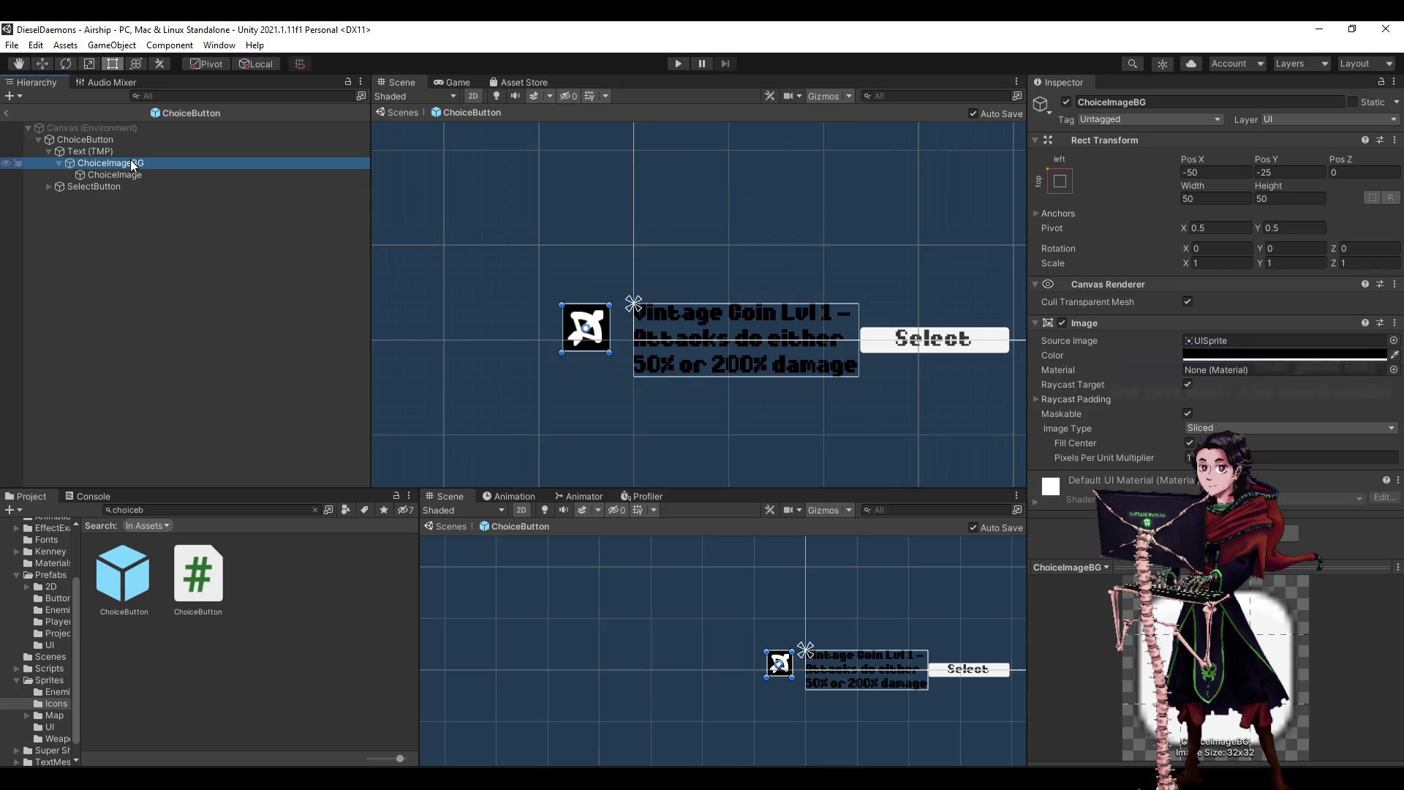
- Reorder ChoiceButton's children so ChoiceImageBG comes first and SelectButton last
mouse_move(132, 166)
mouse_down()
mouse_move(112, 146)
mouse_move(70, 160)
mouse_move(64, 142)
mouse_move(82, 169)
mouse_up()
click(48, 175)
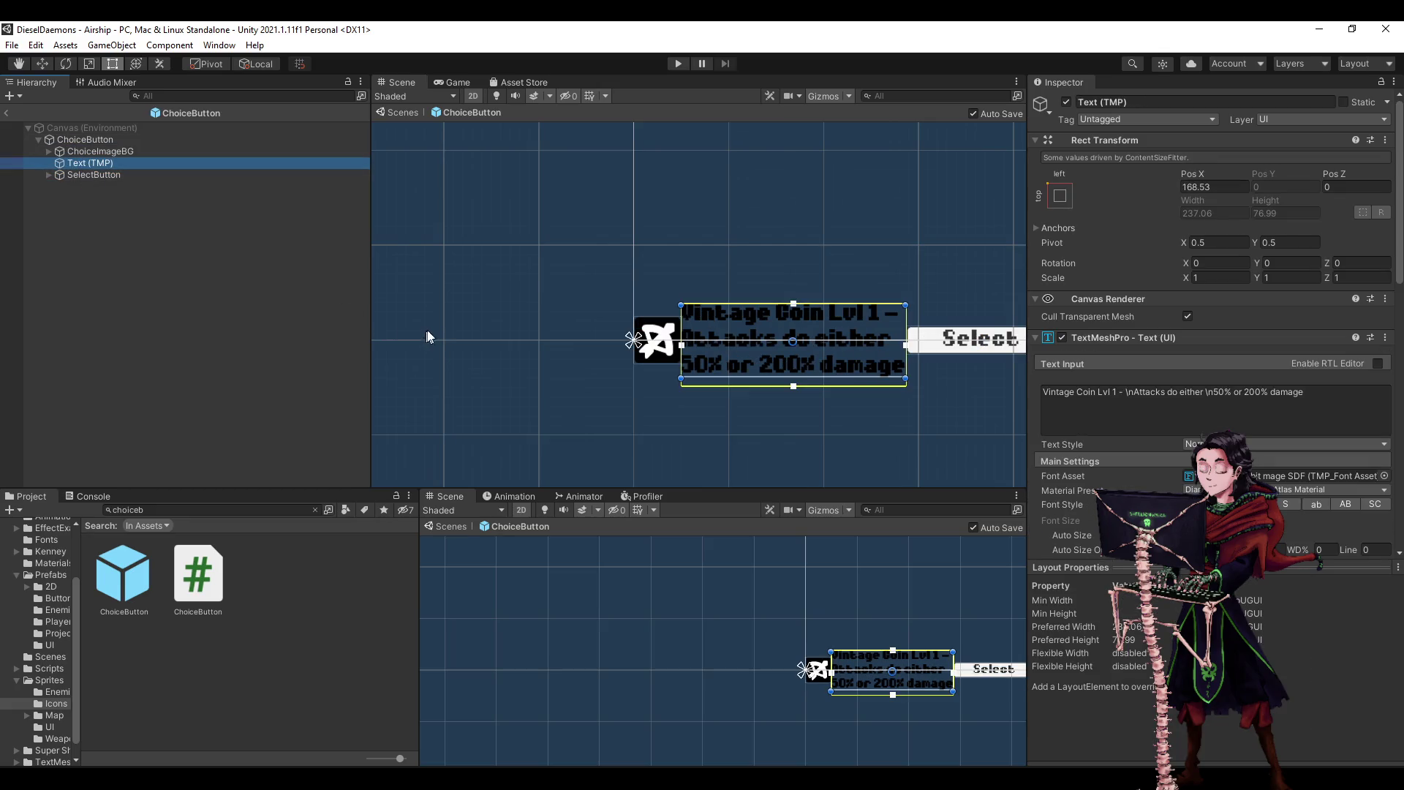
scroll(438, 327, down, 2)
- Set the ChoiceButton root's layout spacing to 15
click(151, 140)
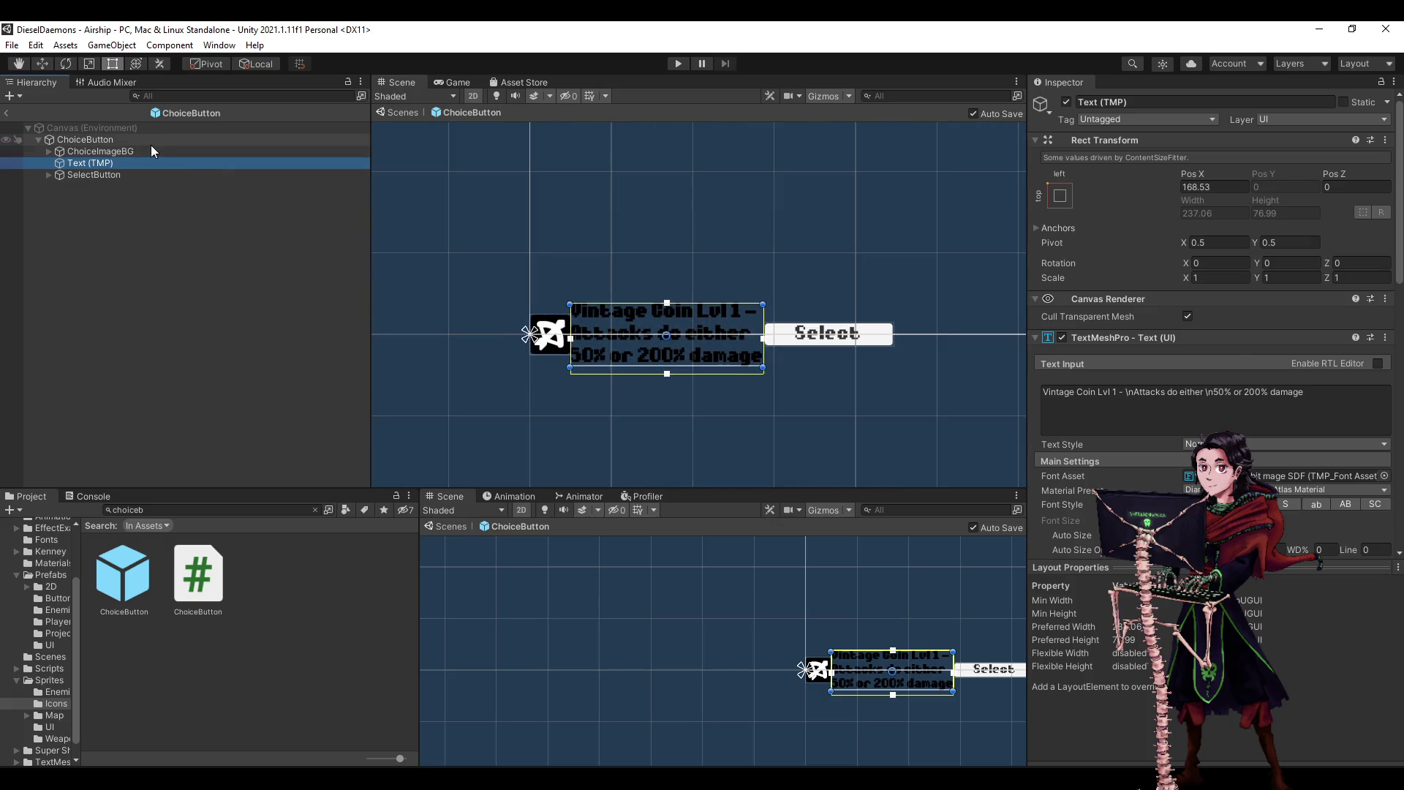
click(1217, 464)
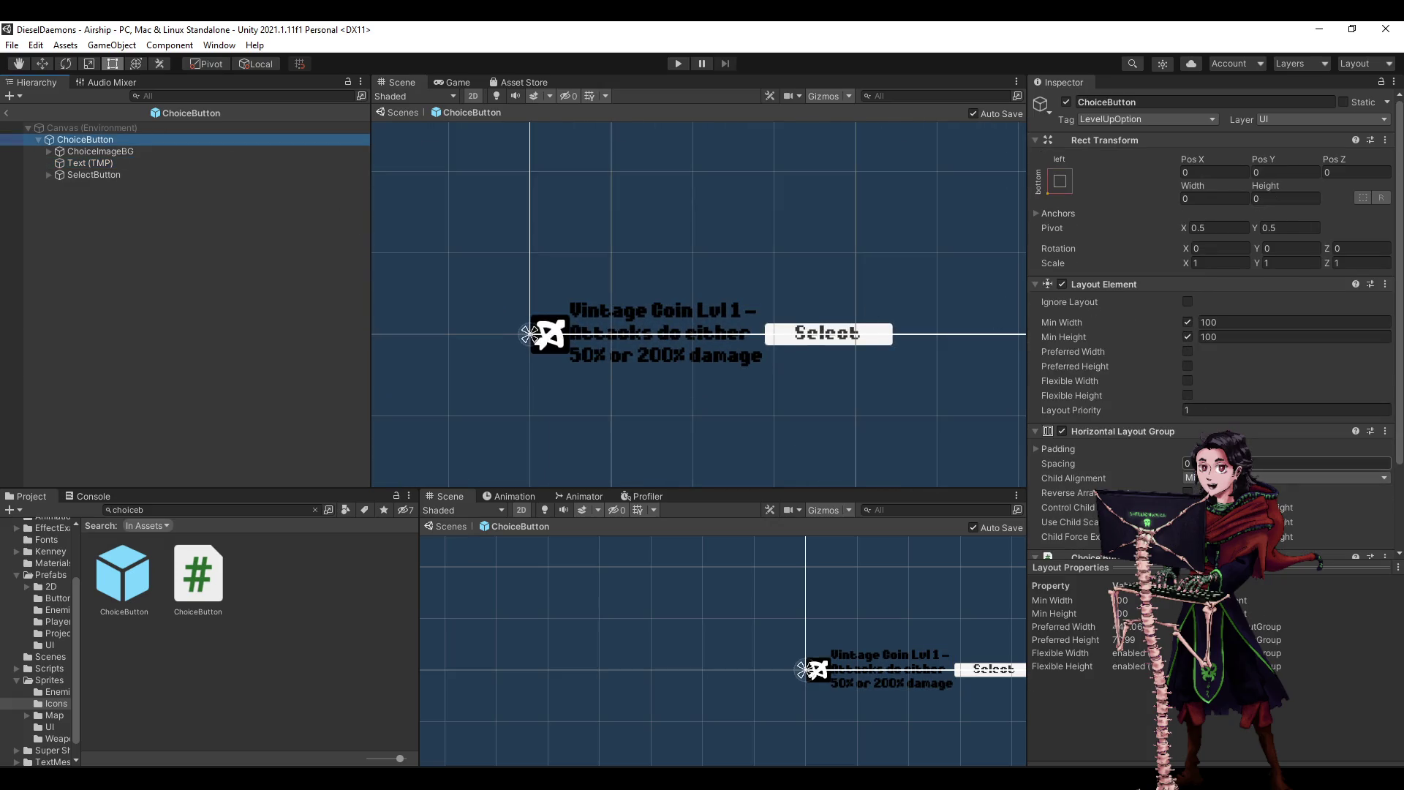
text(15)
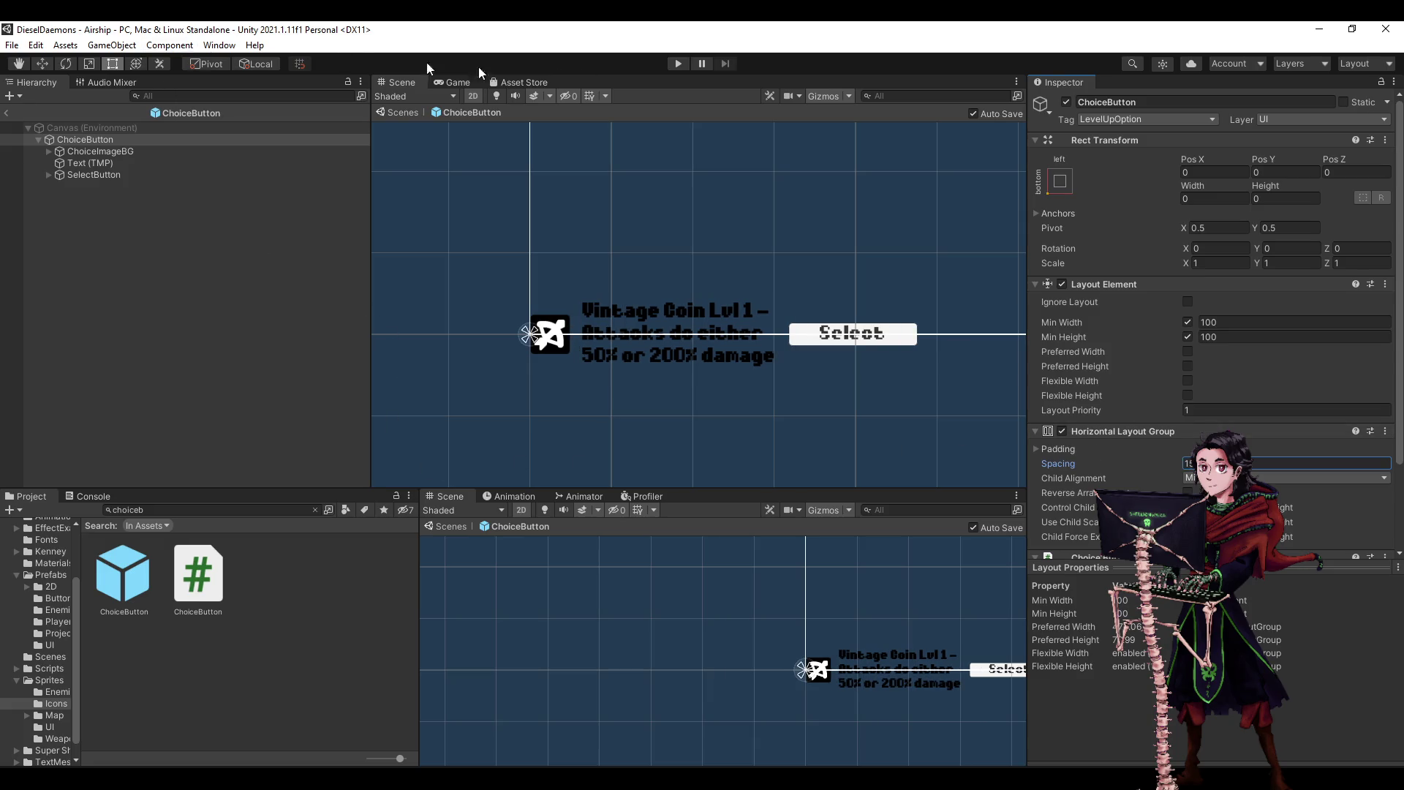
click(693, 64)
- Step through Text (TMP), SelectButton and ChoiceImageBG, expanding their child objects
click(103, 163)
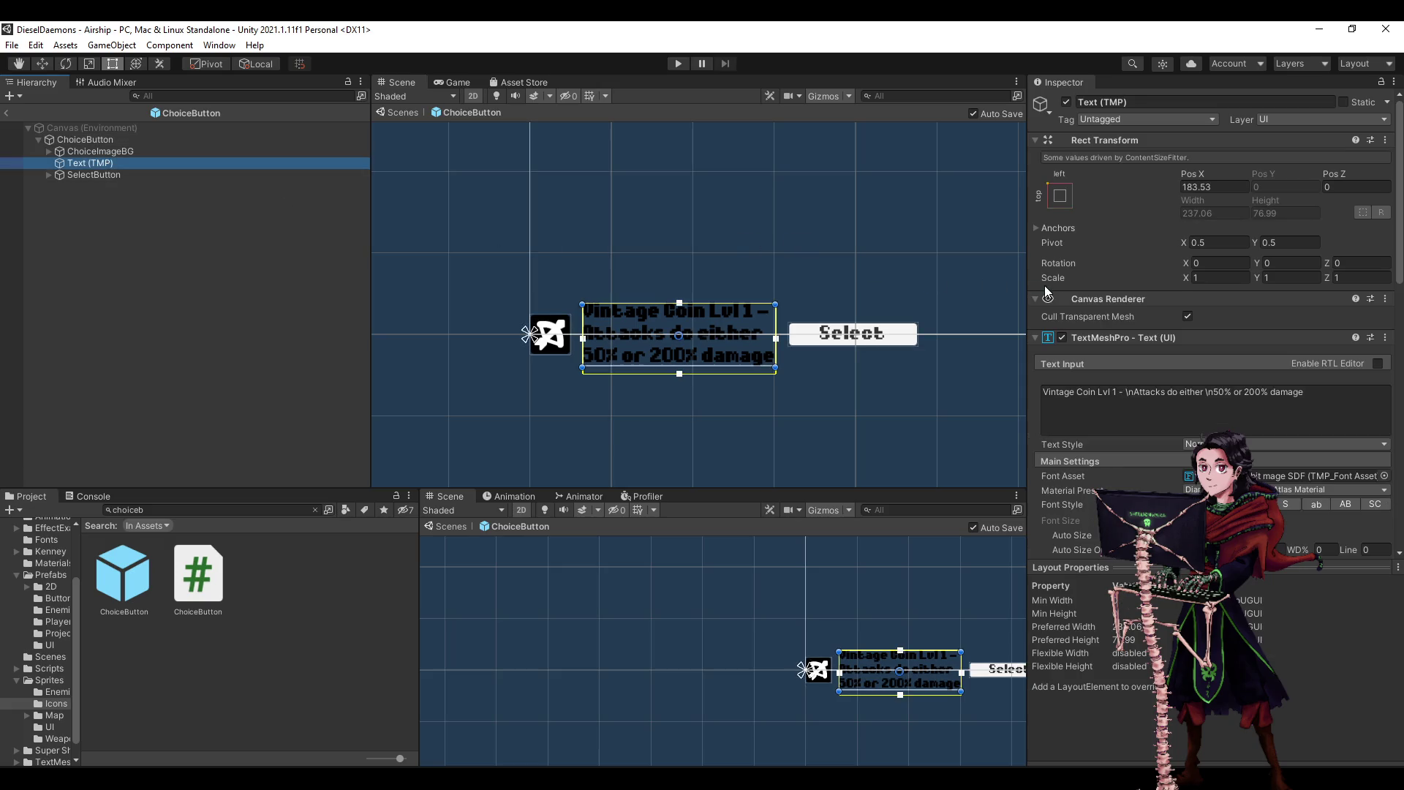
key(Down)
key(Up)
key(Up)
key(Down)
scroll(1165, 362, down, 10)
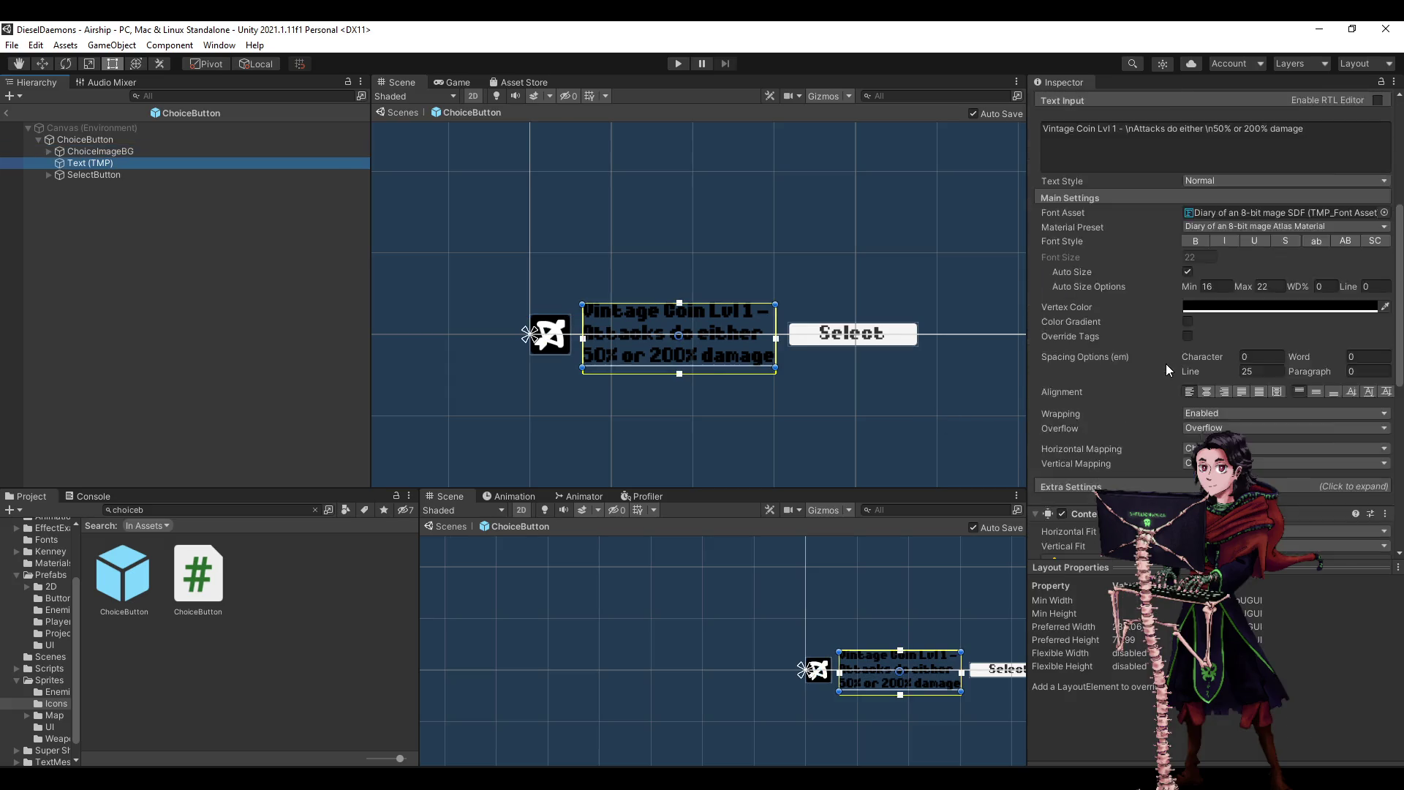
scroll(1166, 366, down, 5)
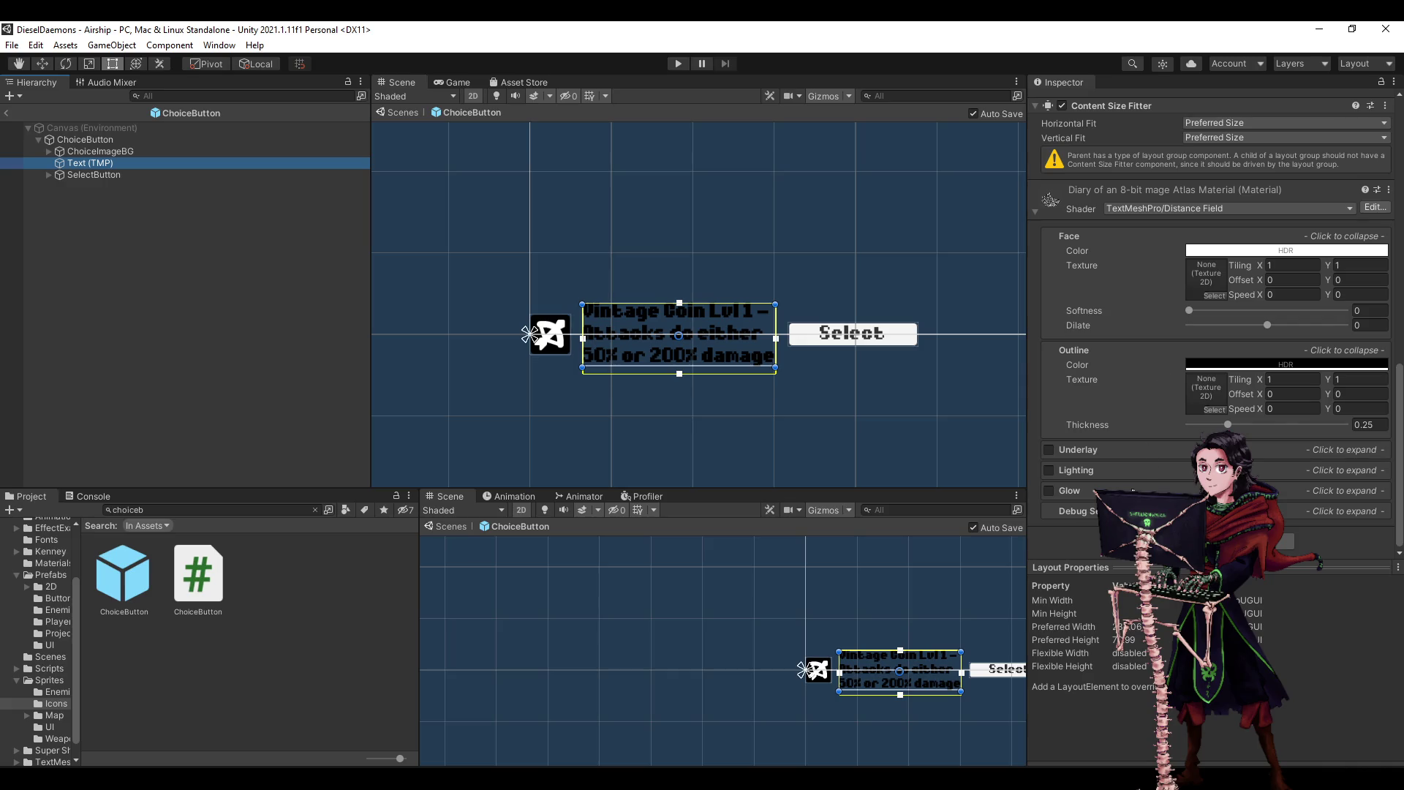
click(157, 149)
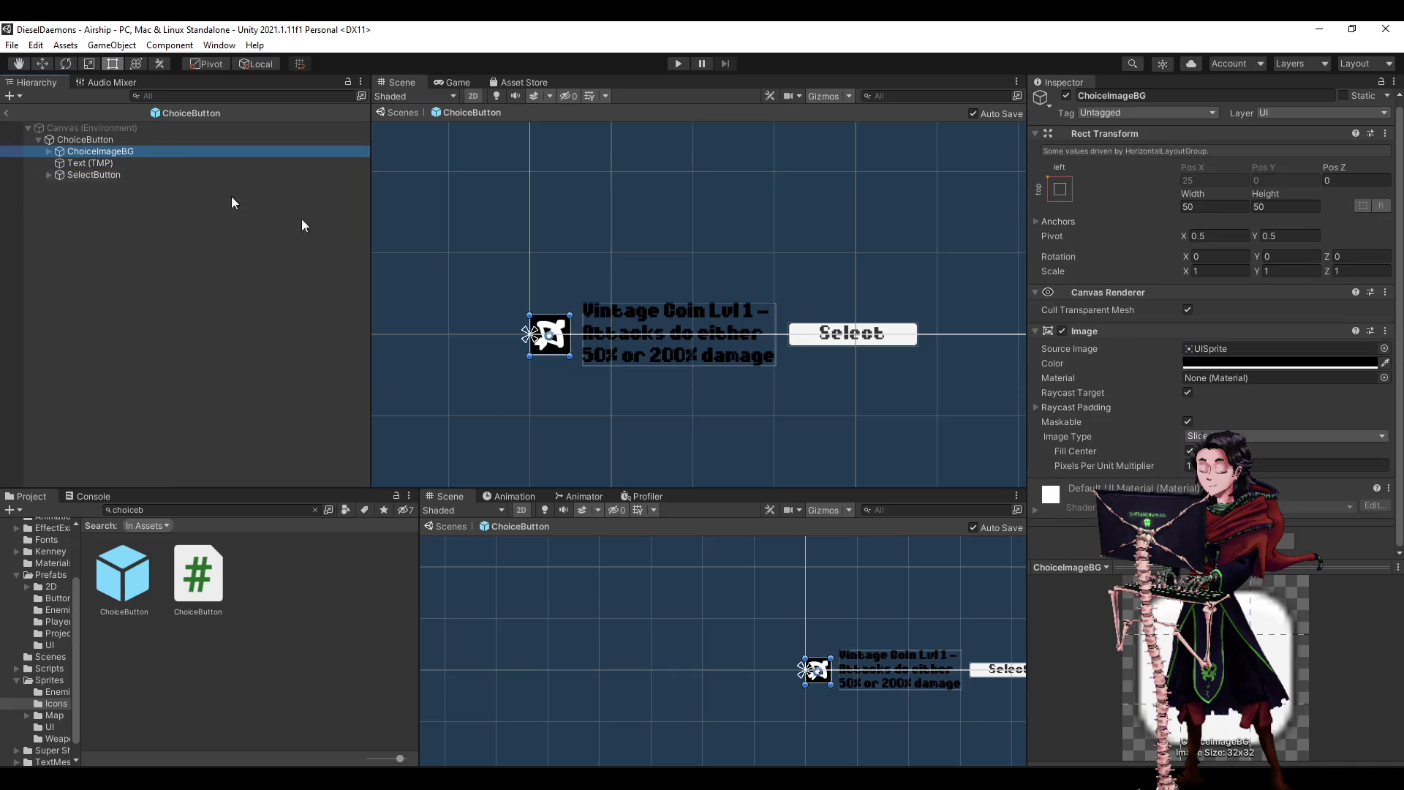
key(Right)
key(Down)
key(Down)
key(Down)
key(Right)
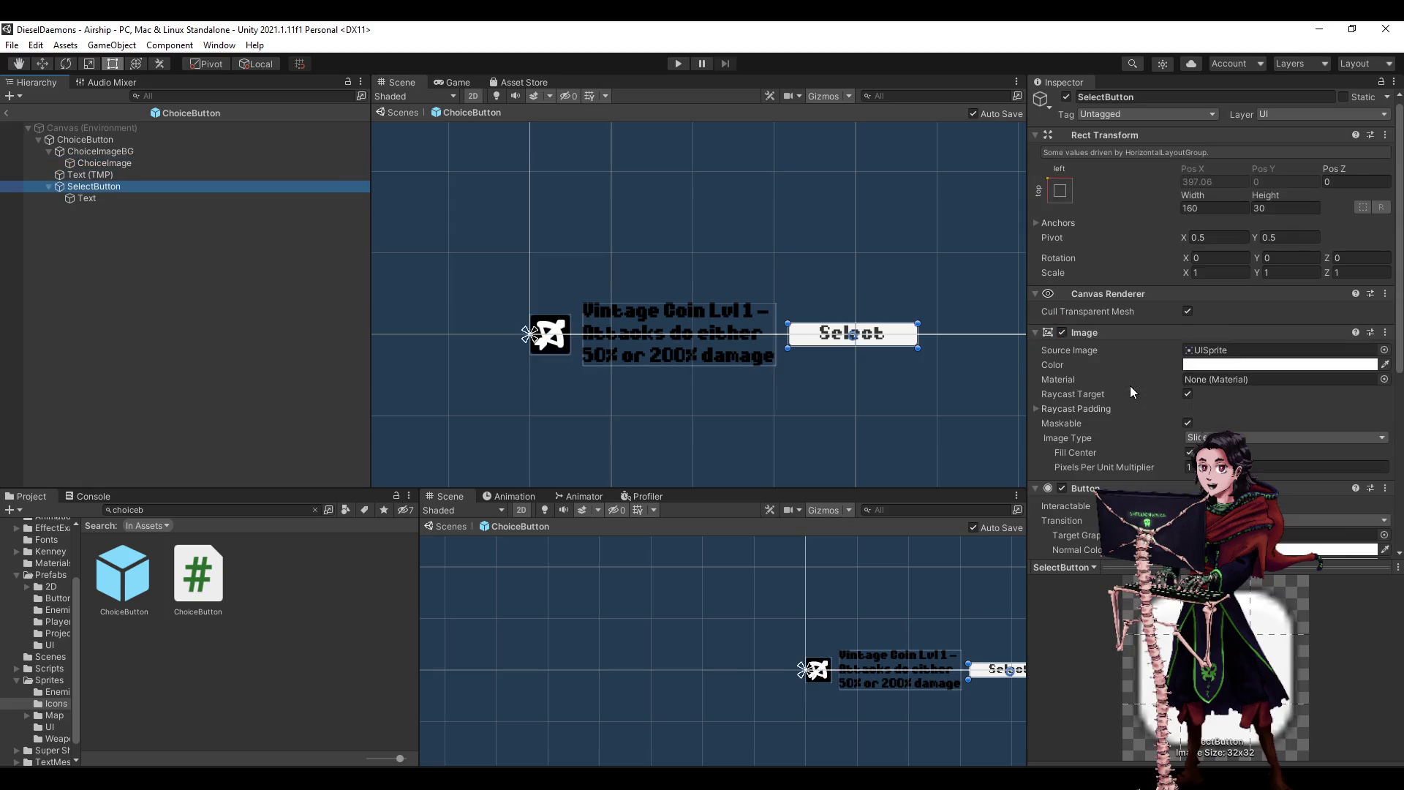
key(Down)
key(Up)
key(Up)
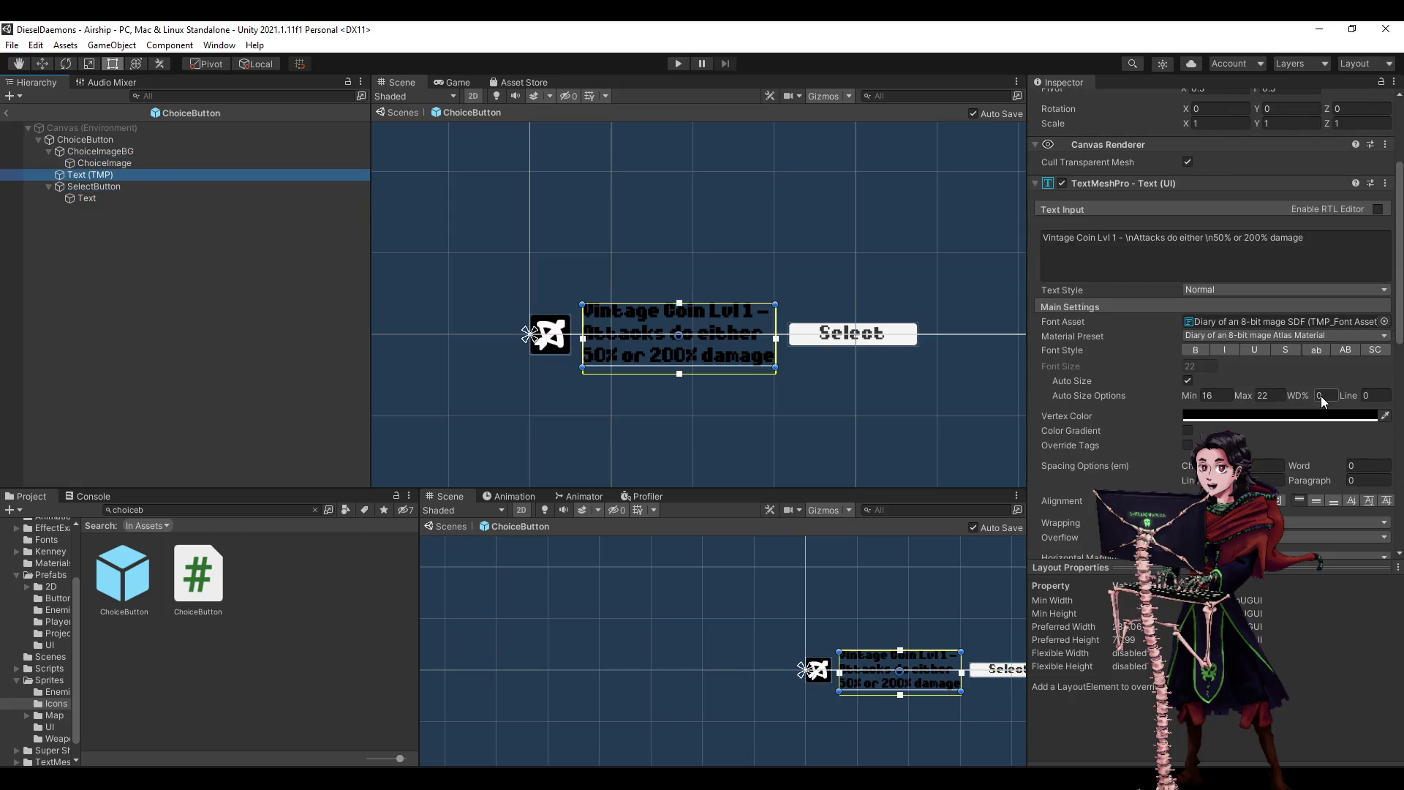
scroll(1320, 396, down, 10)
- Review ChoiceImage and Text (TMP) settings, then enter Play mode to test the Level Up screen
key(Up)
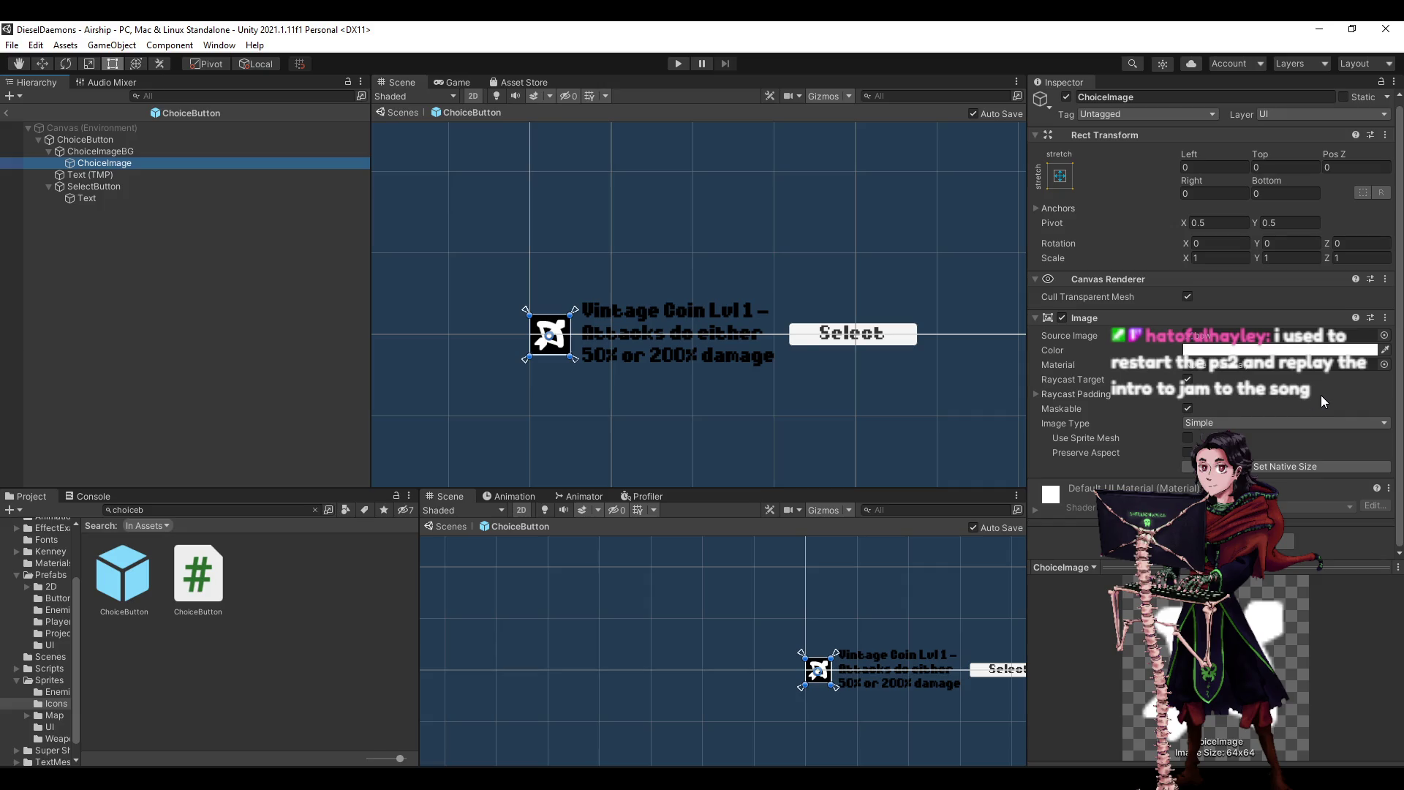
key(Up)
key(Left)
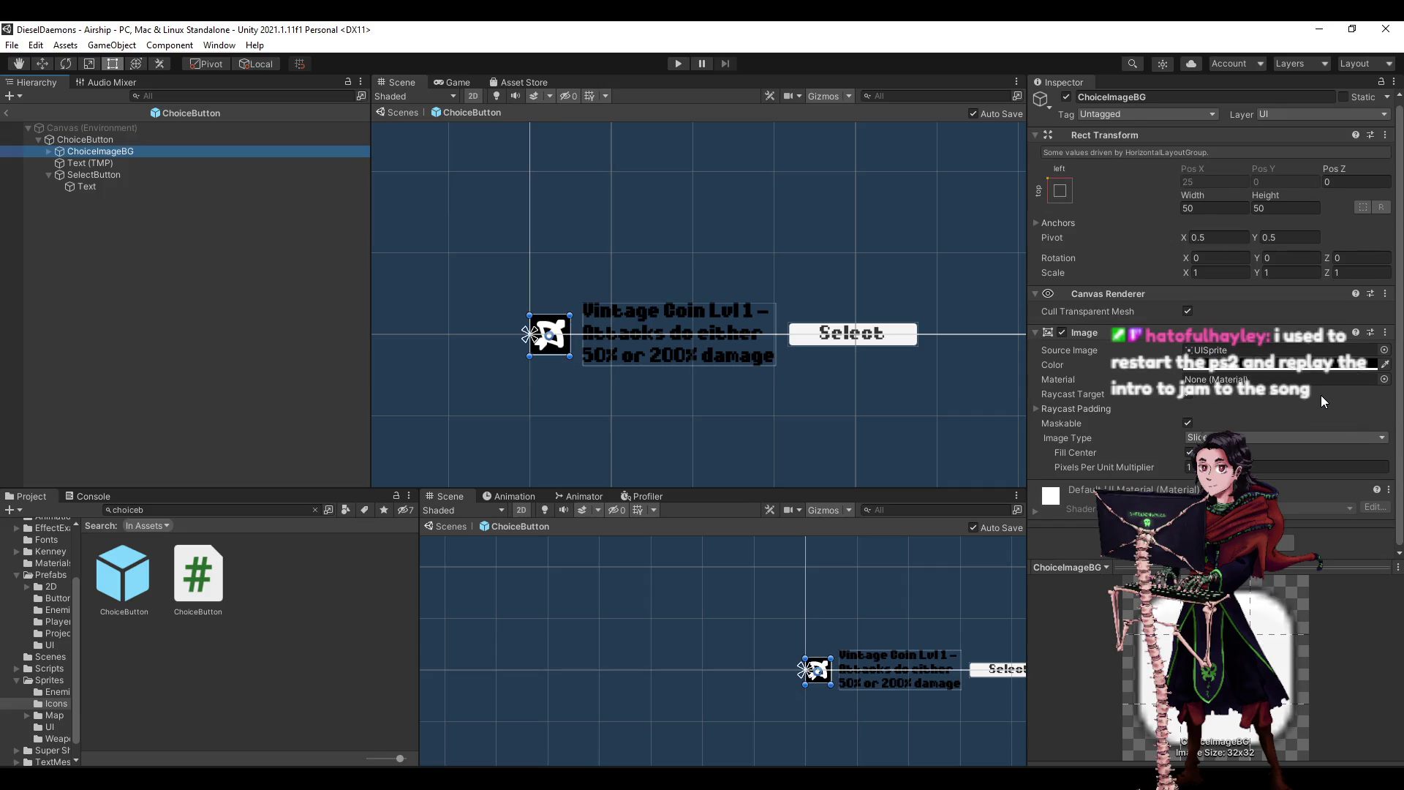
key(Down)
key(Down)
key(Left)
key(Up)
scroll(1321, 401, down, 10)
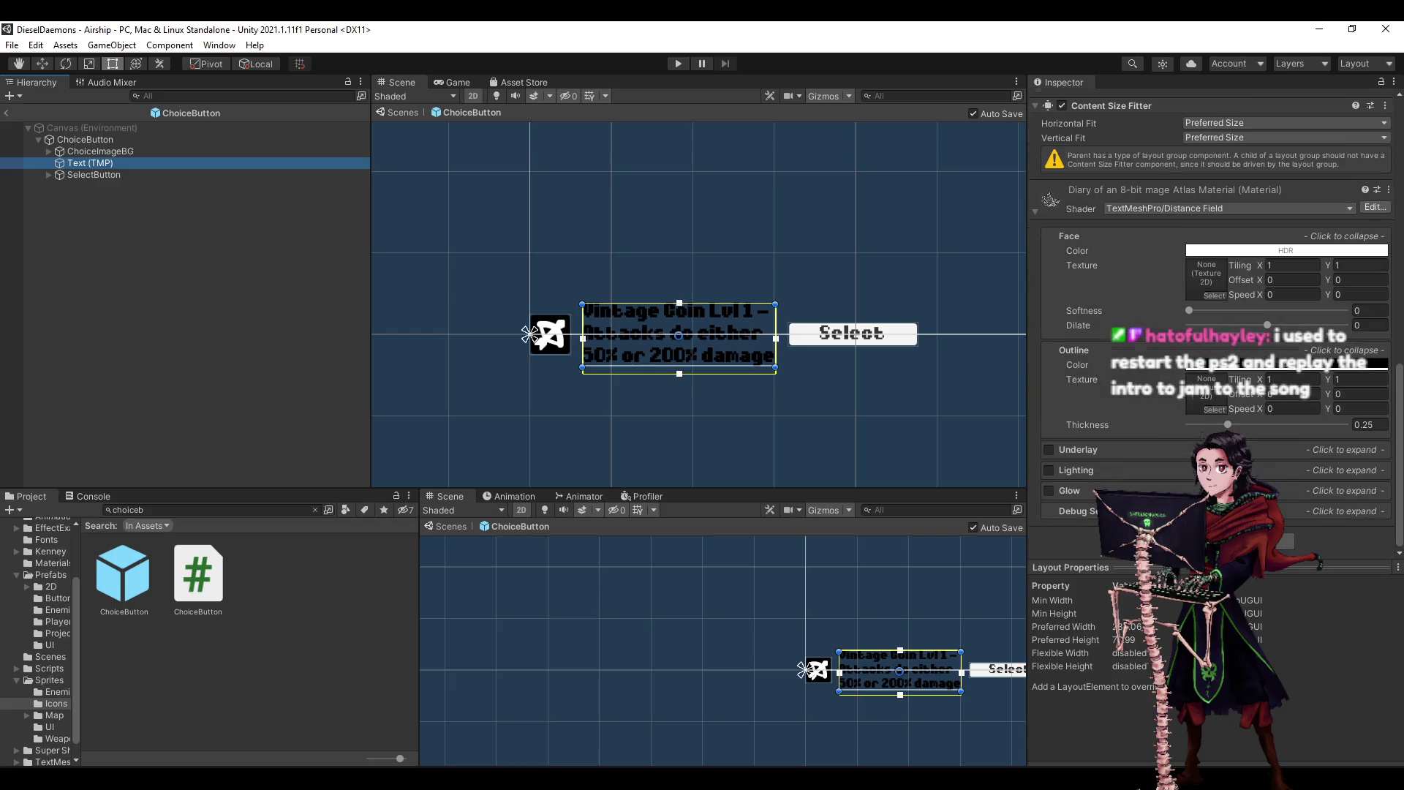
scroll(1186, 248, up, 3)
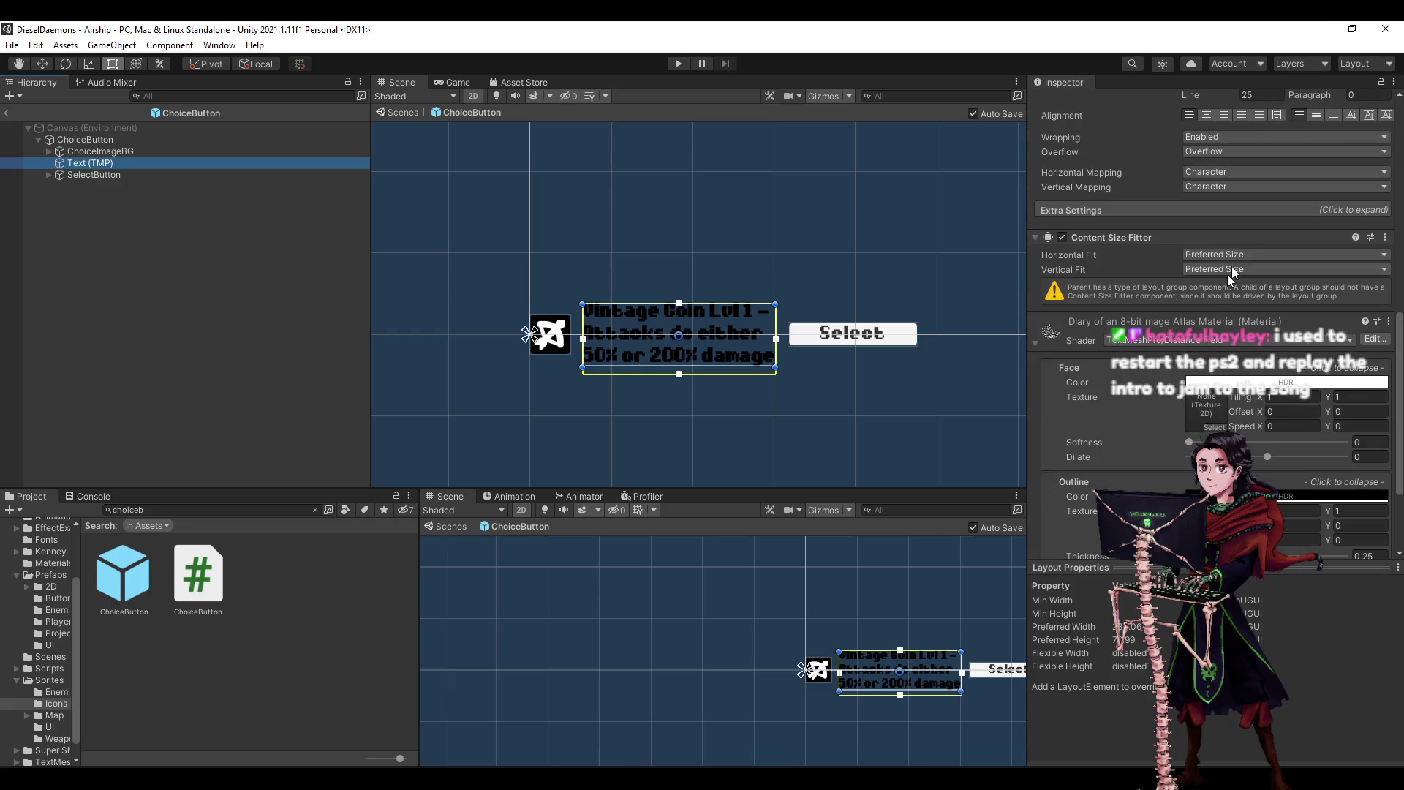
scroll(1186, 248, up, 6)
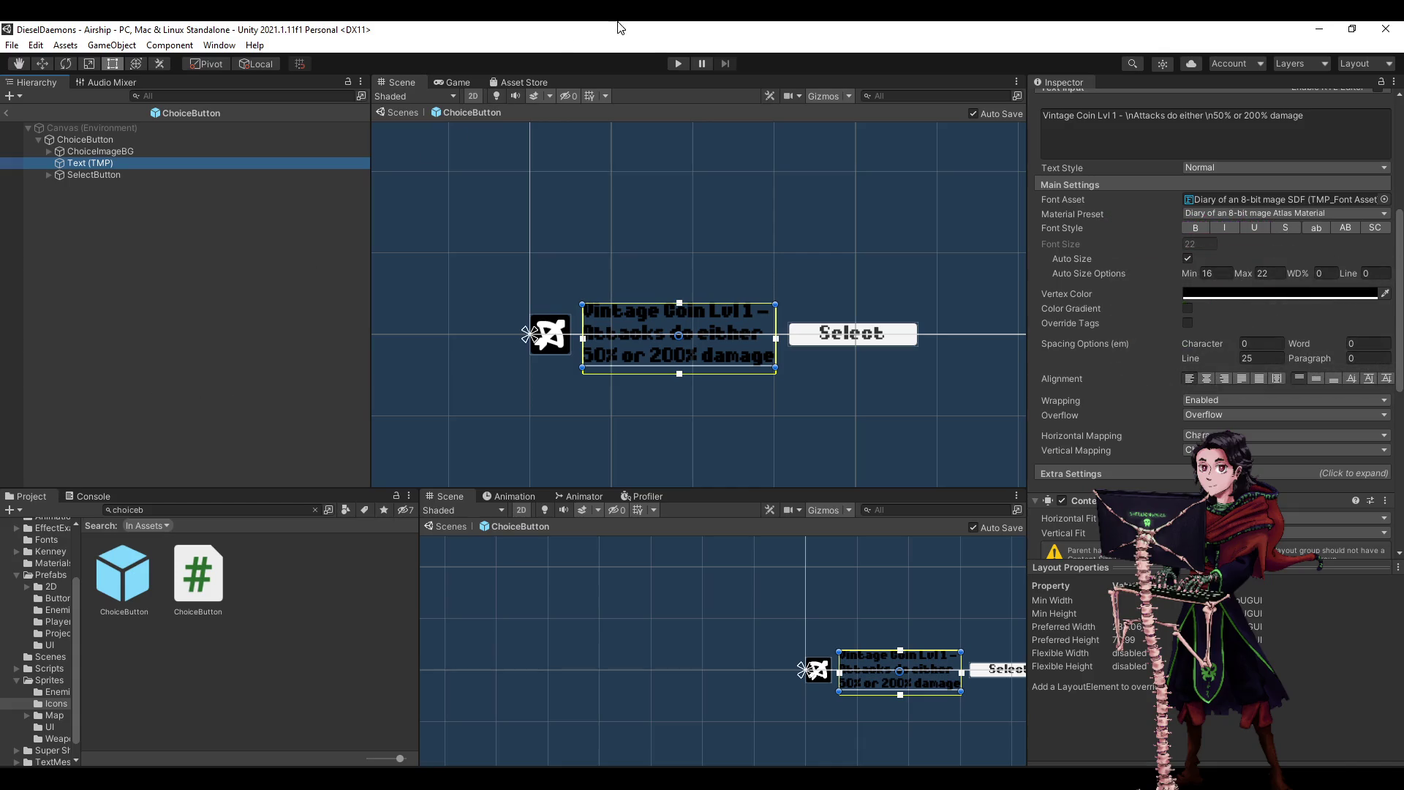
click(677, 64)
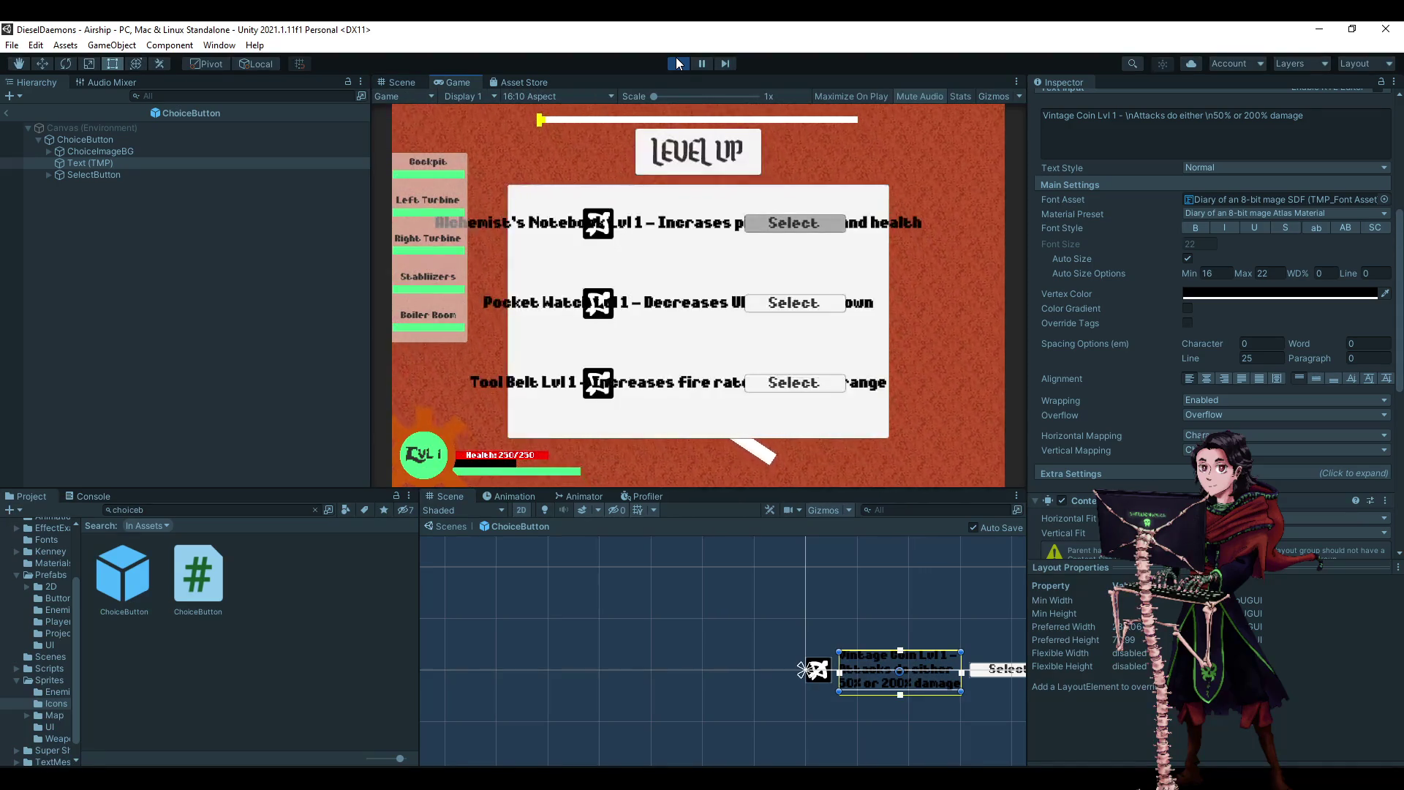
- Exit prefab view and inspect a ChoiceButton clone's Text (TMP), SelectButton and ChoiceImageBG during play
click(5, 113)
click(120, 385)
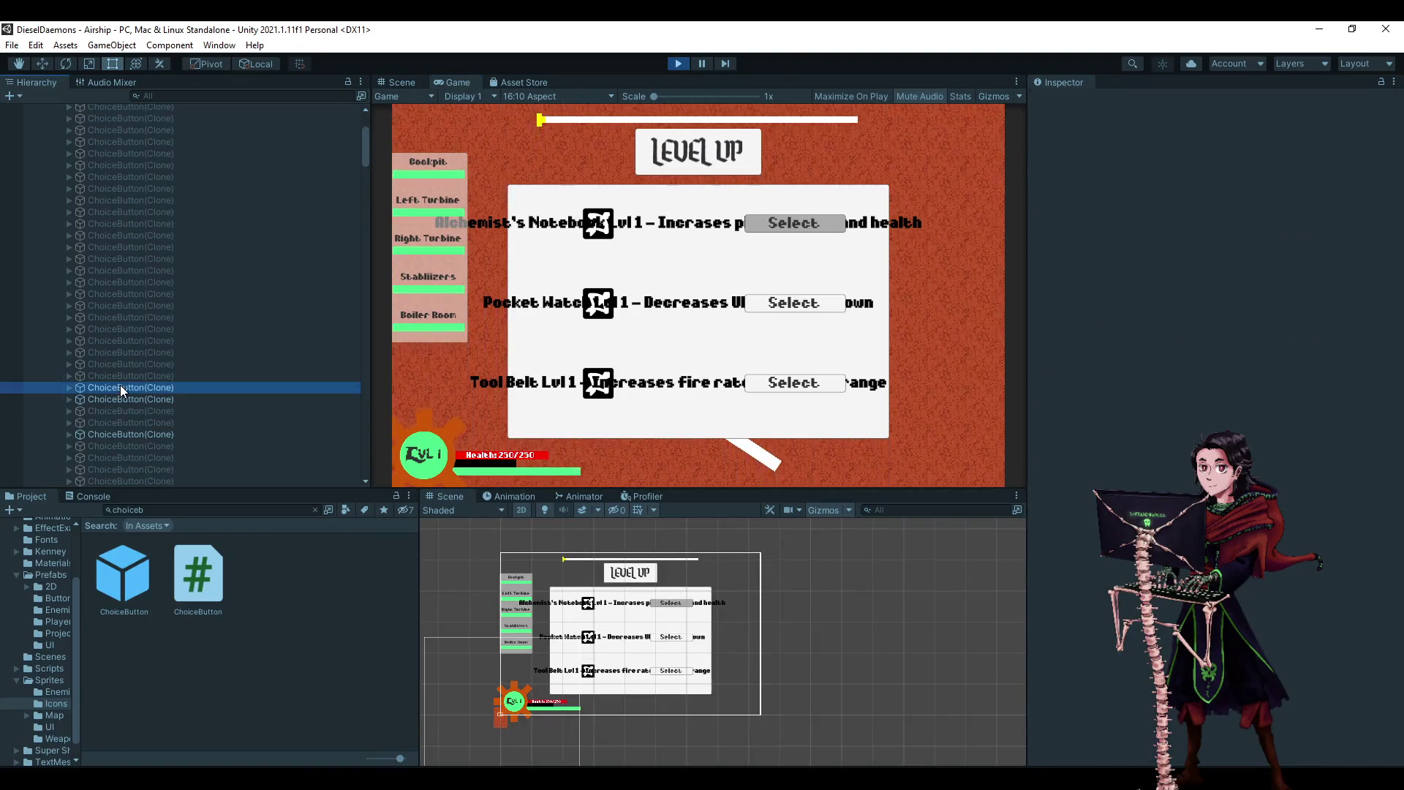
key(Right)
key(Down)
key(Down)
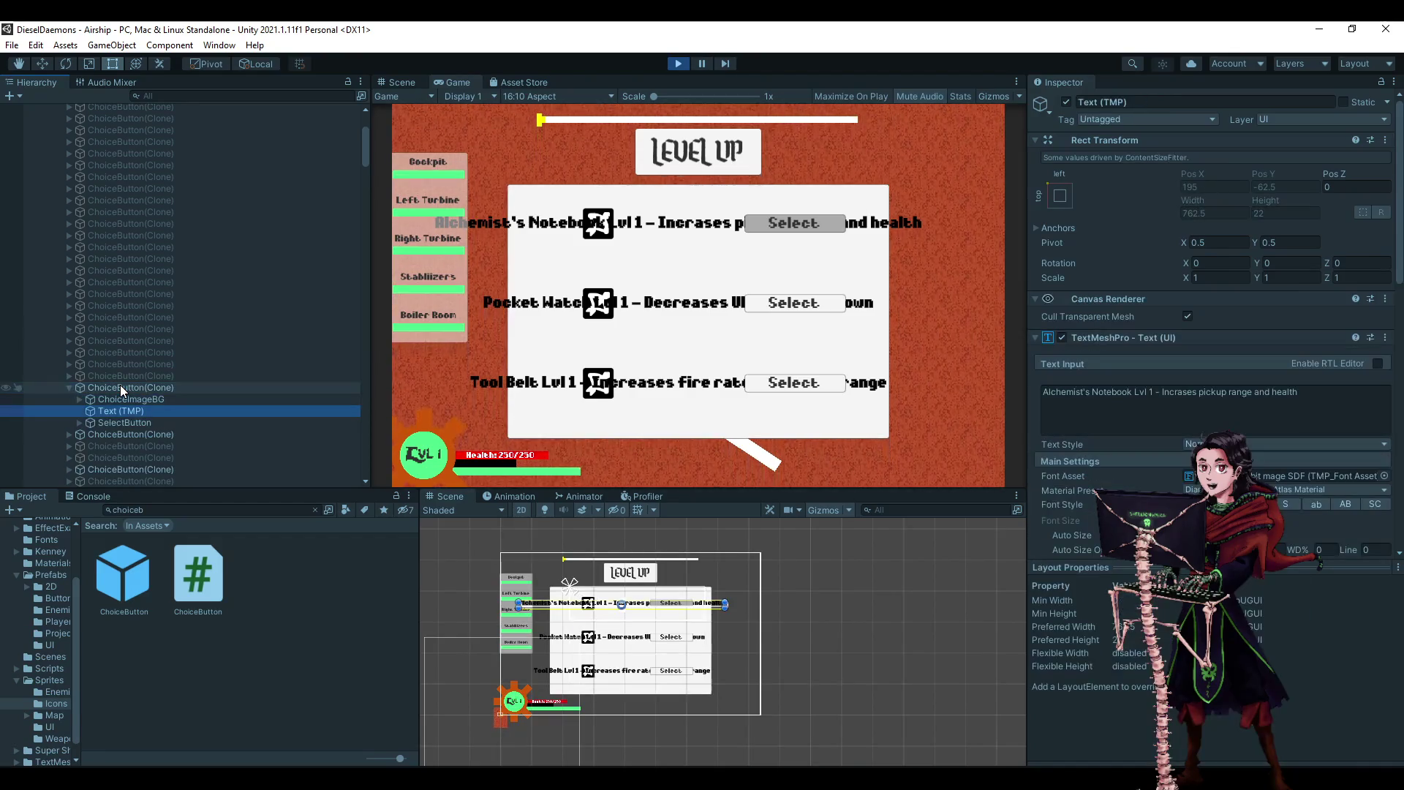
key(Down)
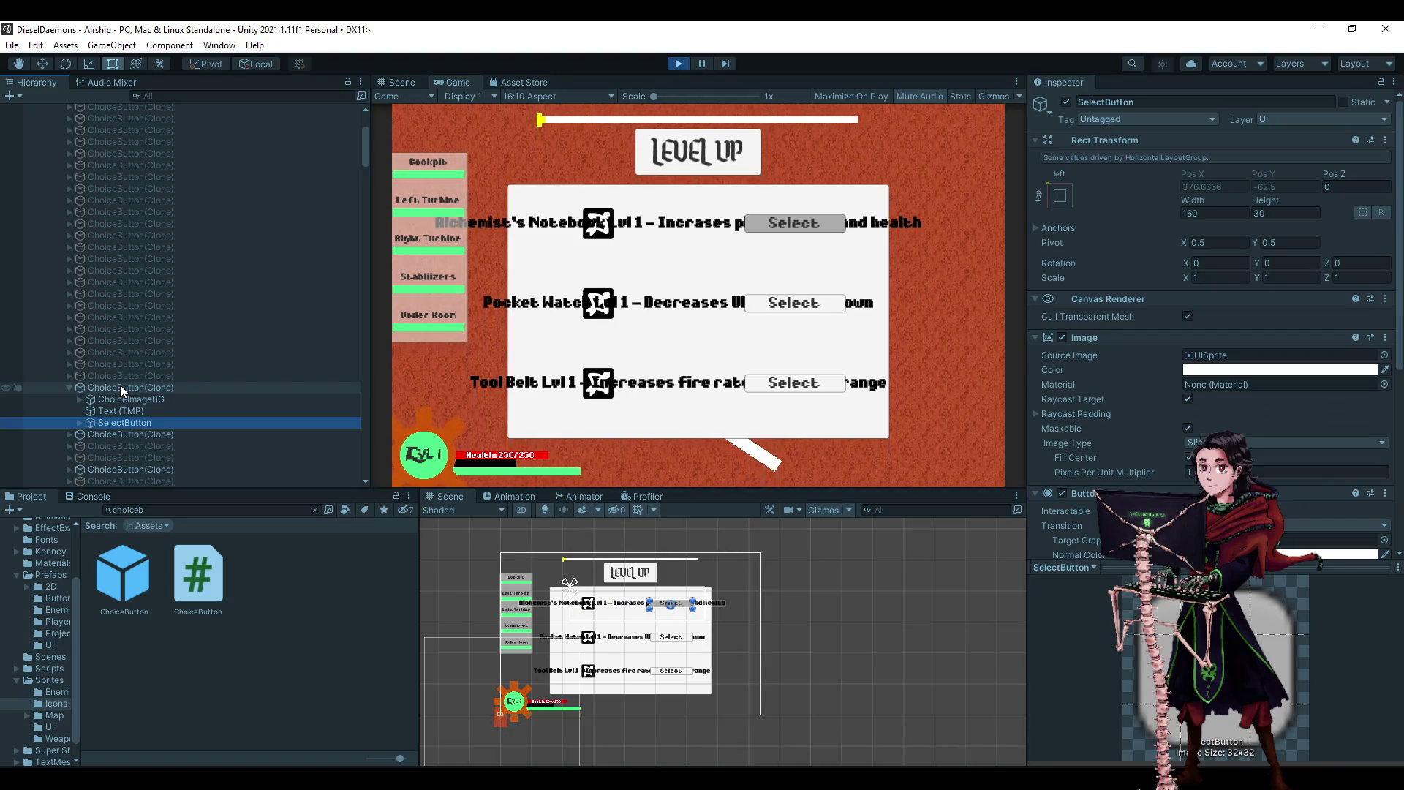
key(Up)
key(Up)
key(Down)
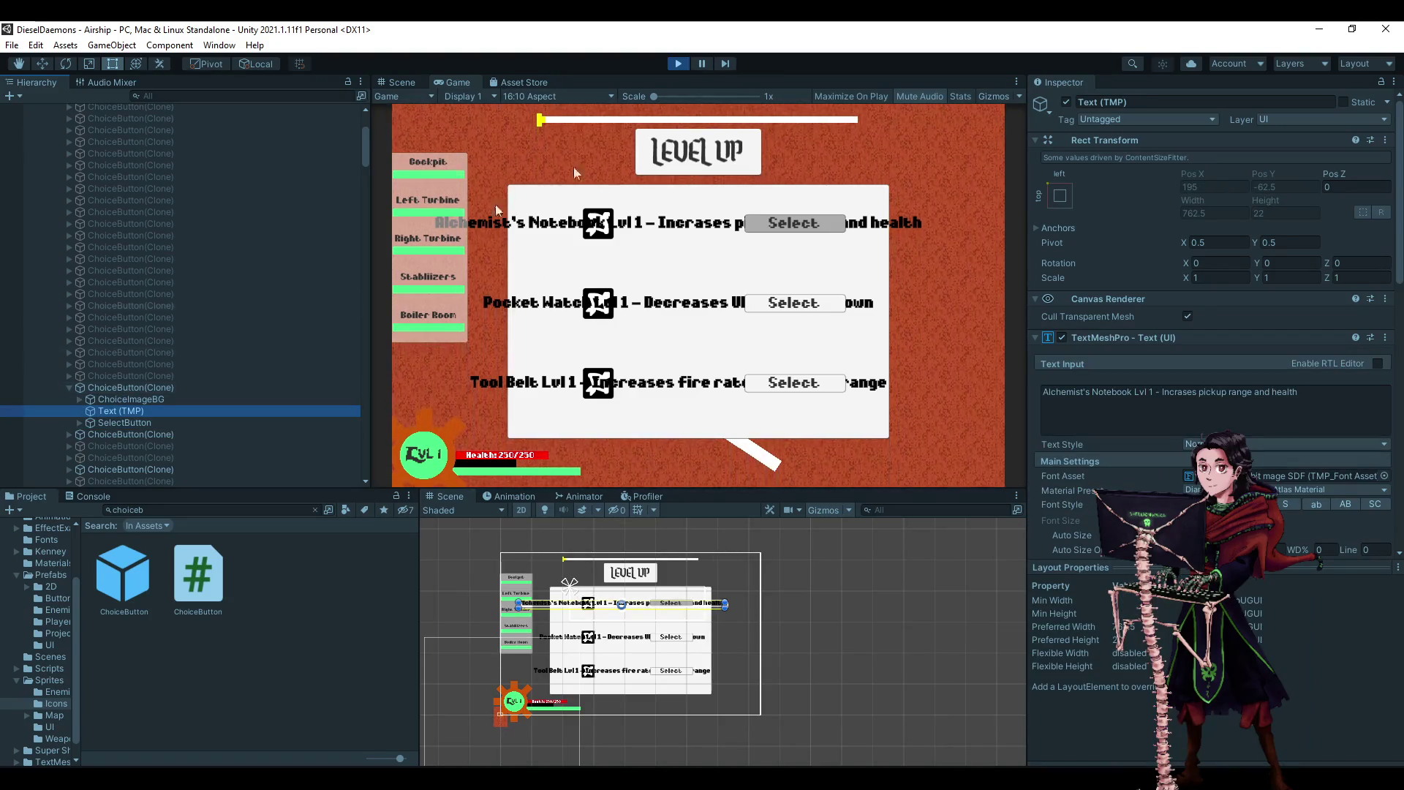
scroll(1196, 357, down, 6)
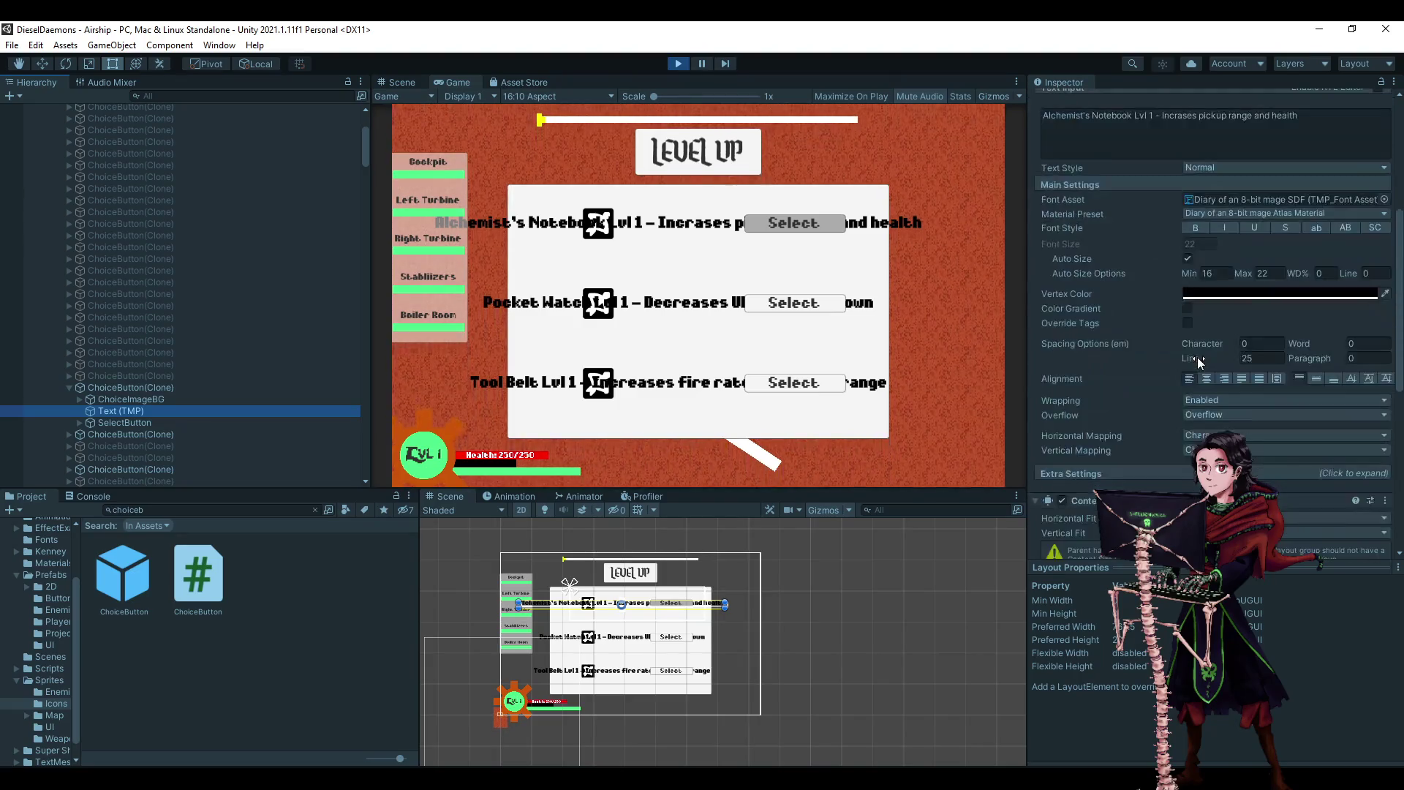
scroll(1170, 472, up, 6)
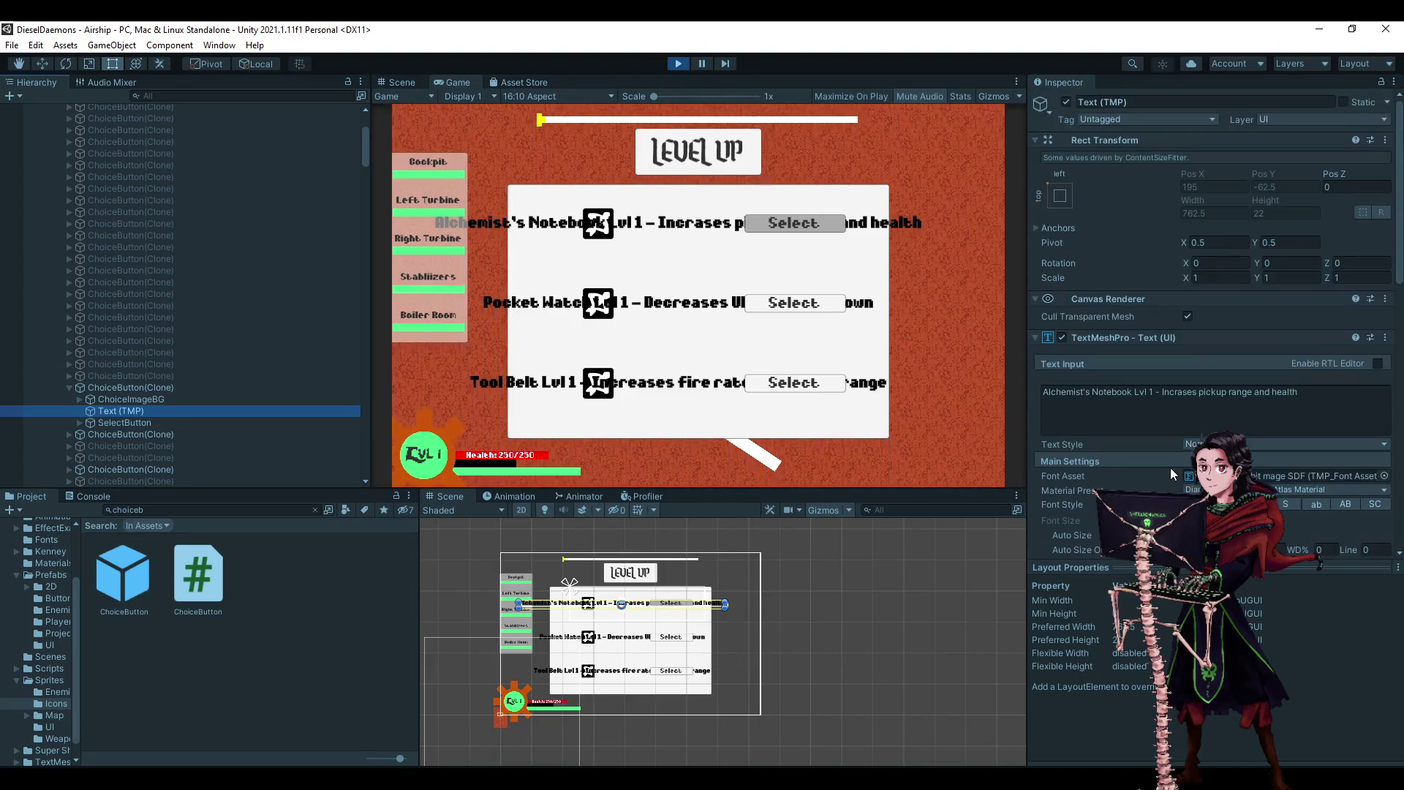
- Stop the game and inspect the MasterSlider, Audio heading and slider parent groups
click(678, 67)
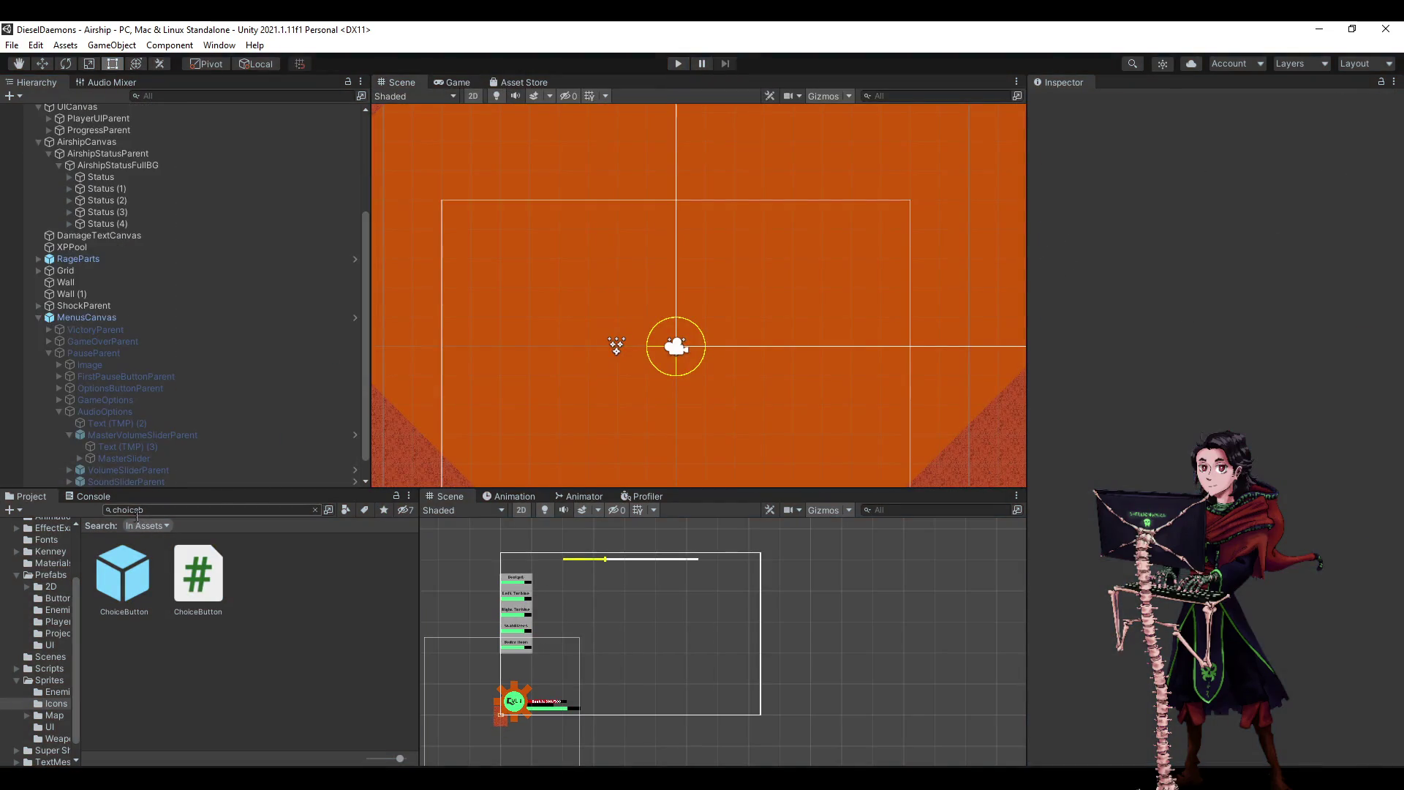
click(109, 460)
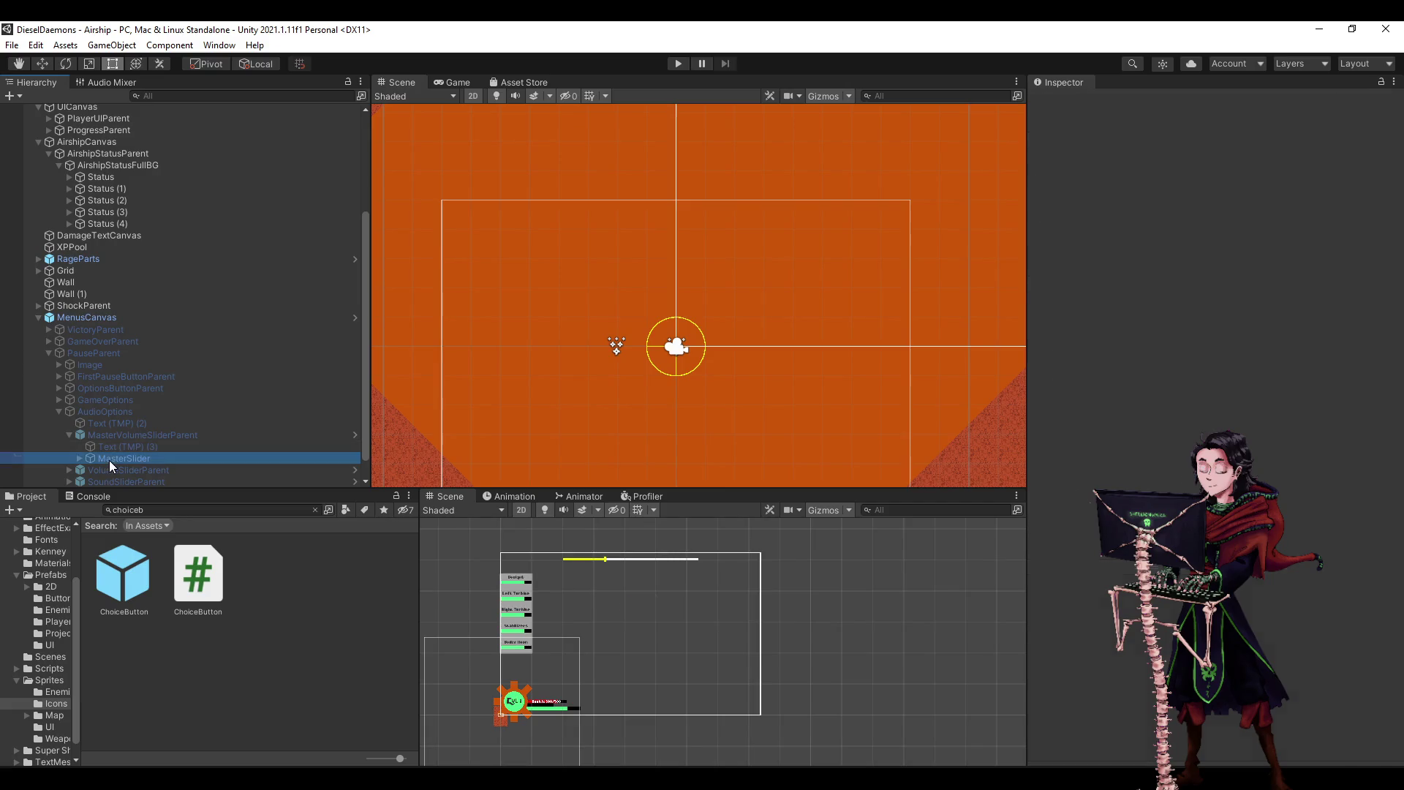
click(68, 436)
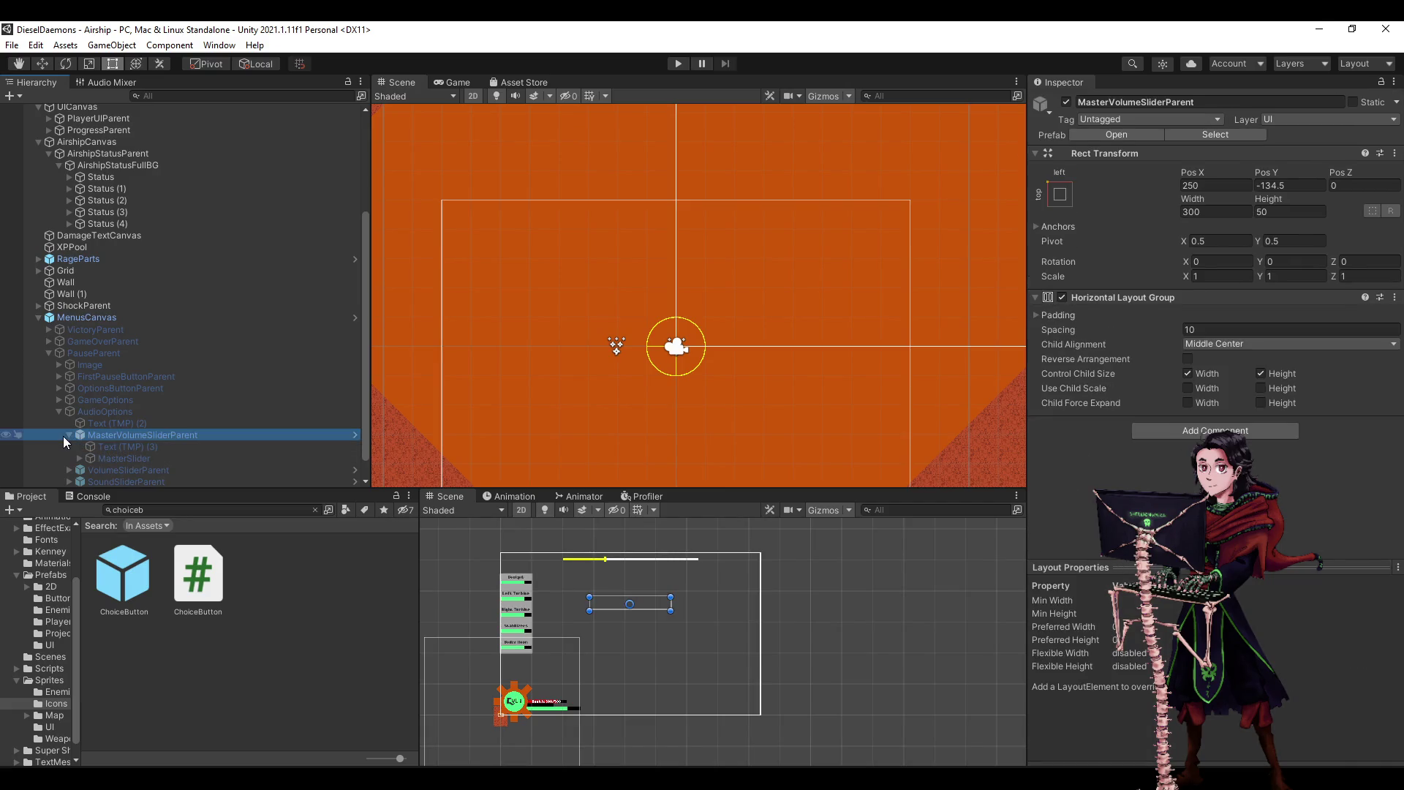
click(68, 435)
click(107, 424)
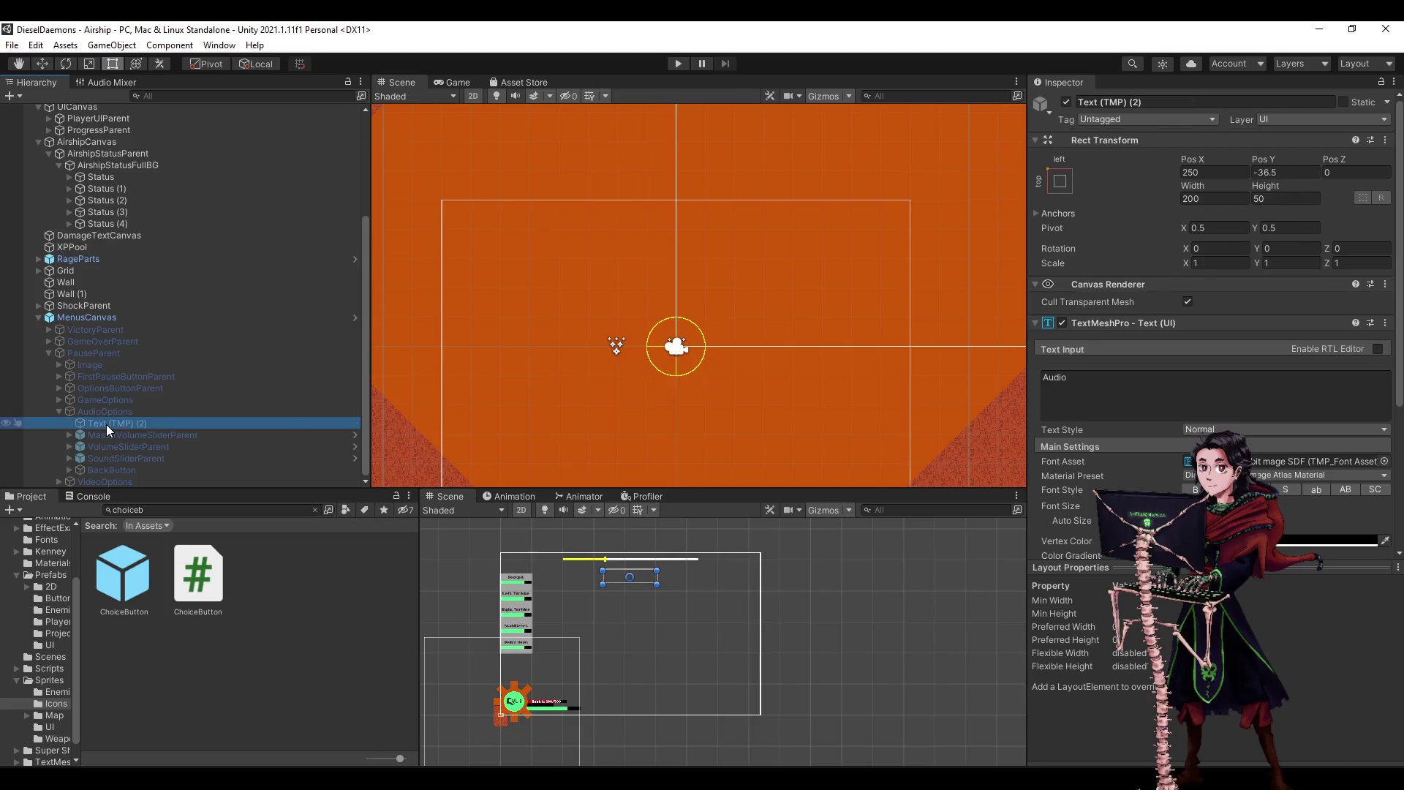
click(106, 458)
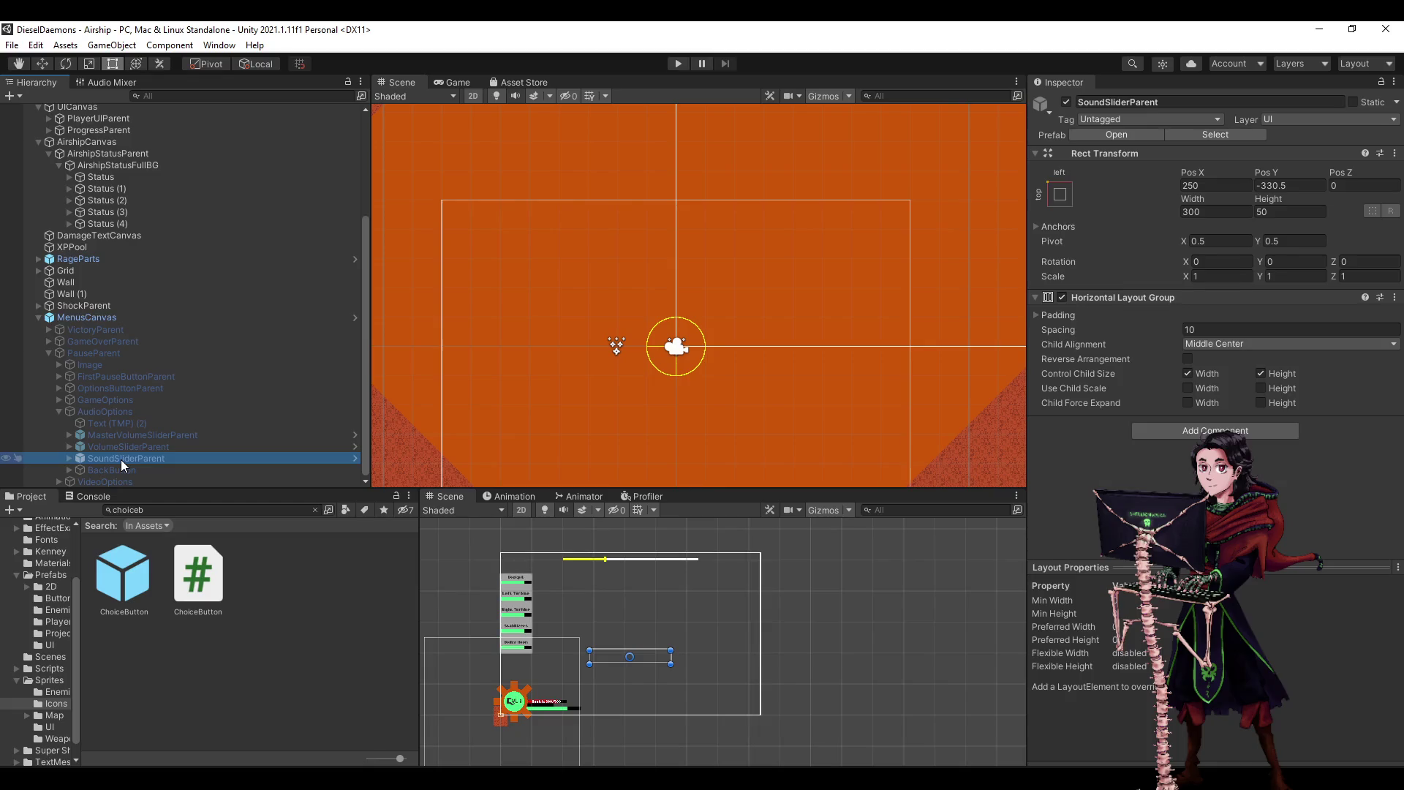
- Expand the master volume slider group to review its label and MasterSlider, then open the ChoiceButton prefab
key(Up)
key(Up)
key(Up)
key(Up)
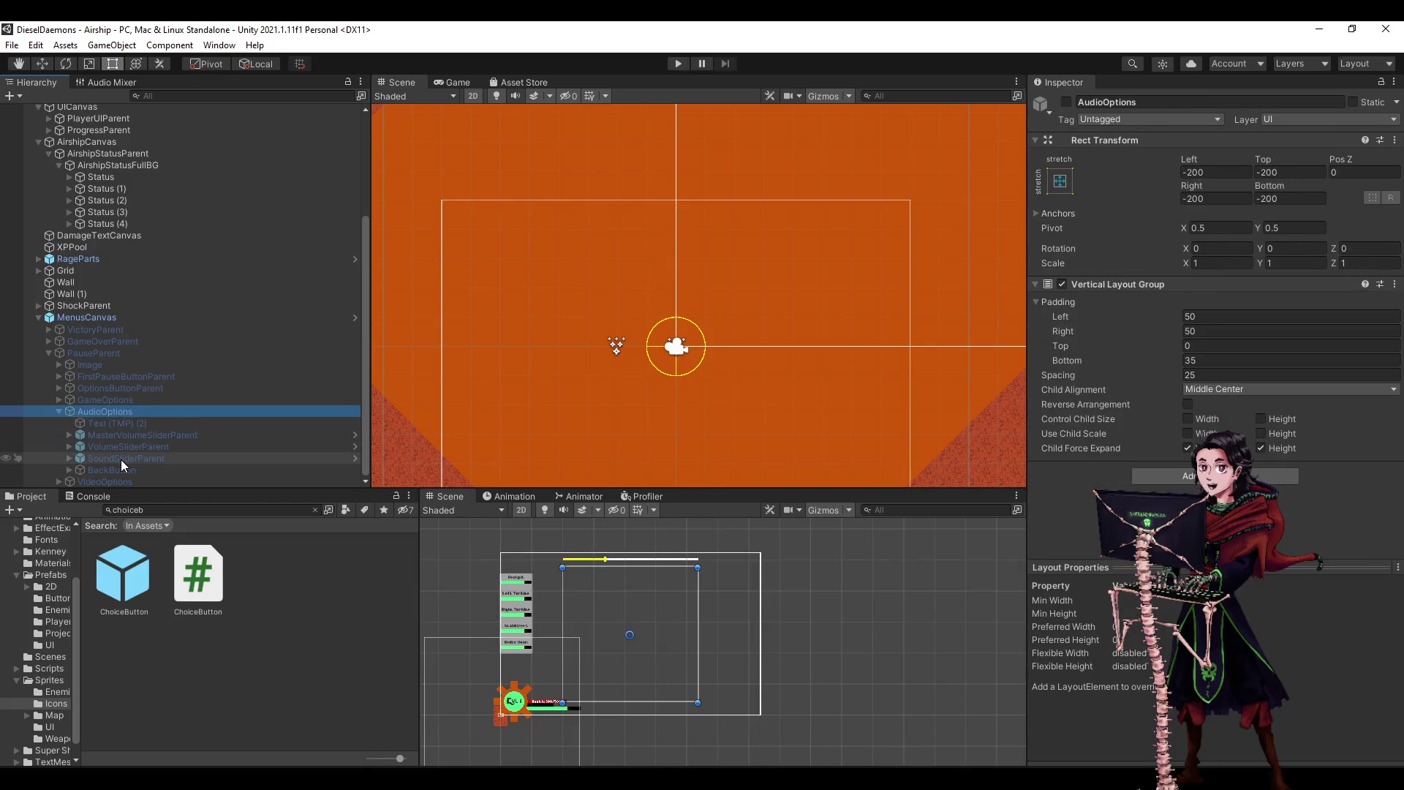
key(Down)
key(Down)
key(Up)
key(Down)
key(Right)
key(Down)
scroll(1305, 387, down, 5)
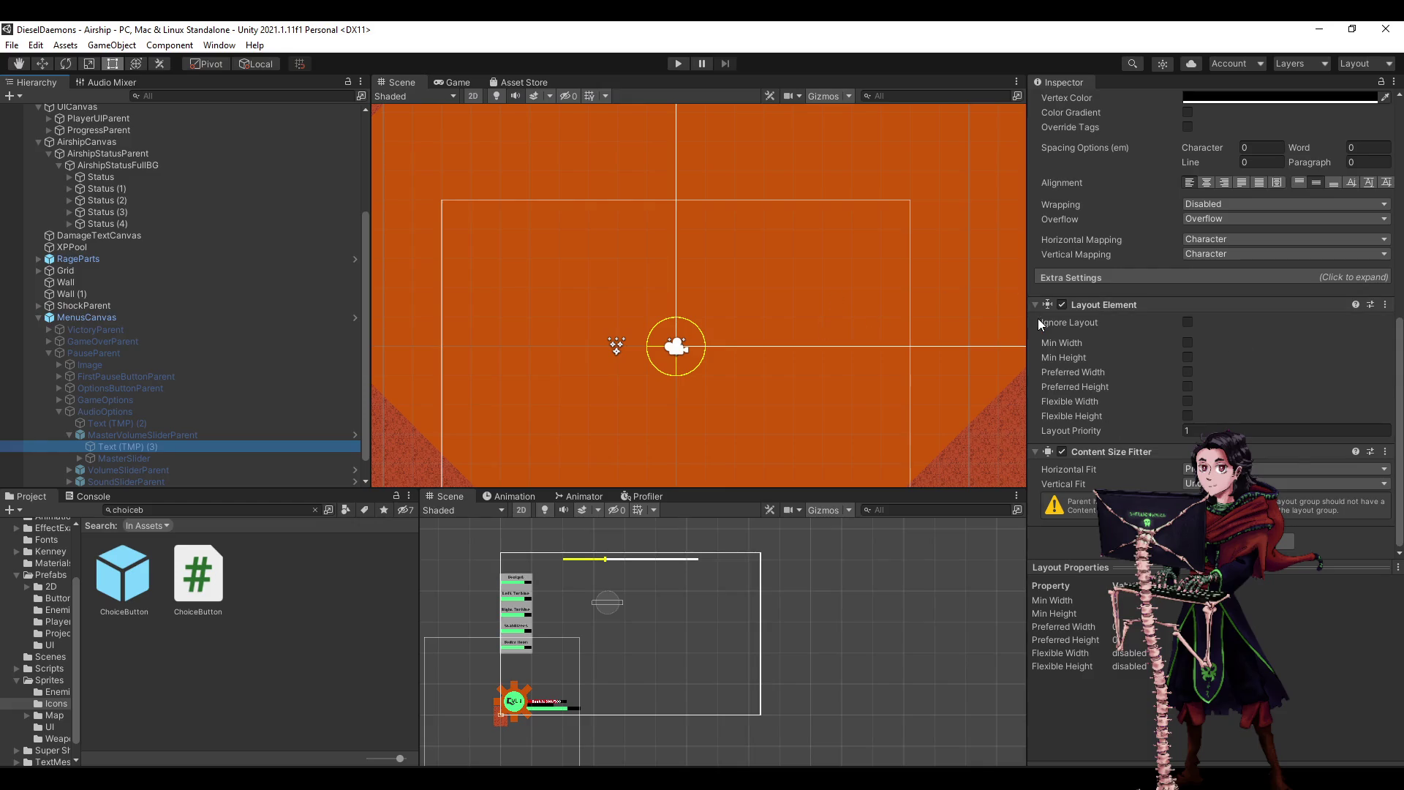
scroll(1103, 317, up, 10)
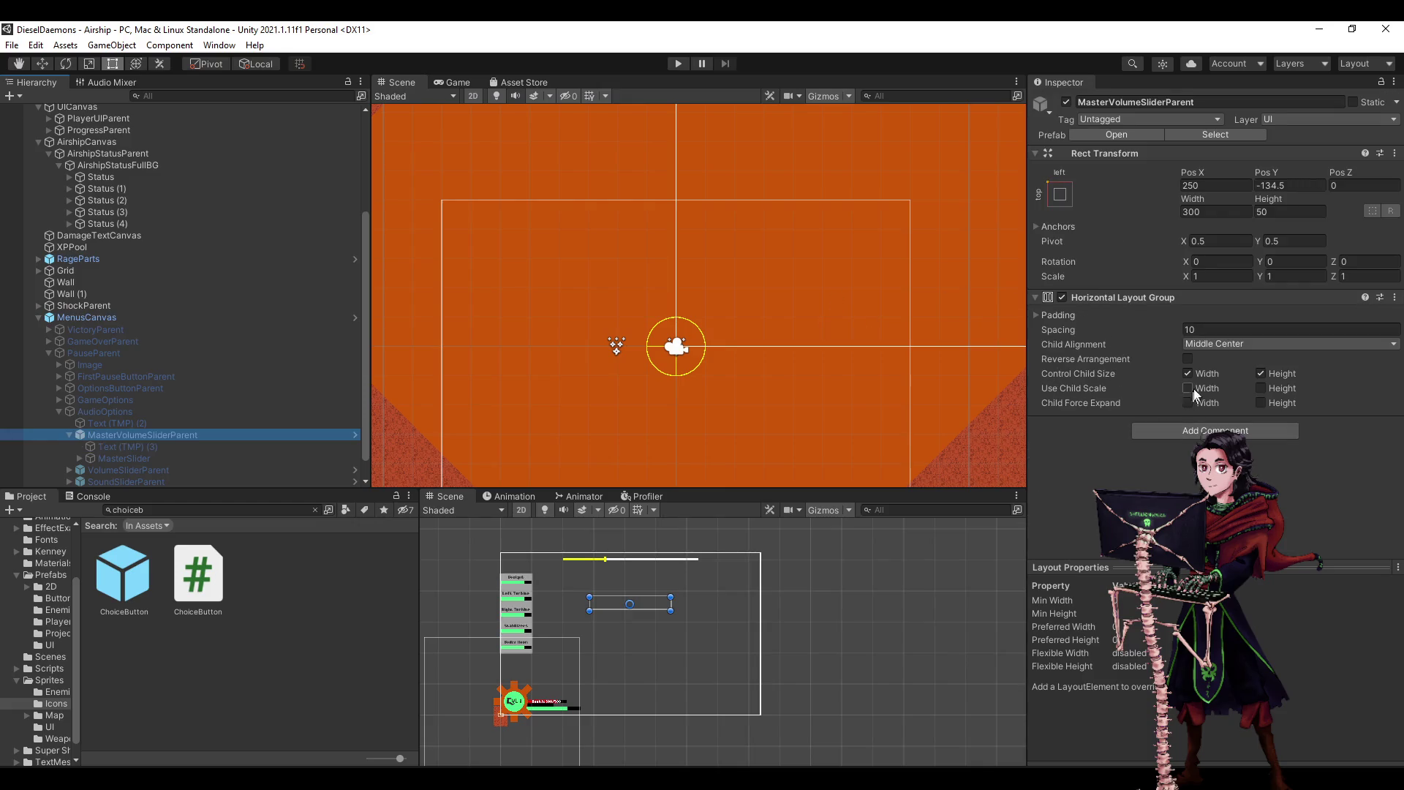
key(Down)
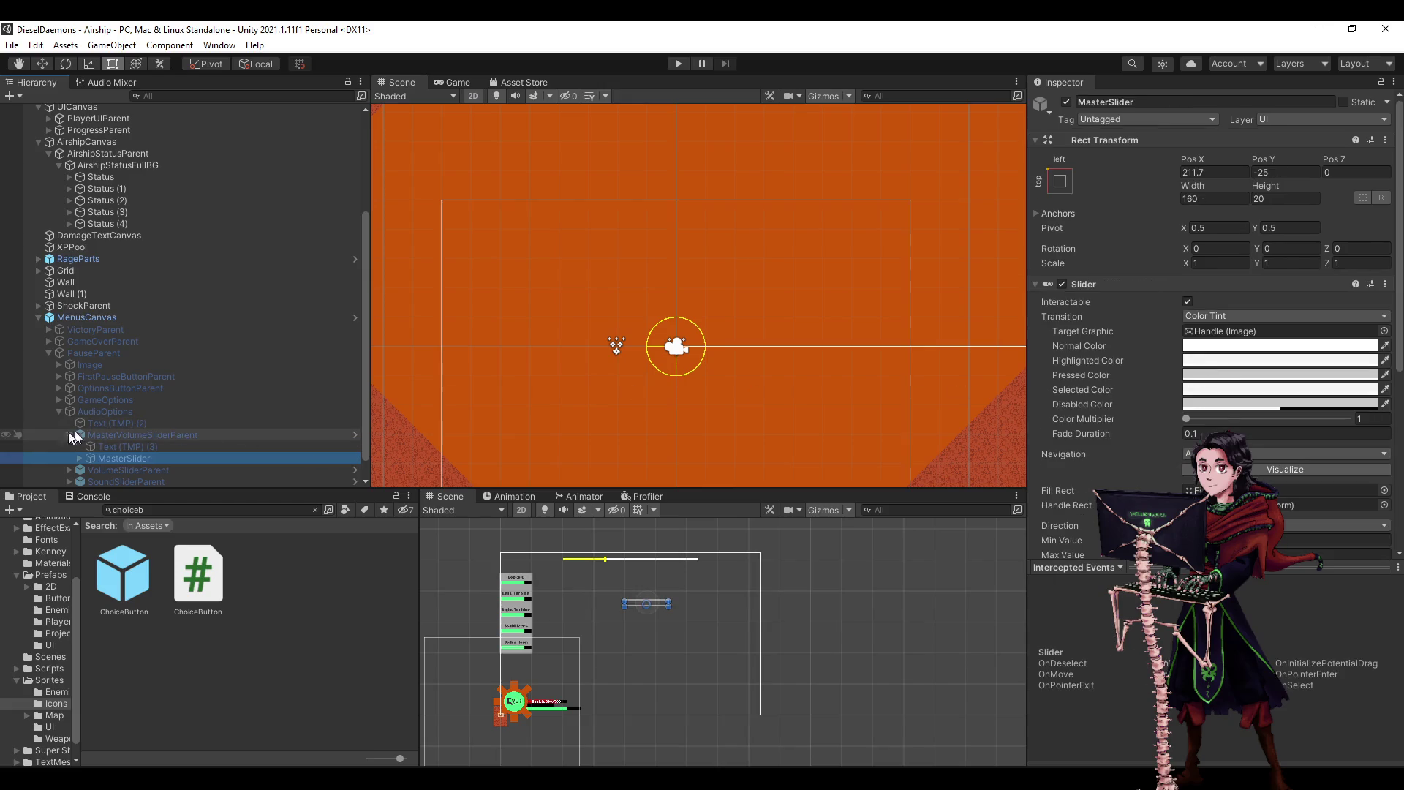
double_click(131, 563)
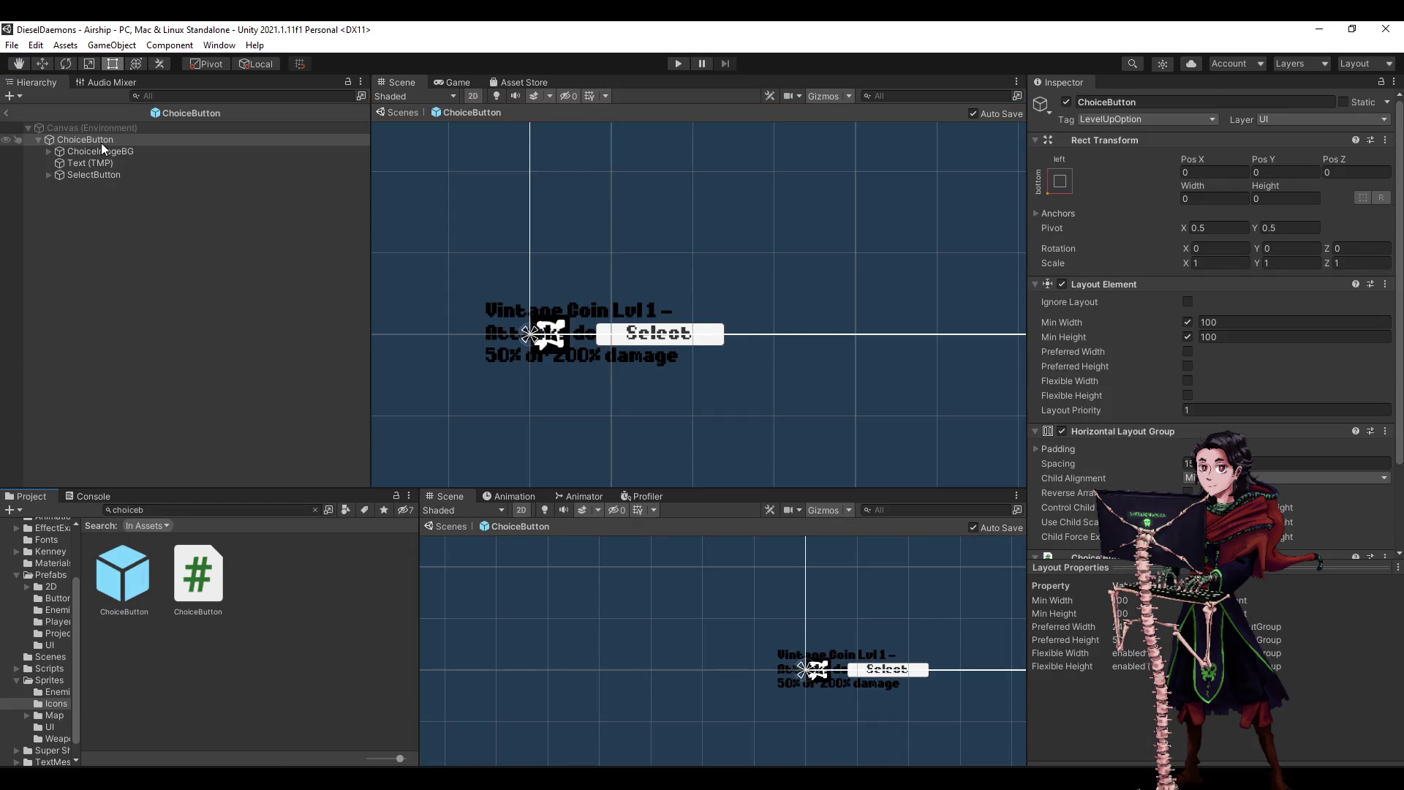
- Add a Layout Element to the prefab's Text (TMP), then select ChoiceButton and ChoiceImageBG
click(99, 164)
scroll(1207, 292, down, 10)
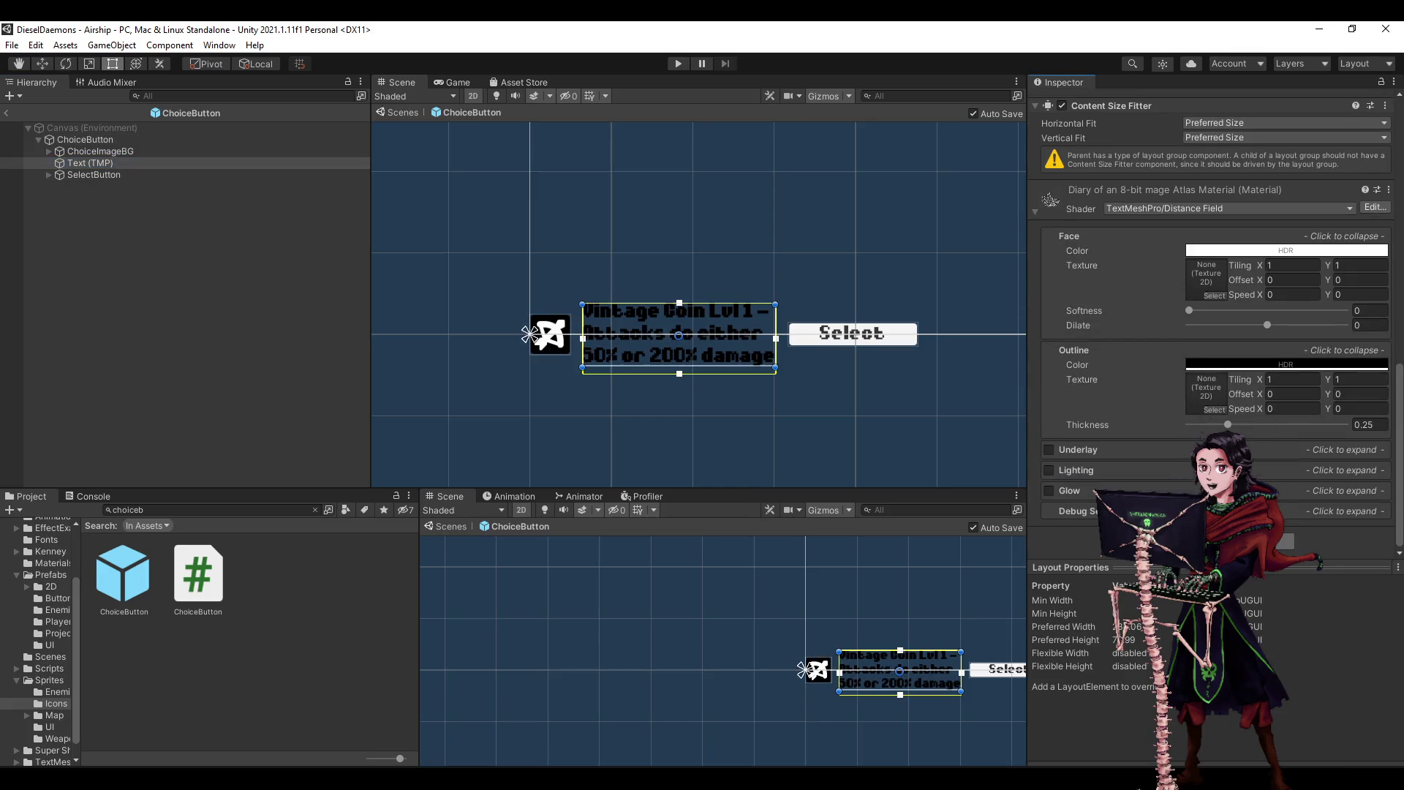
click(1212, 541)
text(s)
key(Return)
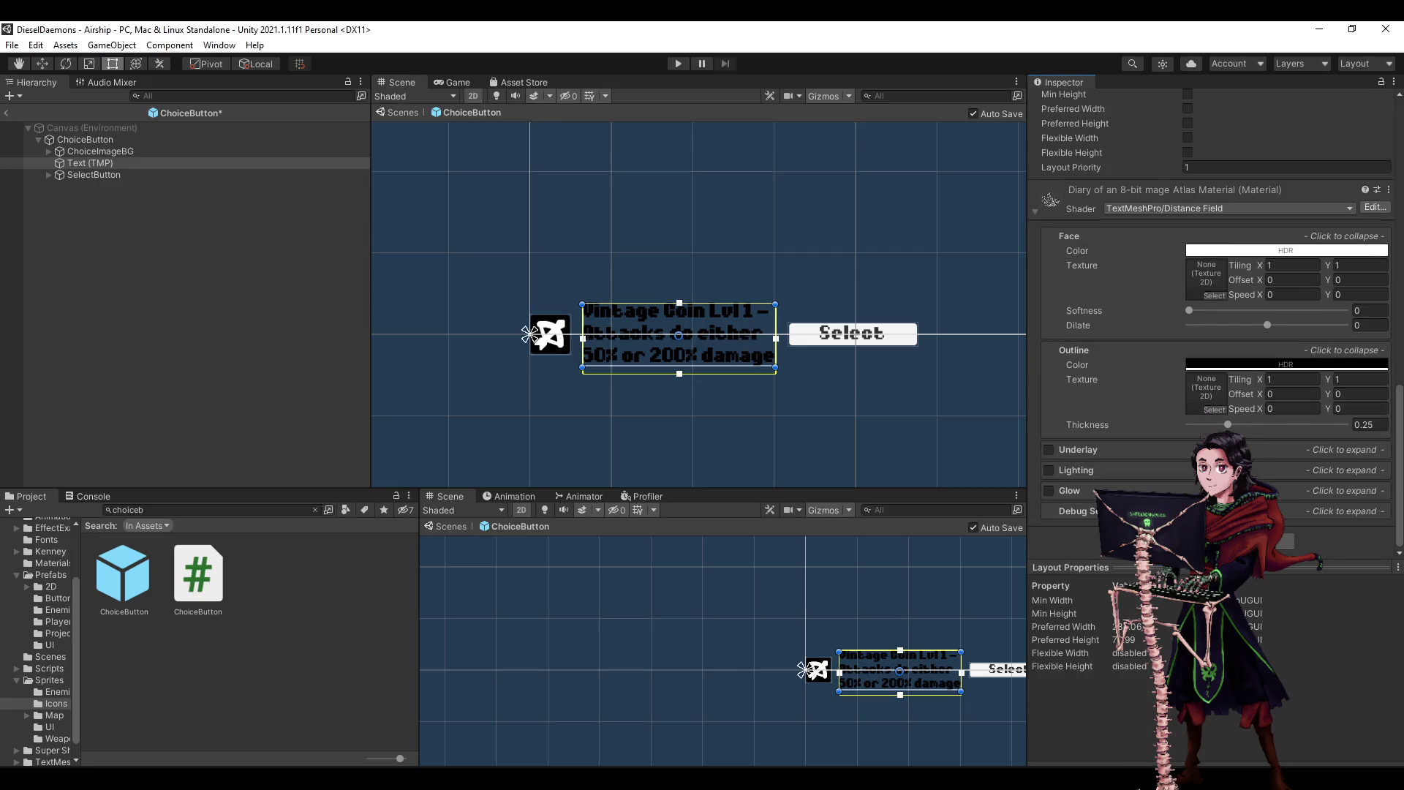
scroll(1112, 448, up, 5)
scroll(1111, 447, down, 5)
scroll(1112, 447, up, 6)
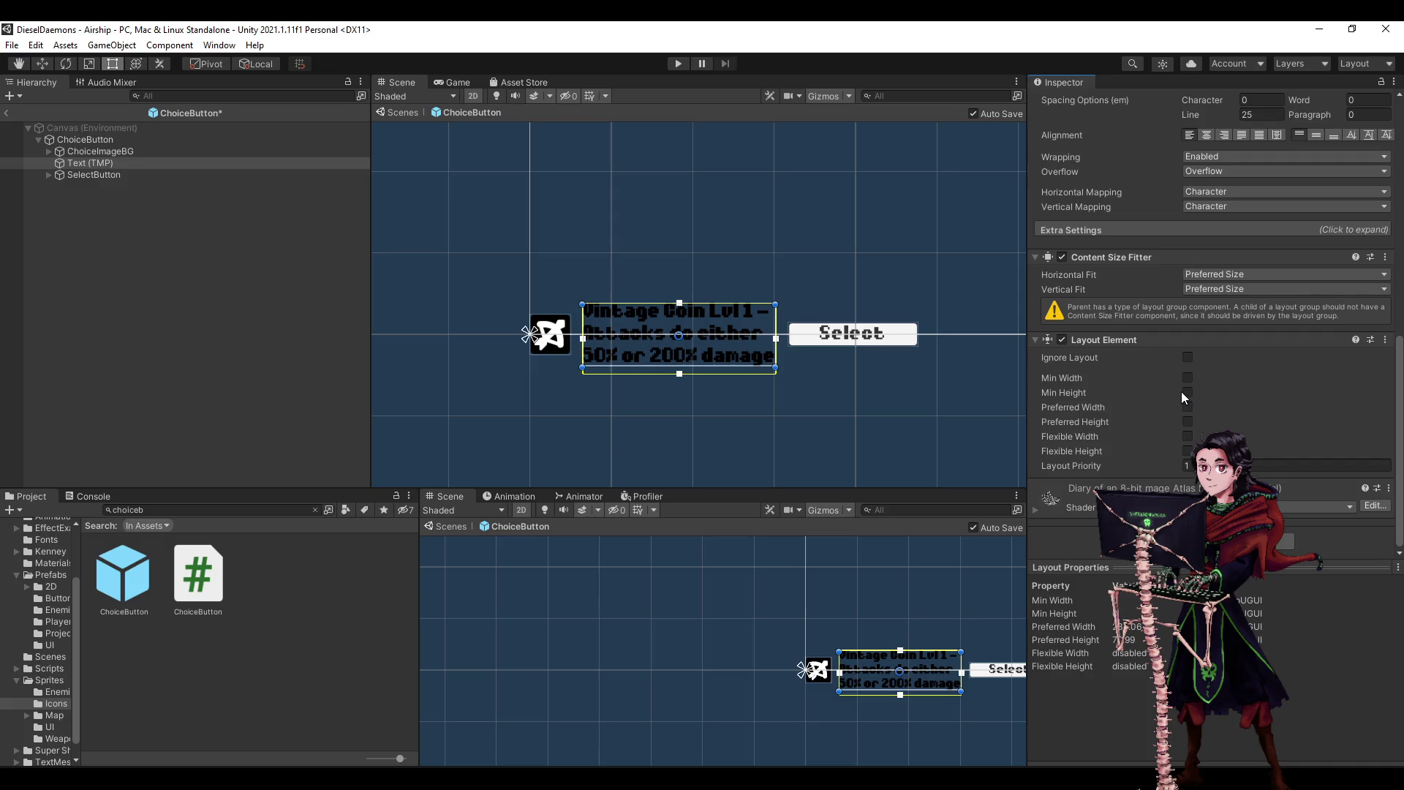
scroll(1125, 440, up, 3)
click(136, 141)
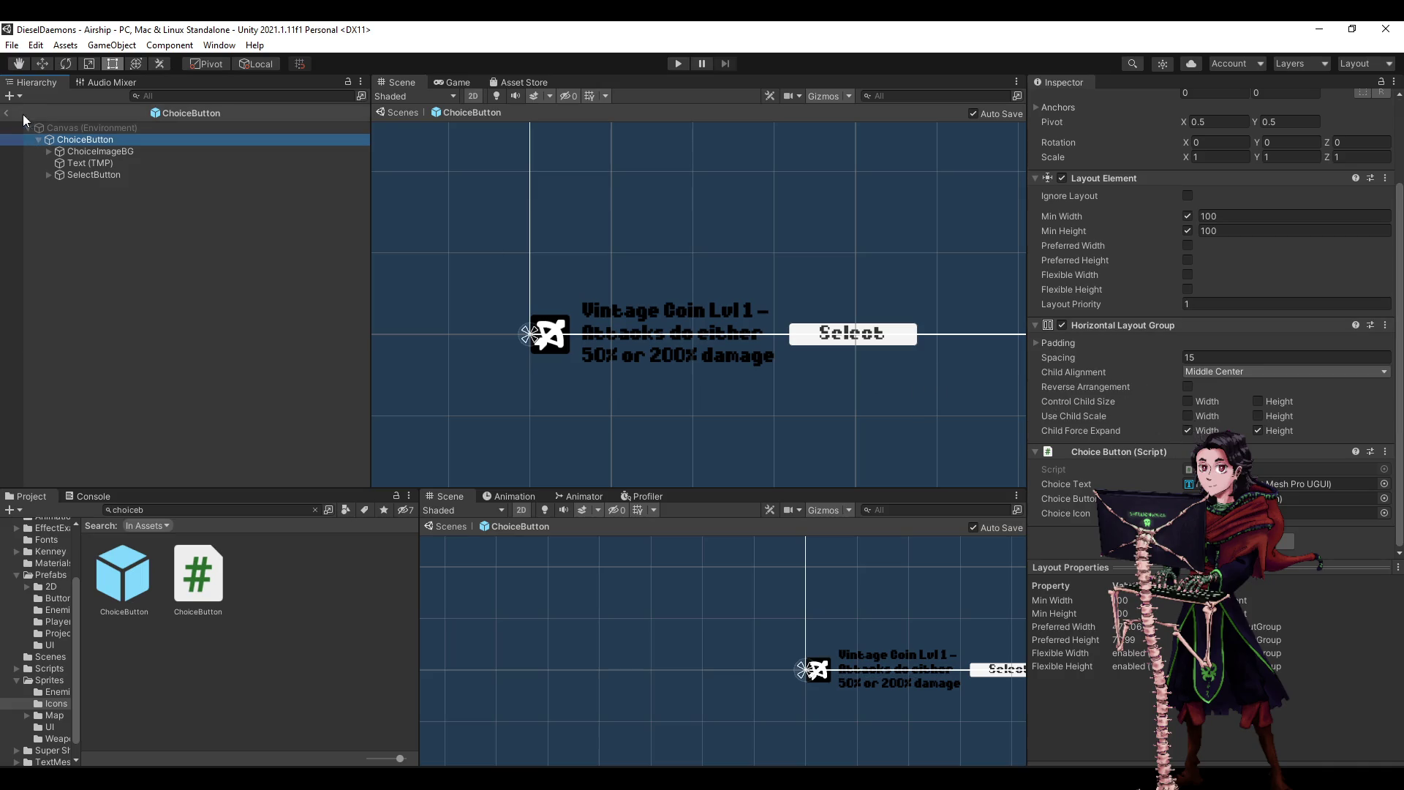
click(86, 149)
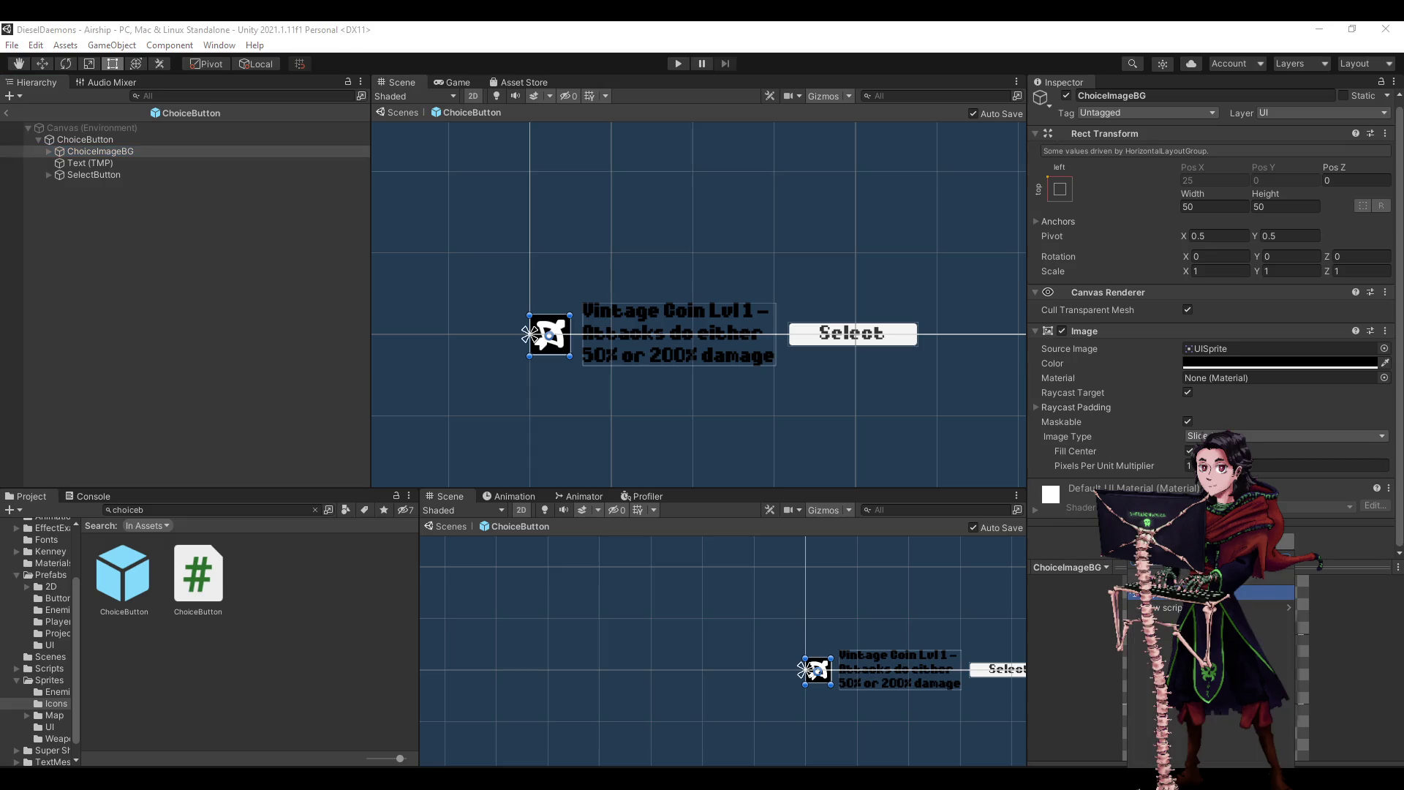
- Add a Layout Element to ChoiceImageBG with preferred width and height of 50
click(1207, 593)
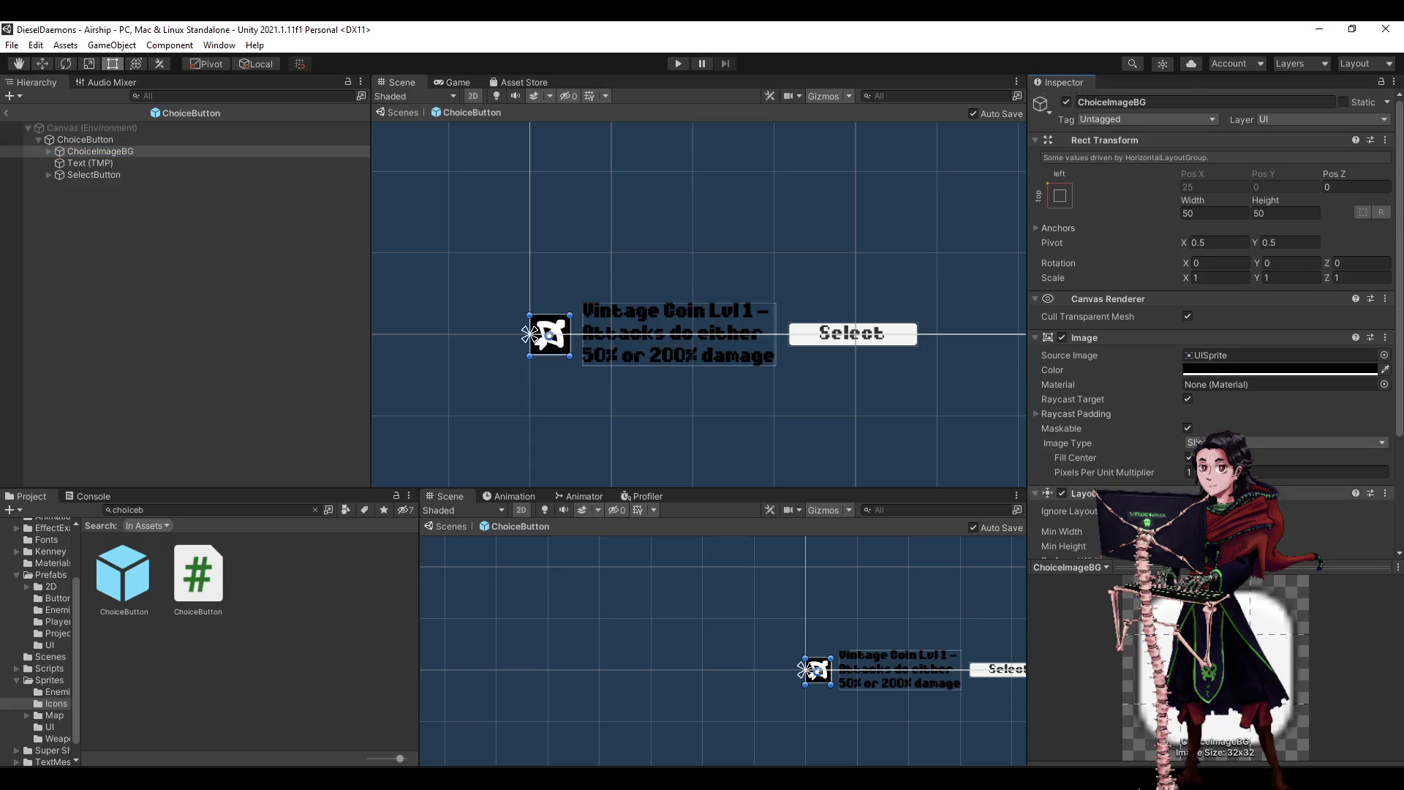
scroll(1186, 432, down, 3)
click(1187, 422)
click(1187, 406)
click(1224, 407)
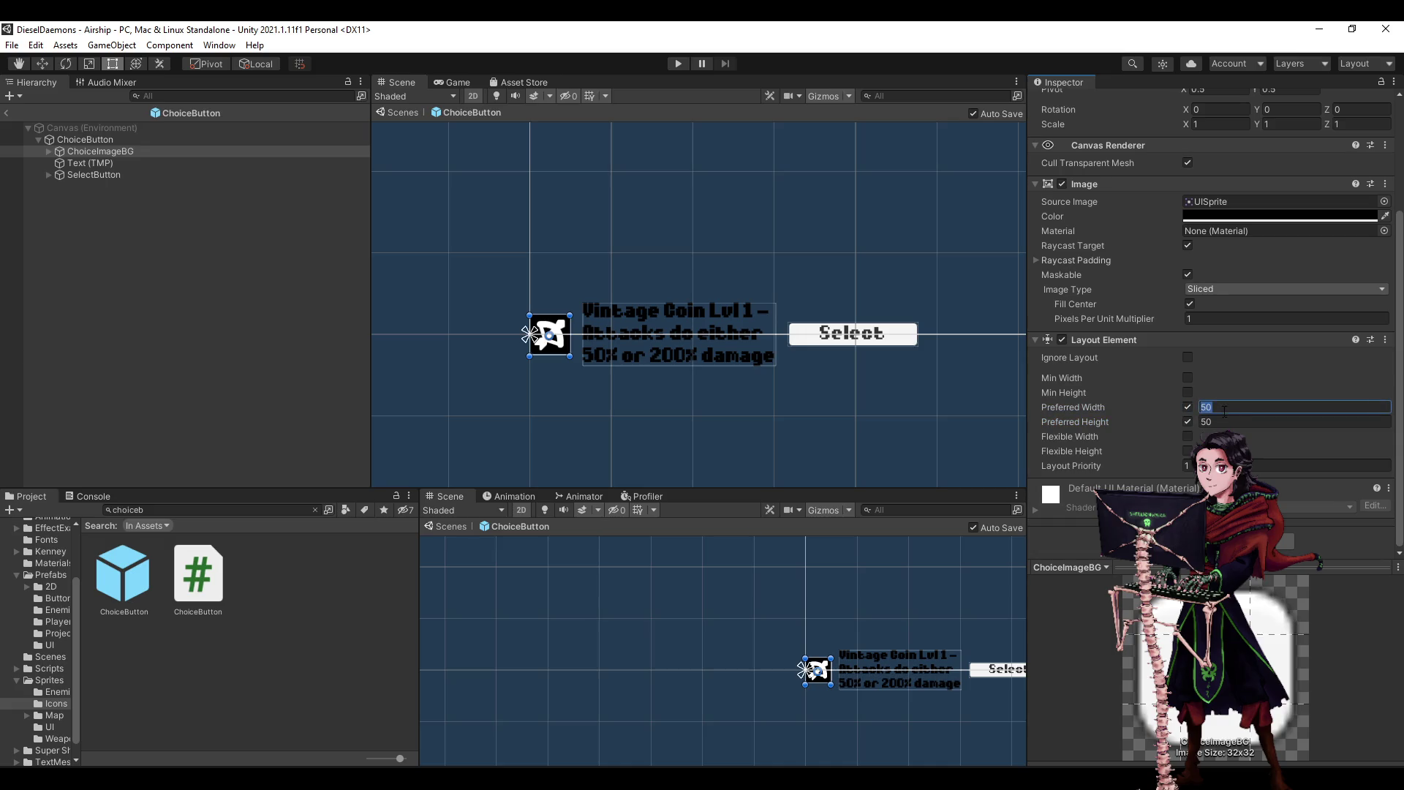
- Give SelectButton a Layout Element with preferred size 160 by 30
click(82, 174)
scroll(1170, 446, down, 3)
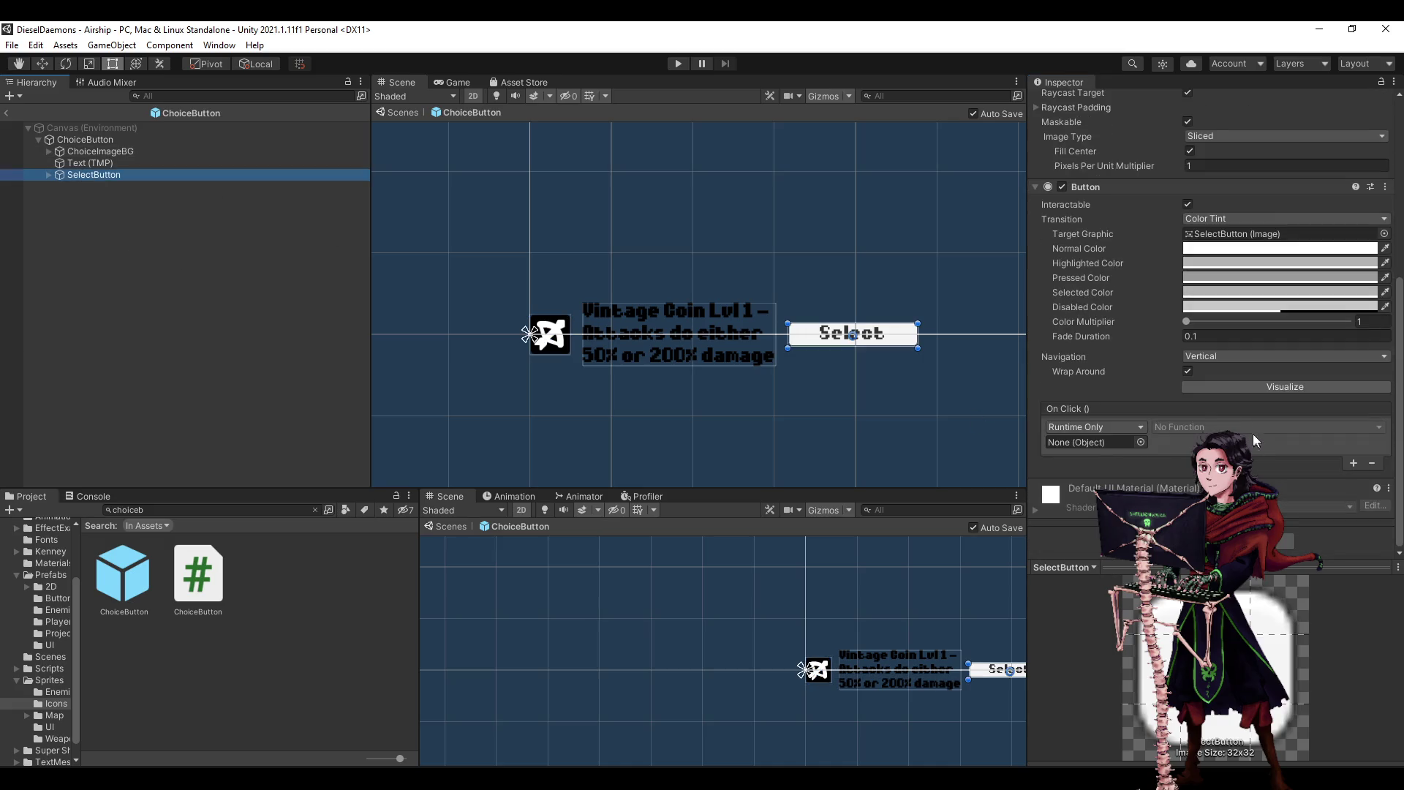
click(1213, 541)
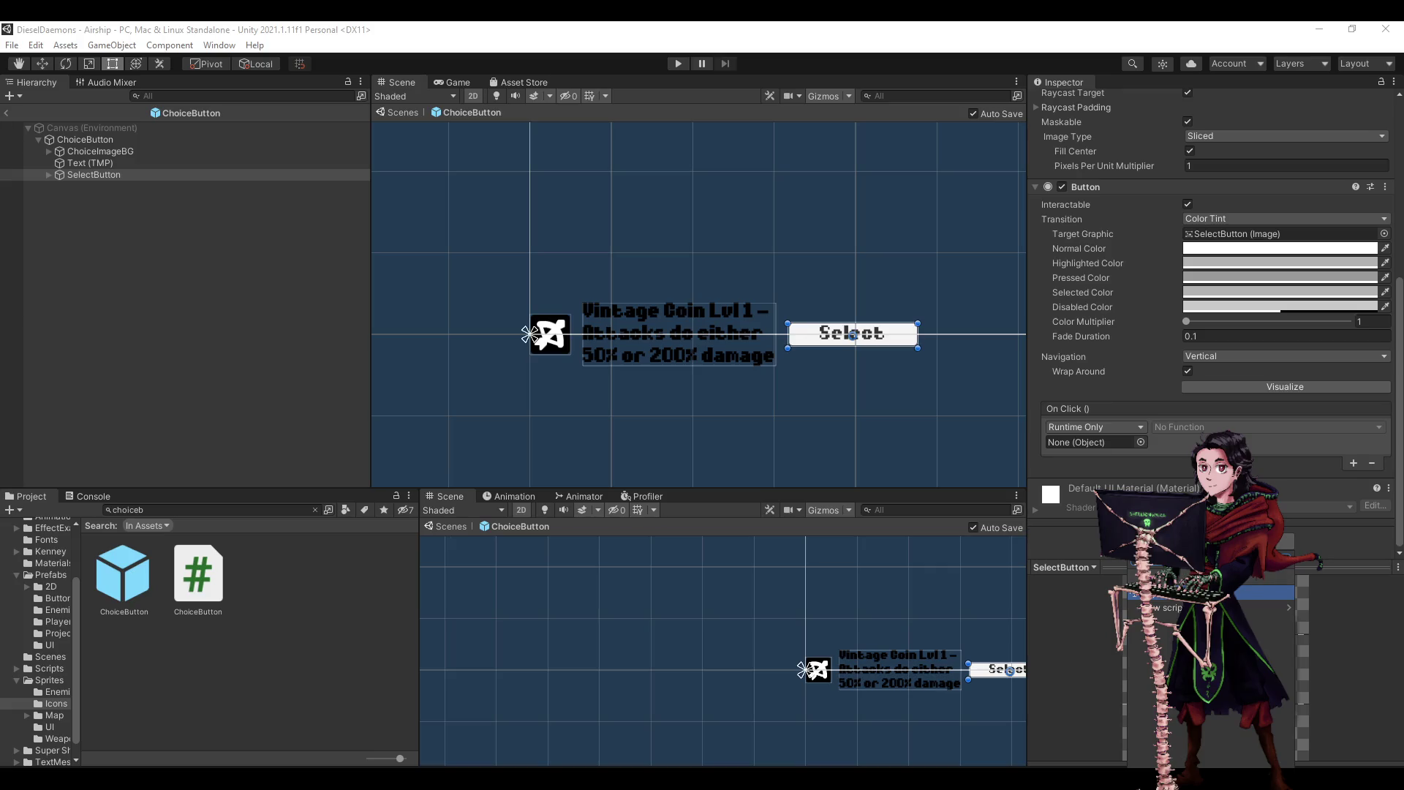
click(1206, 593)
scroll(1182, 436, down, 3)
click(1187, 422)
click(1187, 407)
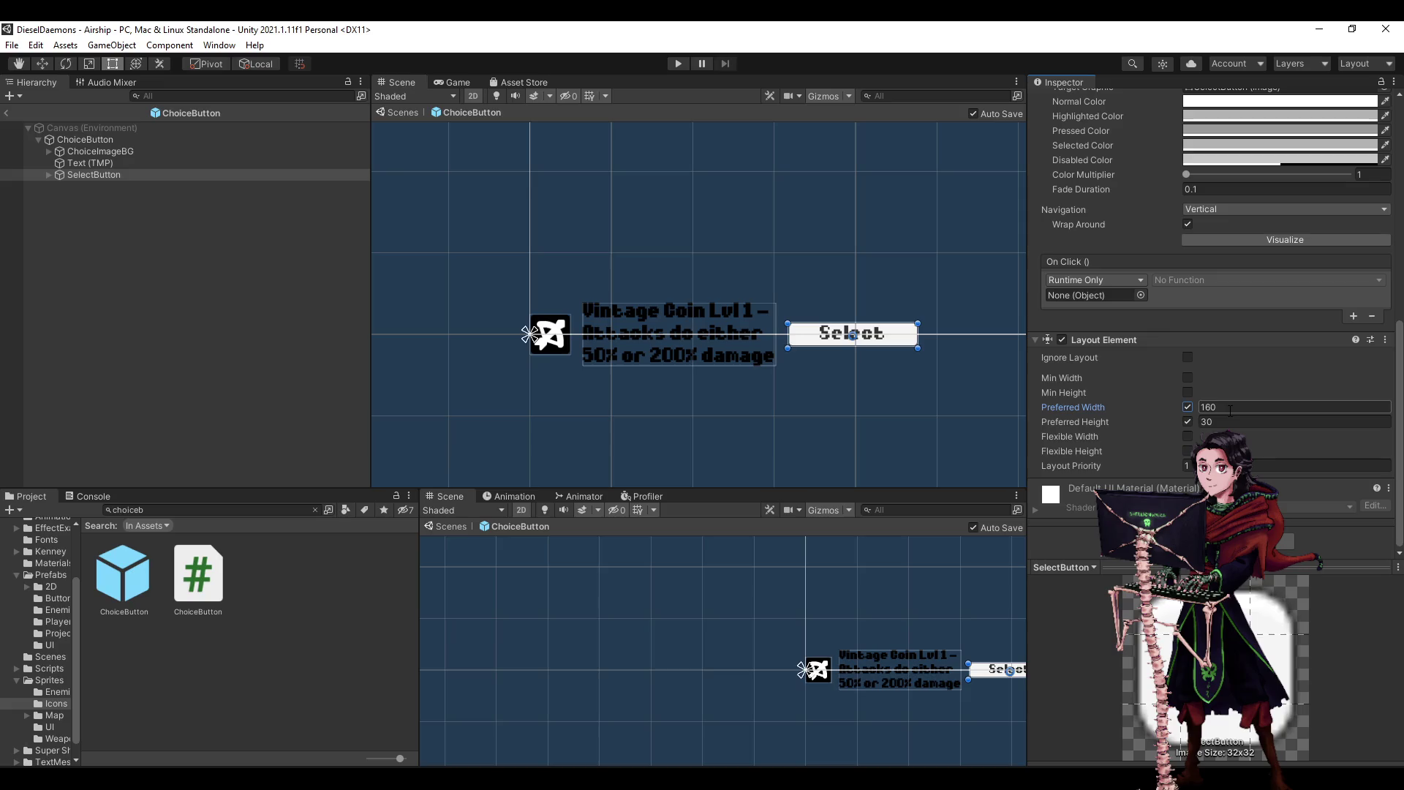
click(1229, 410)
- Set the Text (TMP) Layout Element to preferred width 250 and preferred height 75
click(153, 151)
click(151, 163)
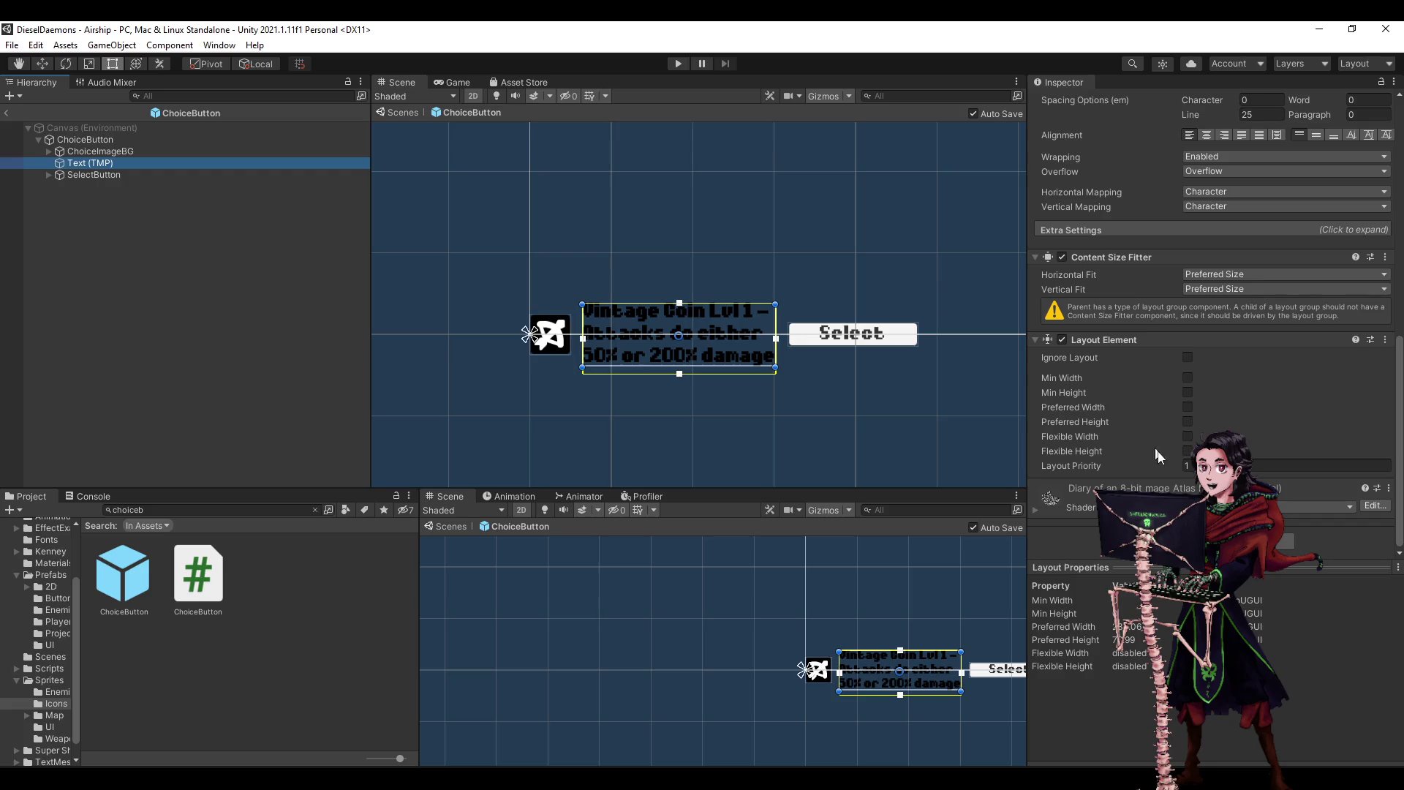
scroll(1214, 307, up, 5)
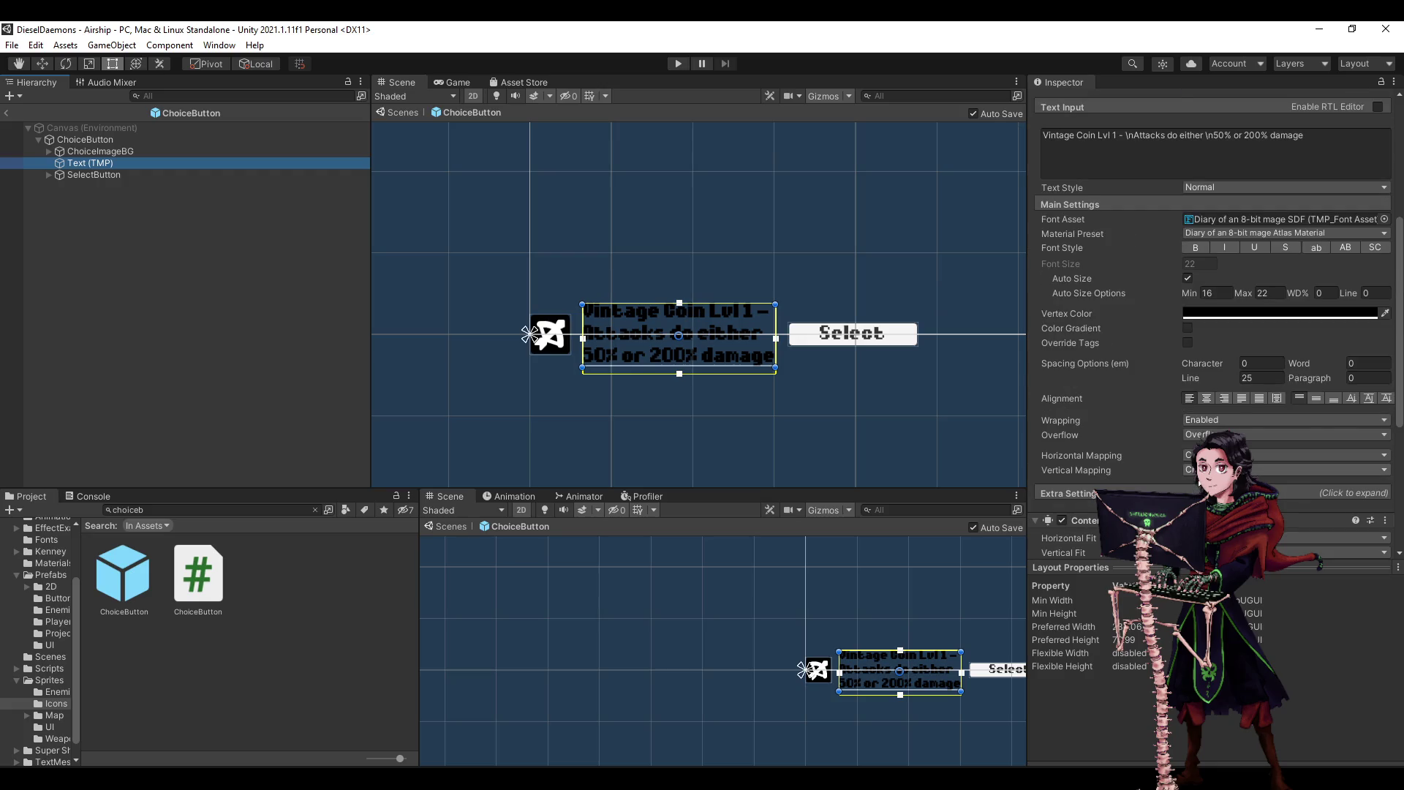
scroll(1214, 307, down, 5)
click(1188, 406)
click(1188, 421)
click(1236, 407)
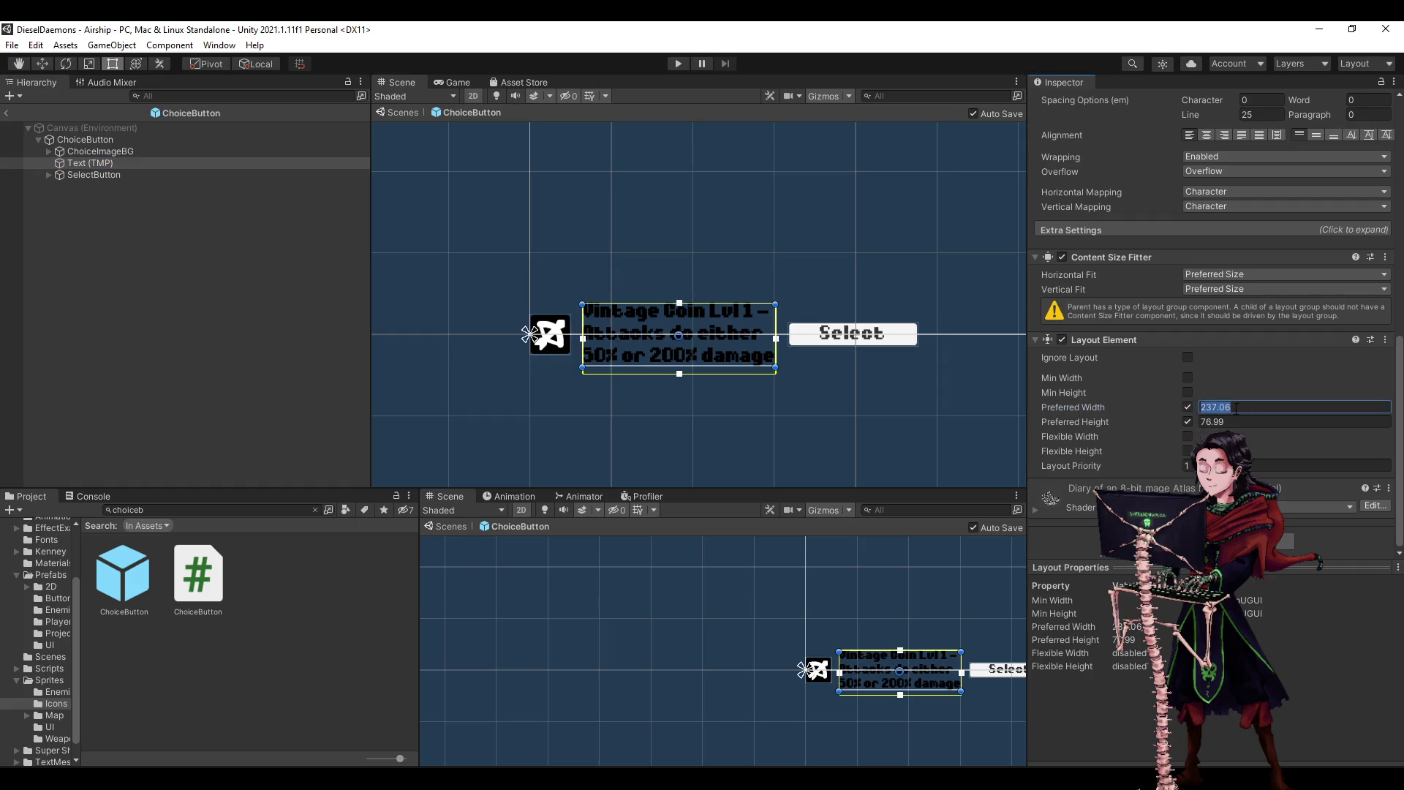
scroll(1236, 407, up, 10)
scroll(1232, 404, down, 10)
mouse_move(1199, 408)
mouse_down()
mouse_move(1389, 416)
mouse_move(100, 434)
mouse_up()
key(ctrl+z)
key(ctrl+z)
click(1236, 421)
text(75)
click(1264, 407)
text(250)
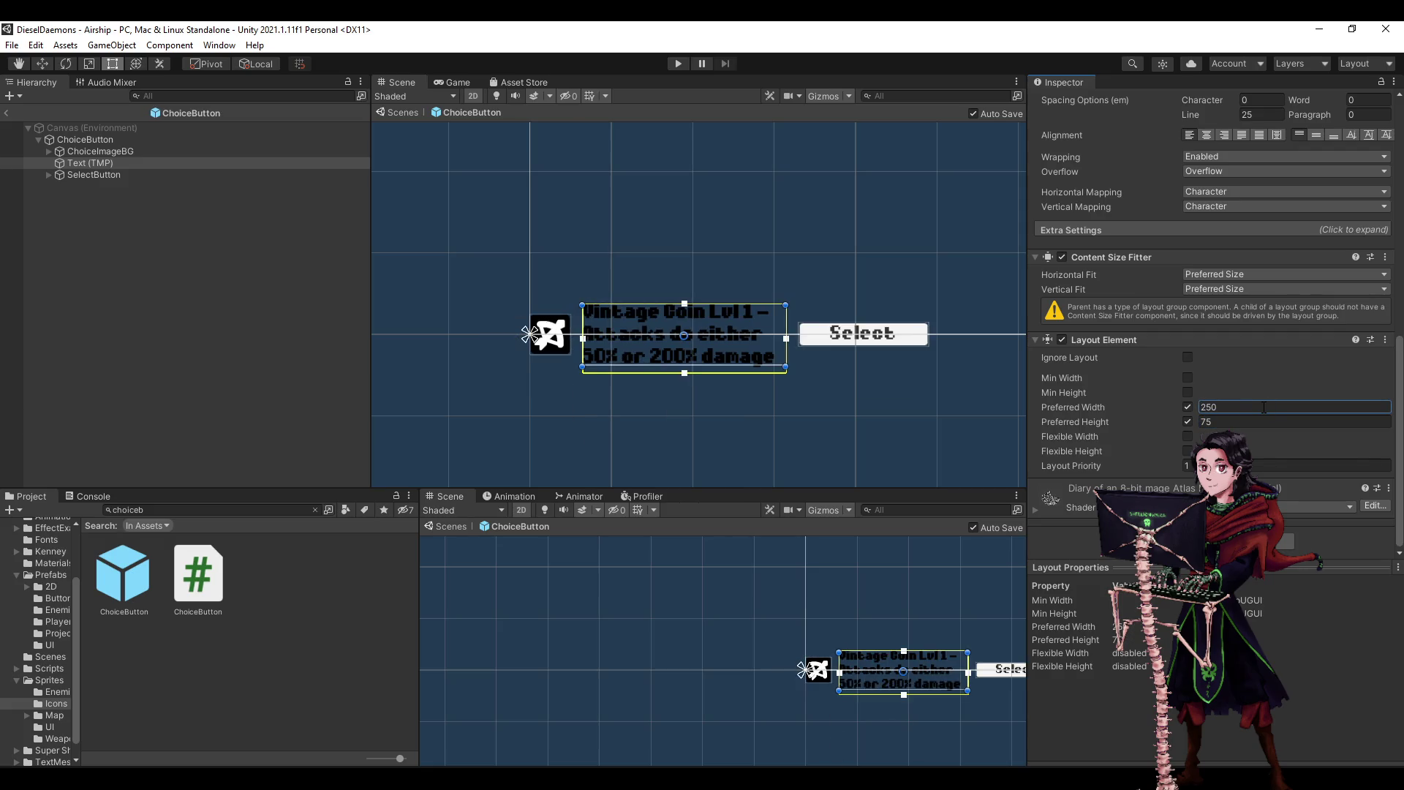
- Deselect the text and select the ChoiceButton root to review its layout
click(175, 320)
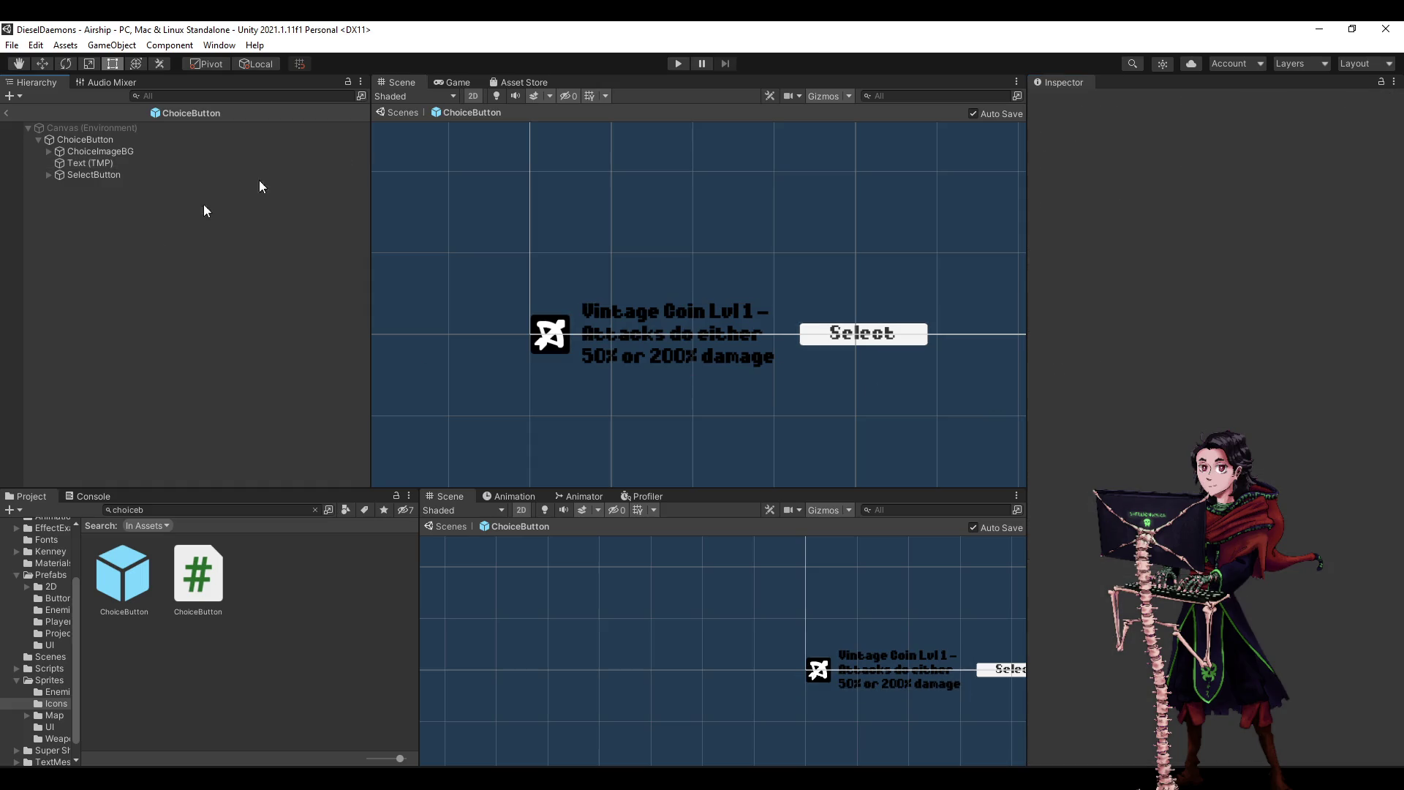
click(94, 140)
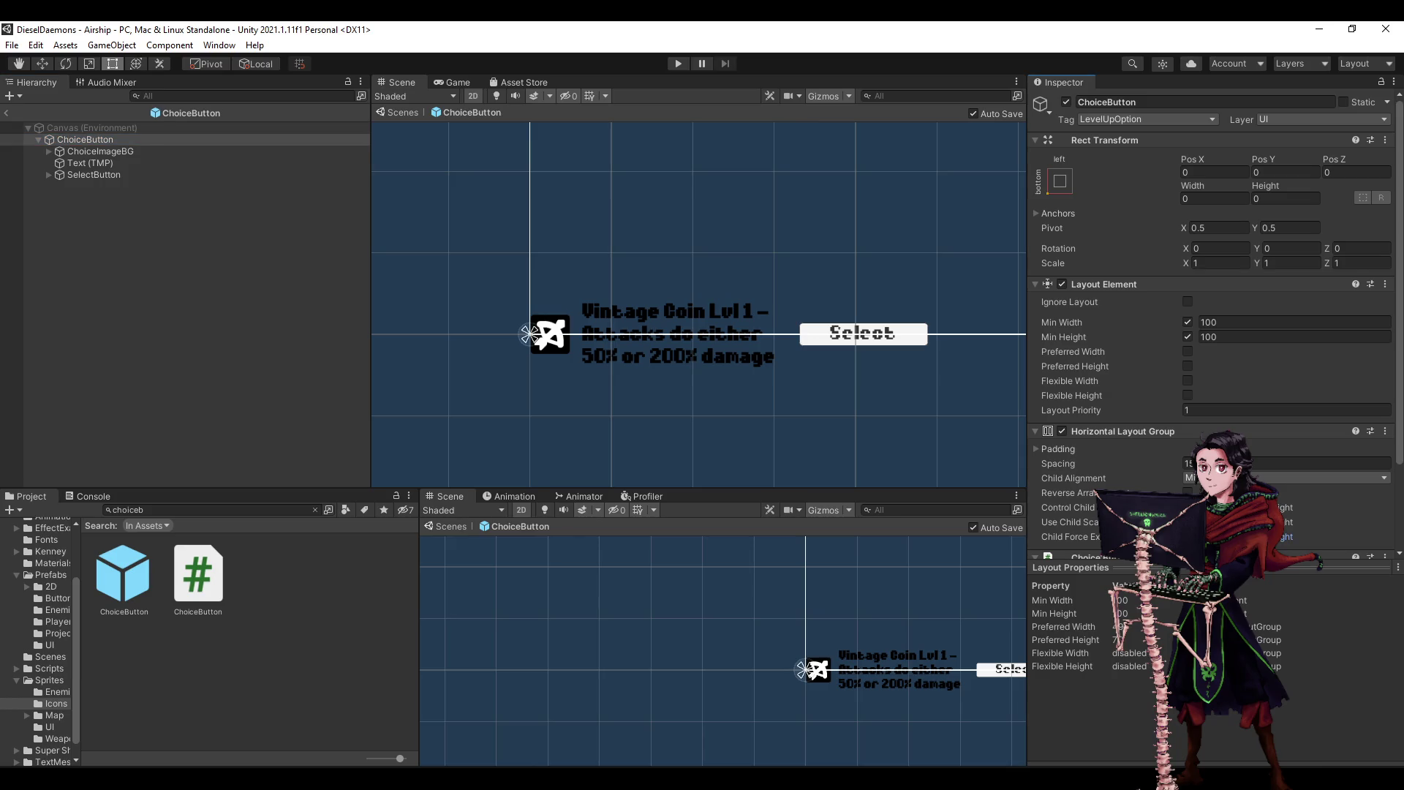
scroll(470, 369, down, 5)
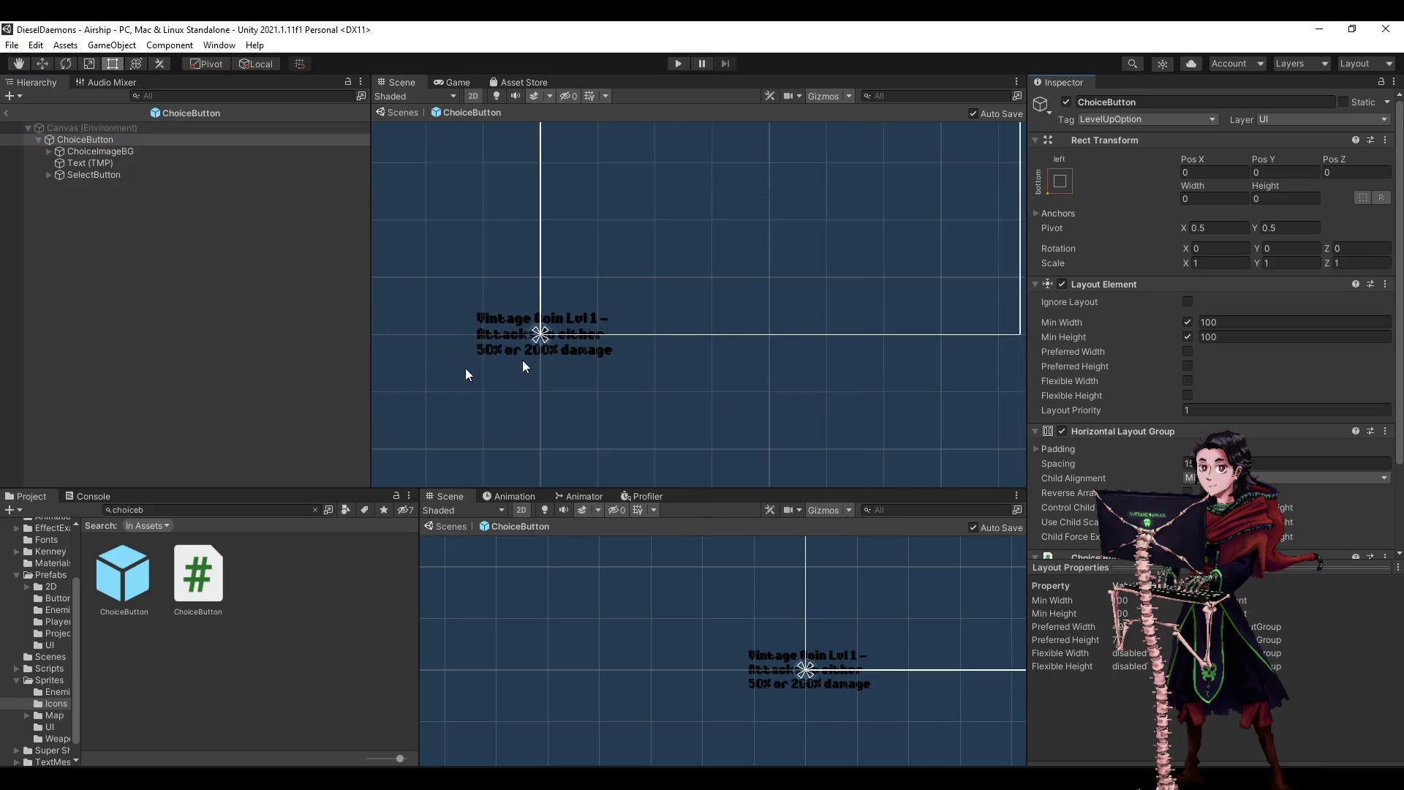
click(678, 64)
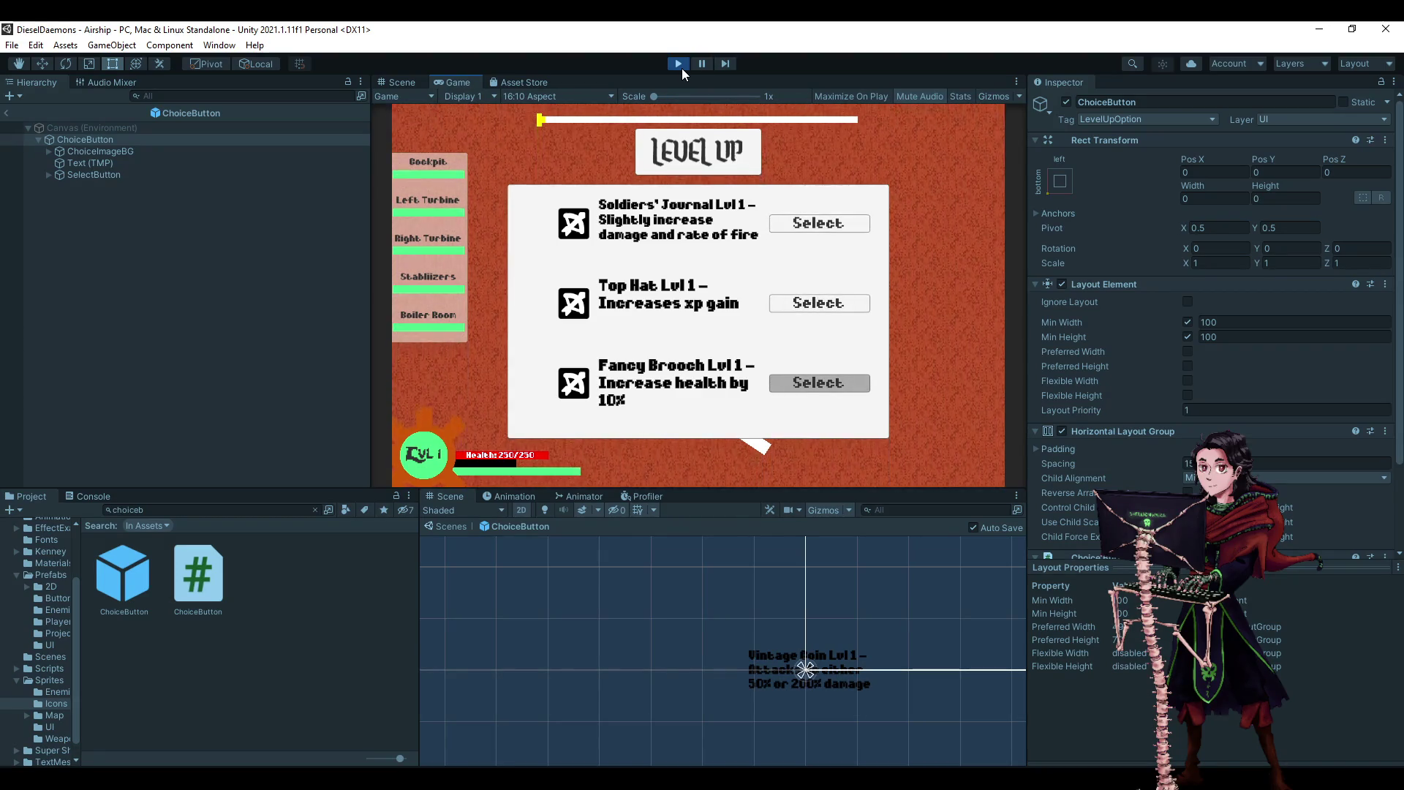
key(Return)
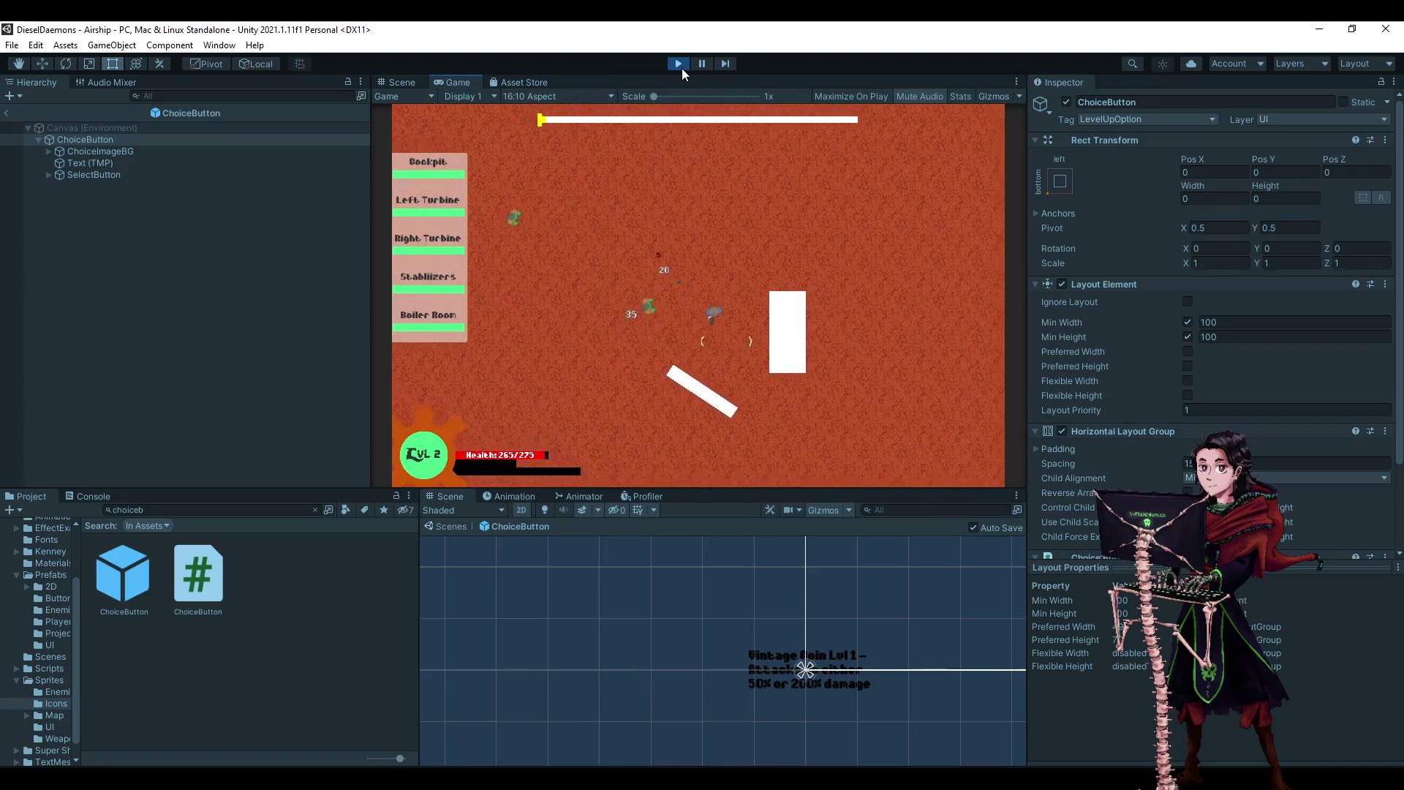
key(Return)
key(Return)
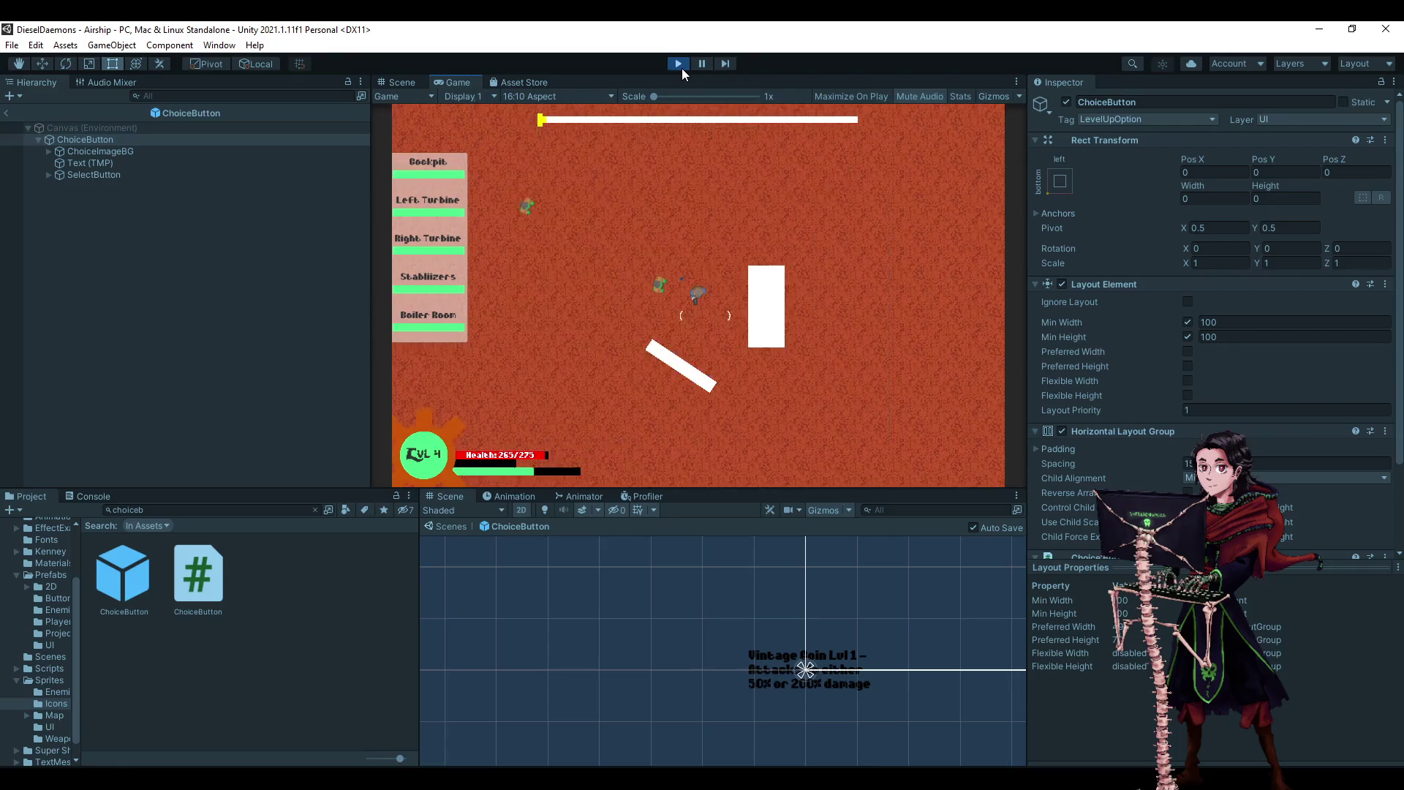
key(Return)
key(Return)
key(Return)
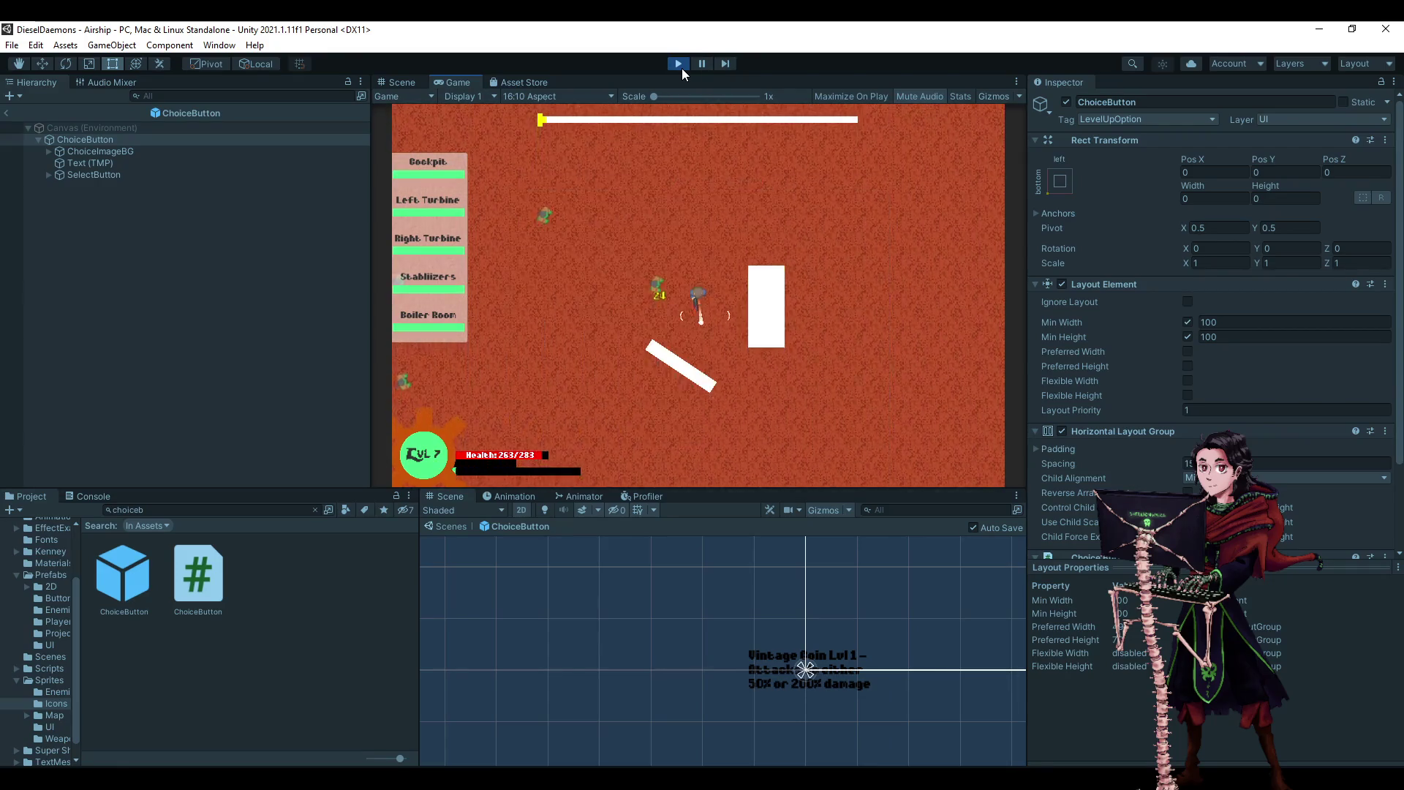
key(Return)
key(Return)
key(Return)
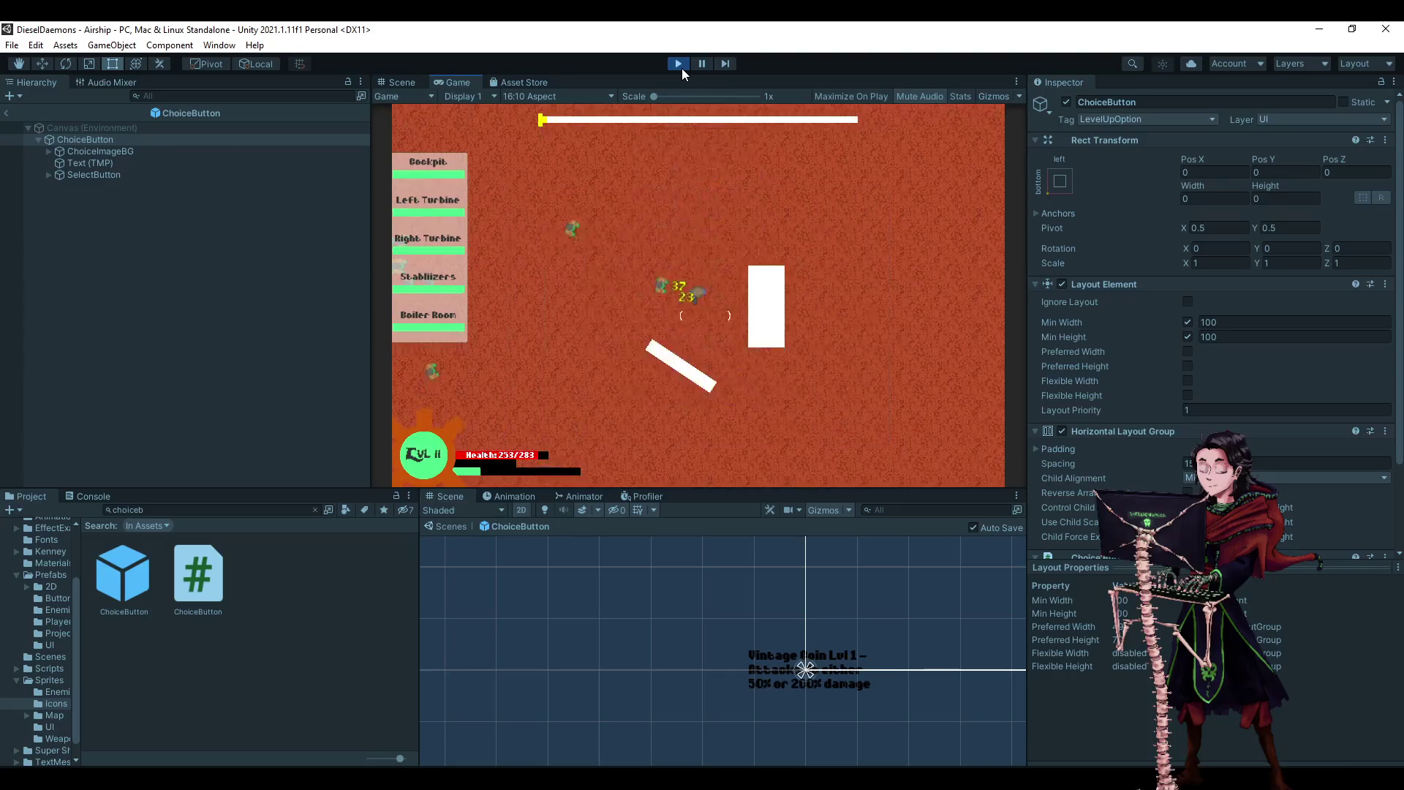
key(Return)
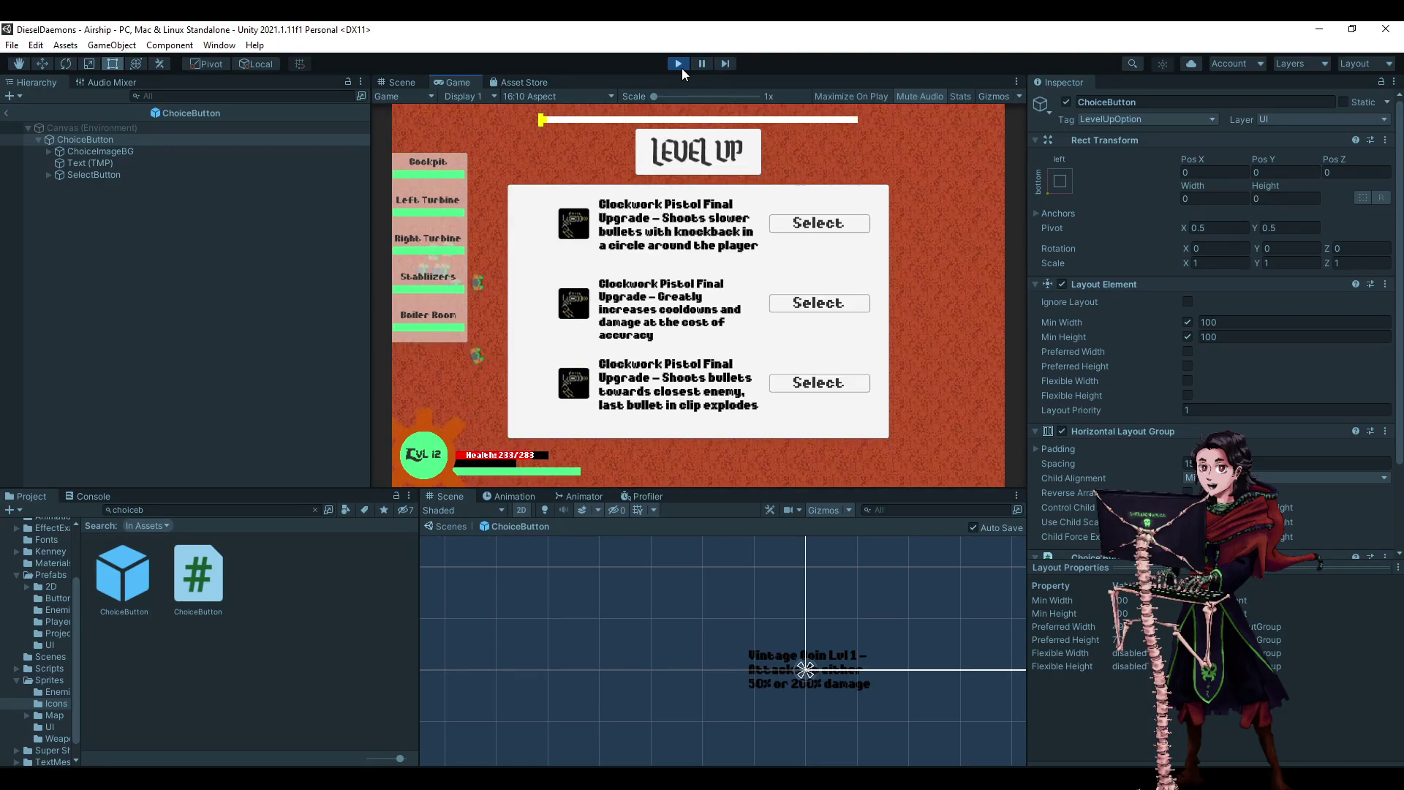
click(682, 68)
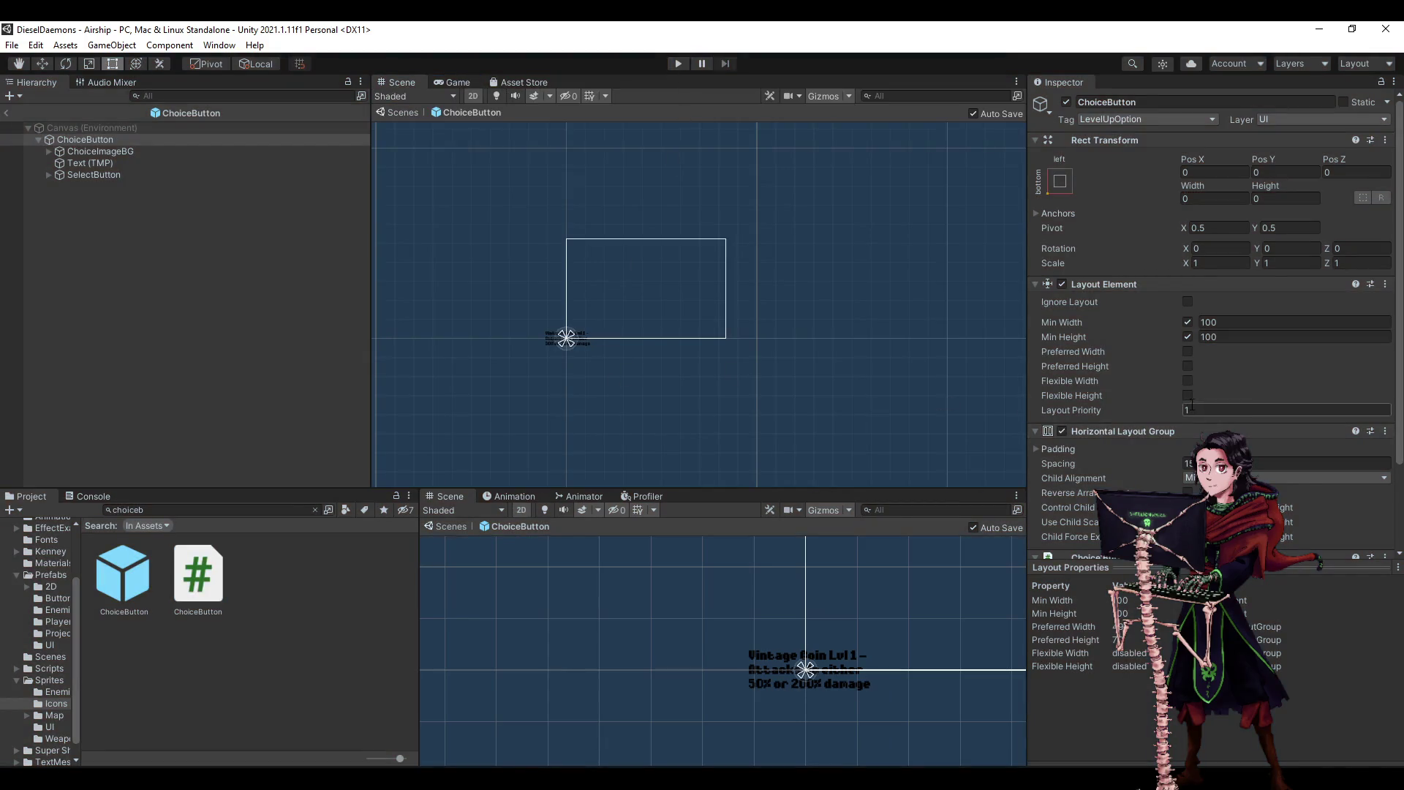
scroll(1182, 395, down, 2)
click(129, 165)
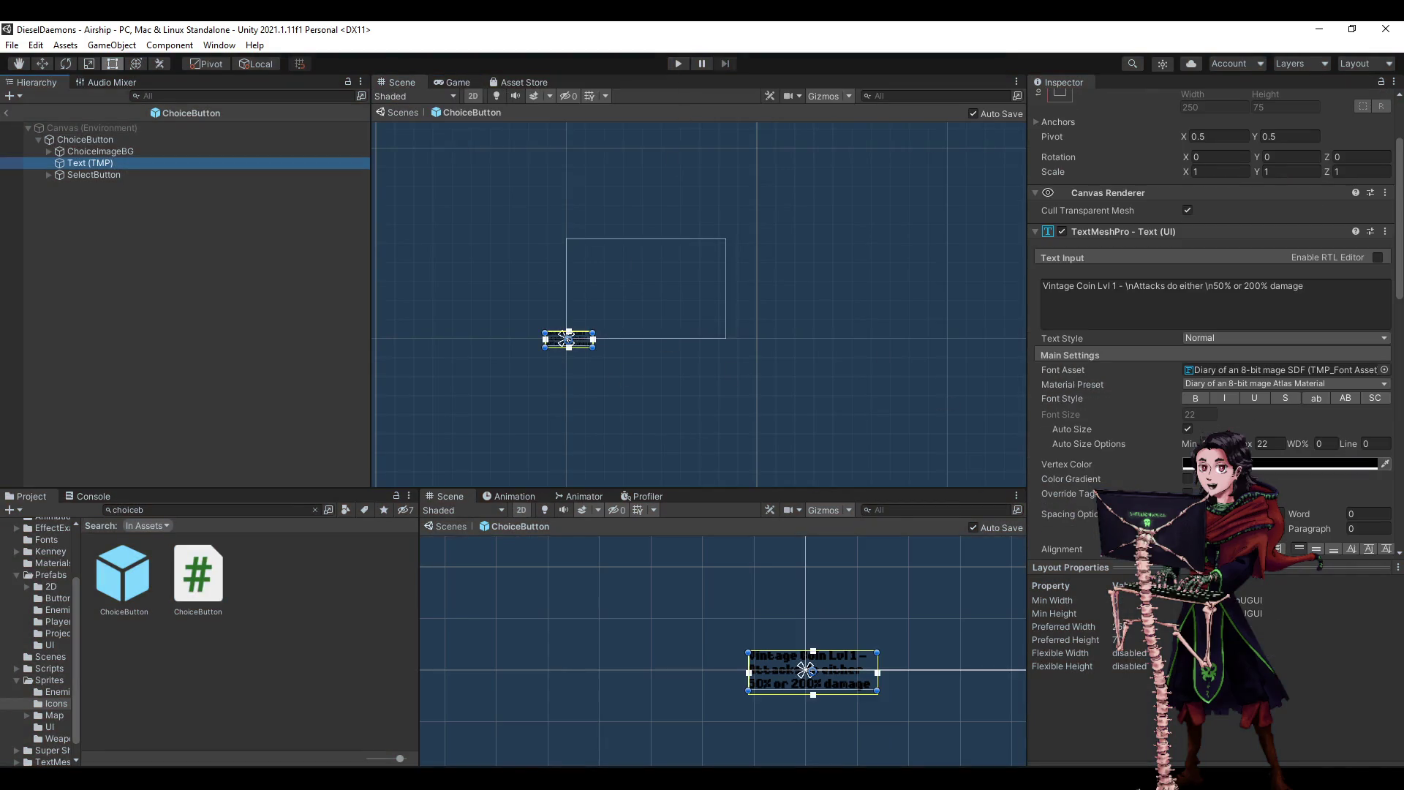
- Raise the choice text's Auto Size Max to 24, return to the main scene, and replay
click(1262, 443)
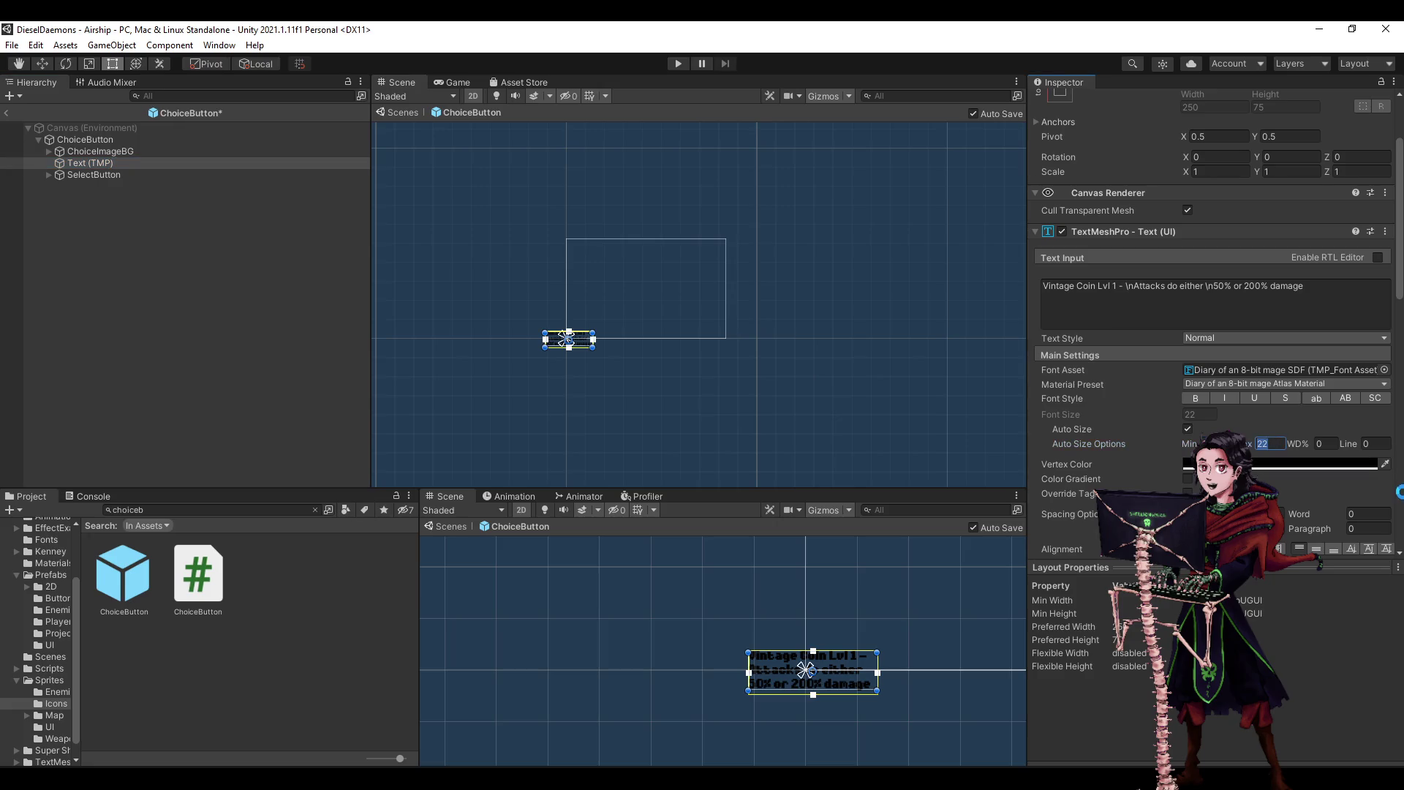
text(24)
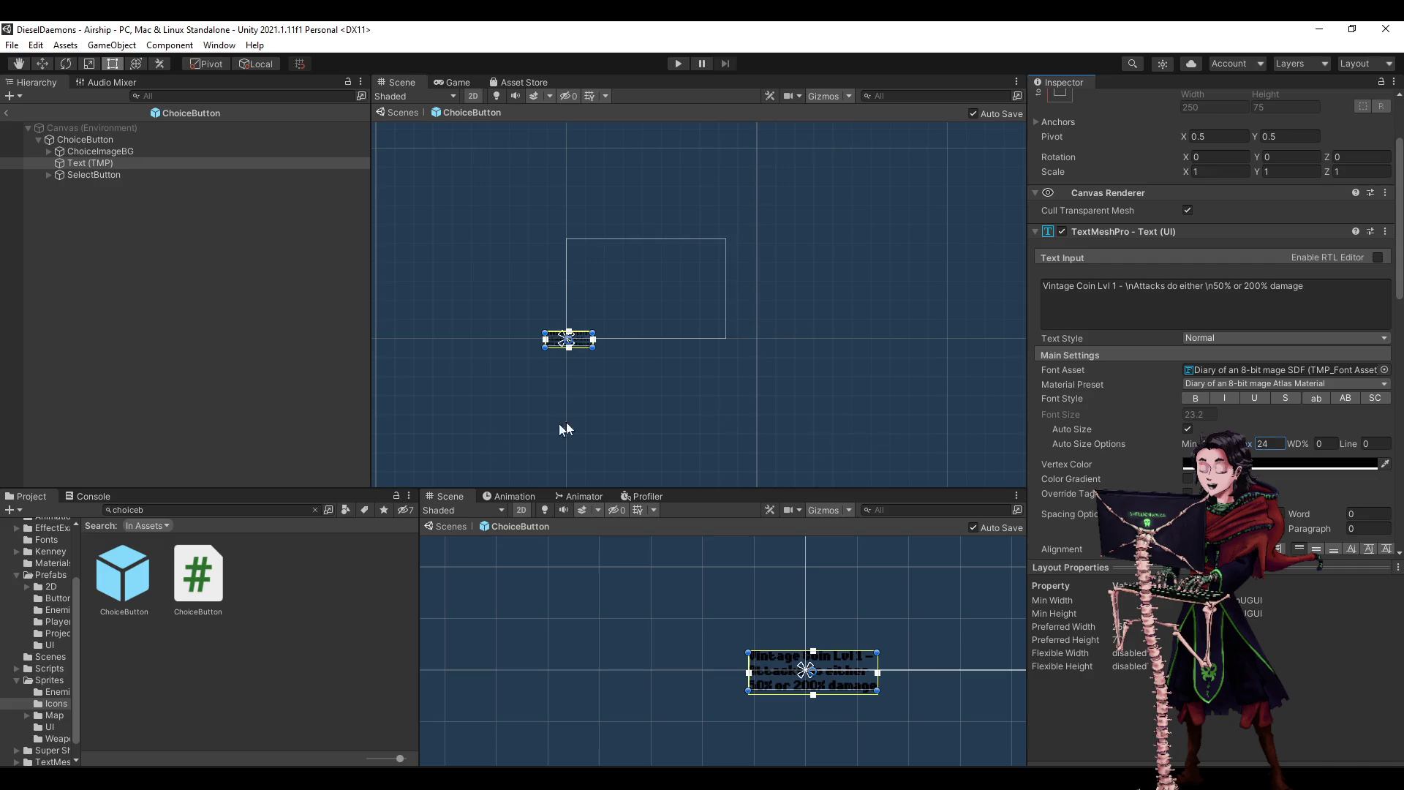
click(124, 236)
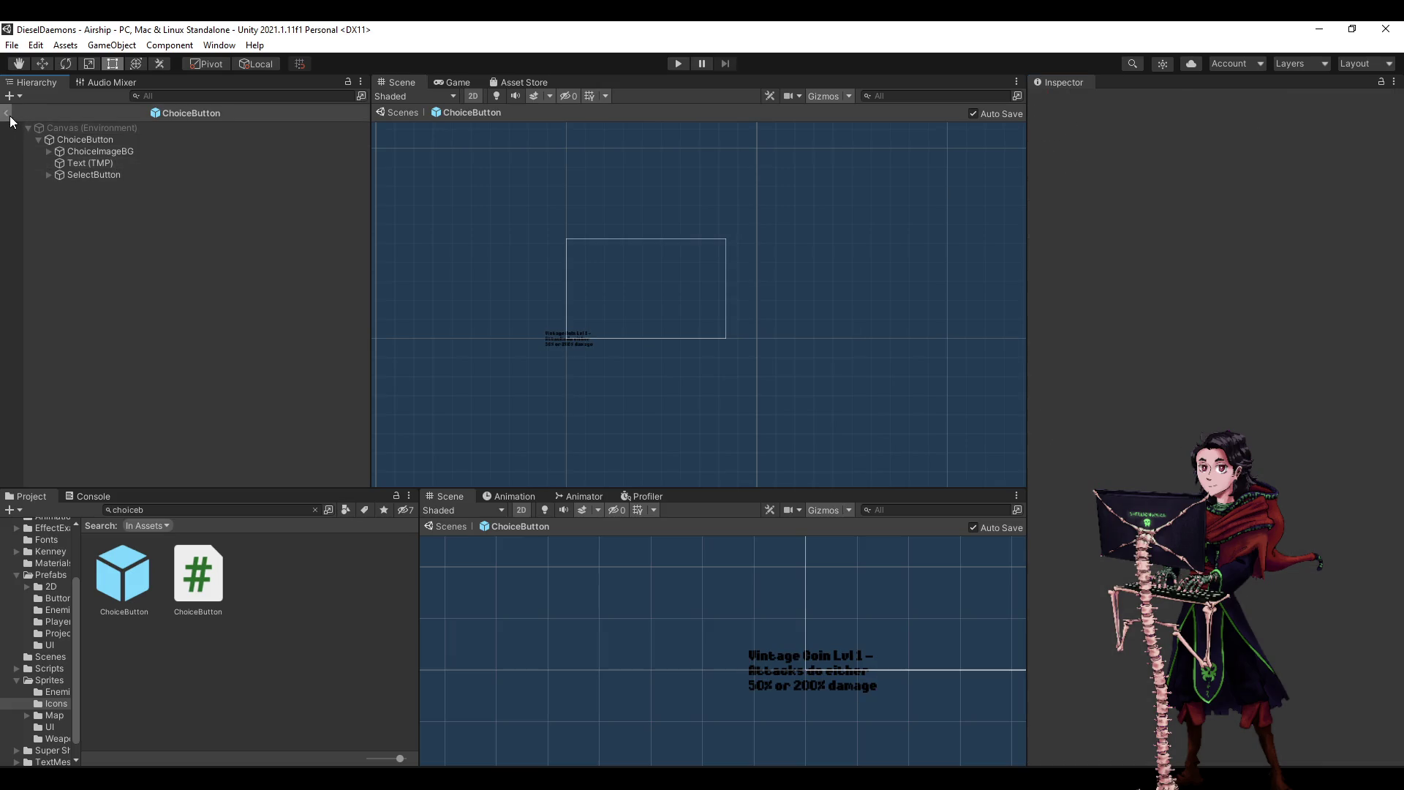
click(11, 115)
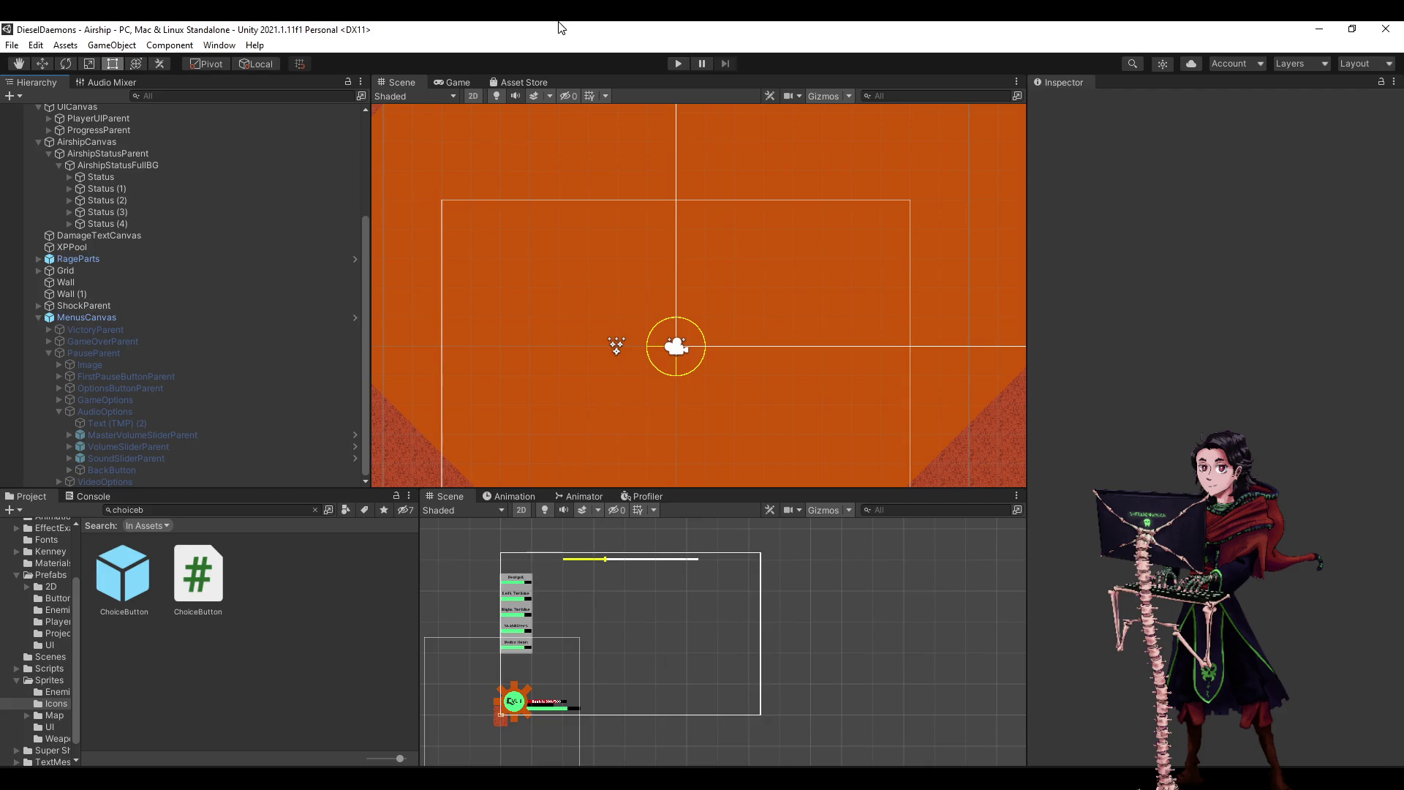
click(678, 65)
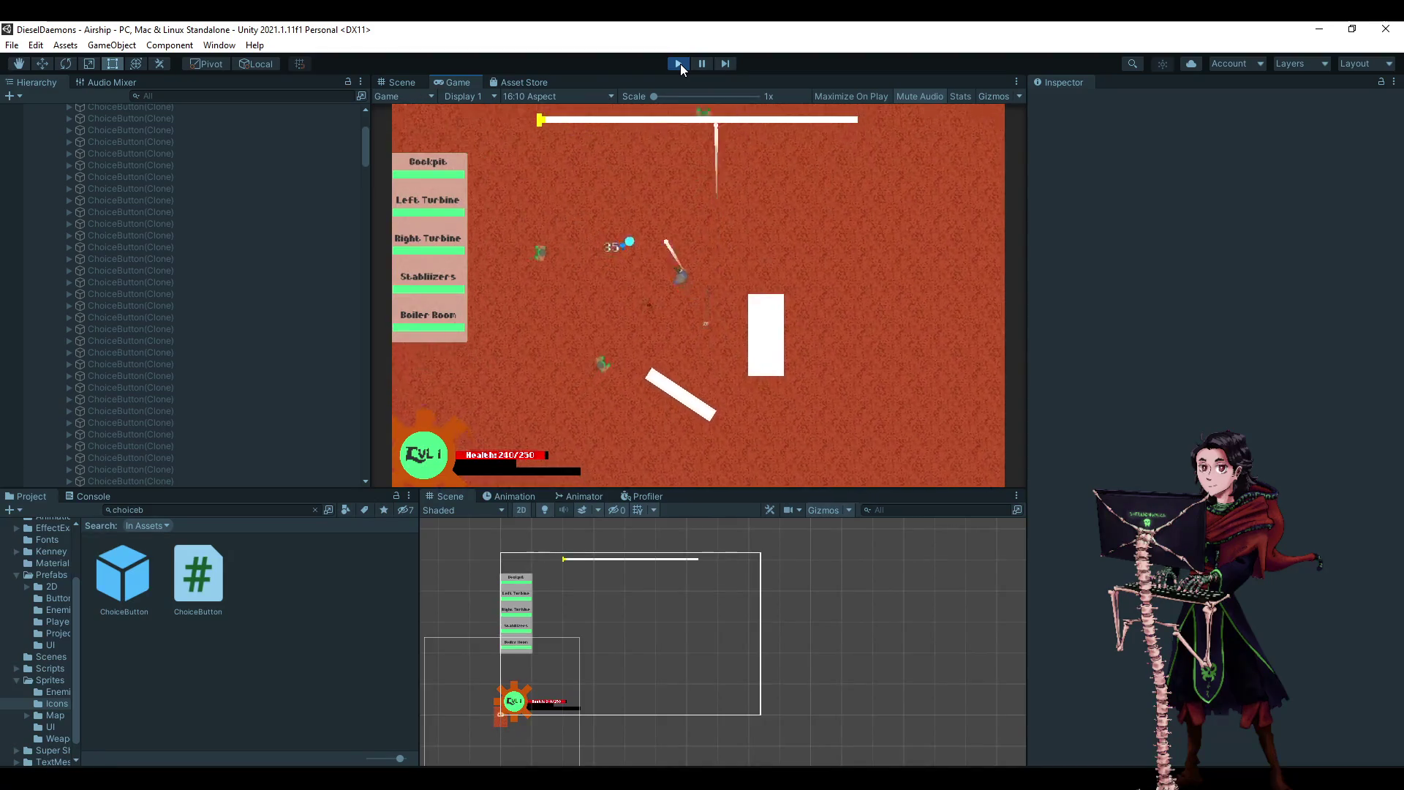
- Take the Vintage Coin, Top Hat, Clockwork Pistol and Unwieldy Satchel upgrades
key(Down)
key(Down)
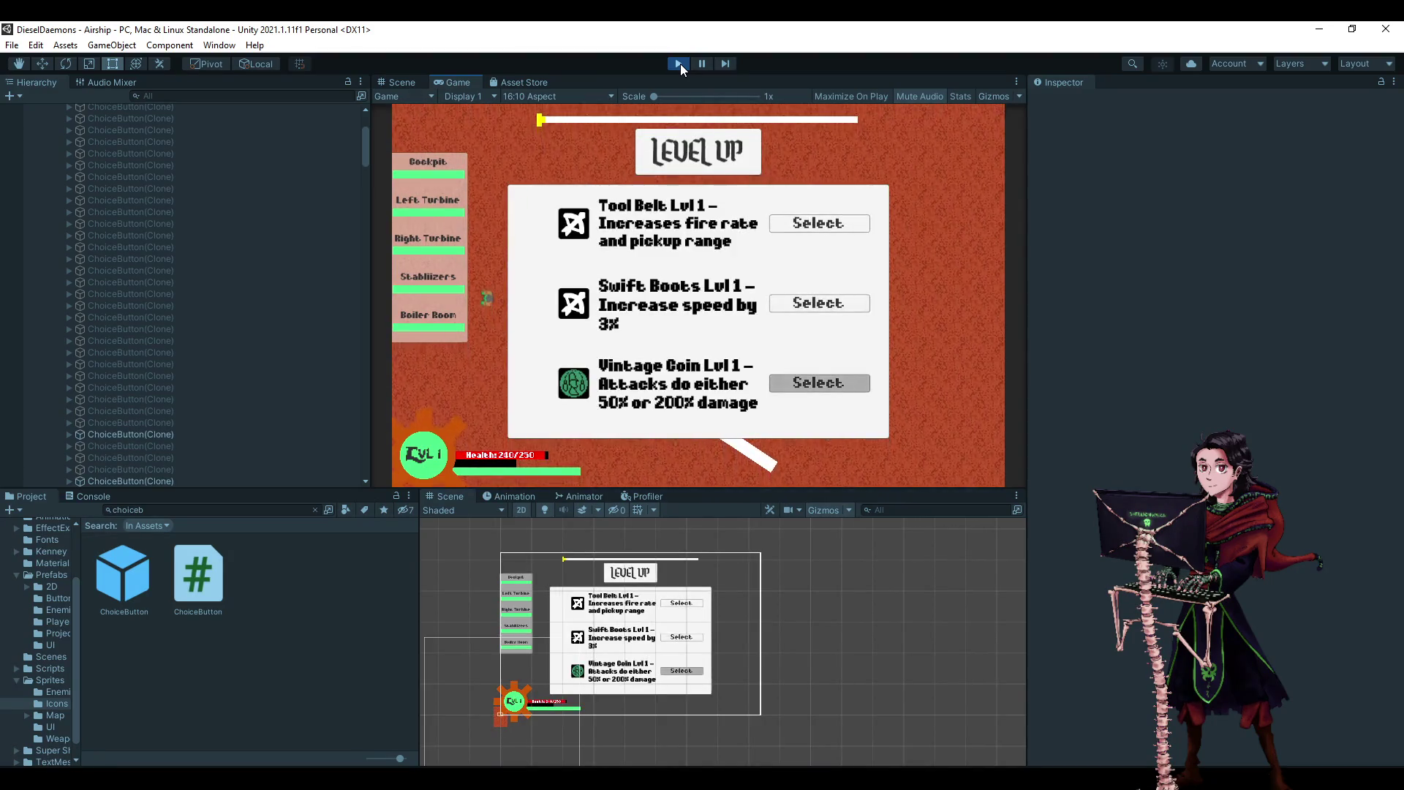
key(Return)
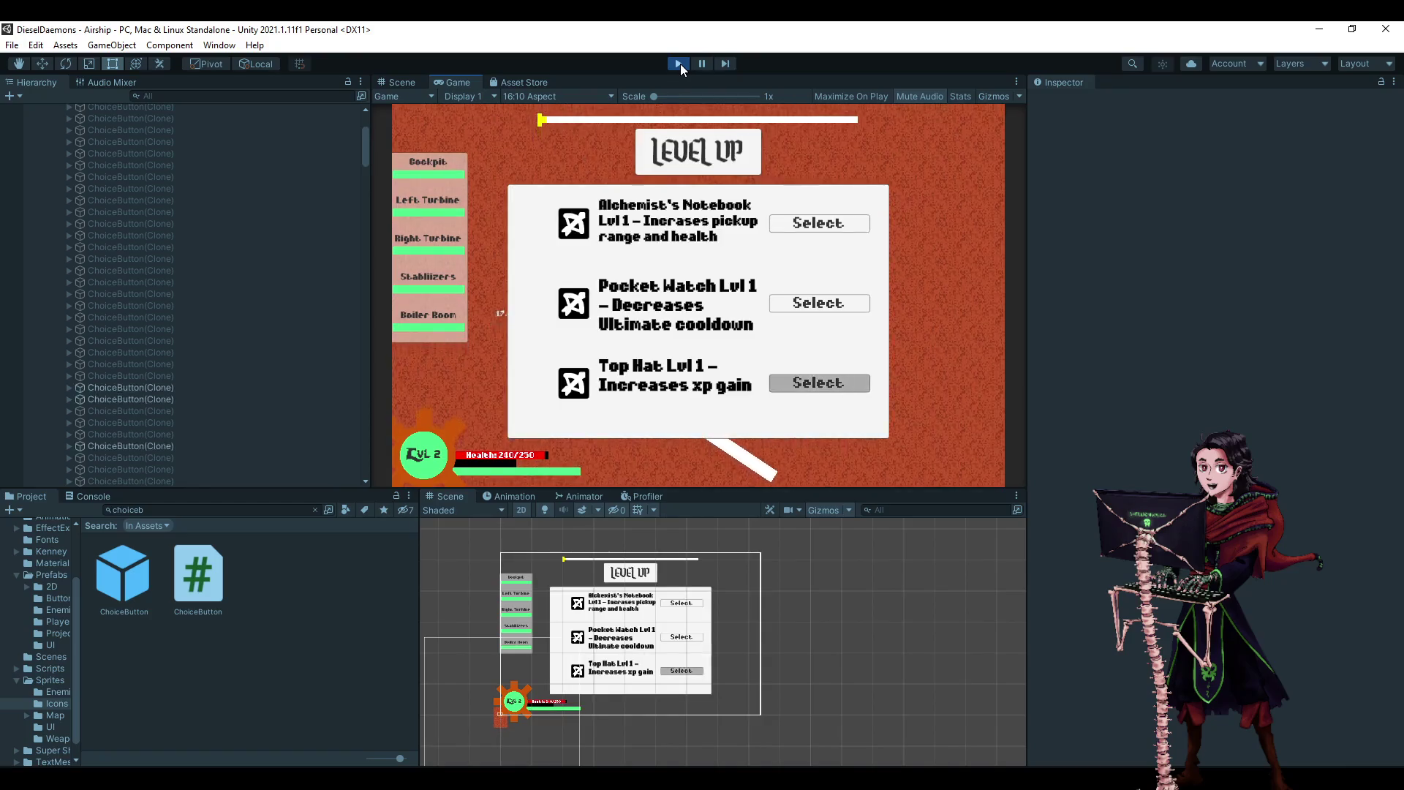
key(Return)
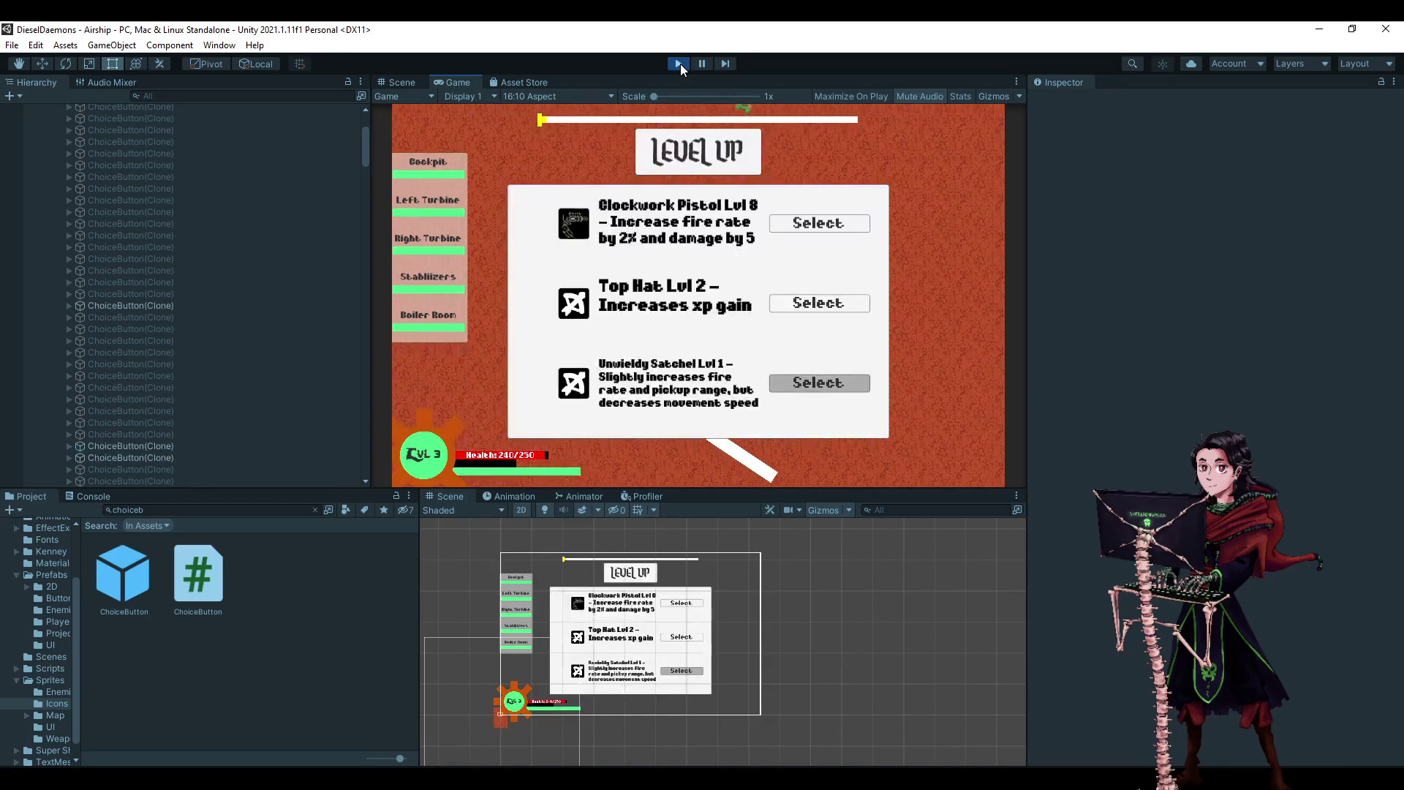
key(Up)
key(Up)
key(Return)
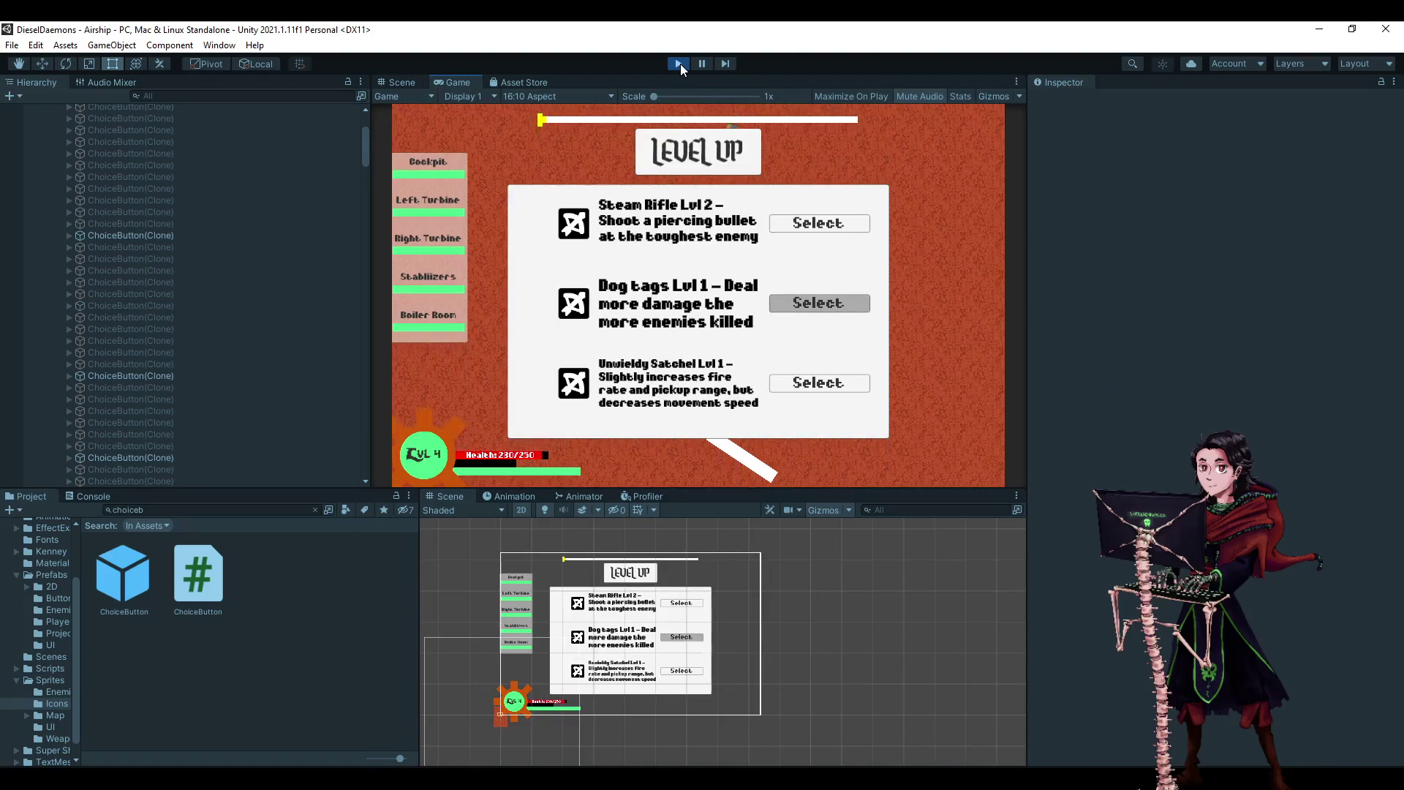
key(Down)
key(Return)
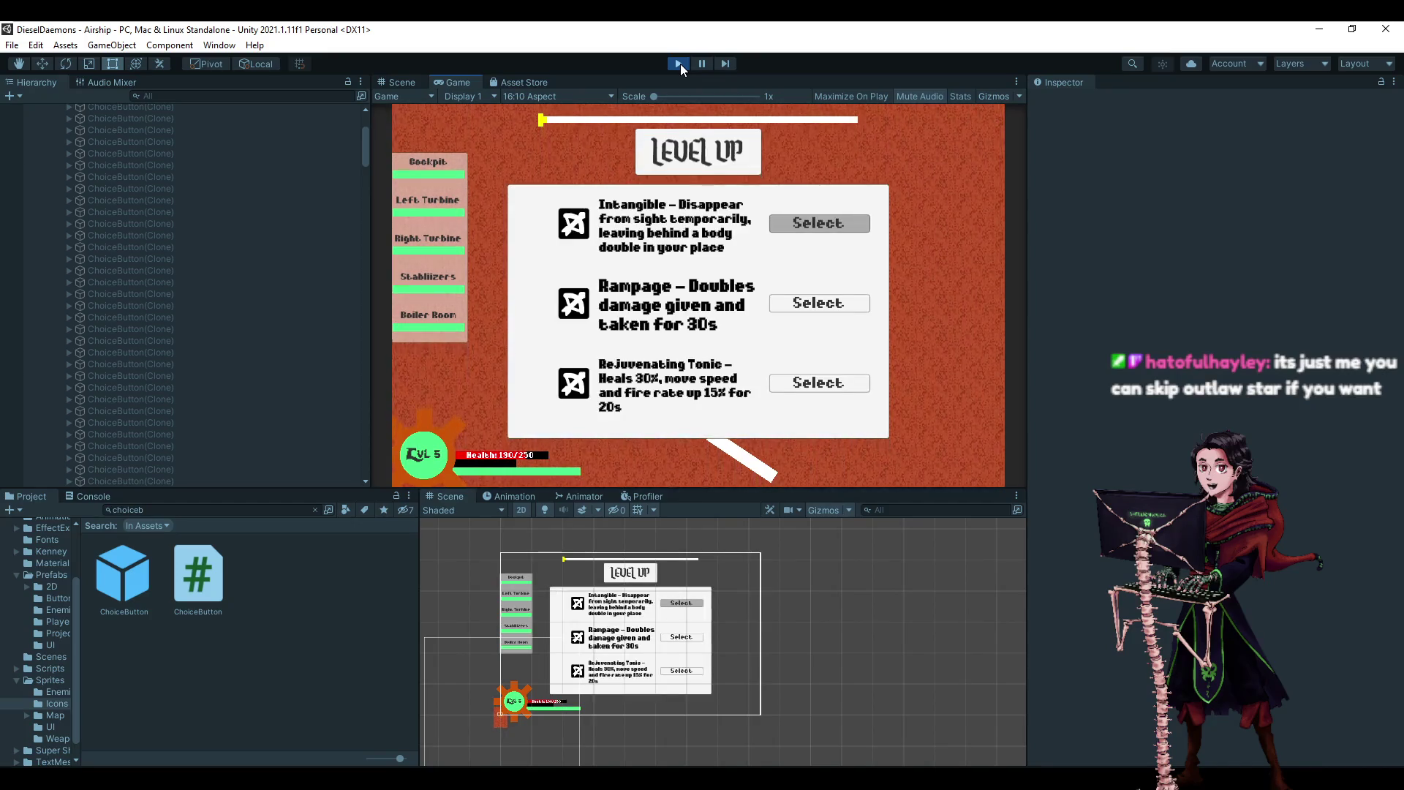
- Take Rejuvenating Tonic, Tool Belt, Ruined Sheathe and Clockwork Pistol Lvl 9 through level 11
key(Down)
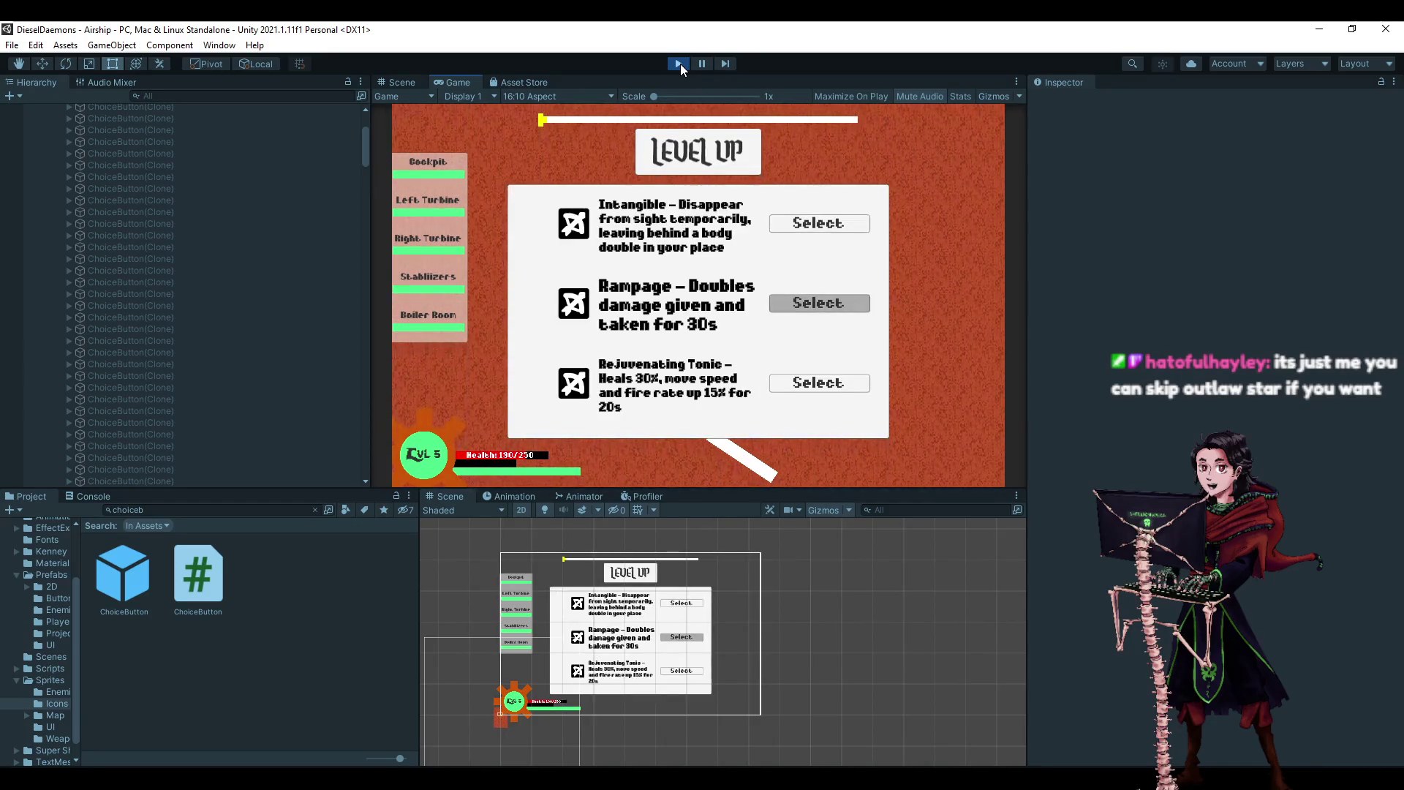
key(Down)
key(Return)
key(Return)
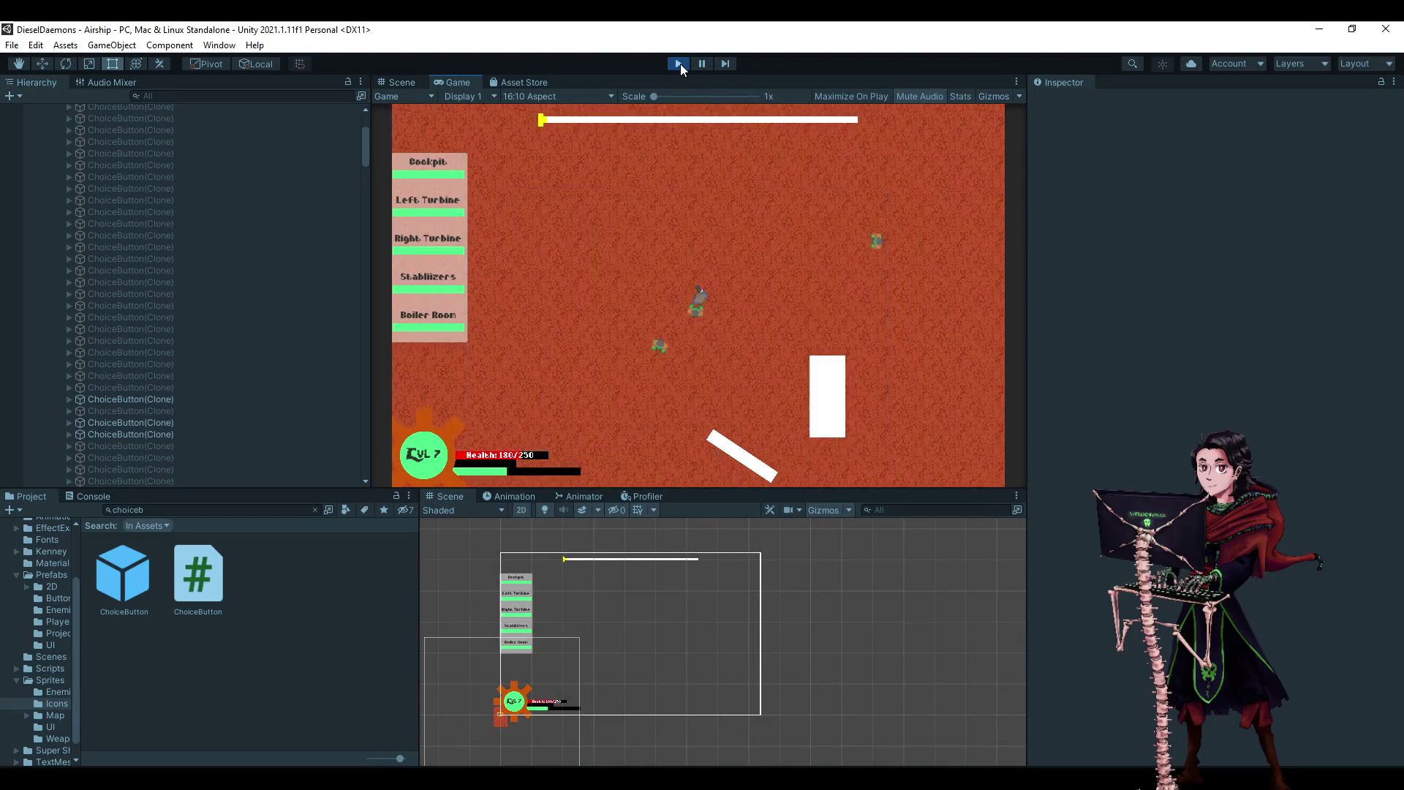
key(Return)
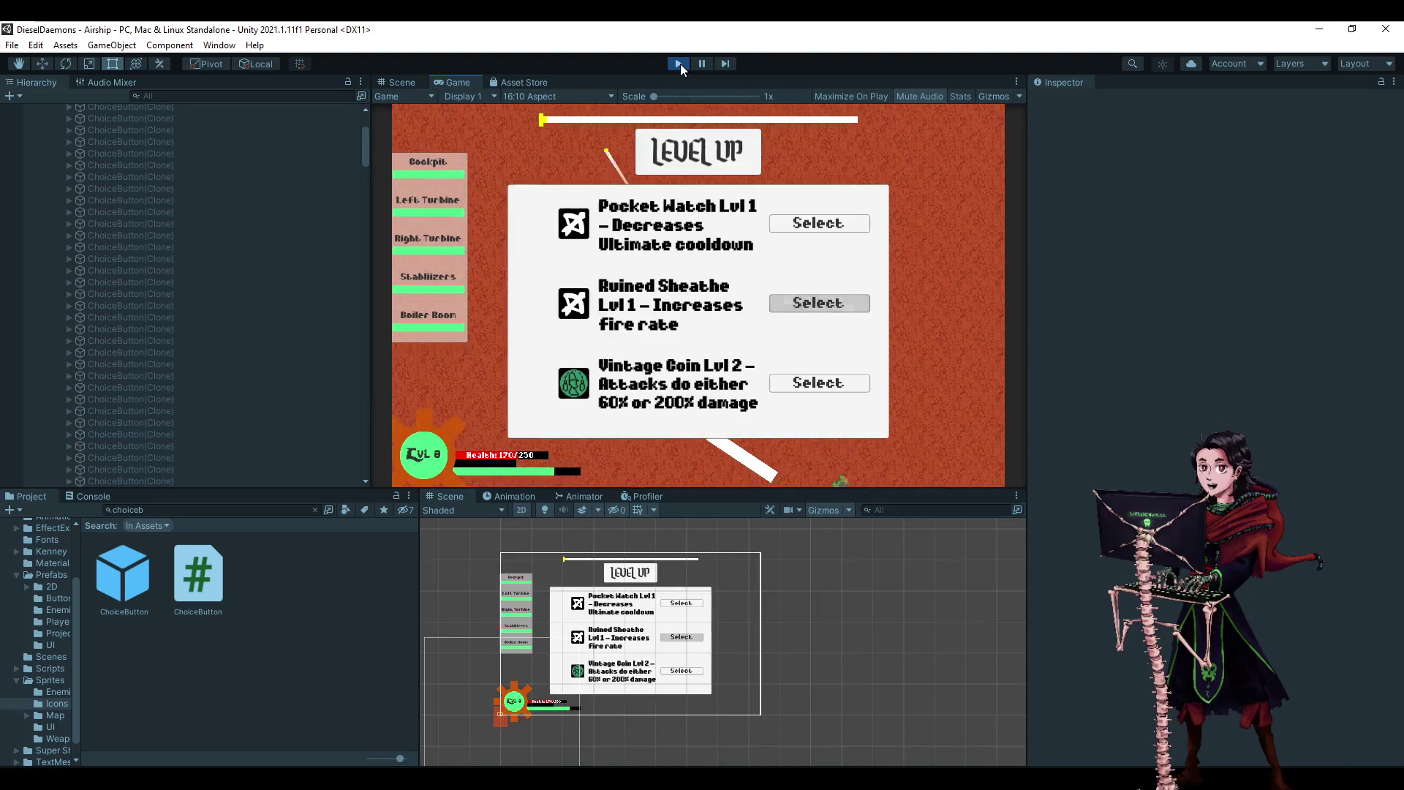
key(Return)
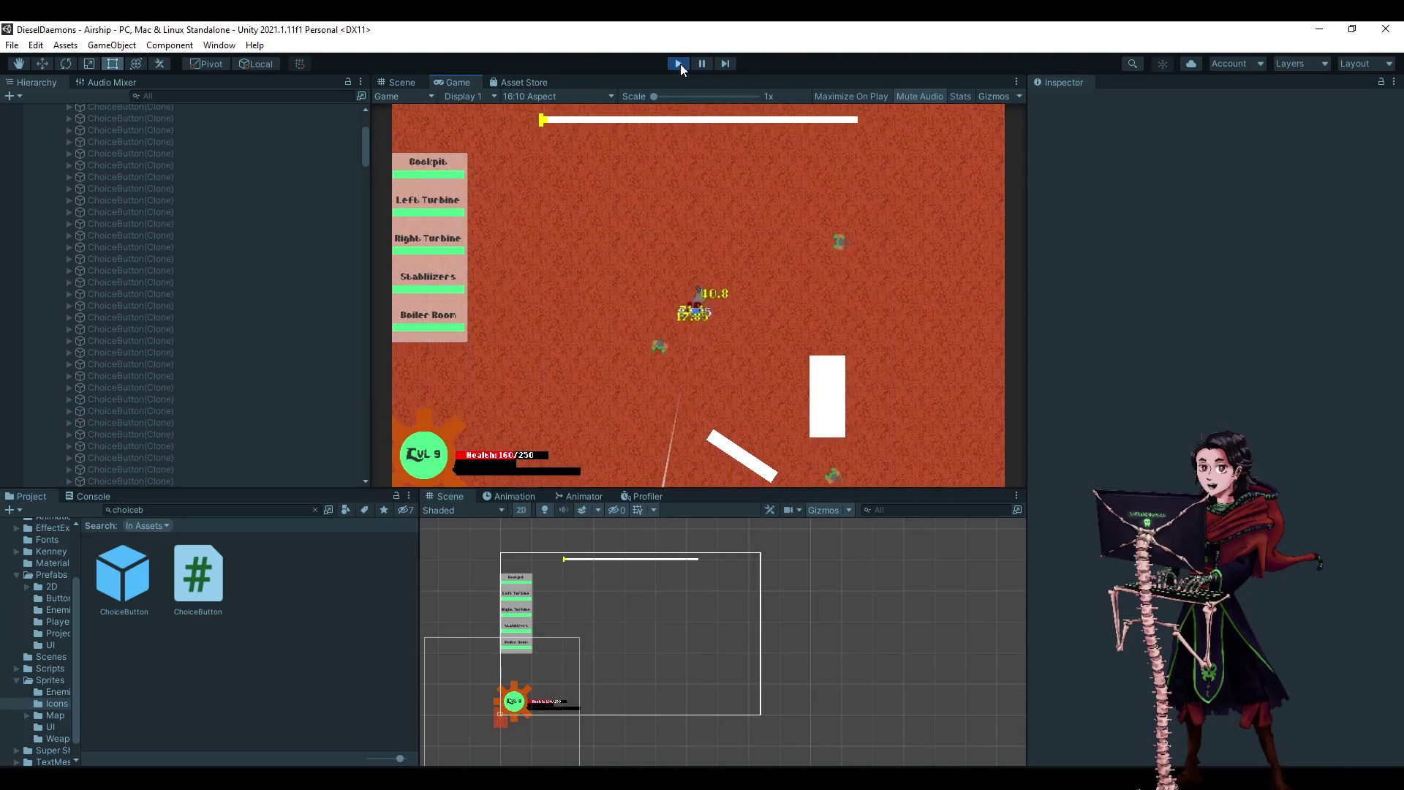
key(Return)
key(Down)
key(Return)
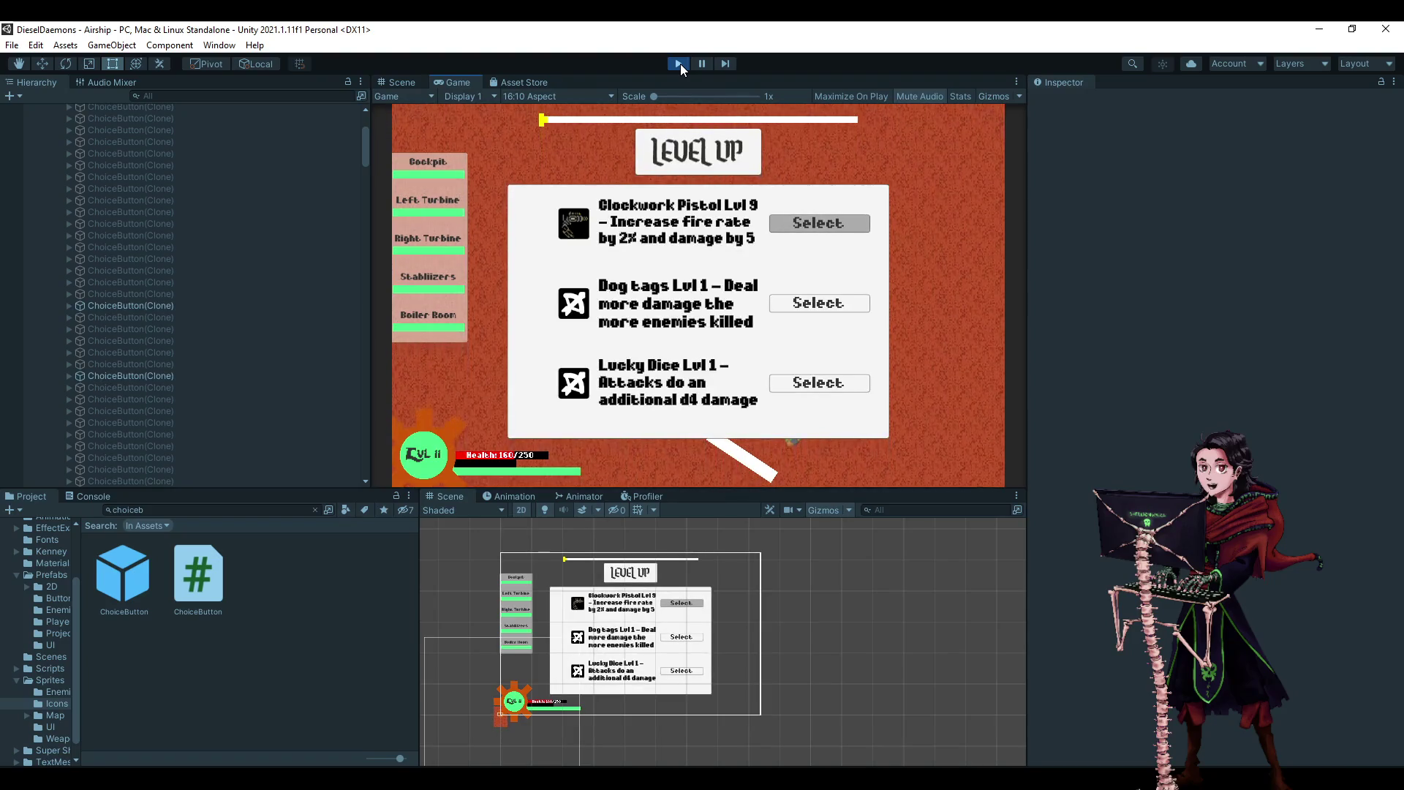
key(Return)
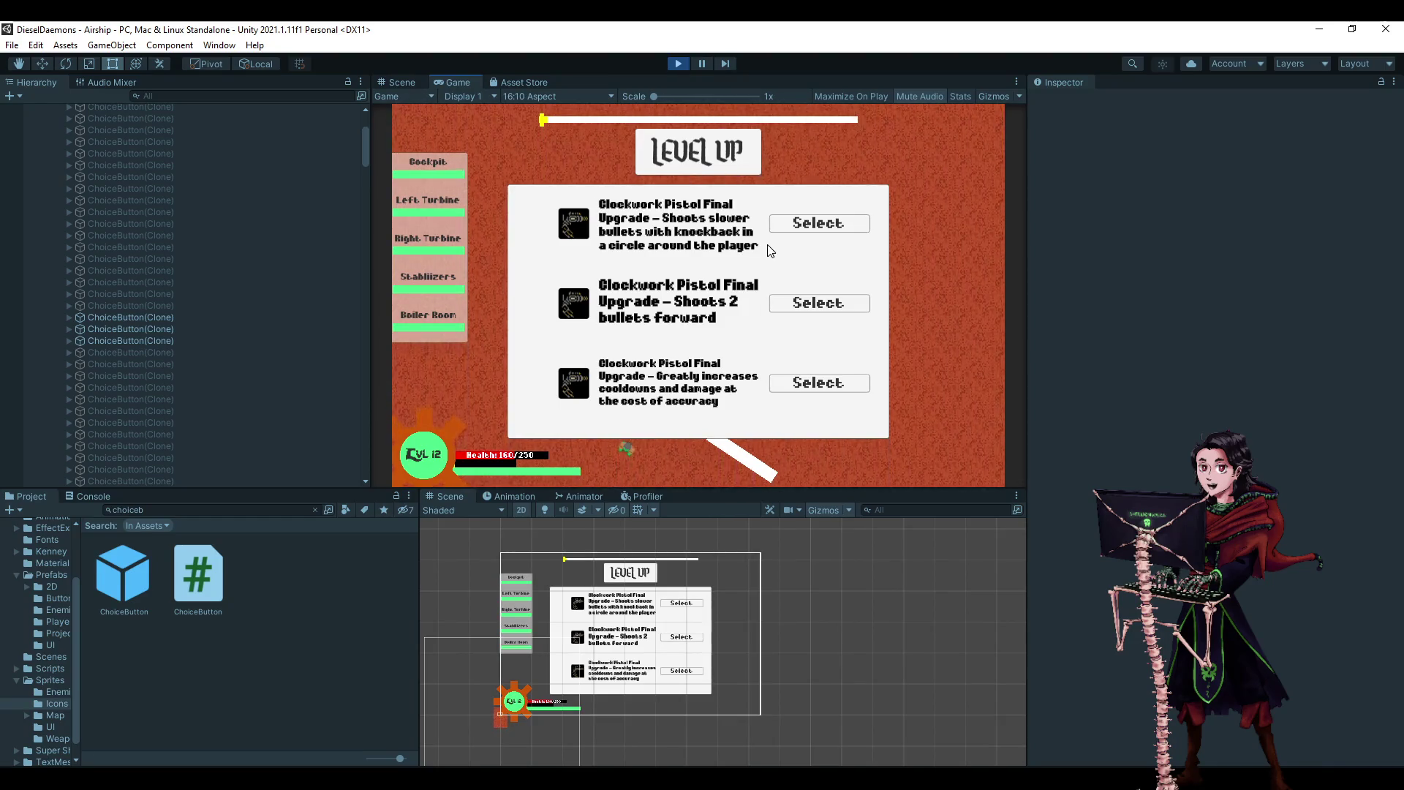
- Inspect the IndexOutOfRange error and Spawntime log in the Console, then clear it
click(98, 496)
click(152, 551)
click(126, 536)
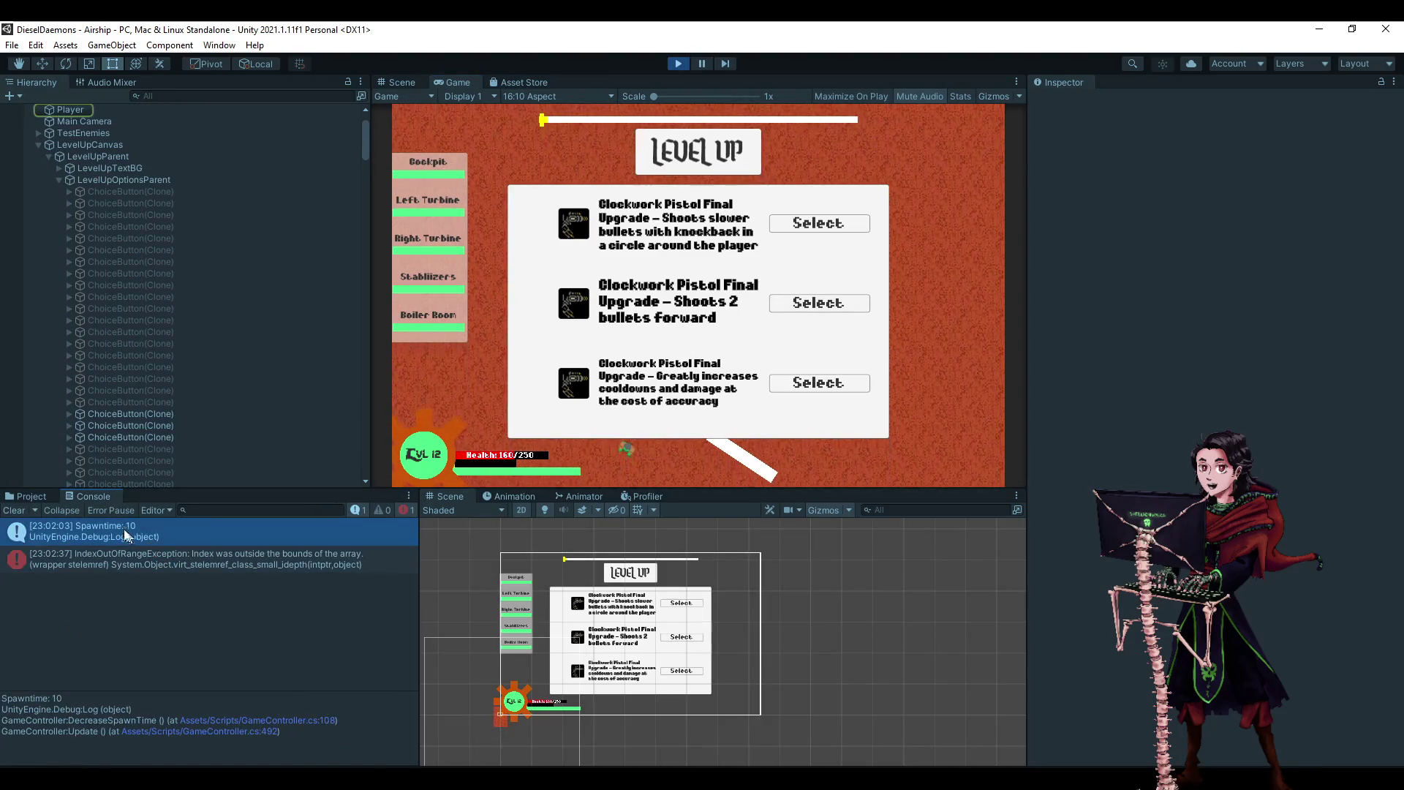
click(31, 496)
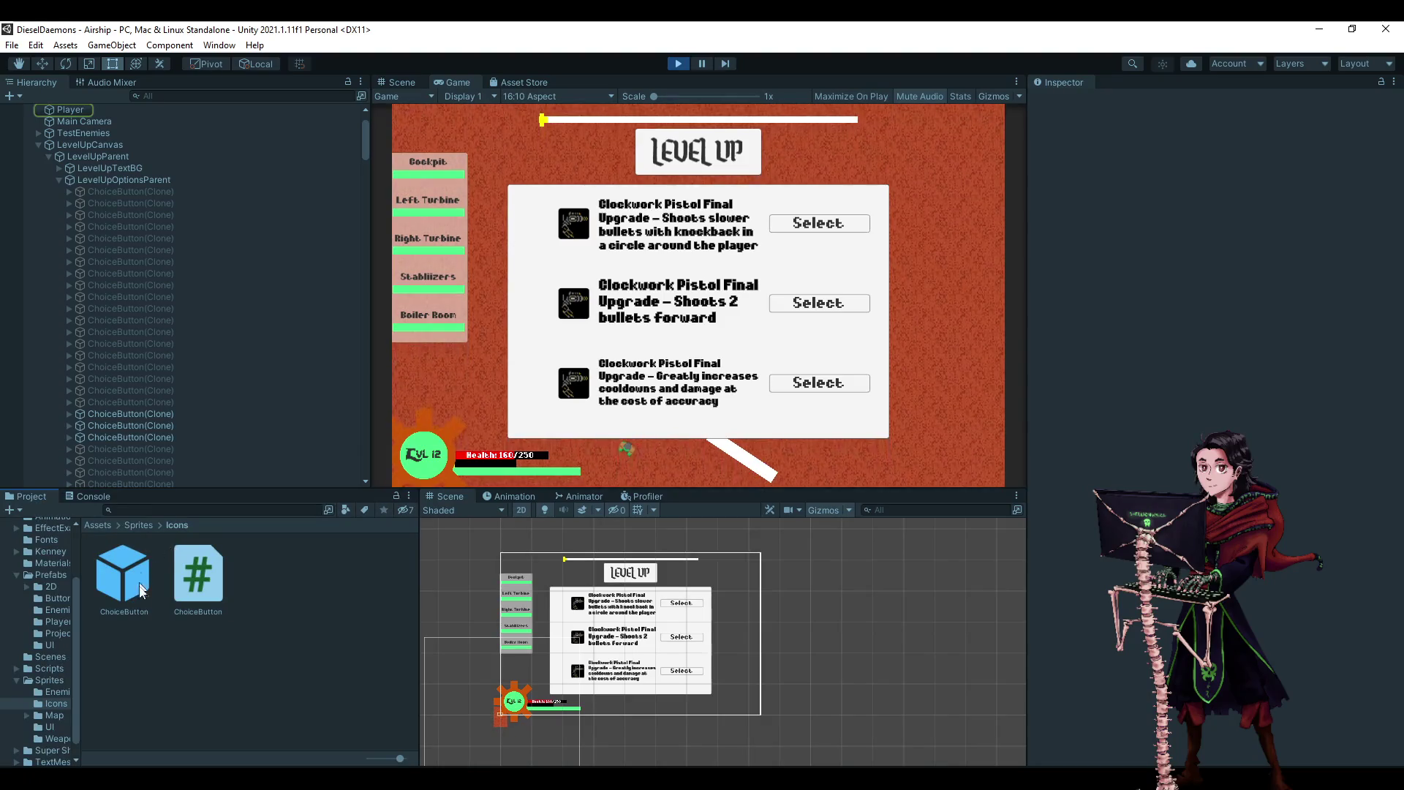
click(93, 497)
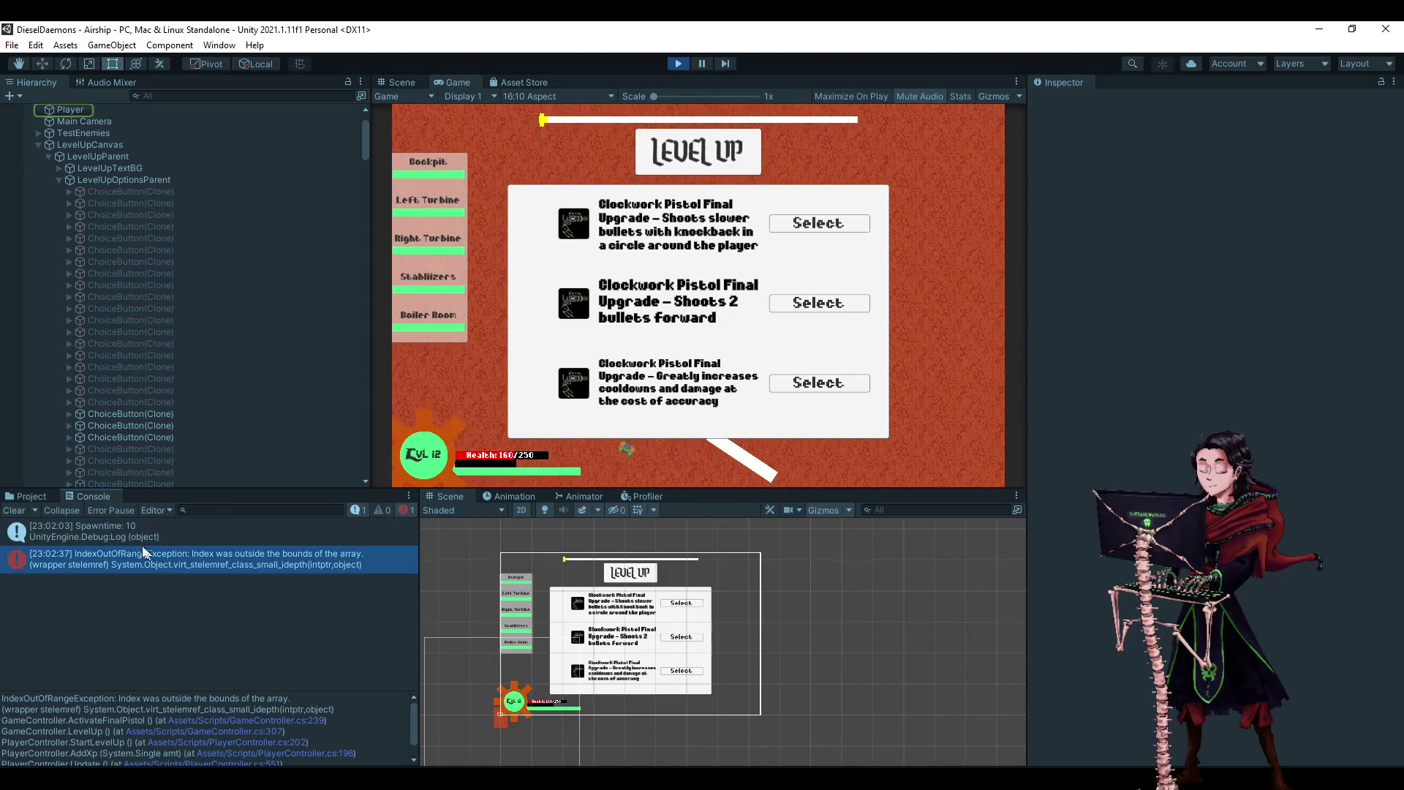
click(15, 510)
click(40, 497)
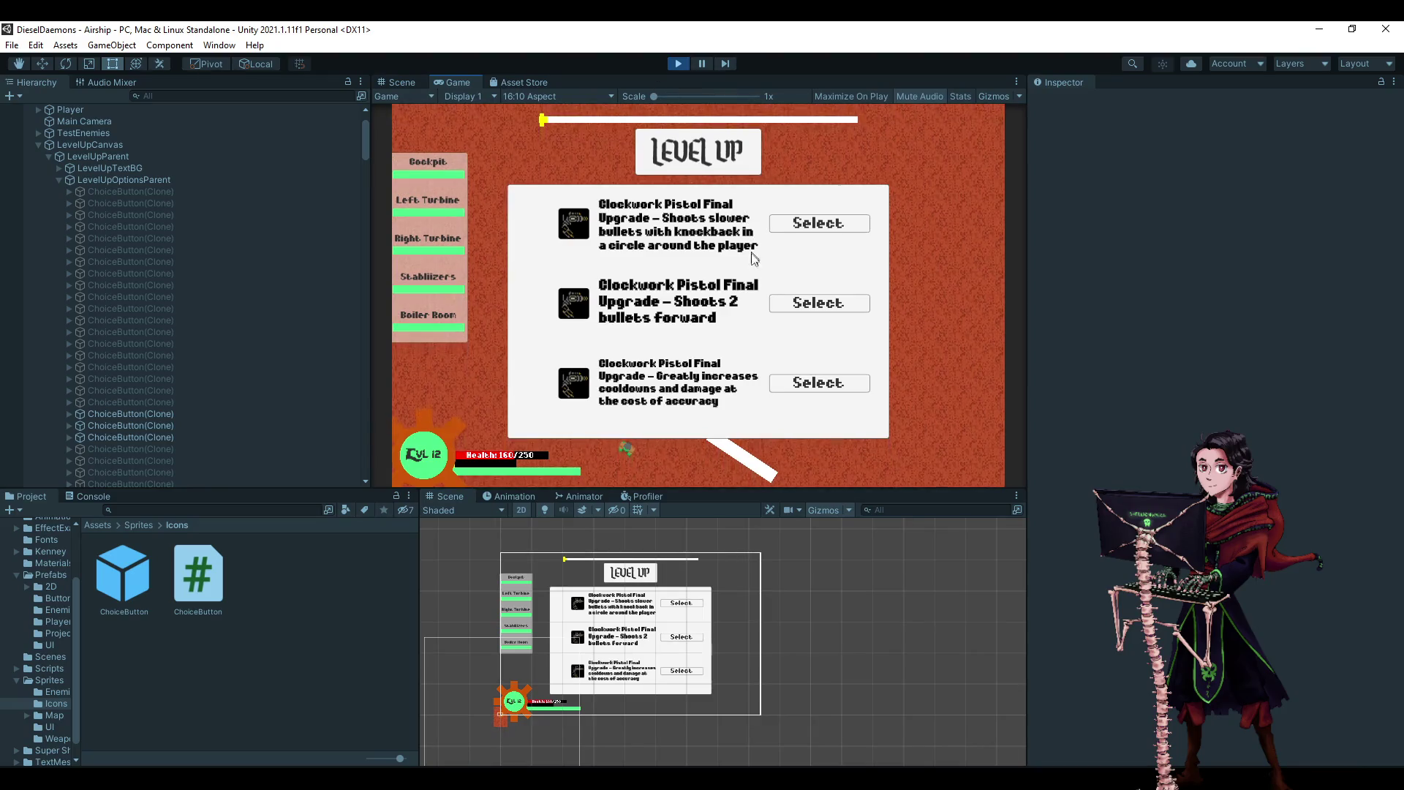
- Take the two-bullets-forward pistol final upgrade and stop Play mode
click(790, 306)
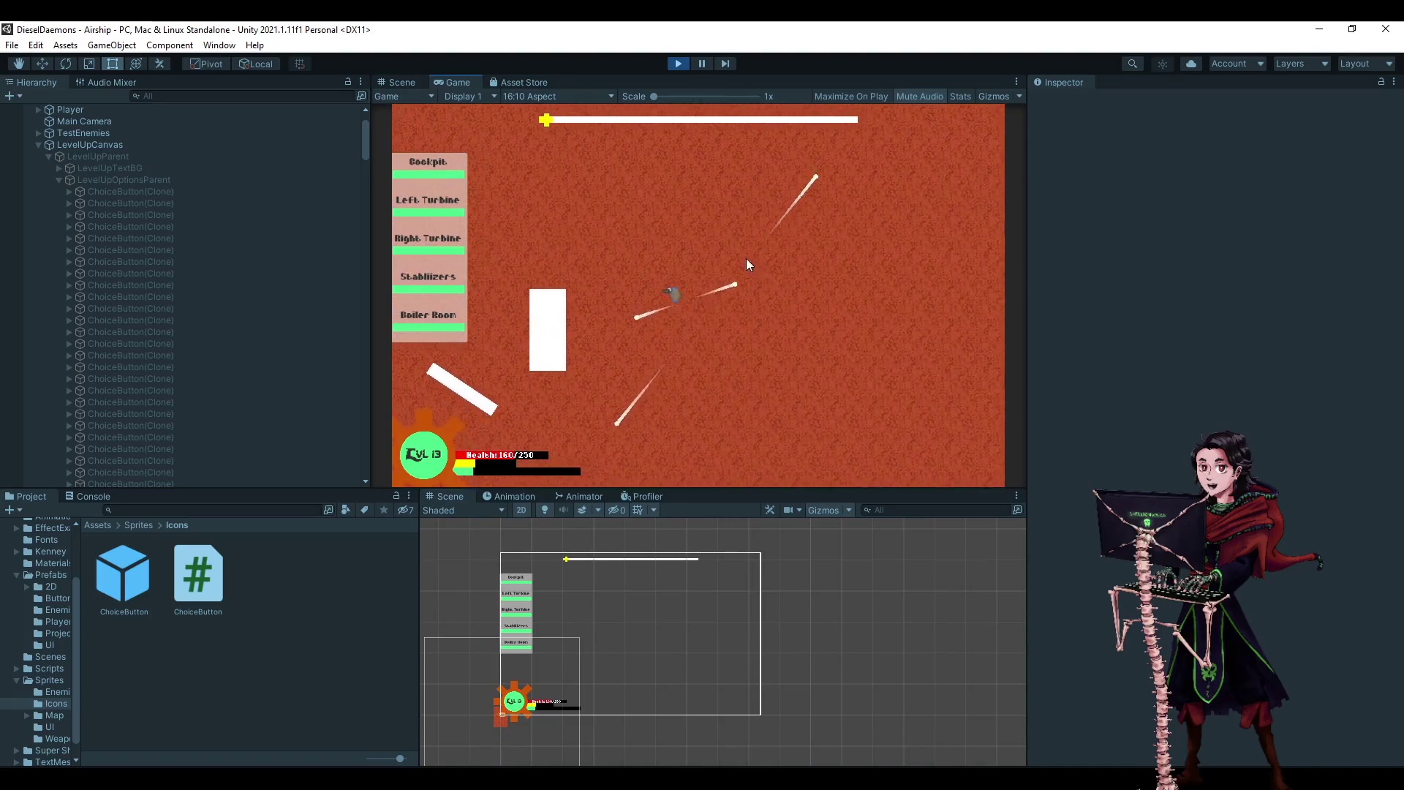
click(680, 64)
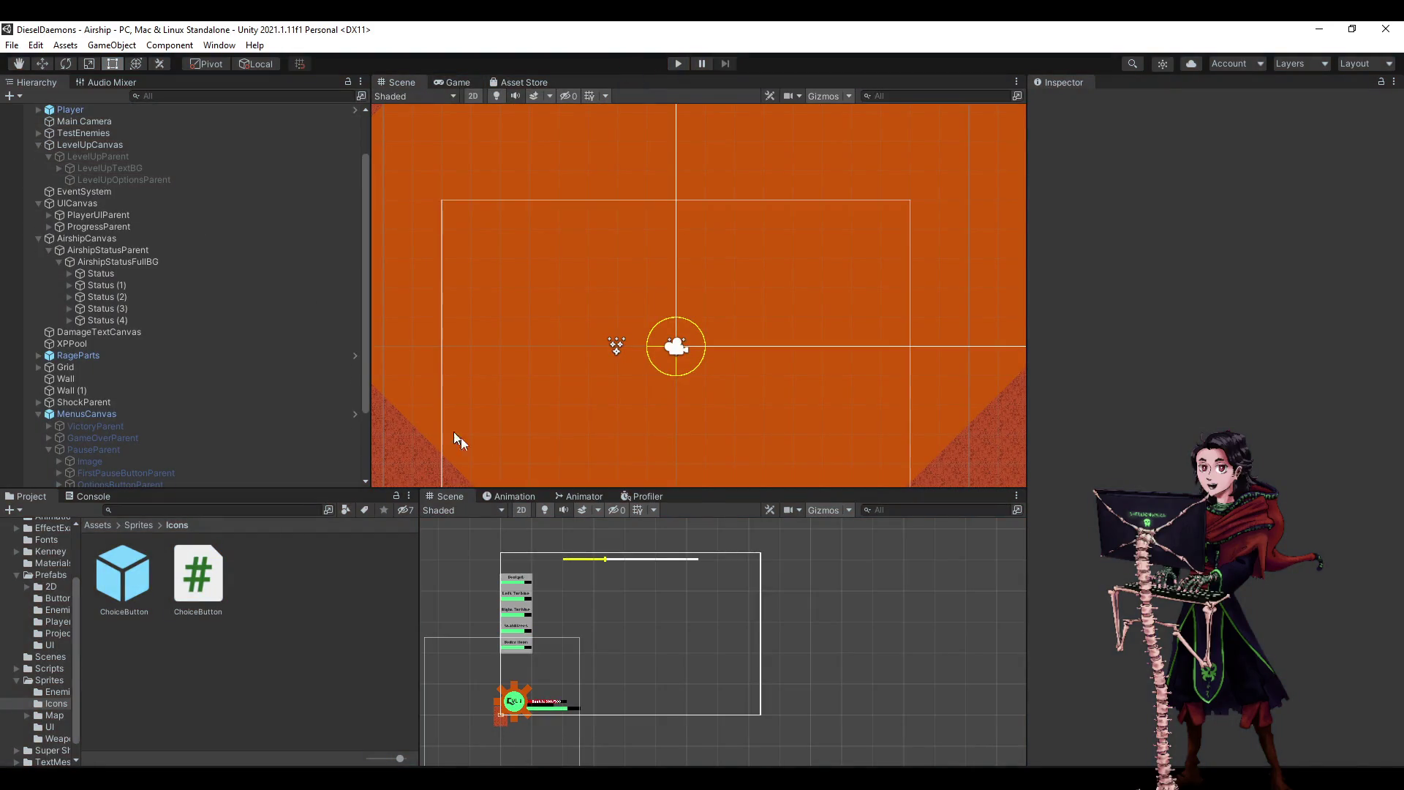
key(alt+Tab)
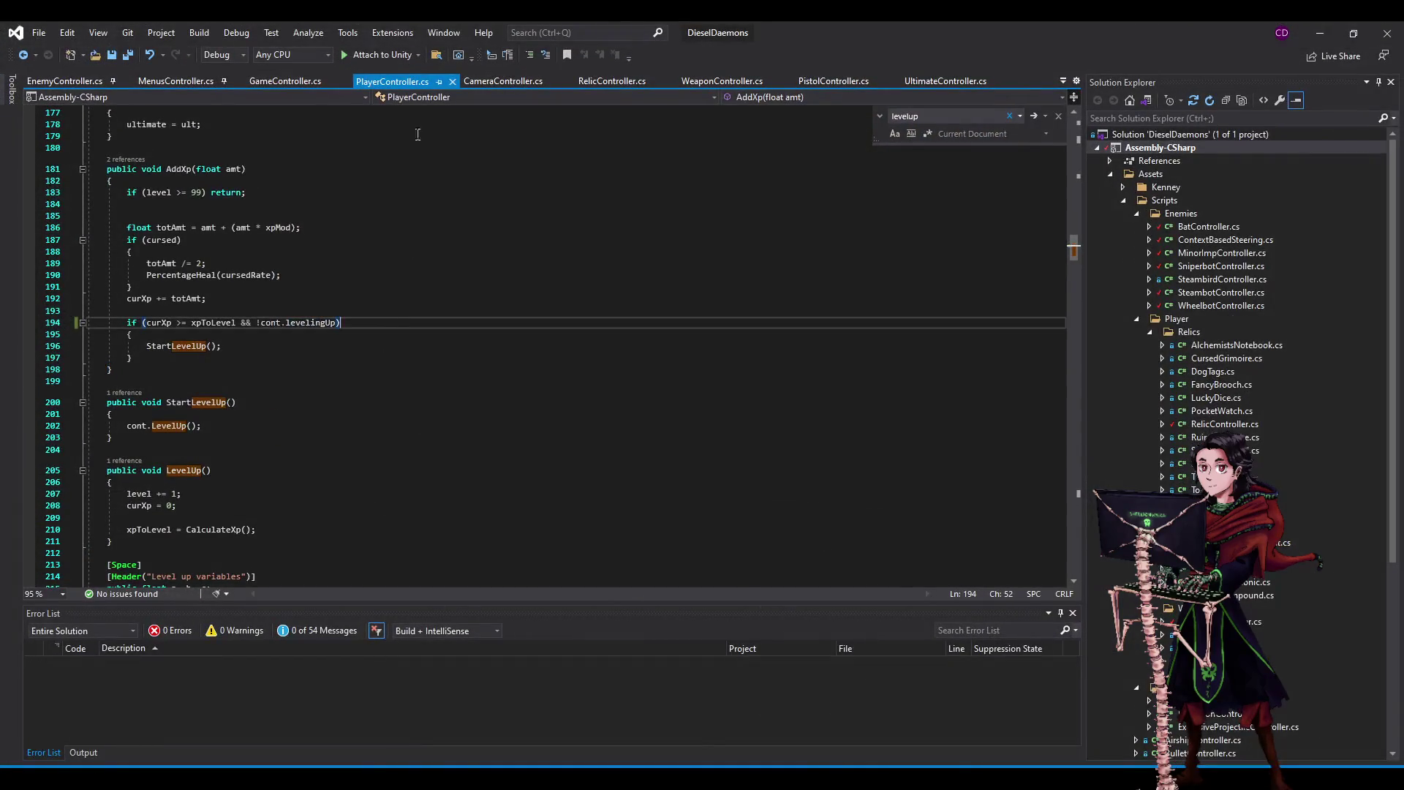
- Delete the blank line after the button loop in GameController.cs and save
click(283, 82)
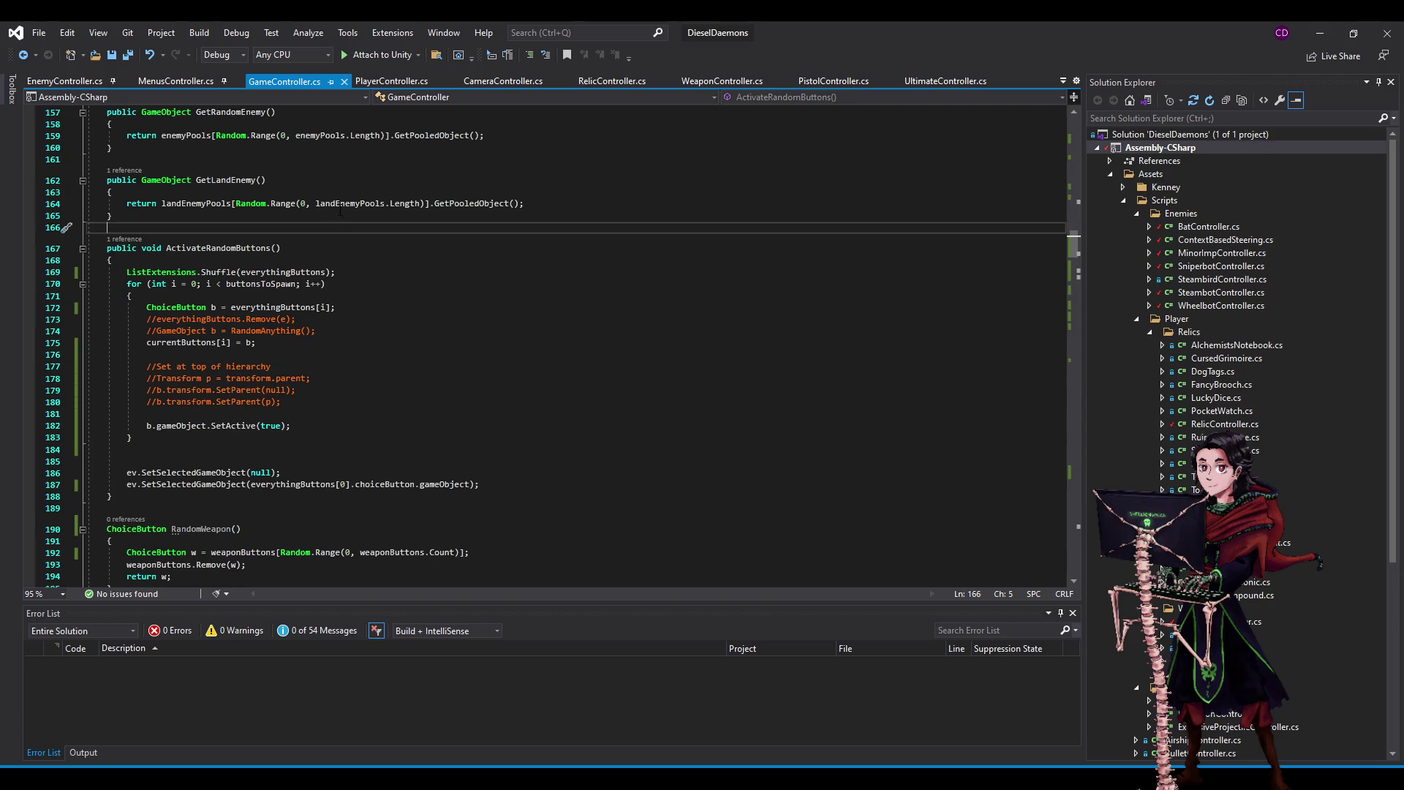
click(371, 251)
key(alt+Tab)
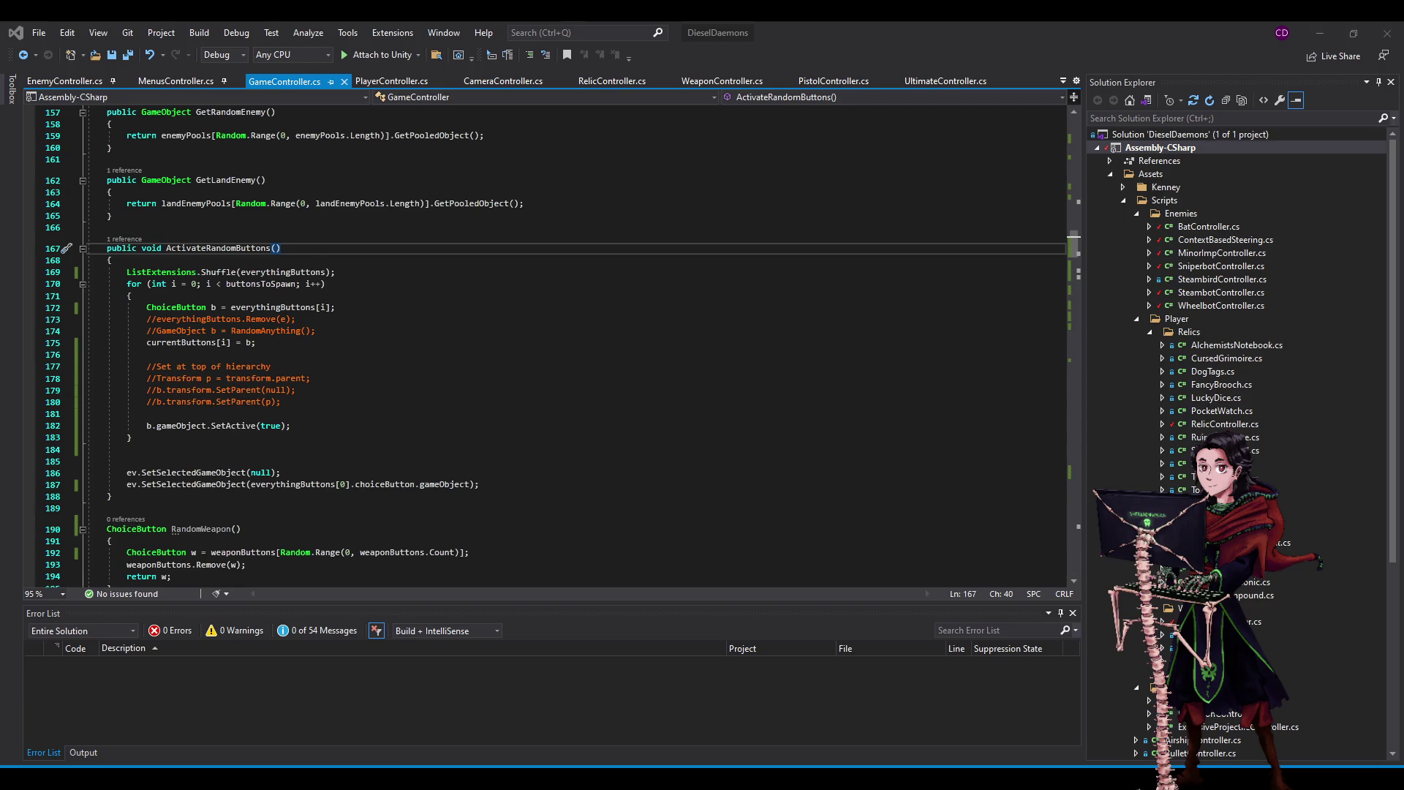
click(532, 391)
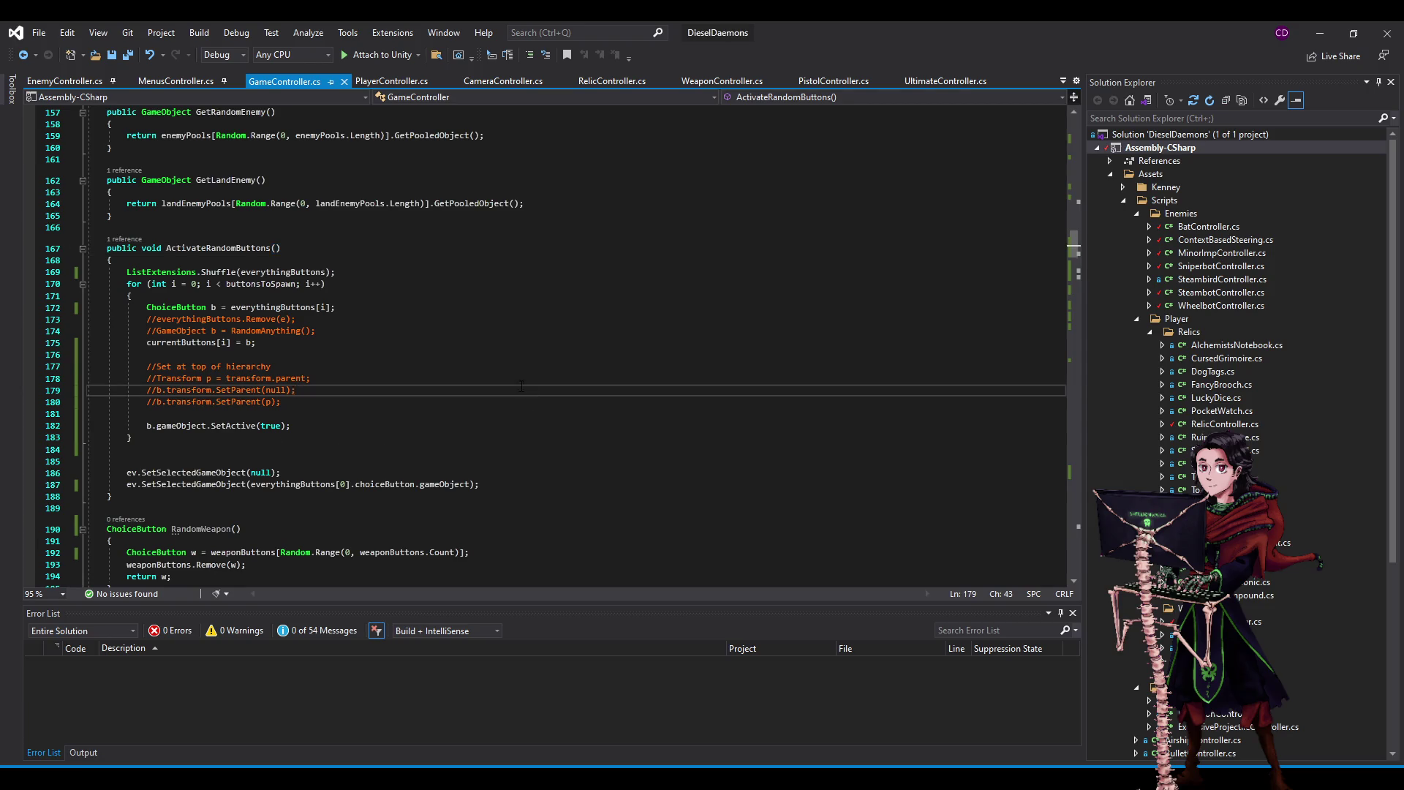
scroll(522, 386, down, 3)
click(162, 333)
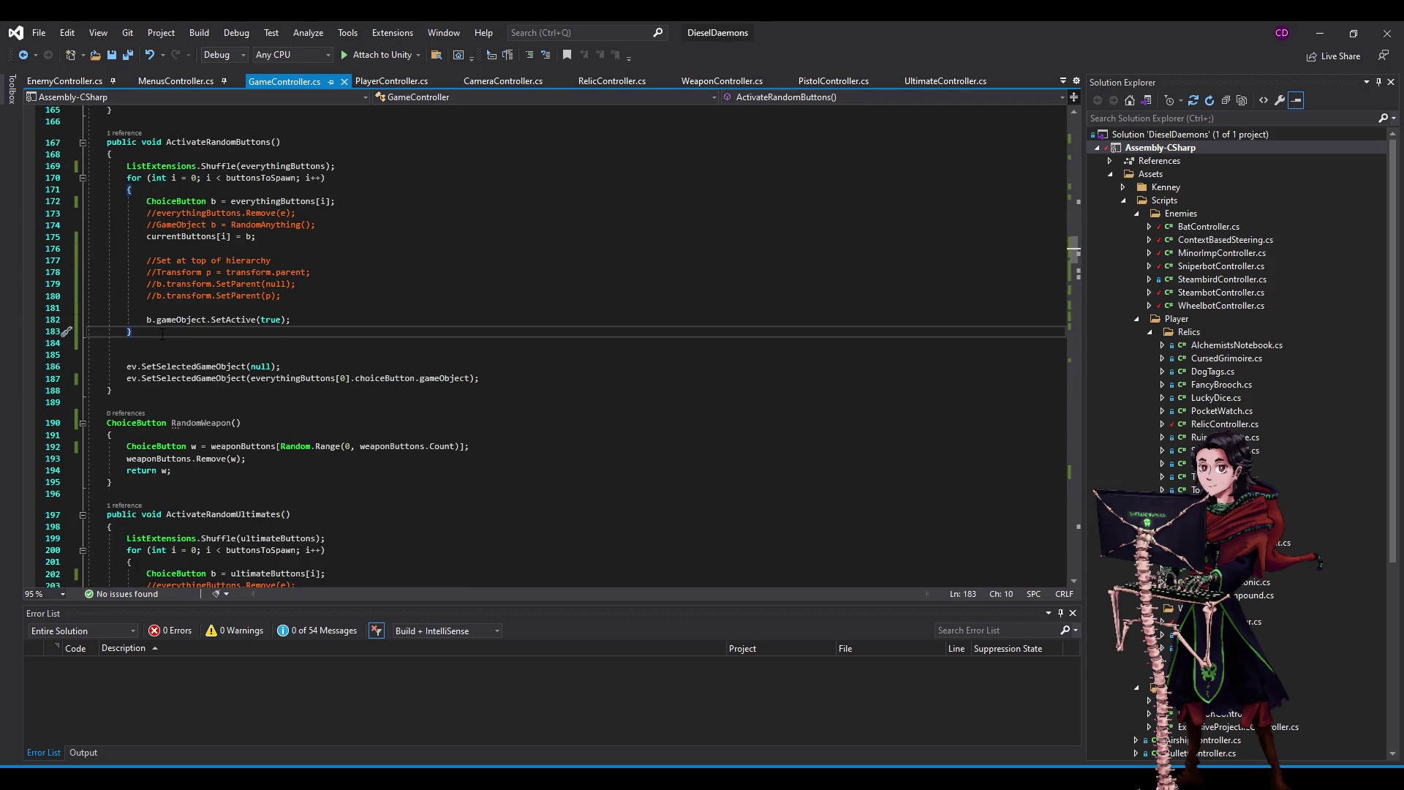
click(156, 341)
key(Delete)
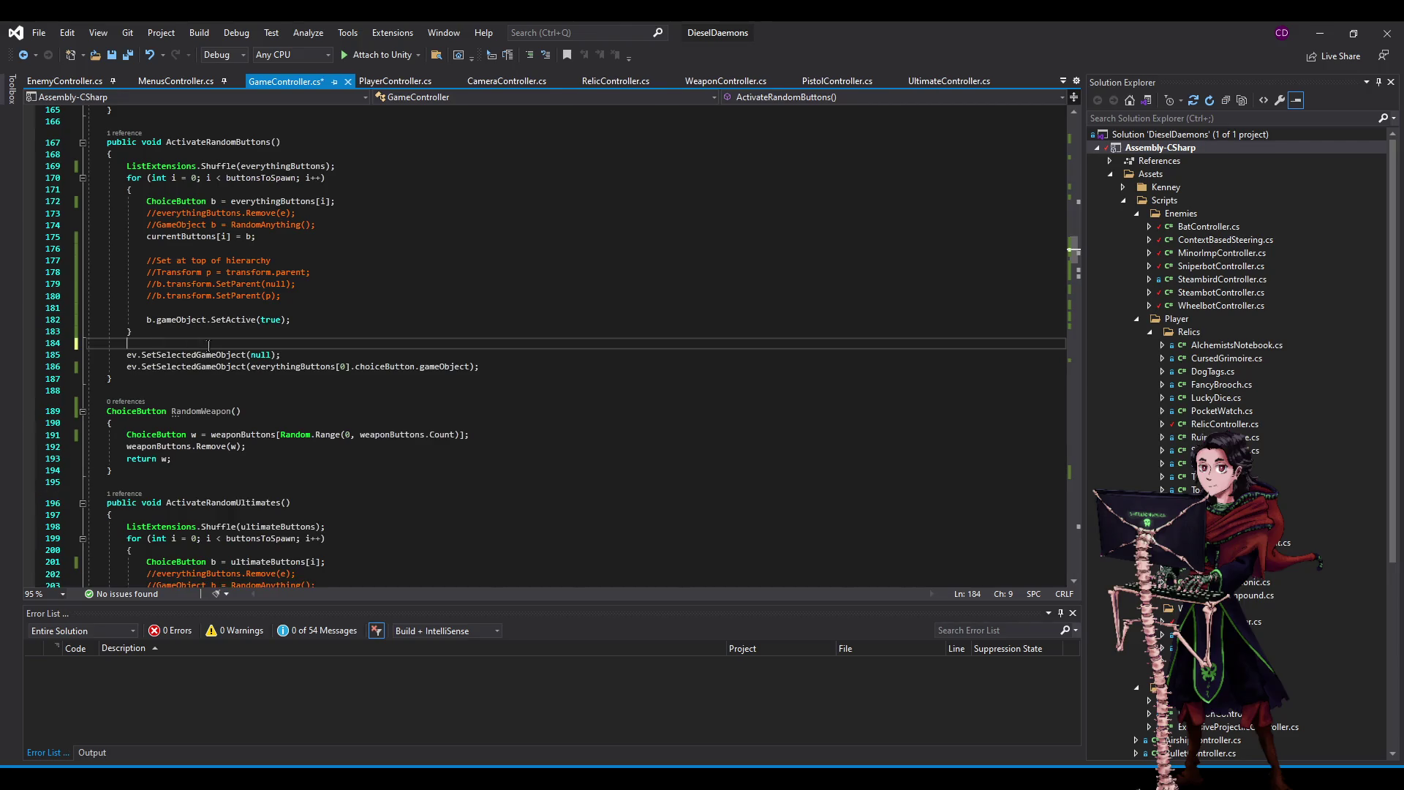
key(ctrl+s)
- Search GameController.cs for 'activatefinal' to find ActivateFinalPistol
key(ctrl+f)
text(activater)
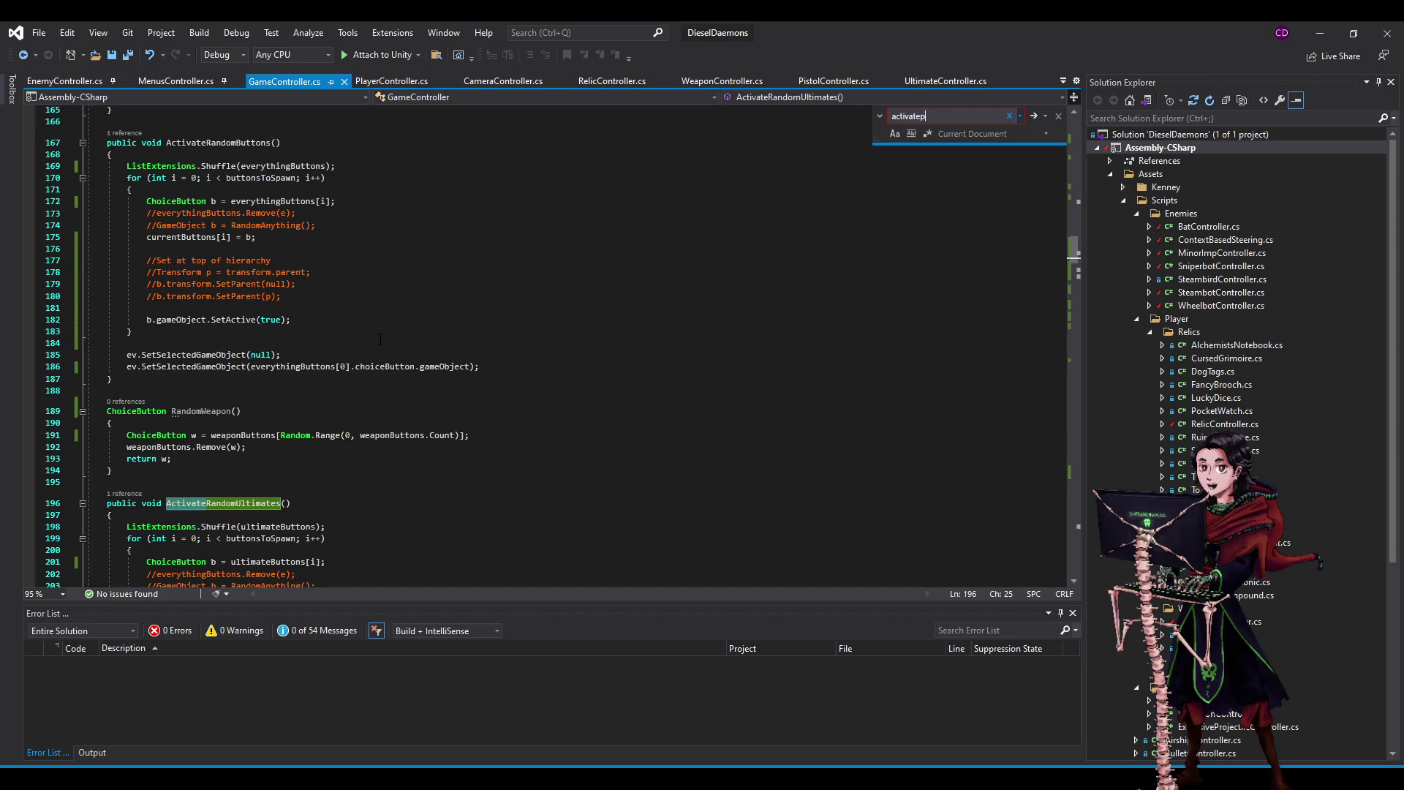
key(BackSpace)
text(final)
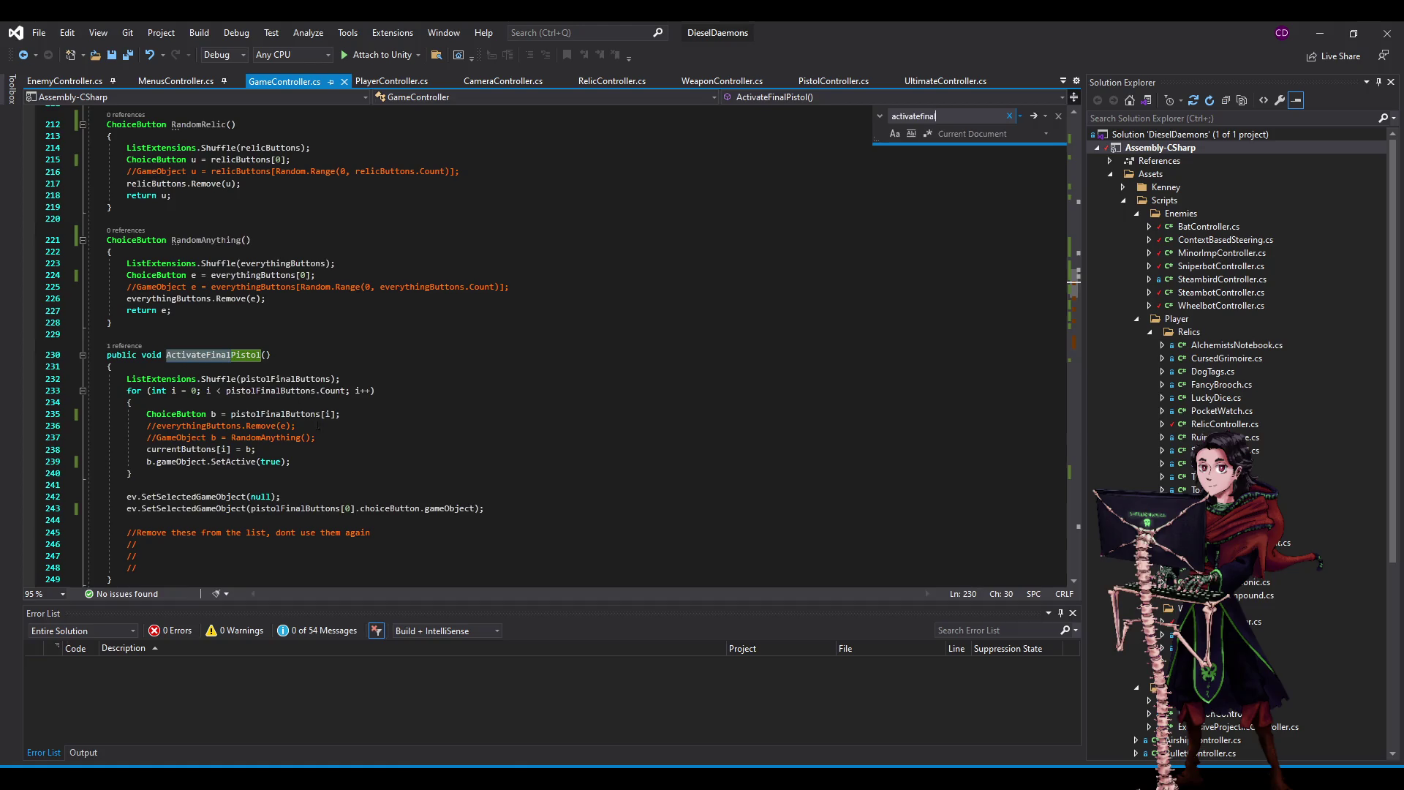
click(340, 509)
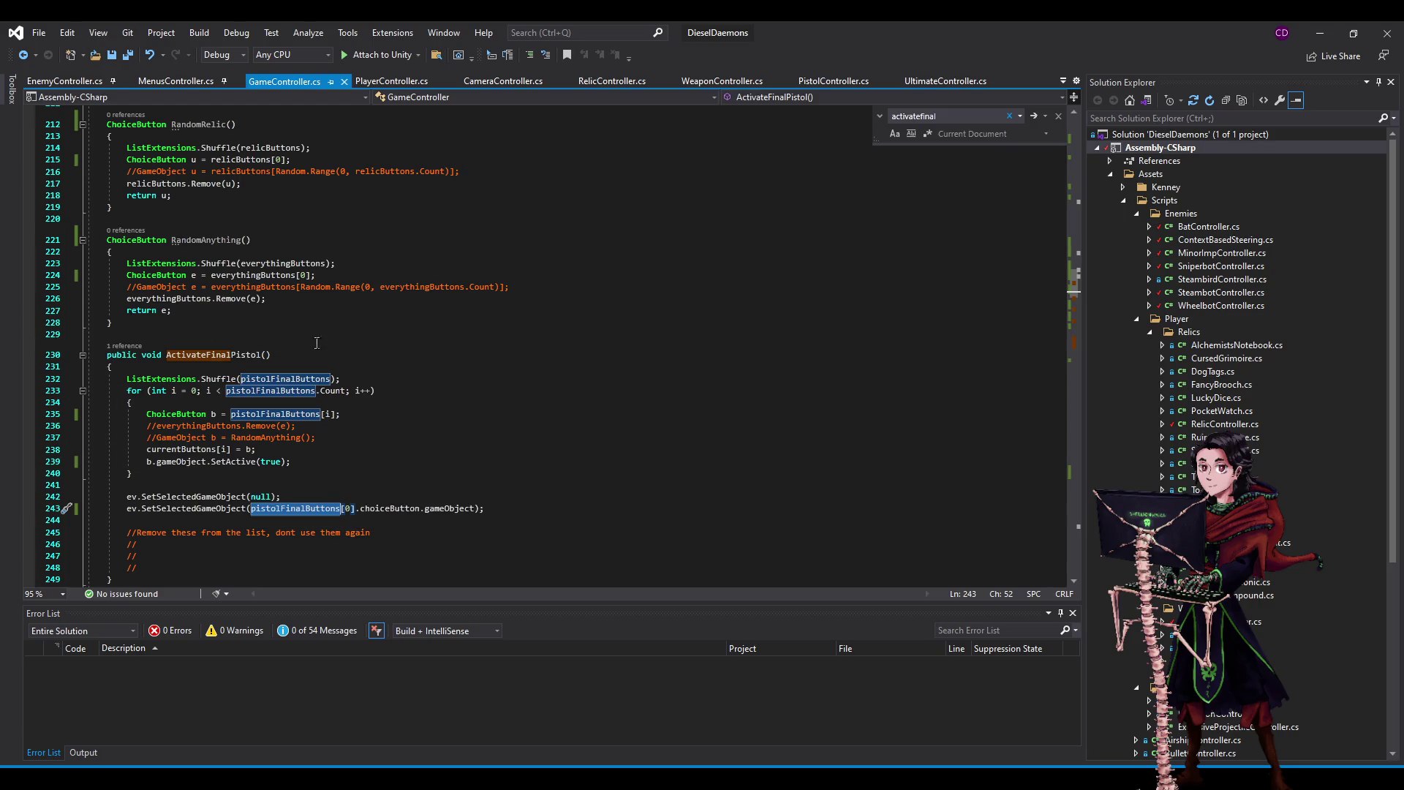
click(362, 441)
click(327, 445)
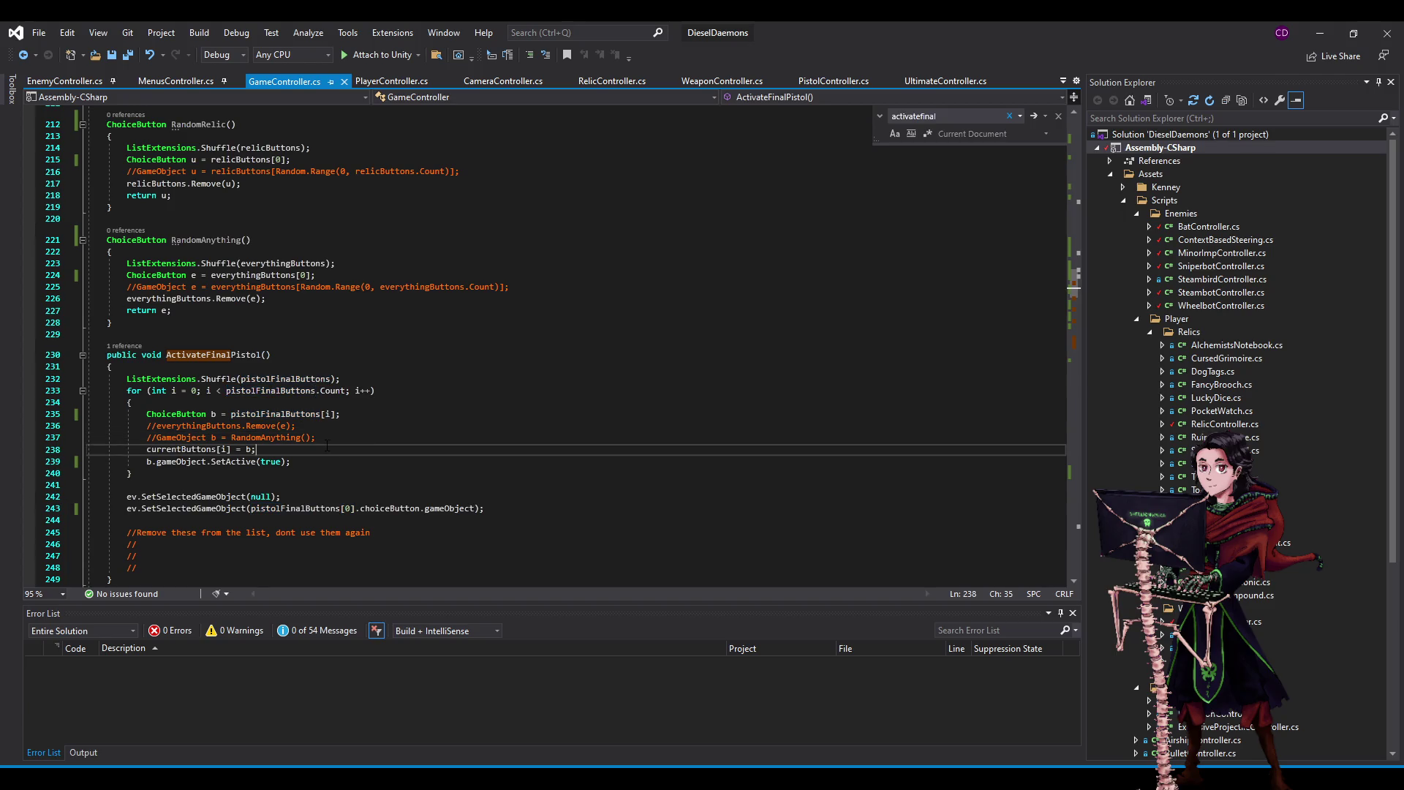
scroll(283, 441, down, 4)
scroll(260, 403, up, 9)
scroll(259, 403, up, 2)
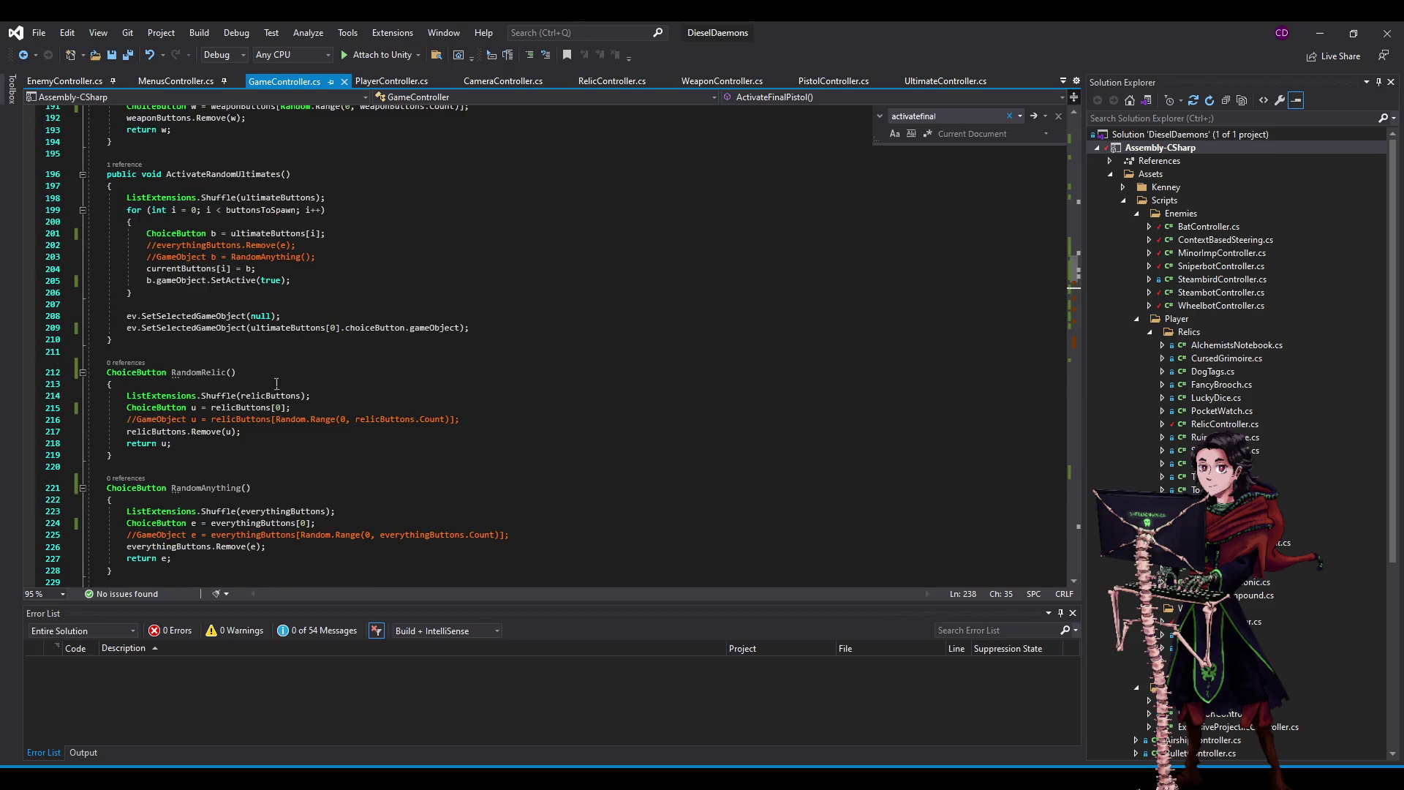
scroll(249, 344, up, 6)
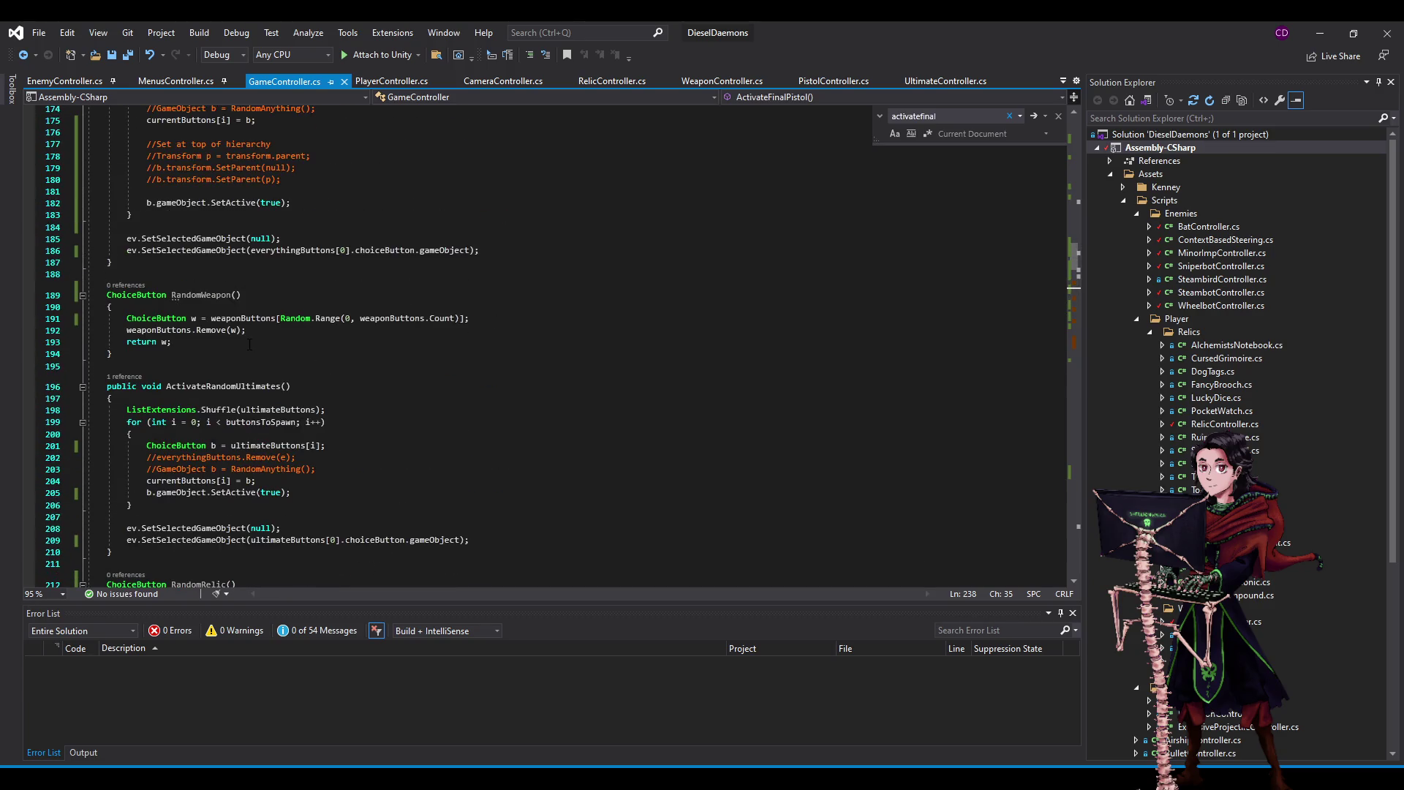
click(442, 249)
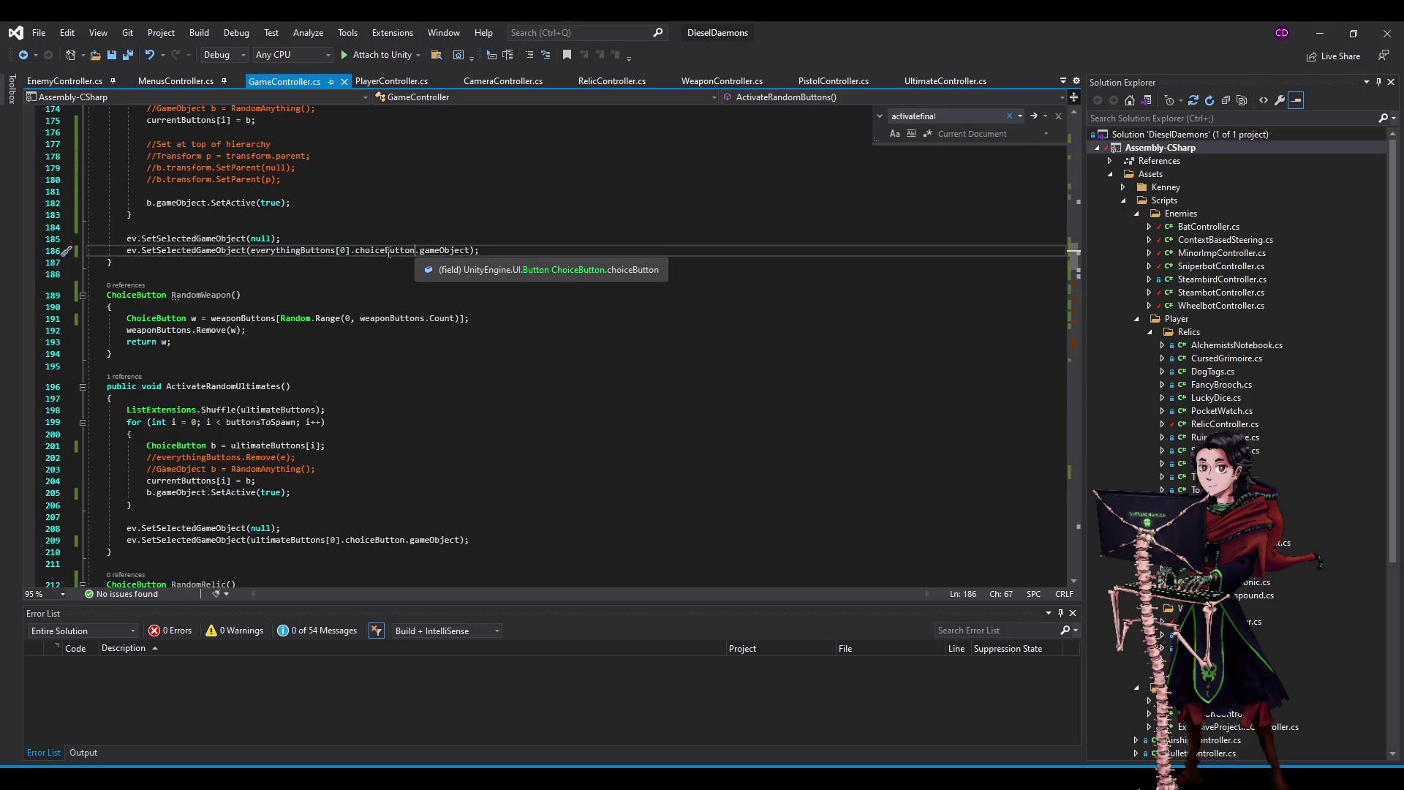
double_click(442, 250)
scroll(442, 249, down, 13)
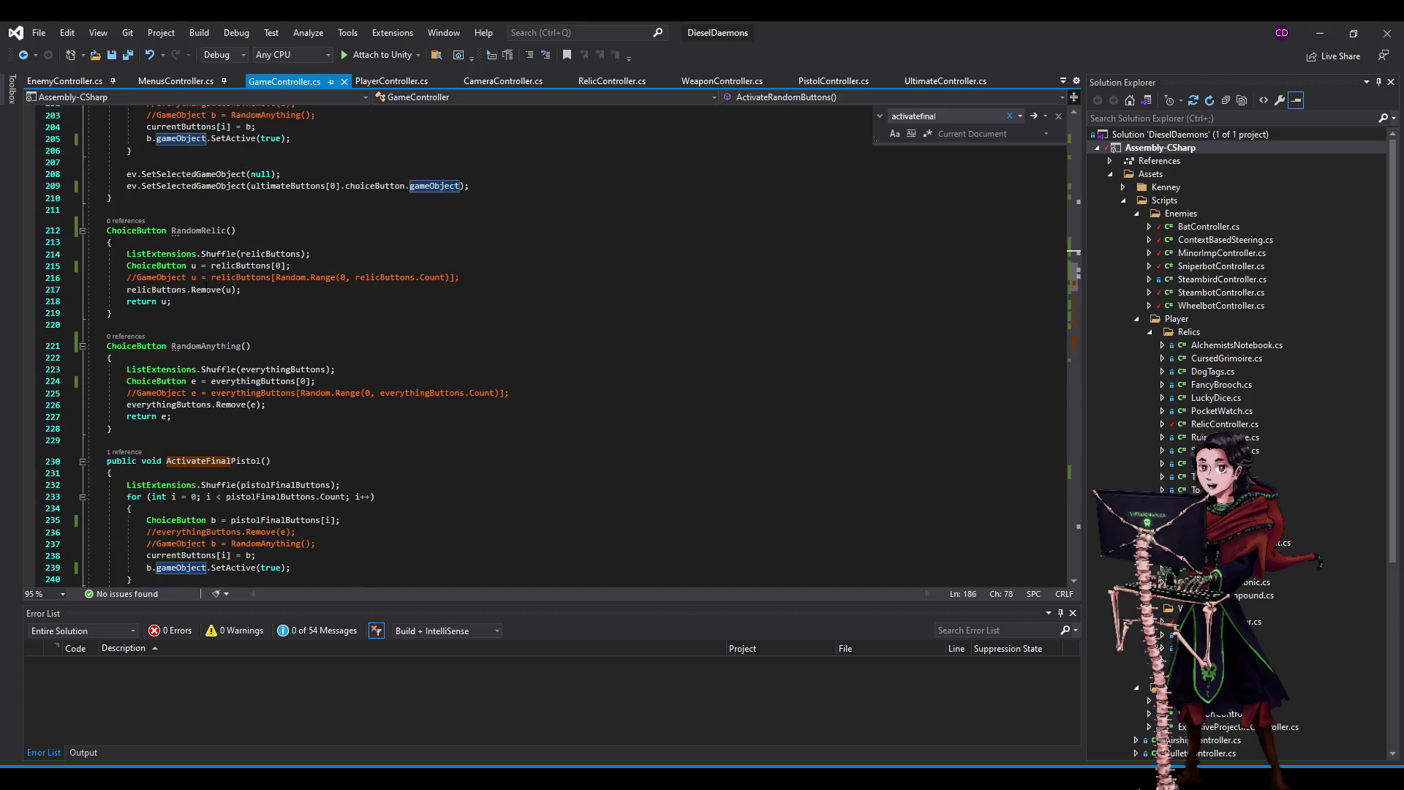
scroll(401, 472, down, 1)
click(401, 472)
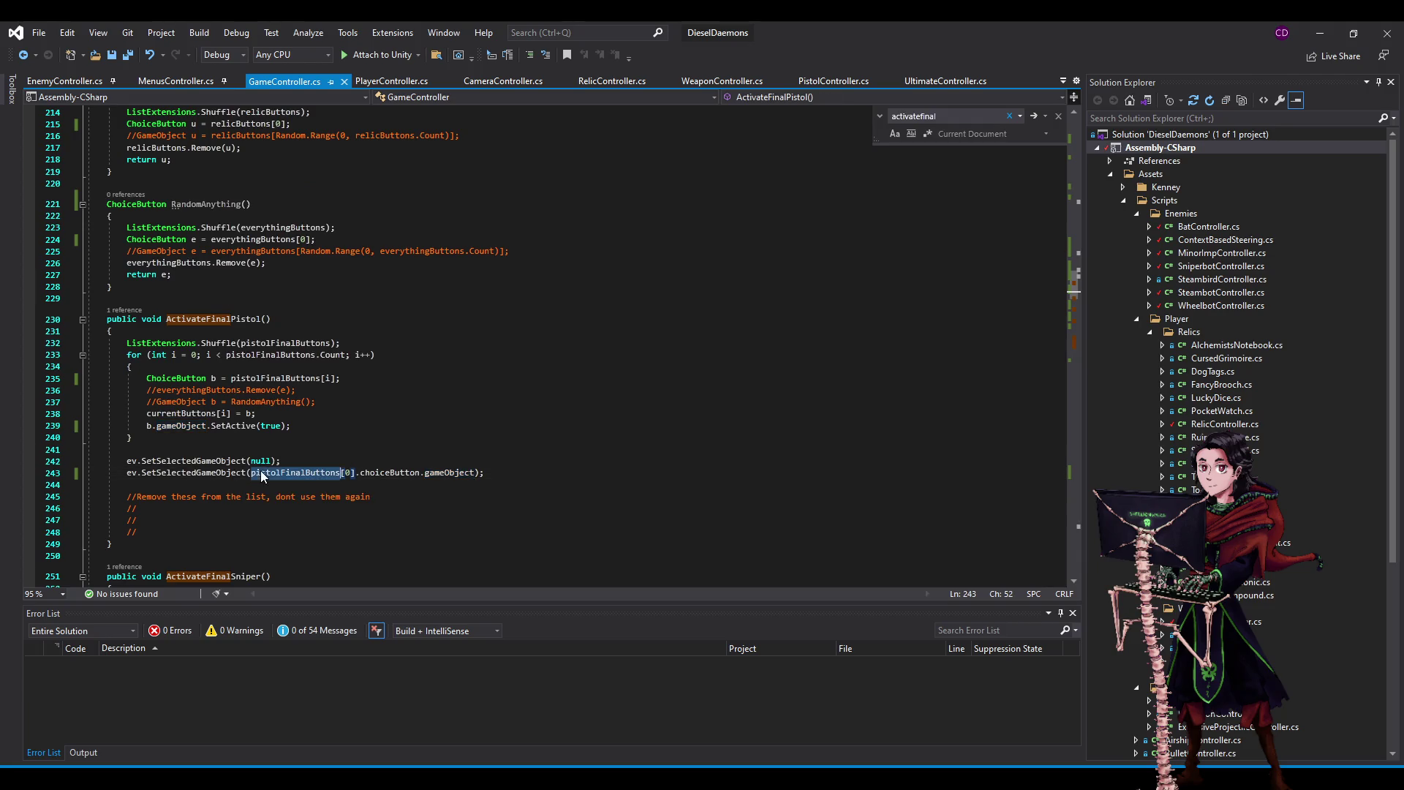
double_click(401, 472)
double_click(445, 474)
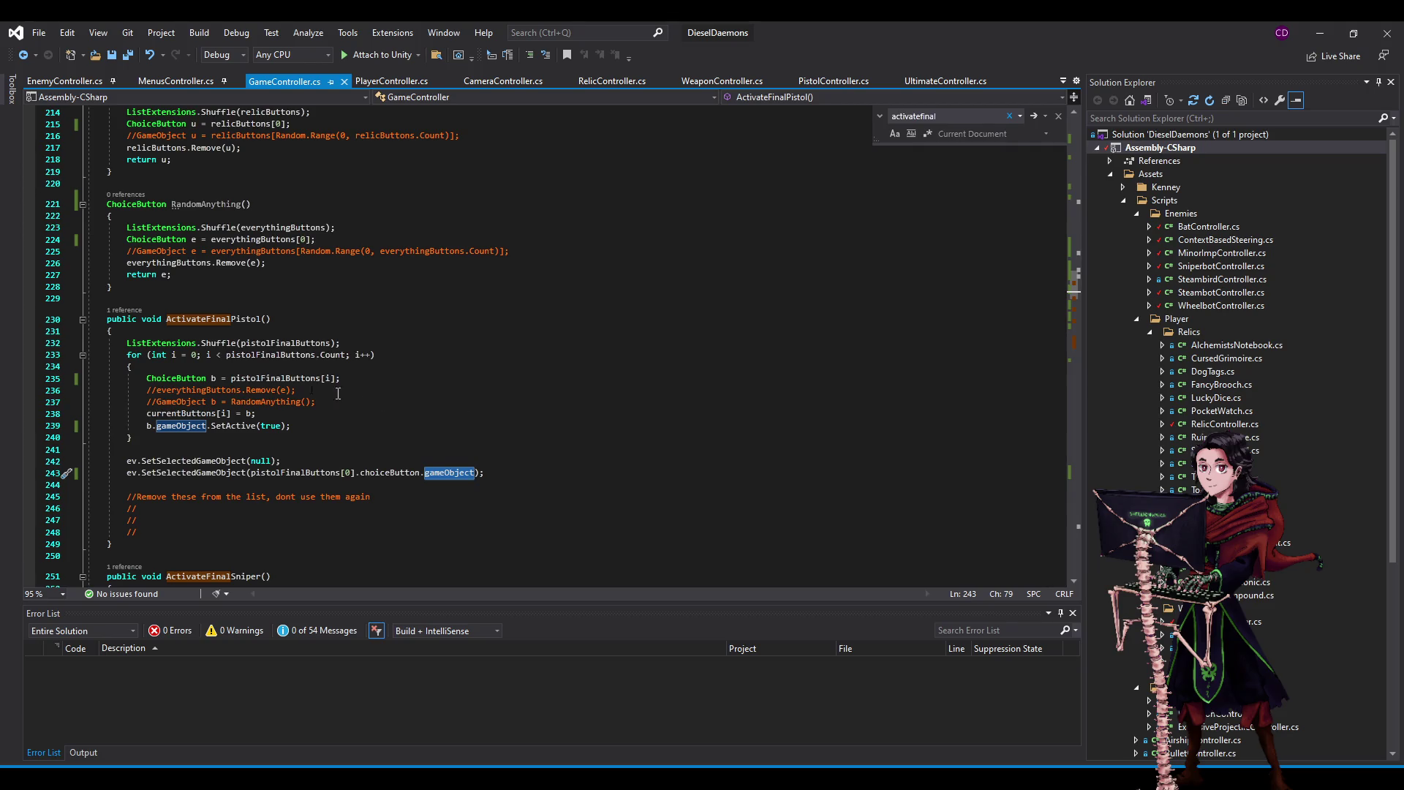
key(alt+Tab)
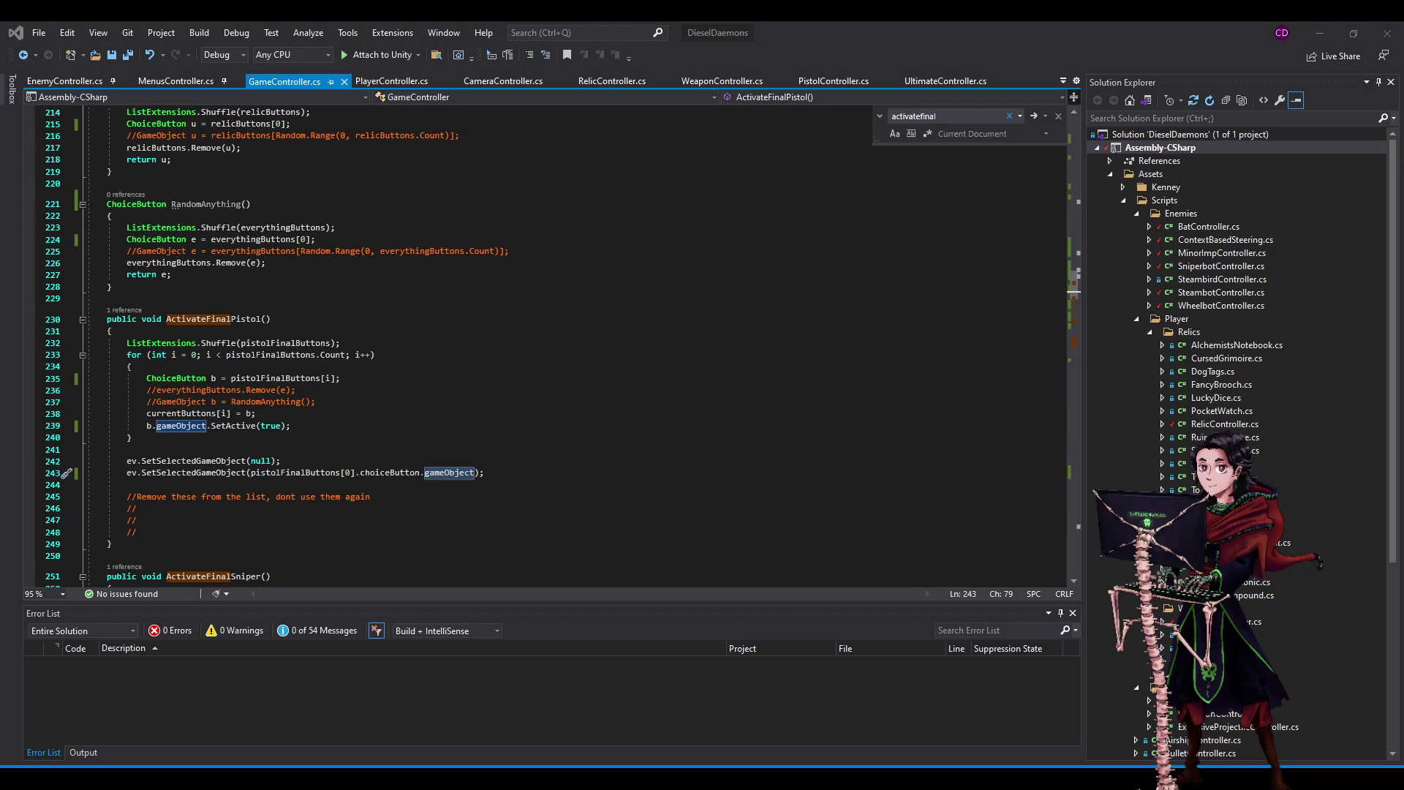
click(508, 281)
mouse_move(224, 325)
mouse_down()
mouse_move(322, 406)
mouse_move(360, 521)
mouse_up()
click(363, 524)
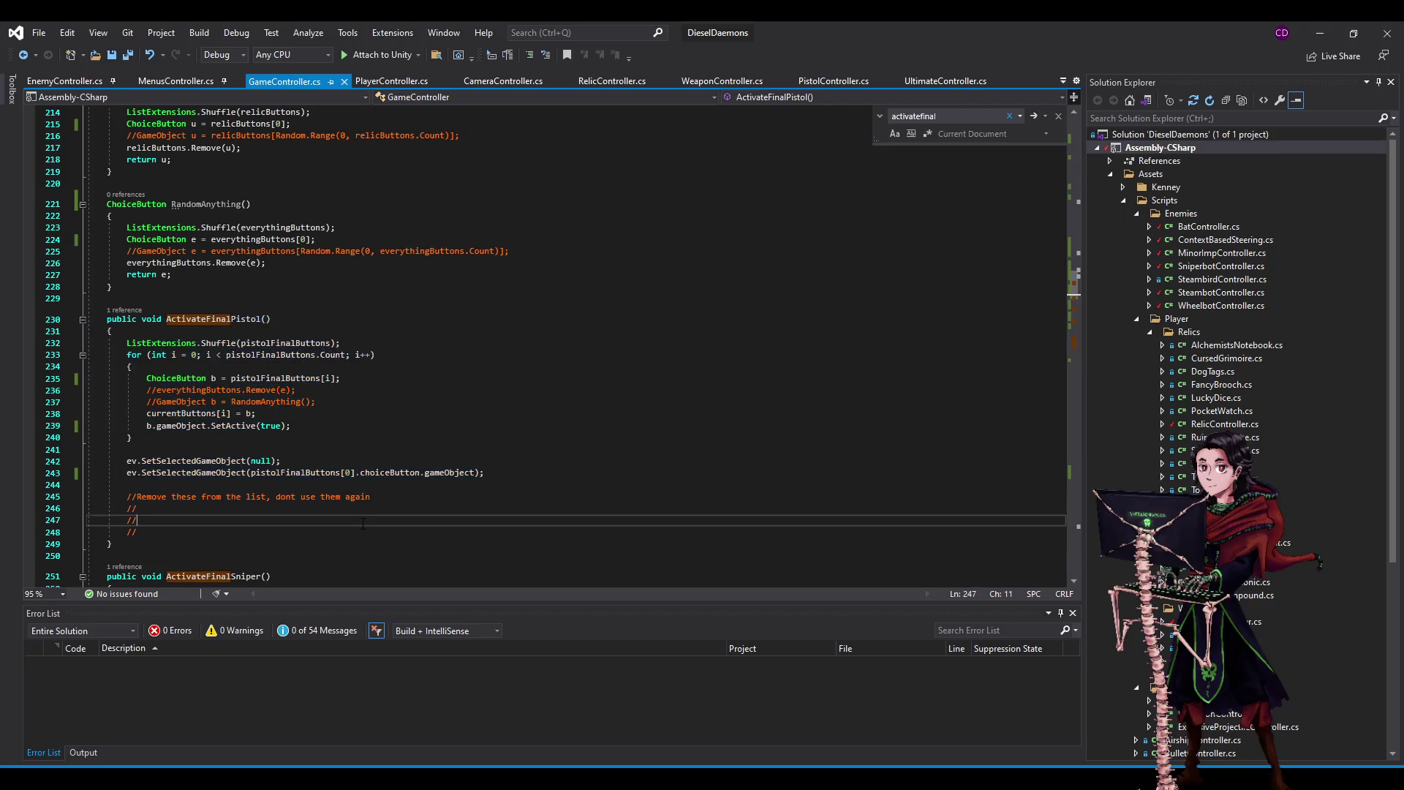
click(562, 483)
drag(219, 343, 336, 342)
drag(172, 354, 292, 355)
click(302, 355)
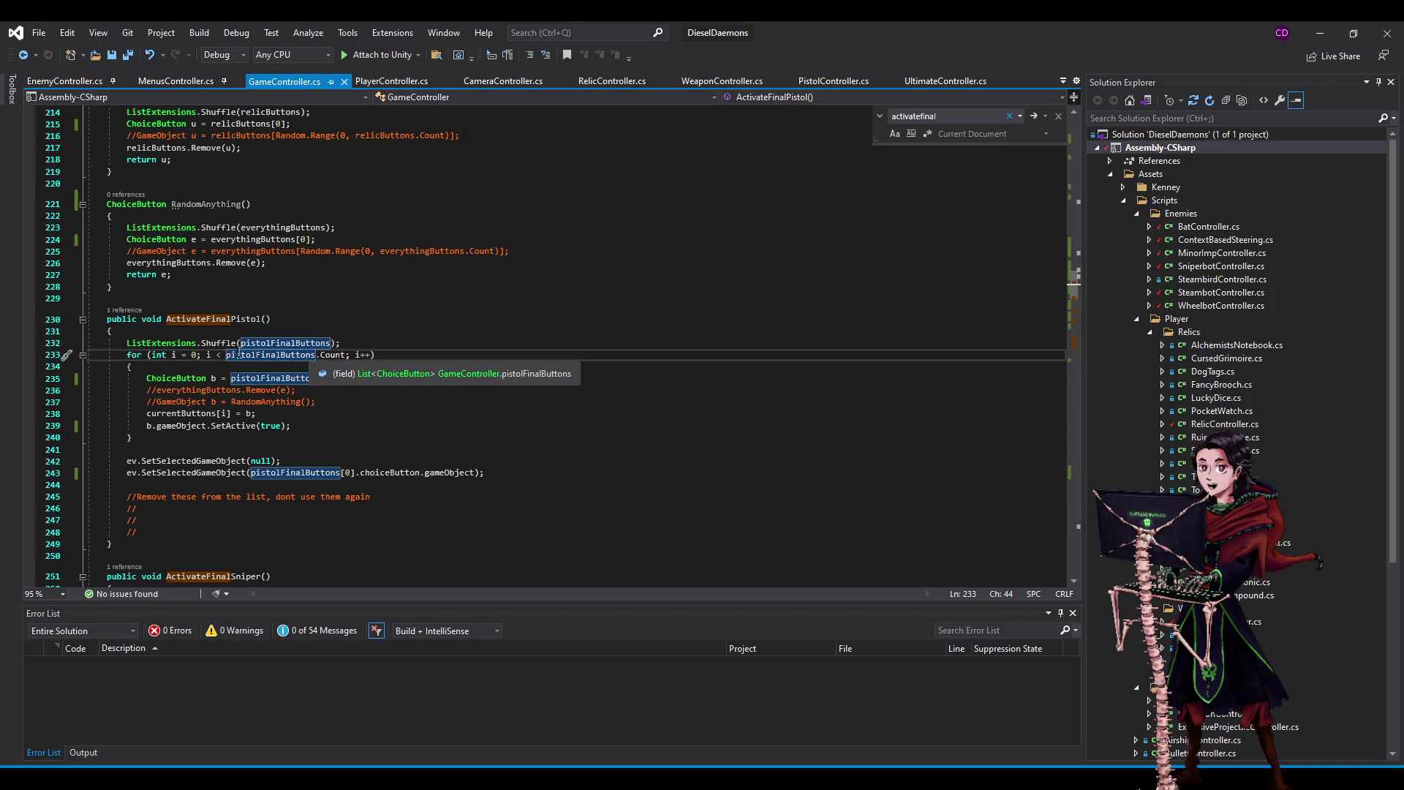
click(459, 359)
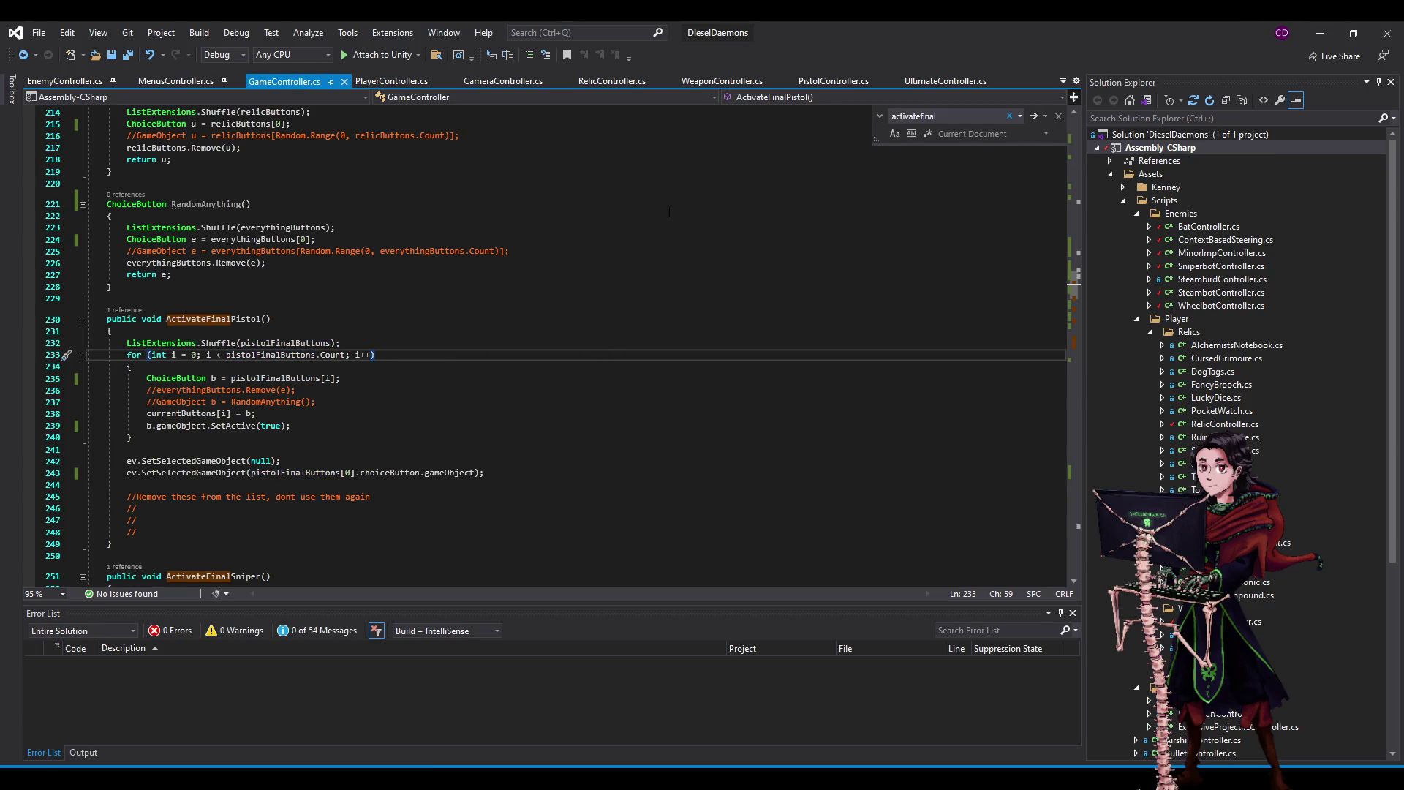
drag(345, 355, 222, 356)
click(225, 355)
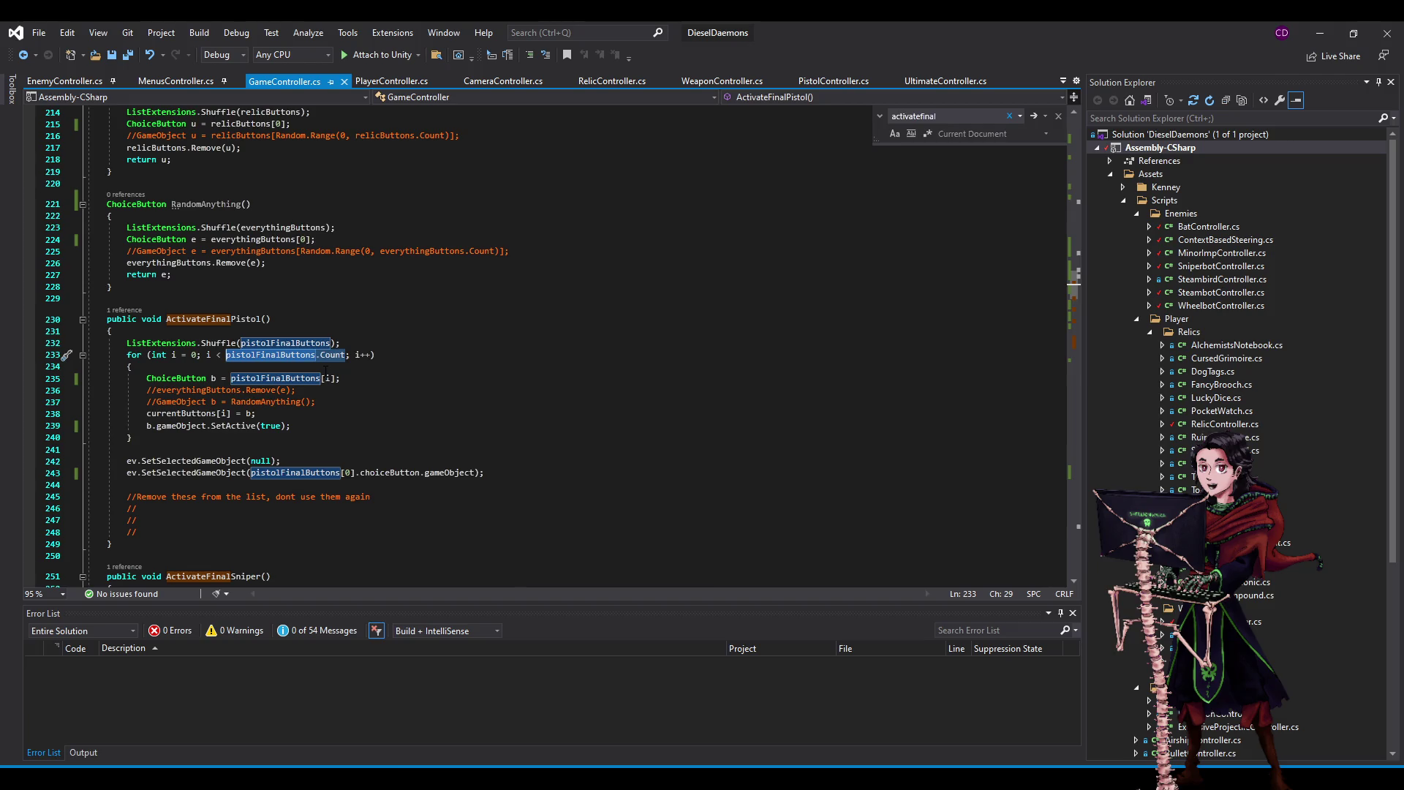
- Make the pistol final-upgrade loop run to buttonsToSpawn and save
text(button)
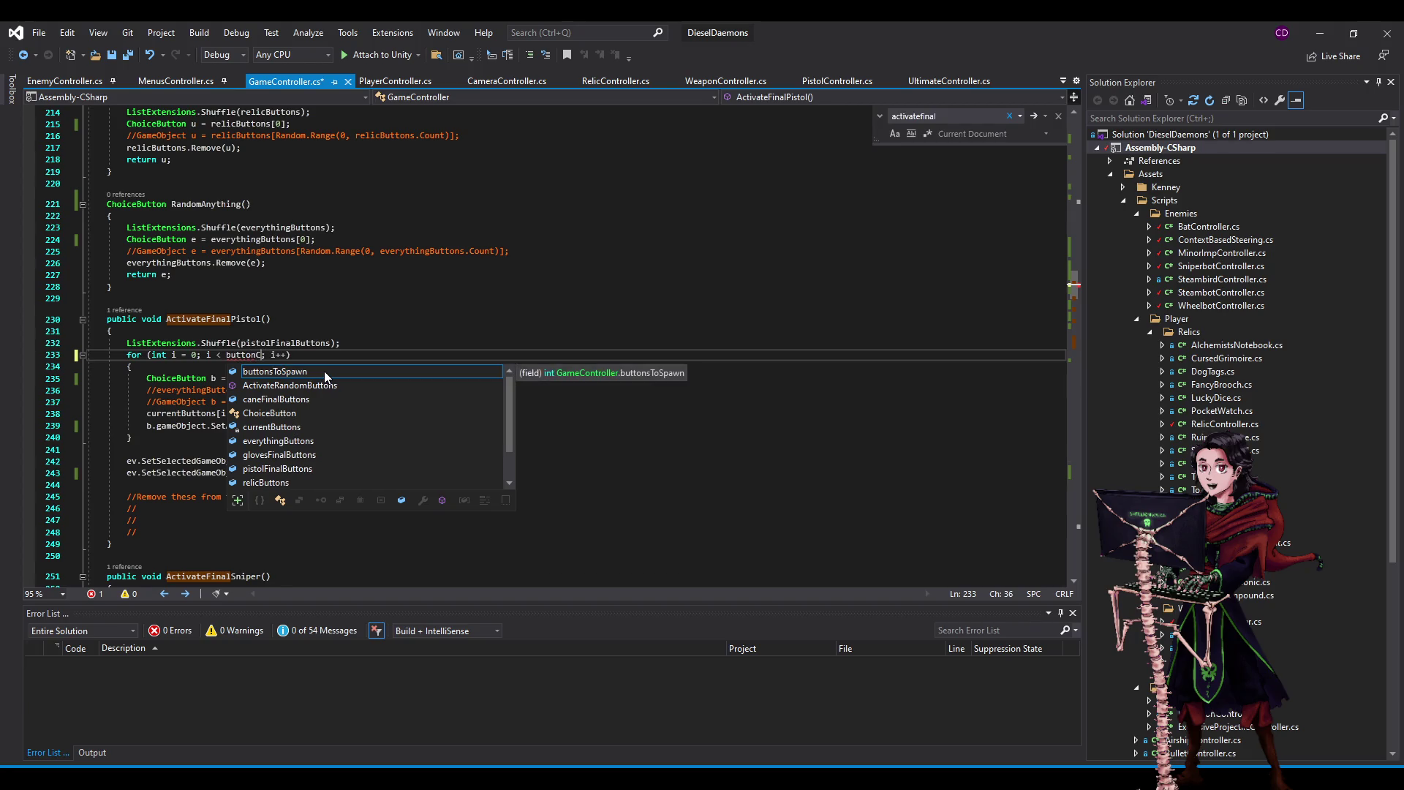
key(BackSpace)
key(BackSpace)
key(BackSpace)
key(BackSpace)
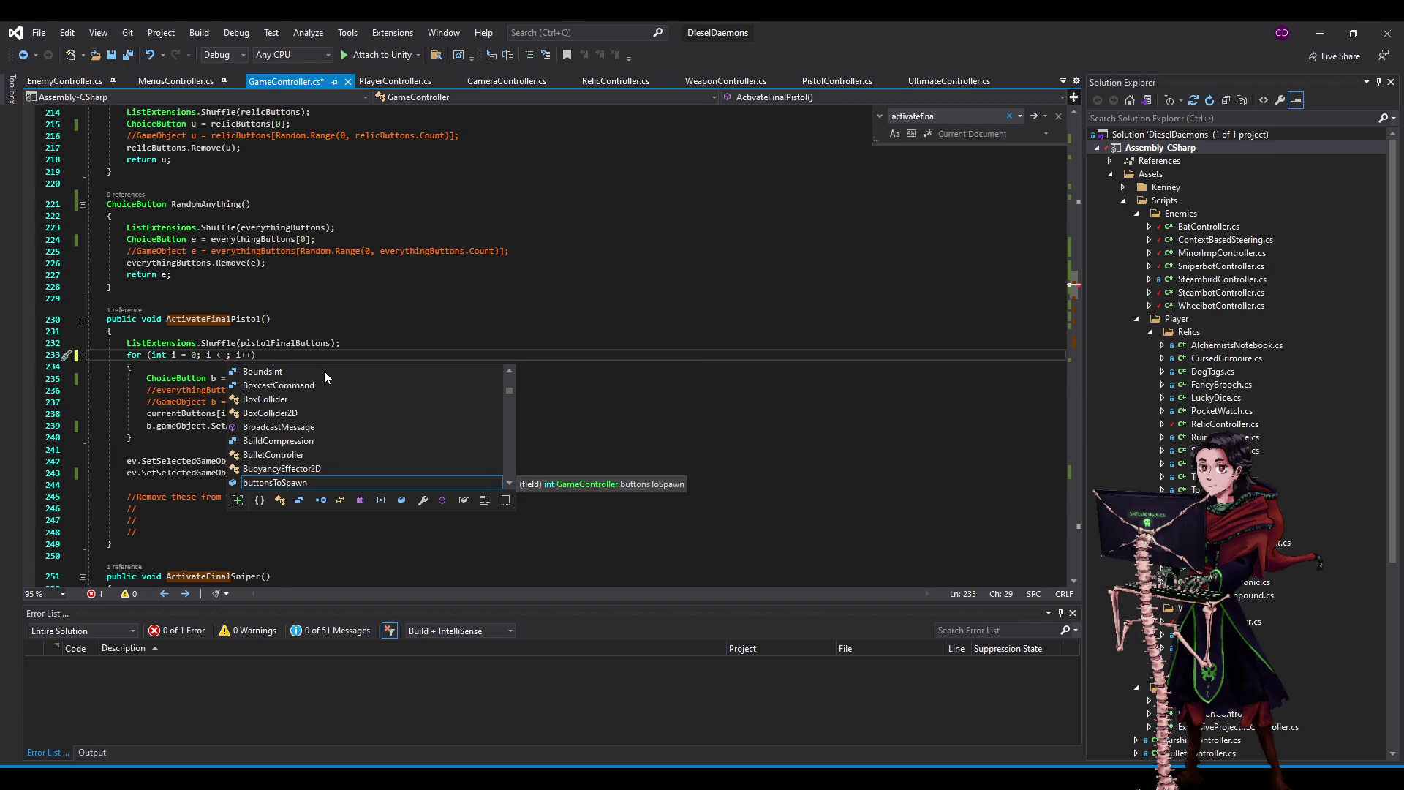
scroll(380, 314, up, 8)
scroll(379, 313, up, 2)
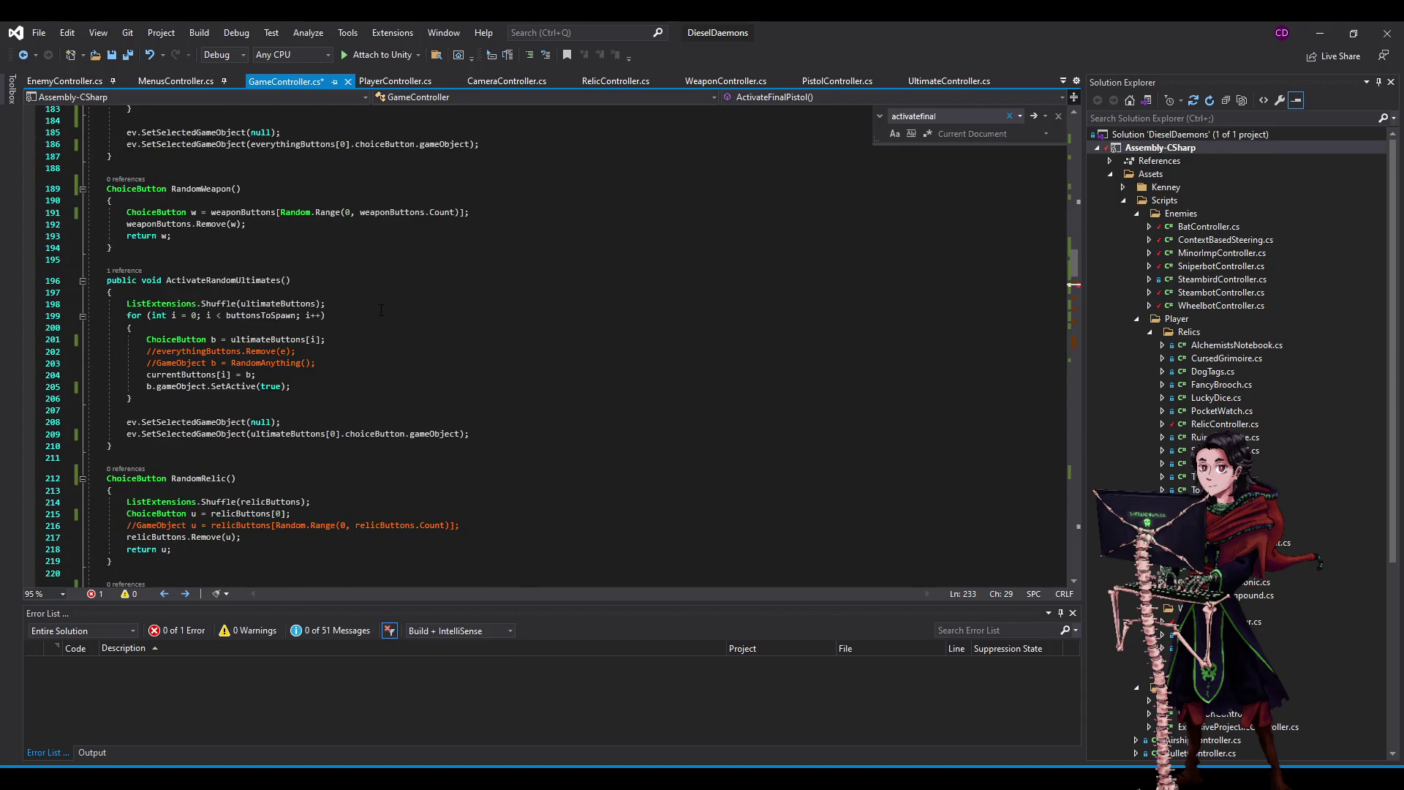
scroll(381, 310, down, 11)
text(buttons; i++))
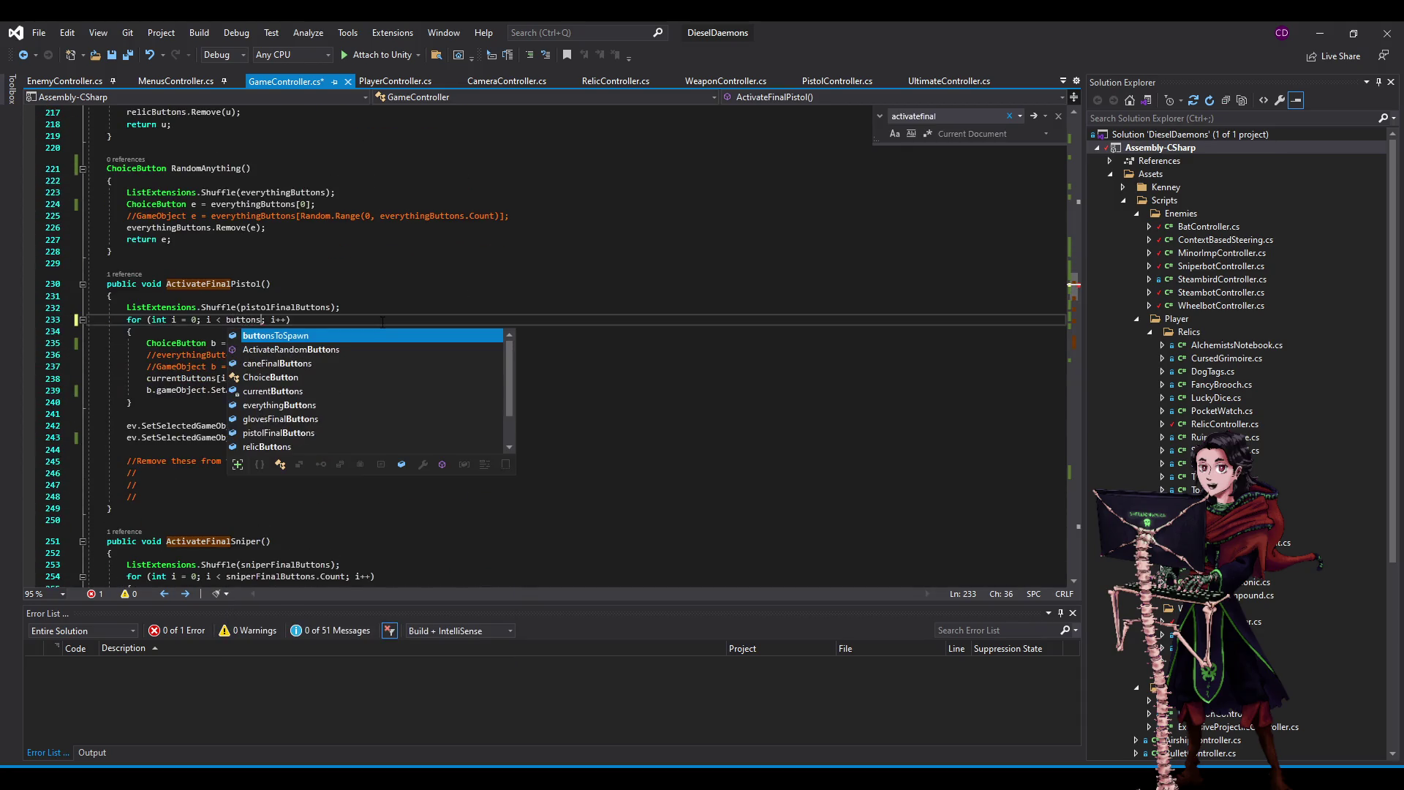
key(Tab)
key(ctrl+s)
- Replace the sniper, gloves and cane loop .Count limits with buttonsToSpawn and save
click(383, 321)
double_click(264, 321)
key(ctrl+c)
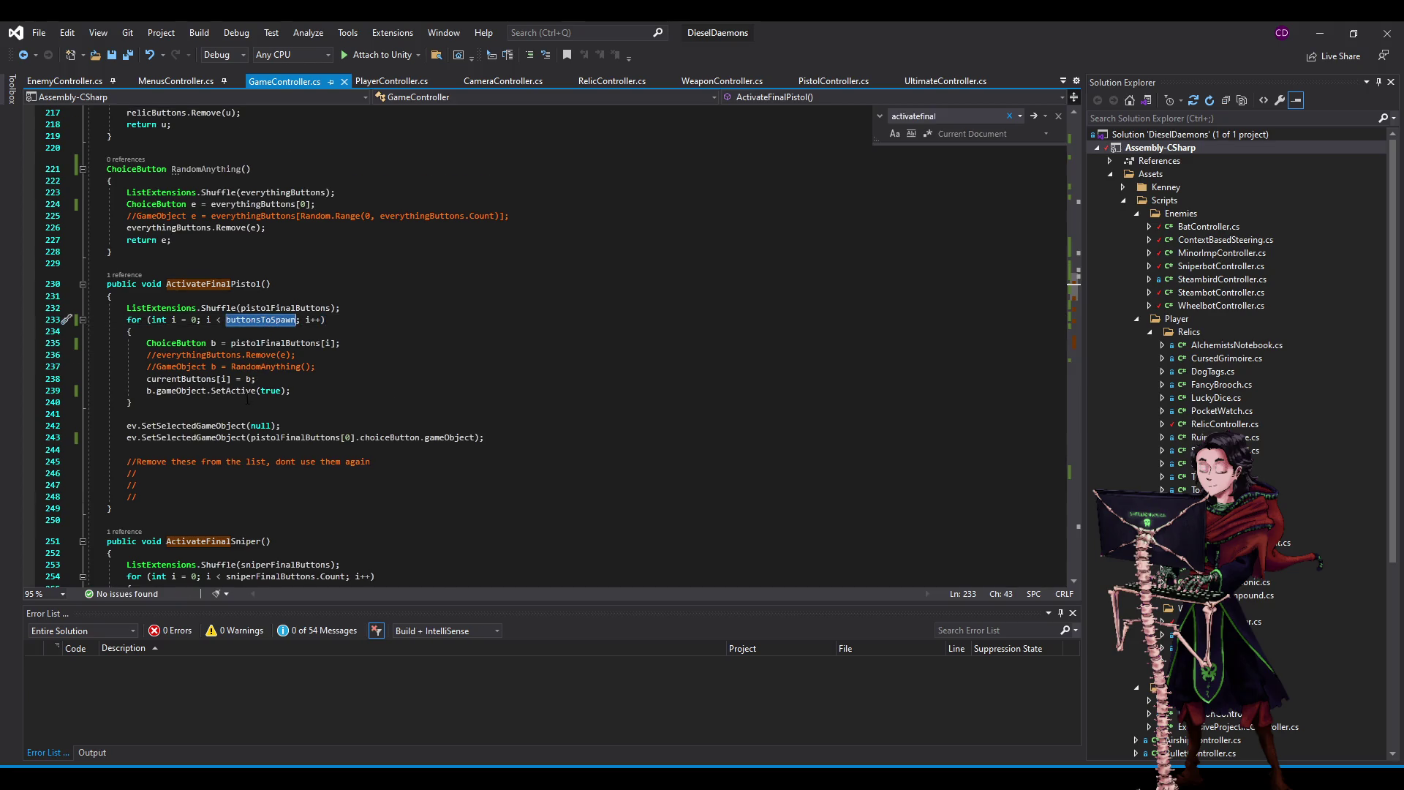
scroll(266, 331, down, 3)
double_click(270, 472)
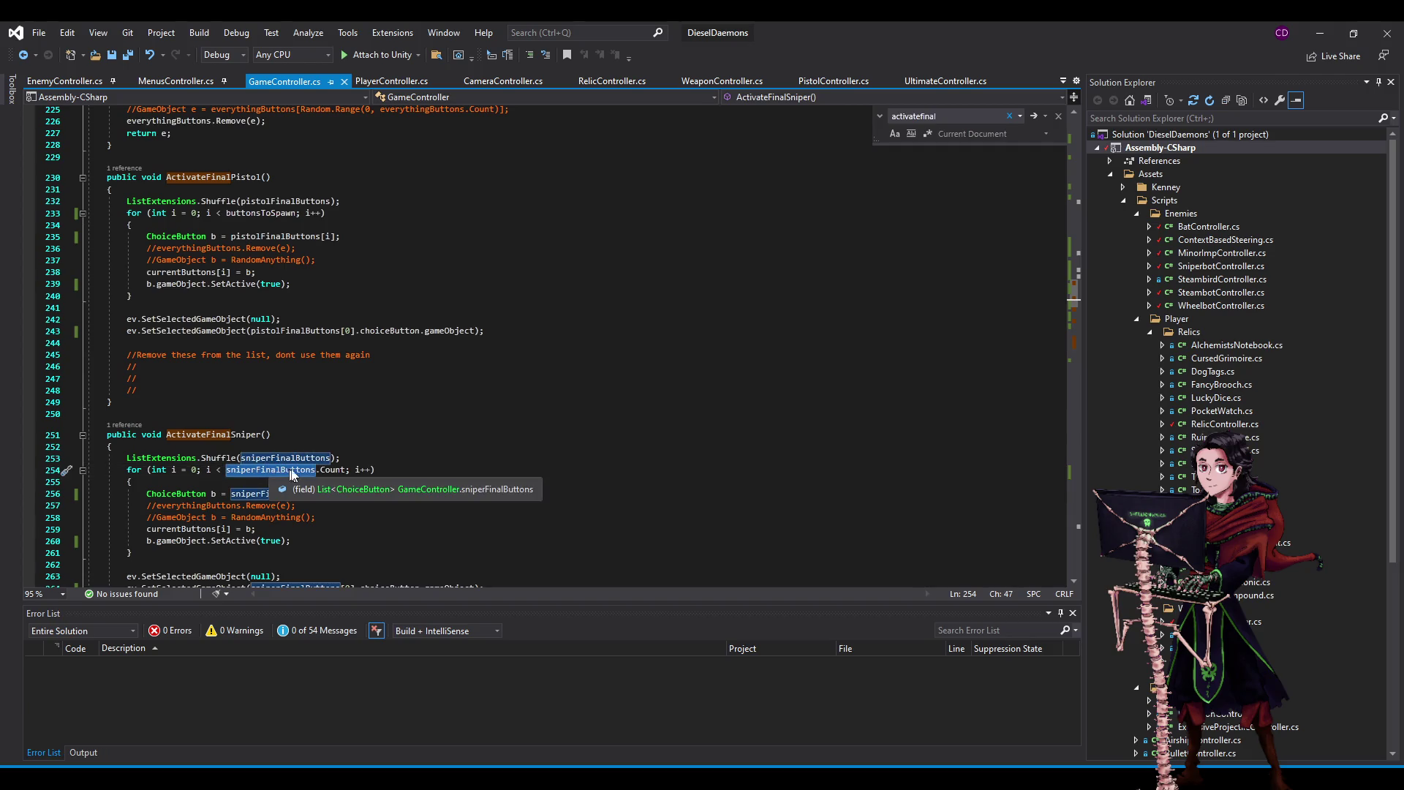
drag(337, 470, 226, 472)
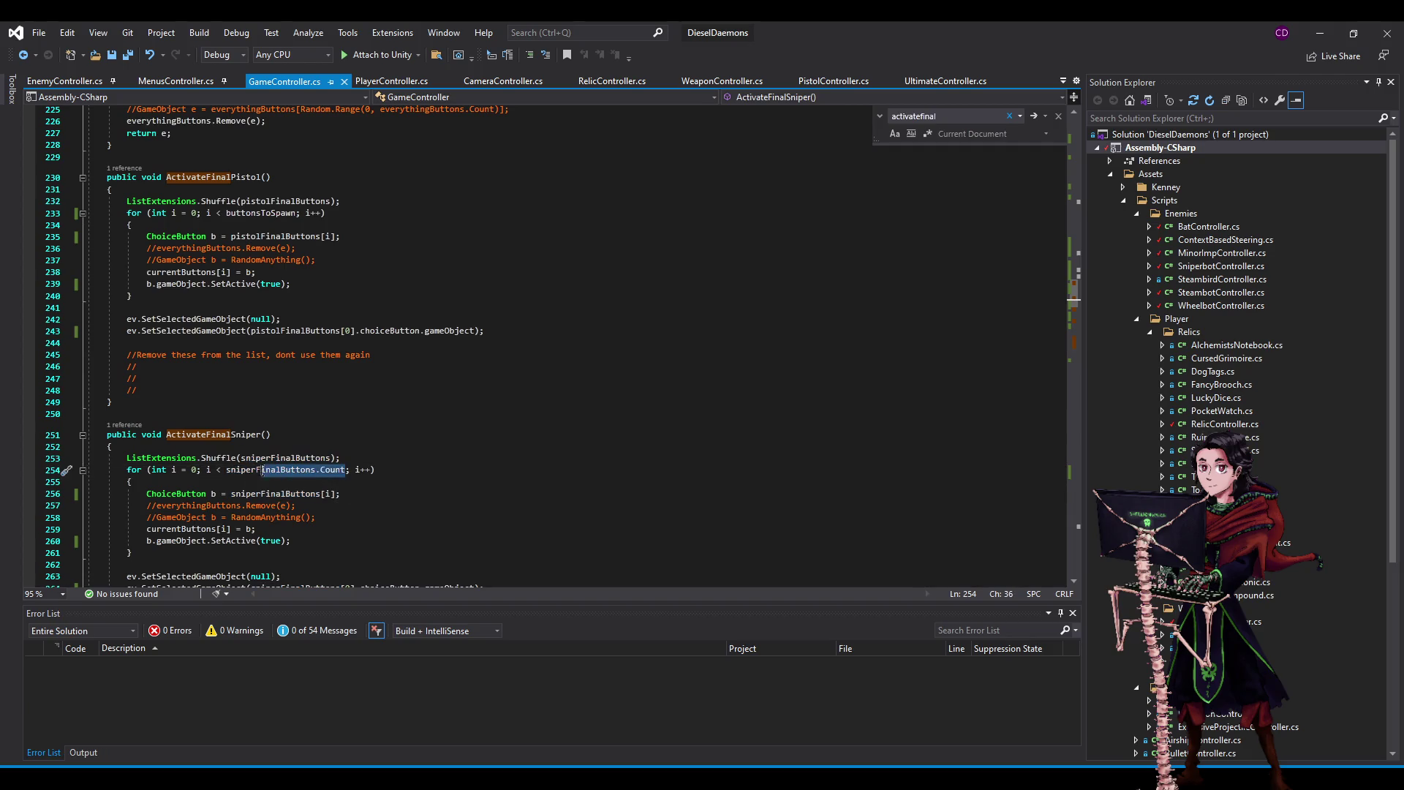
key(ctrl+v)
scroll(230, 479, down, 5)
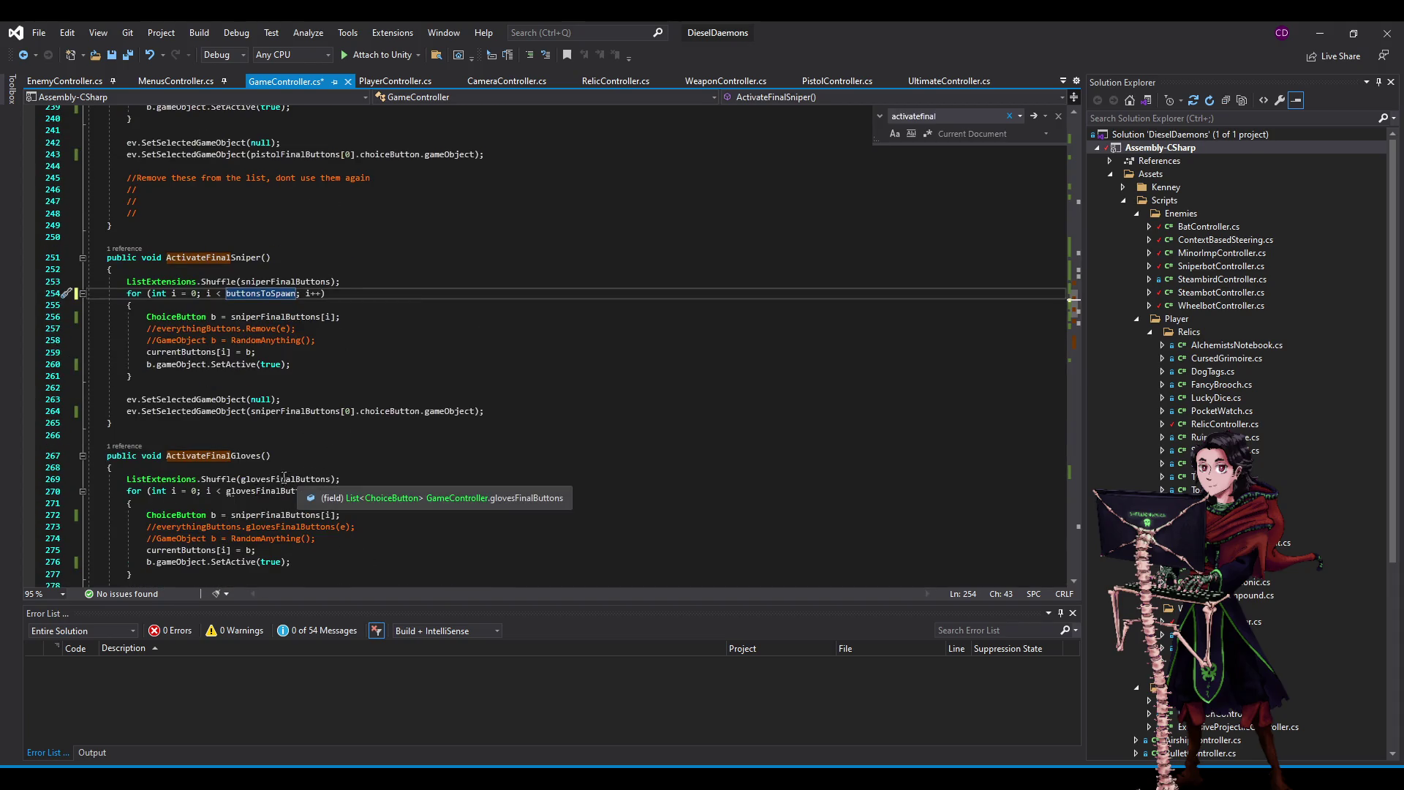
drag(345, 490, 229, 493)
key(ctrl+v)
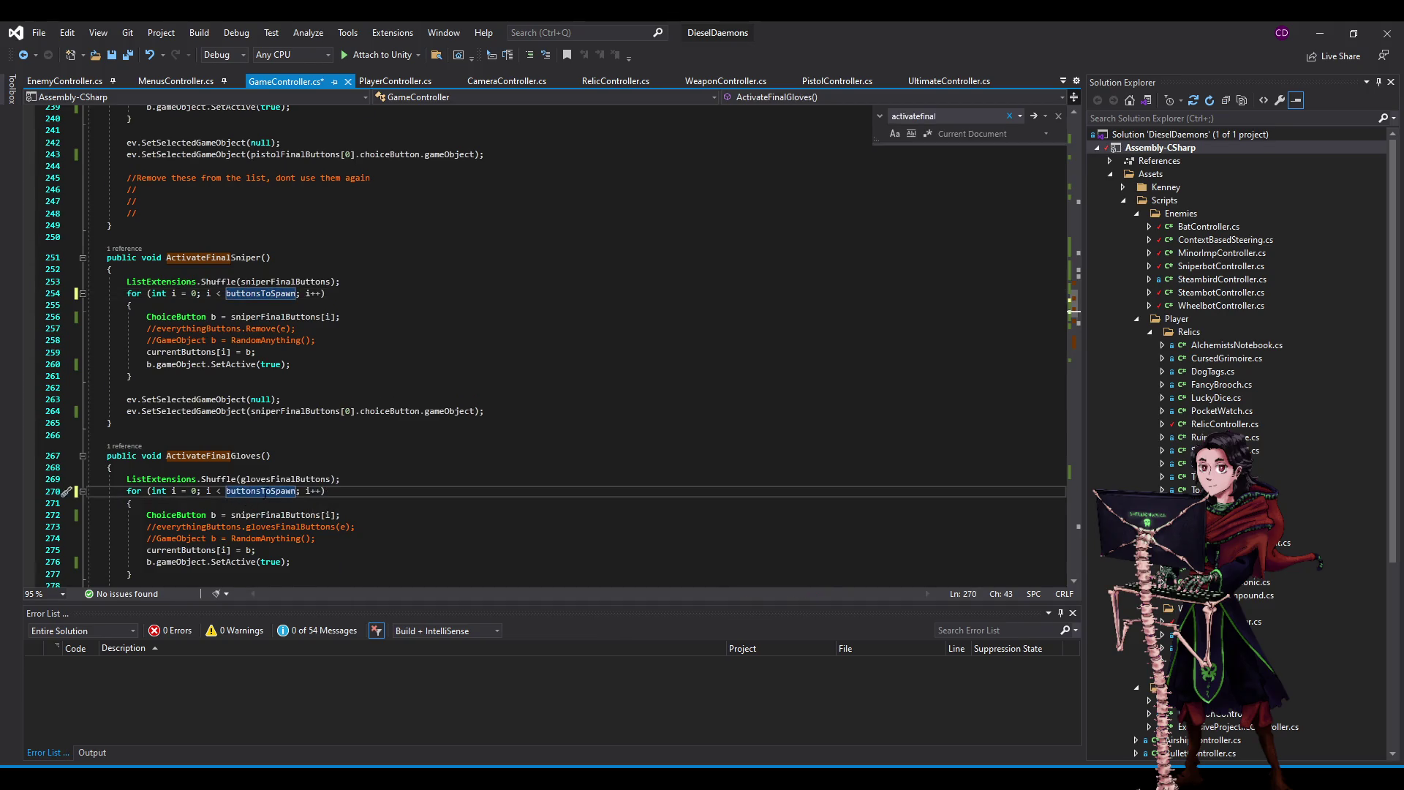
scroll(319, 528, down, 5)
drag(321, 511, 226, 512)
key(ctrl+v)
scroll(248, 523, down, 4)
key(ctrl+s)
- Review the buttonsToSpawn references across the ActivateFinal methods
scroll(297, 365, down, 2)
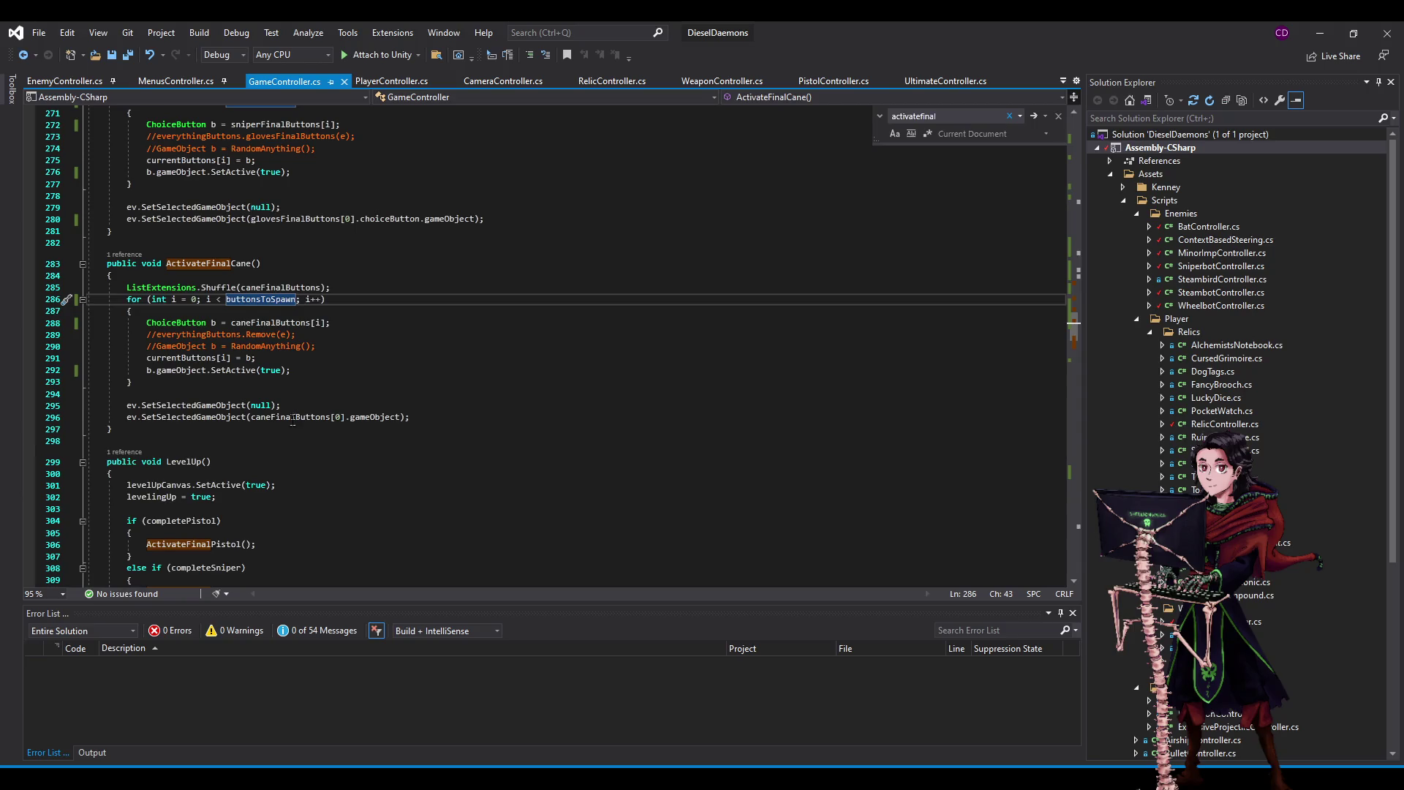
scroll(285, 421, up, 1)
click(241, 311)
scroll(263, 333, up, 3)
click(269, 441)
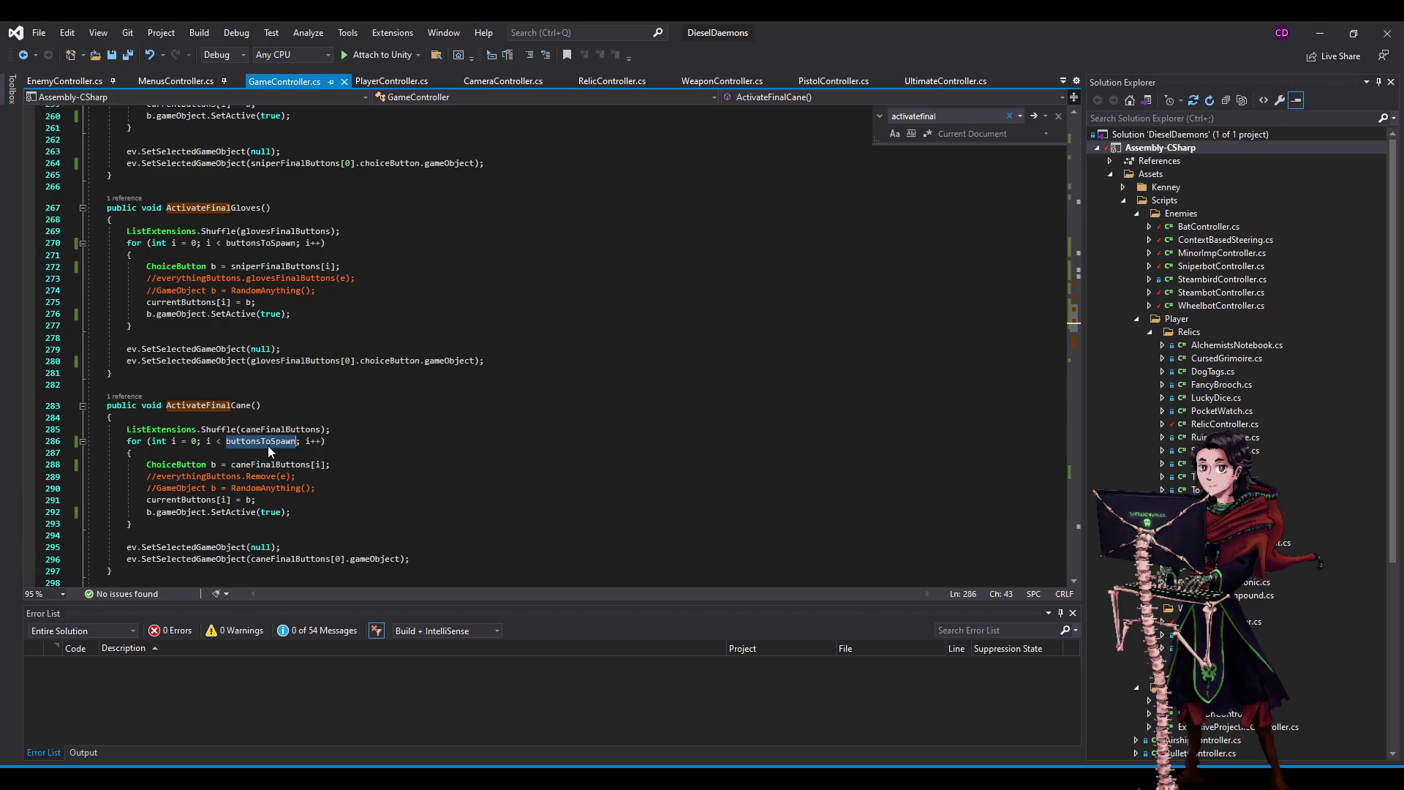
scroll(241, 427, up, 2)
scroll(221, 418, up, 4)
scroll(222, 419, up, 8)
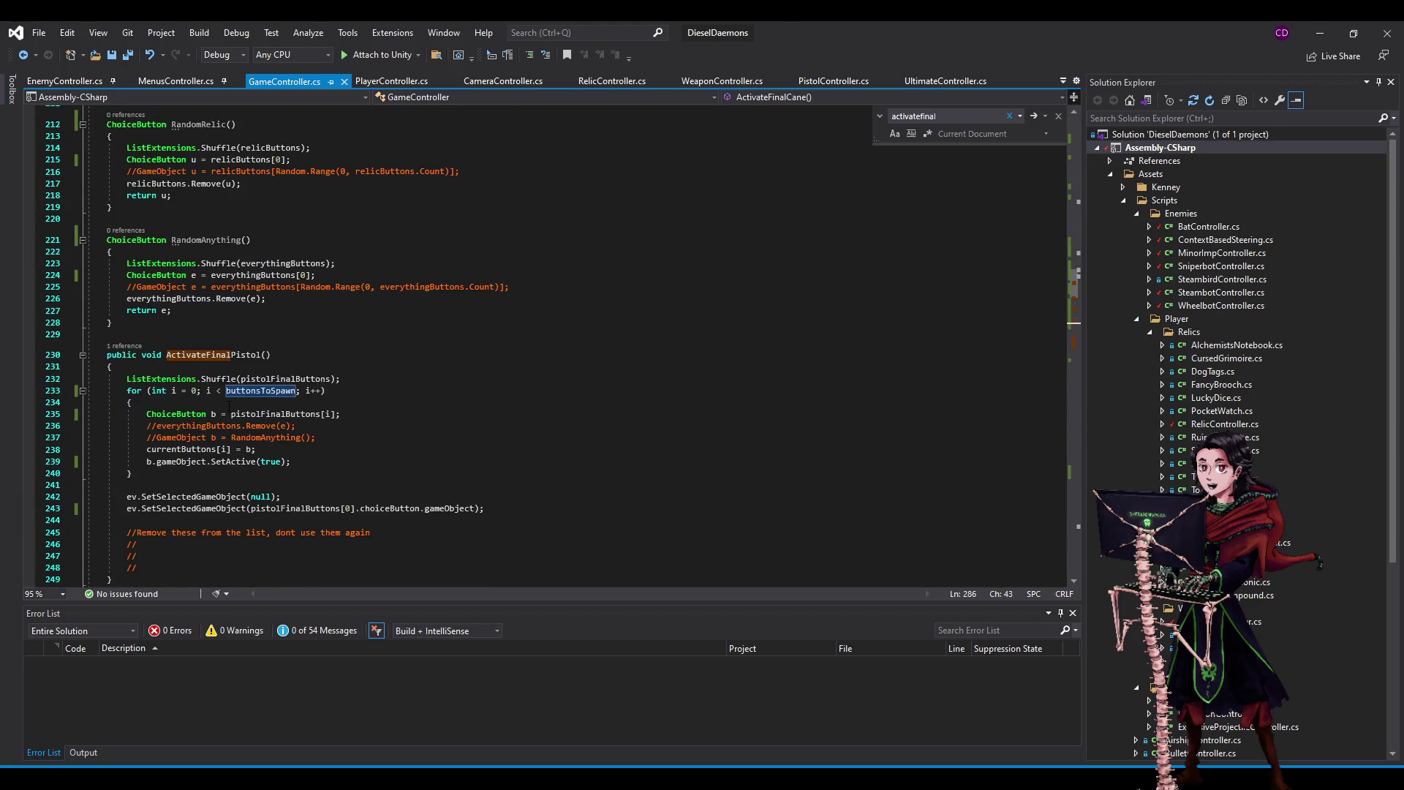
scroll(231, 404, up, 1)
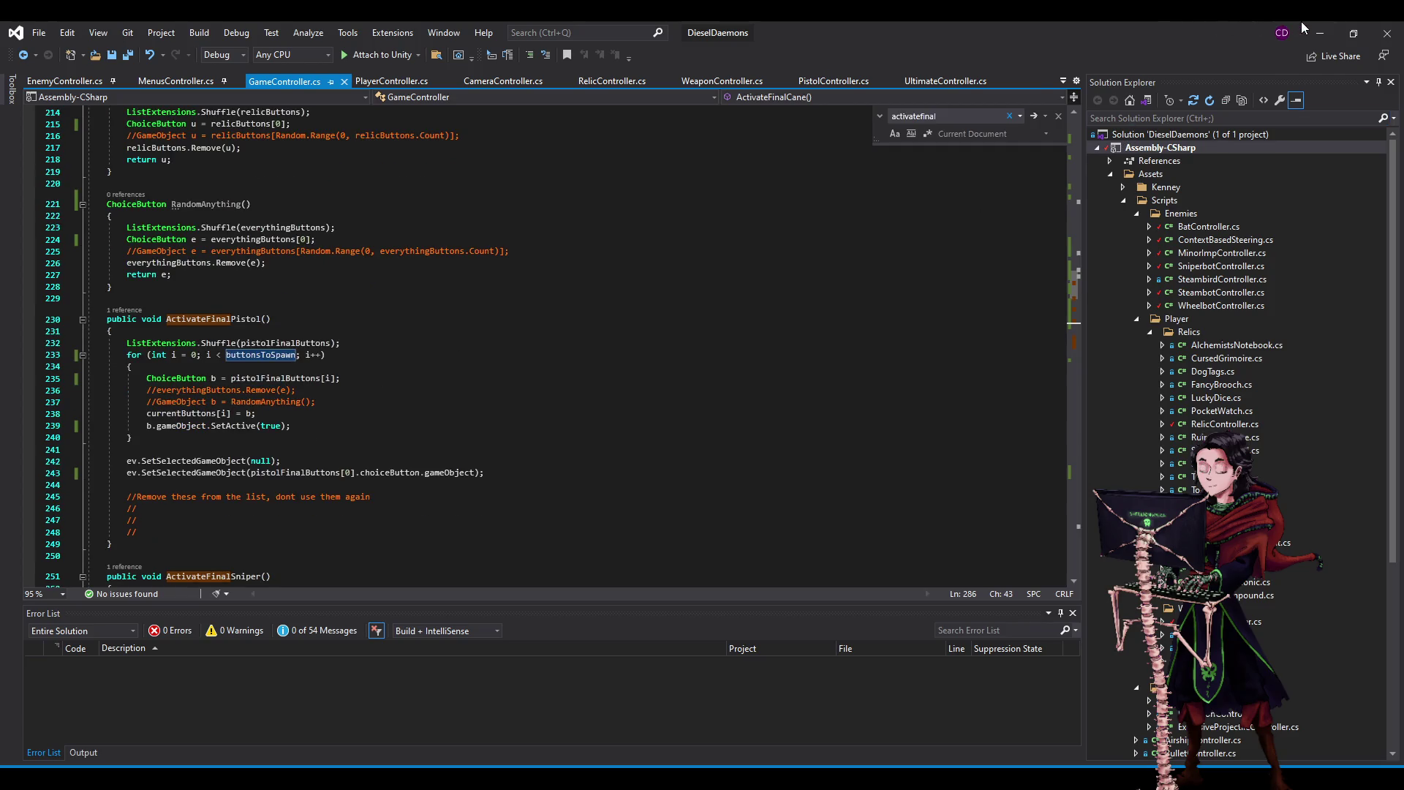
key(alt+Tab)
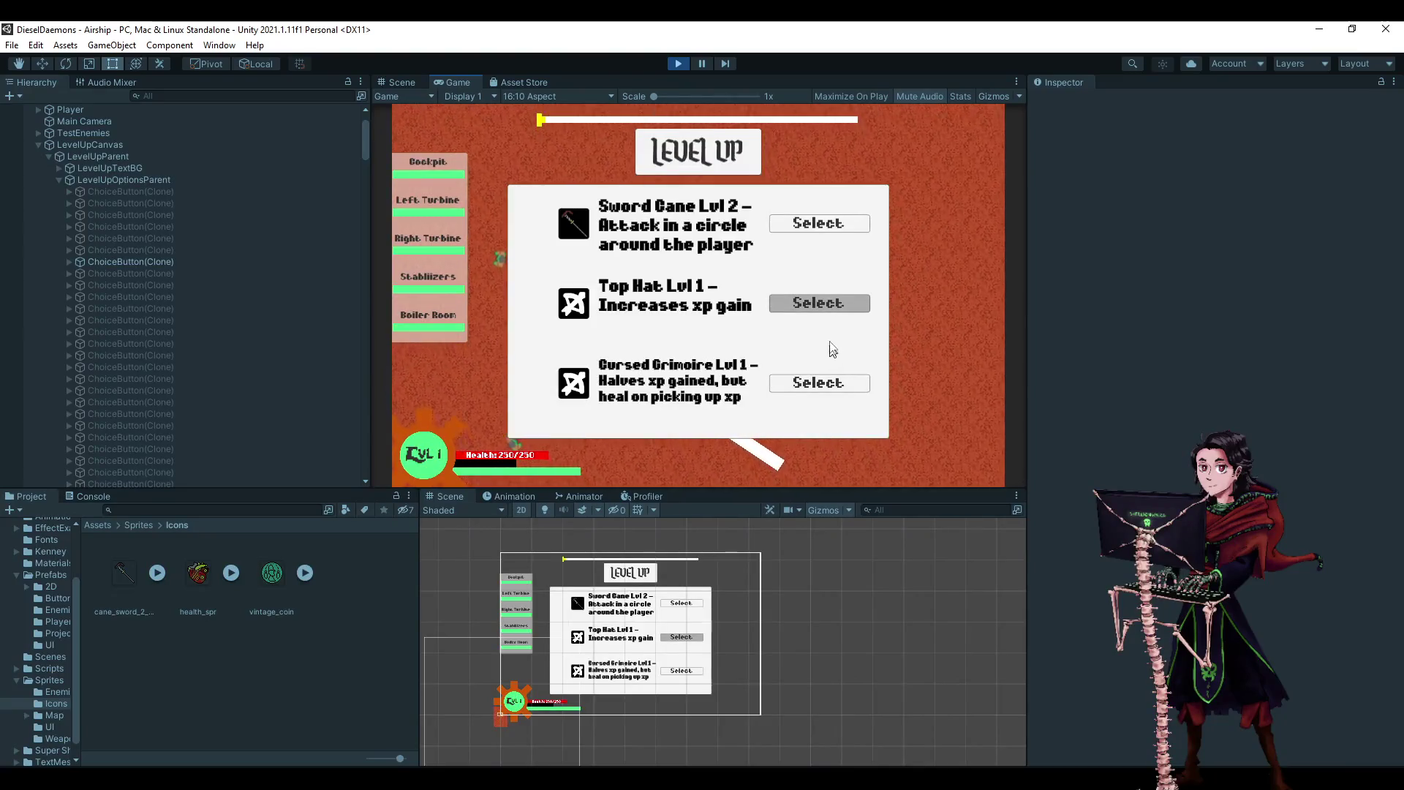
- Take Sword Cane Lvl 2, then keep taking the top upgrade on each Level Up panel
click(814, 221)
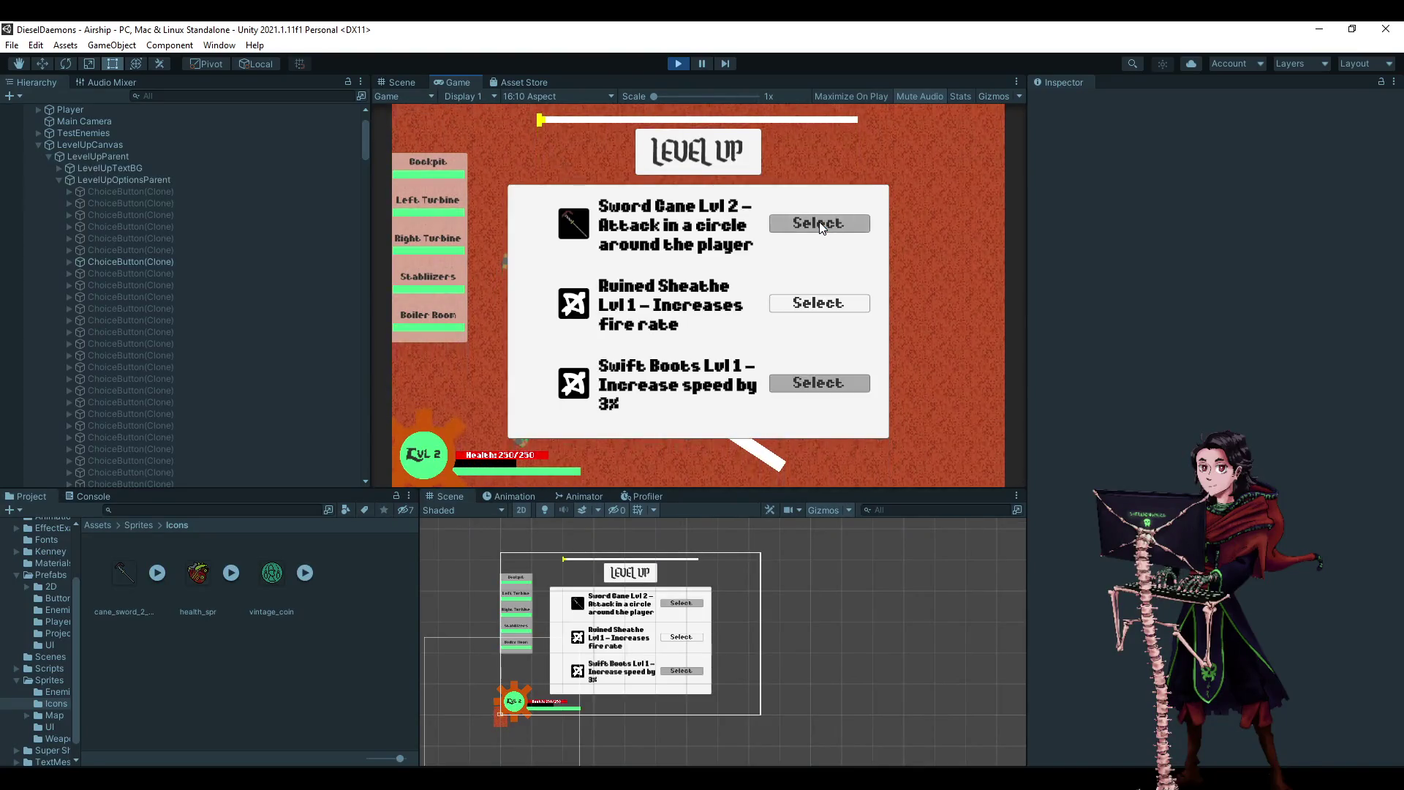
click(819, 223)
click(819, 223)
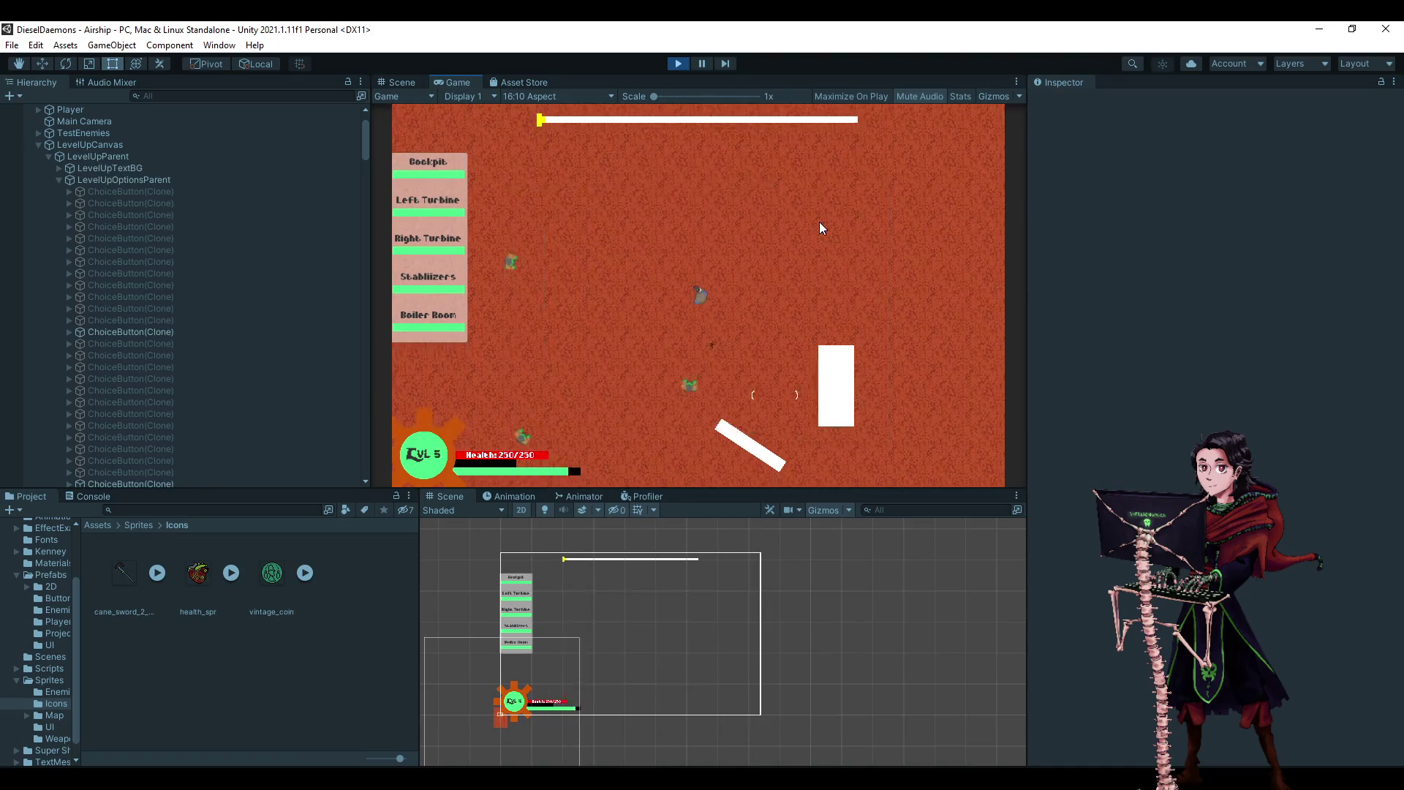
click(819, 223)
click(819, 223)
click(819, 223)
click(819, 223)
click(819, 223)
click(819, 223)
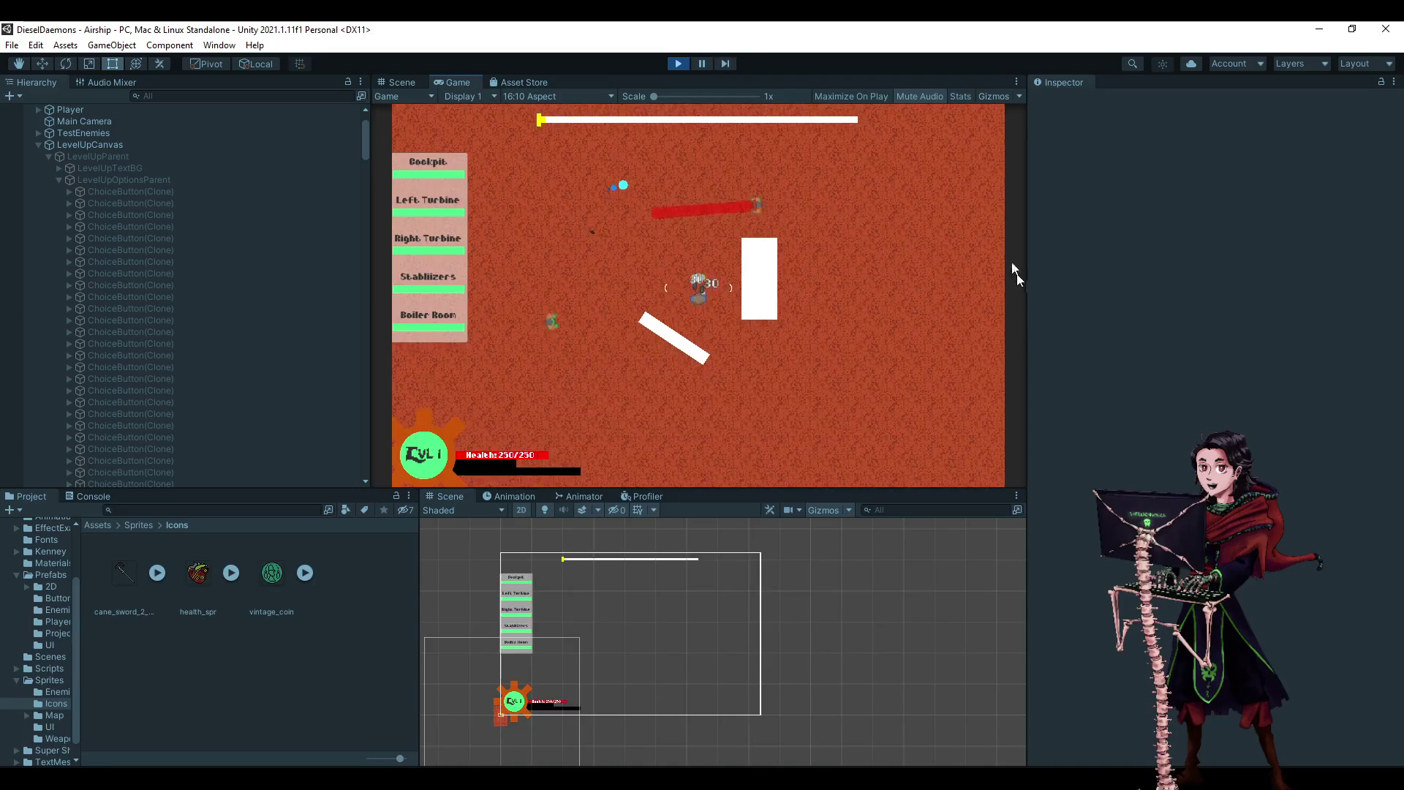
- Pick upgrades on the fresh run's Level Up panels to climb to level 7
click(827, 301)
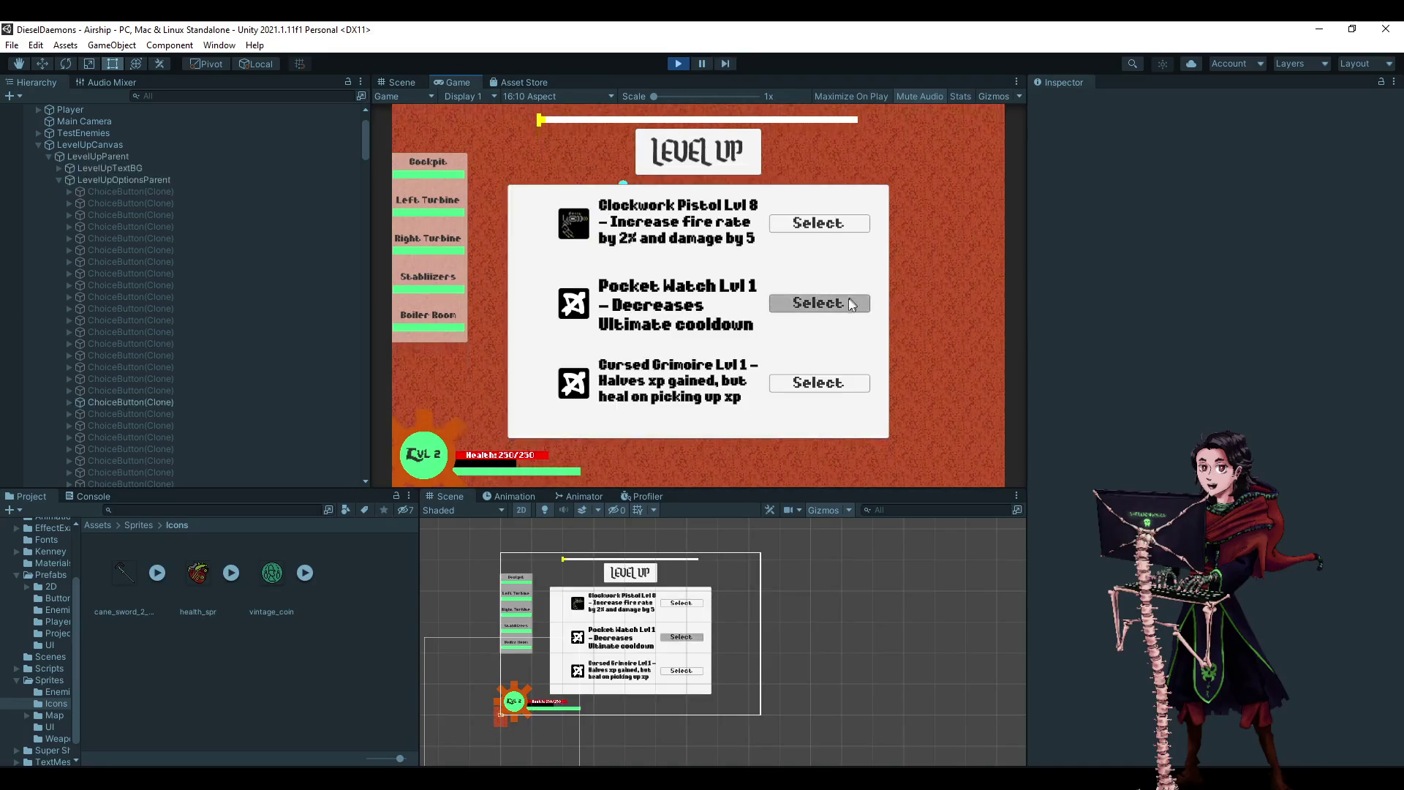
click(827, 228)
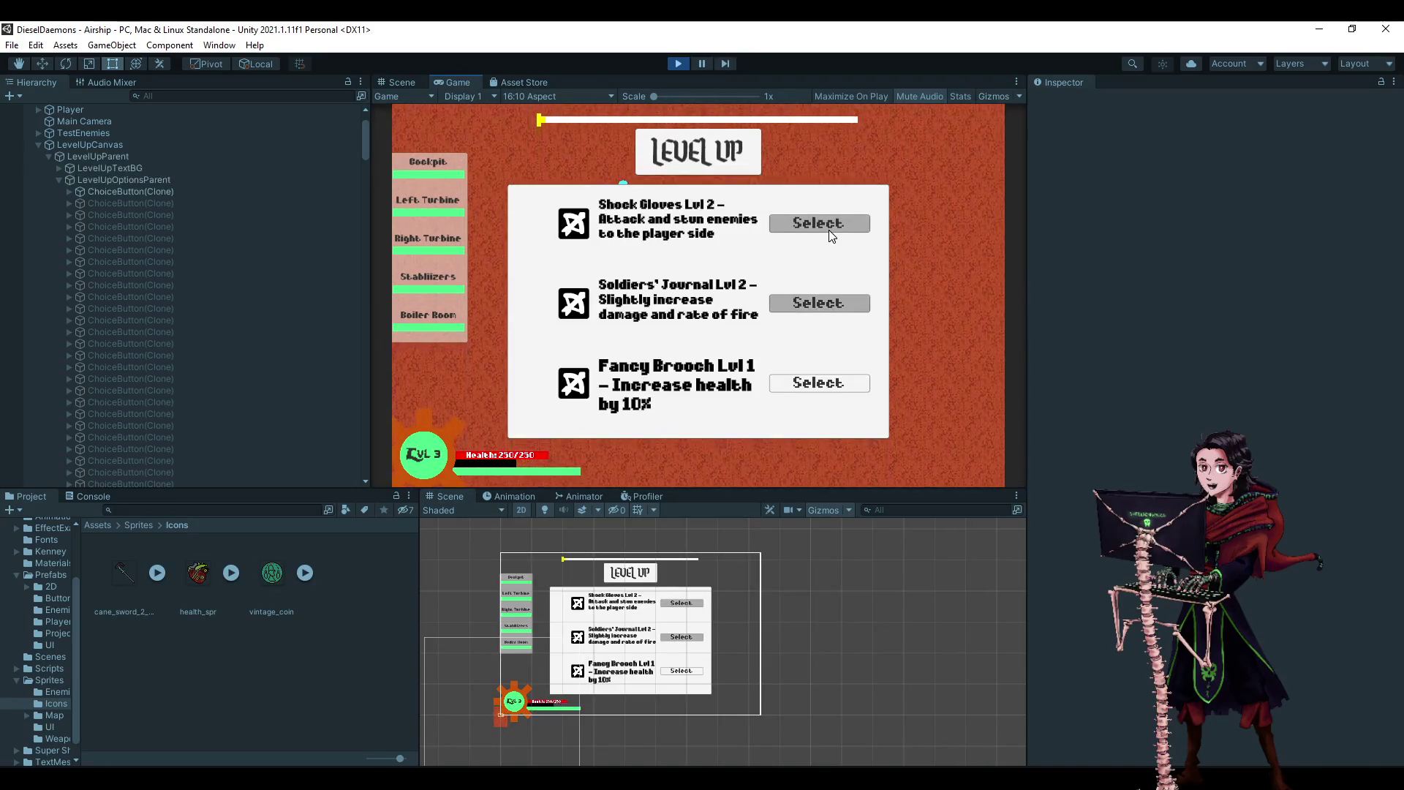
click(829, 313)
click(829, 312)
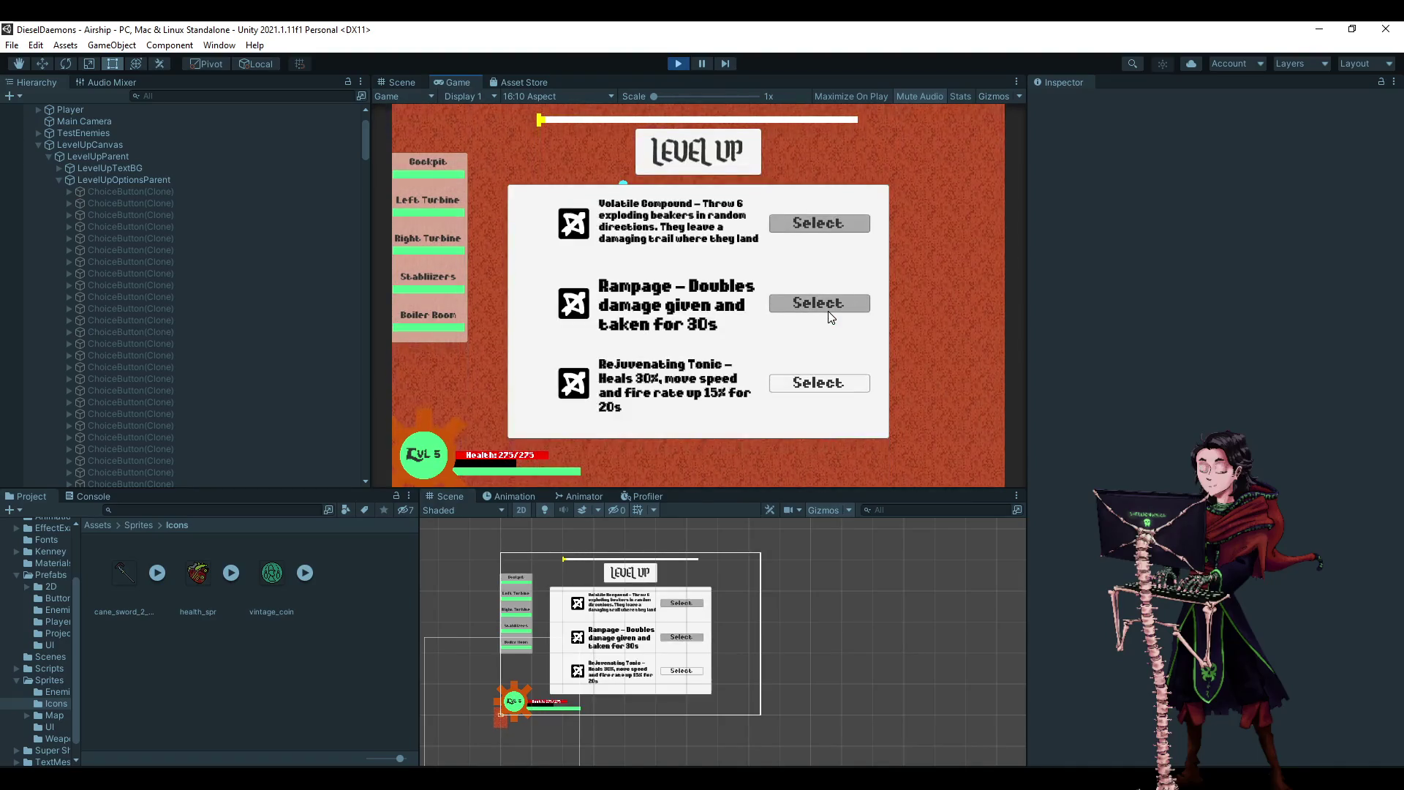
click(827, 310)
click(834, 226)
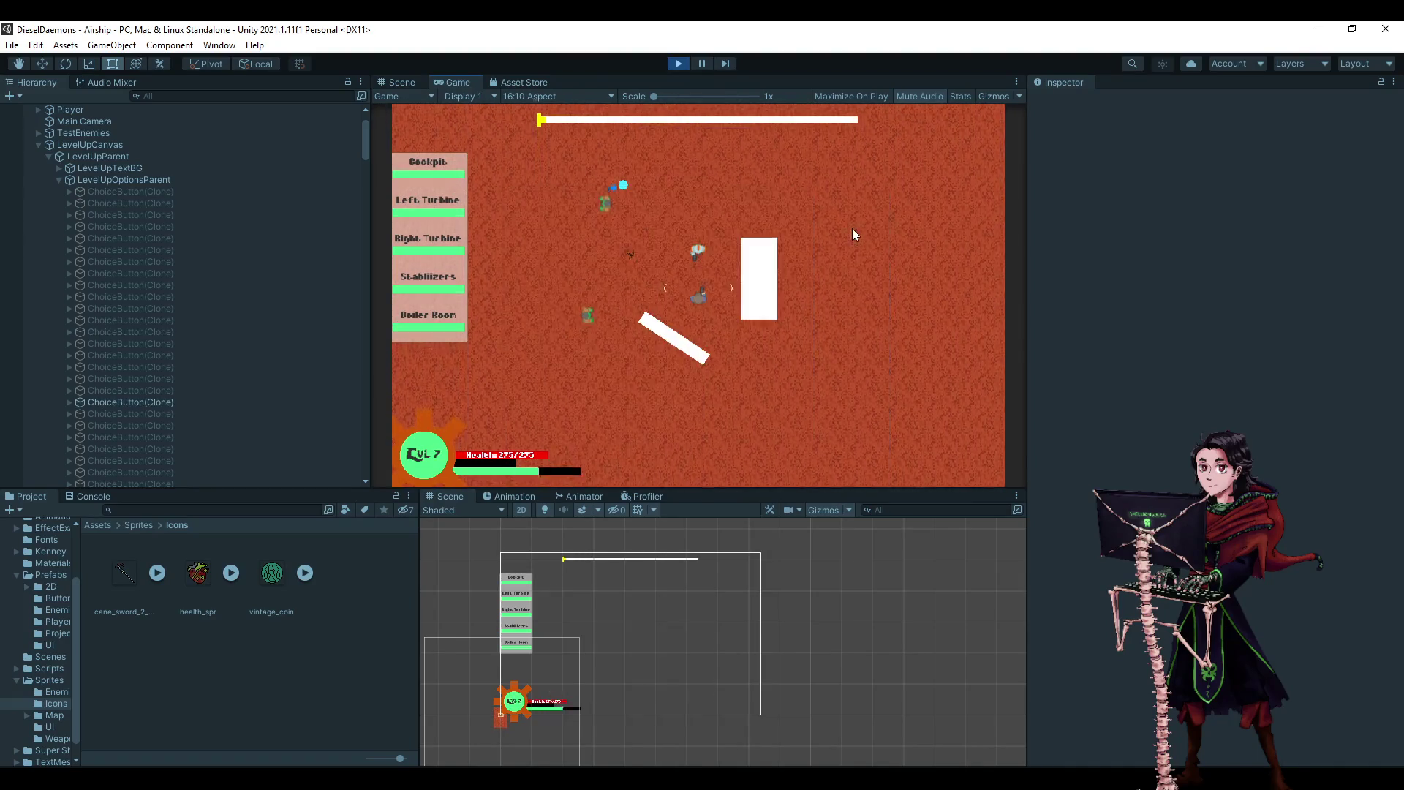
- Take the top Clockwork Pistol Final knockback-orbit upgrade at level 8, then stop Play mode
key(Down)
key(Down)
key(Up)
key(Down)
key(Down)
key(Up)
key(Up)
key(Down)
key(Down)
key(Down)
key(Down)
key(Up)
key(Up)
key(Down)
key(Up)
key(Down)
key(Down)
key(Down)
key(Up)
key(Up)
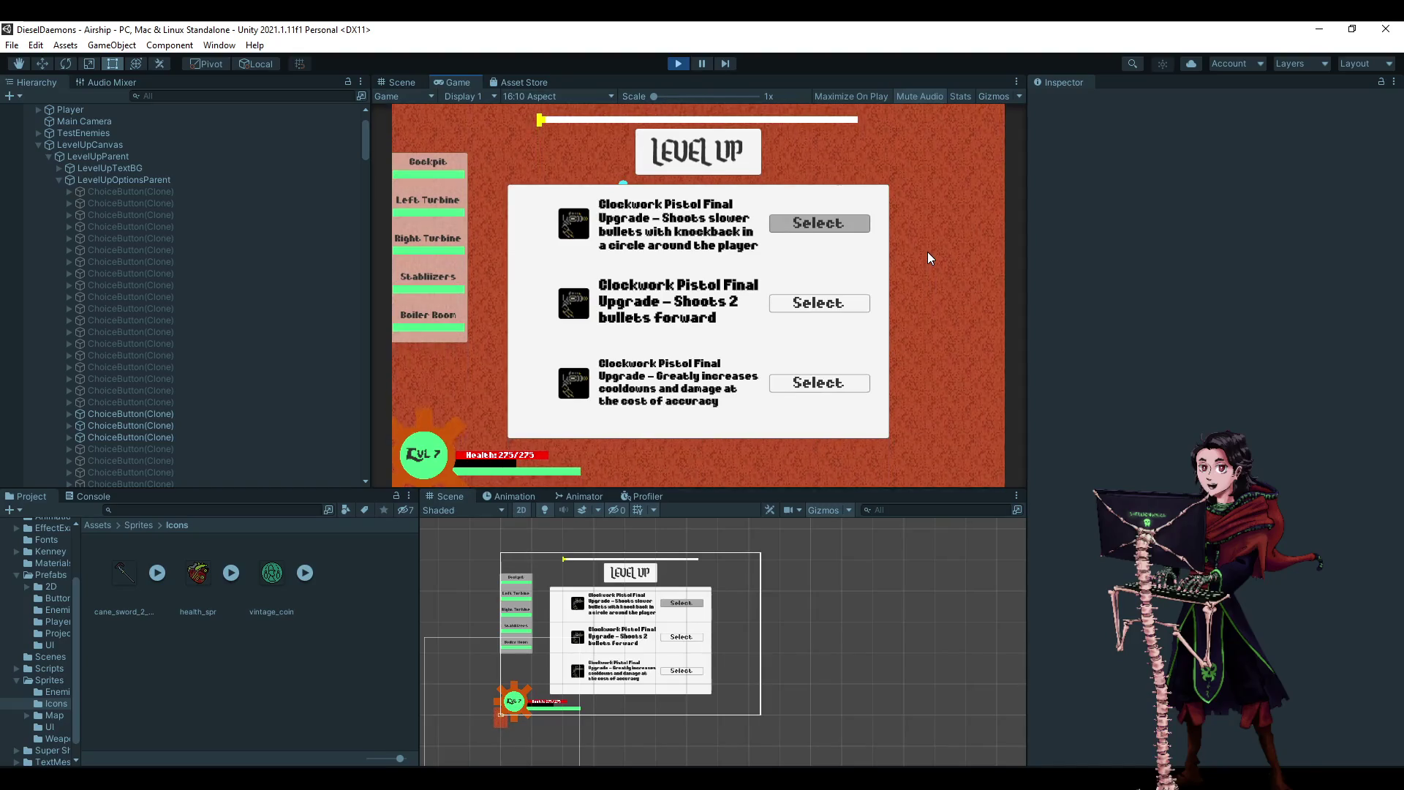
key(Return)
key(Up)
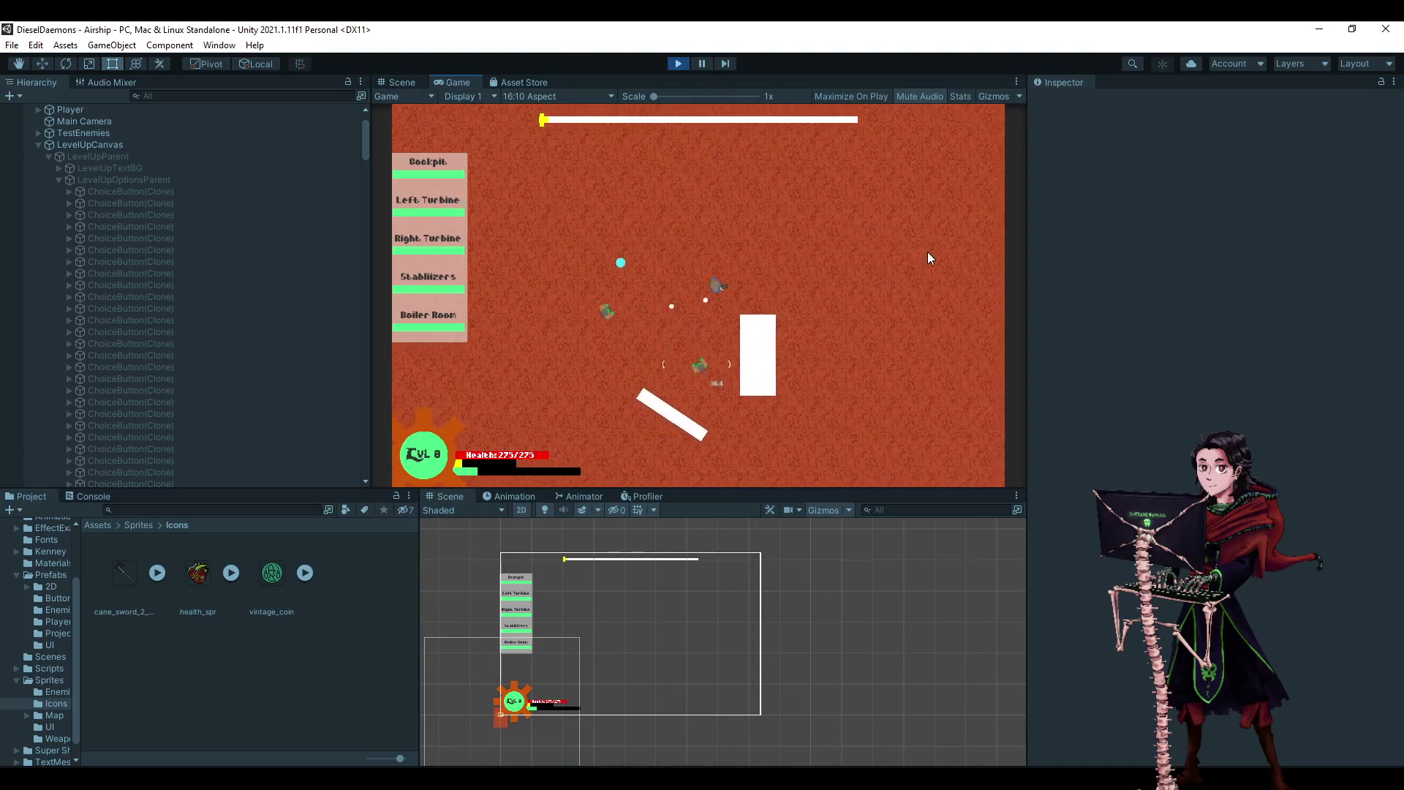
click(678, 63)
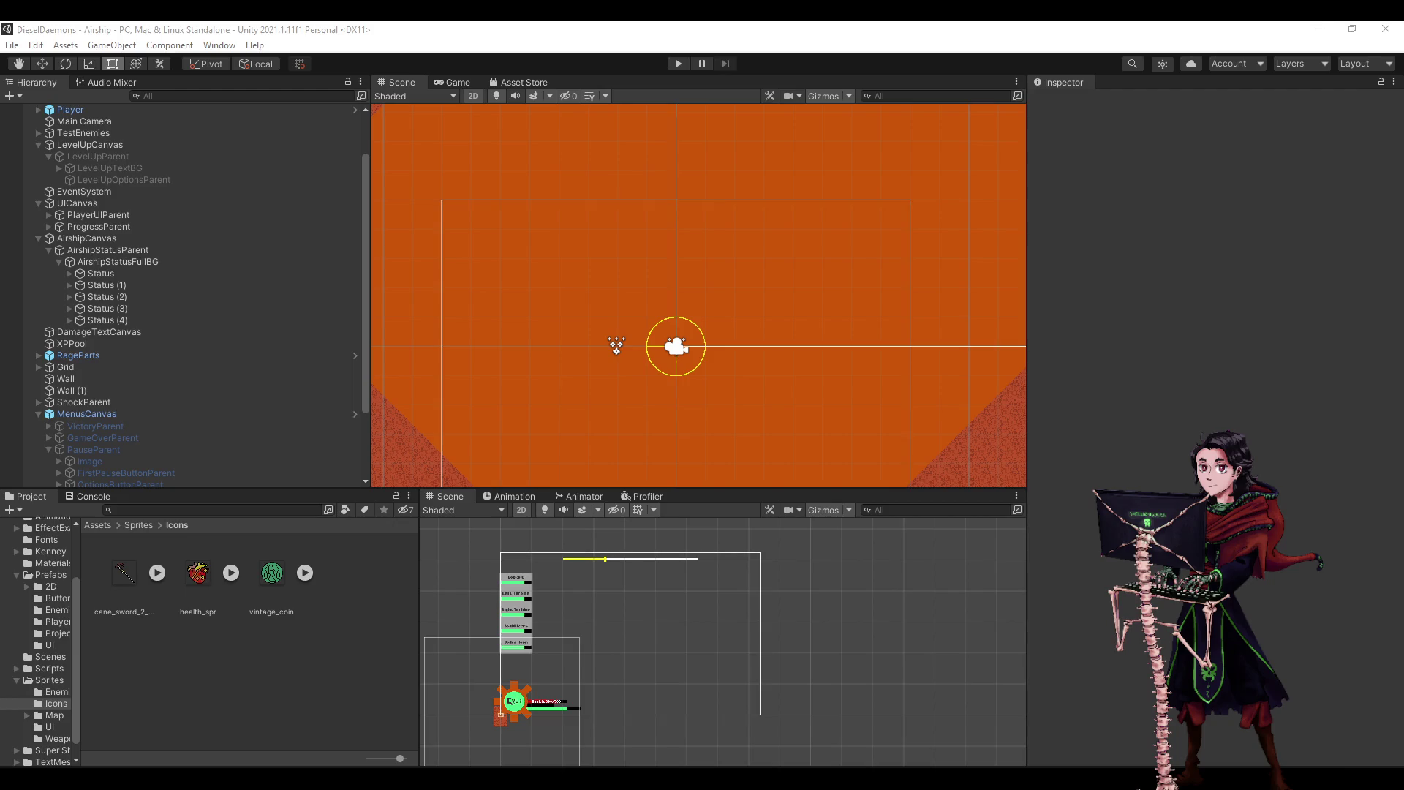
- Hide the UI layer in the Scene view to reveal the map
click(829, 367)
scroll(618, 340, up, 2)
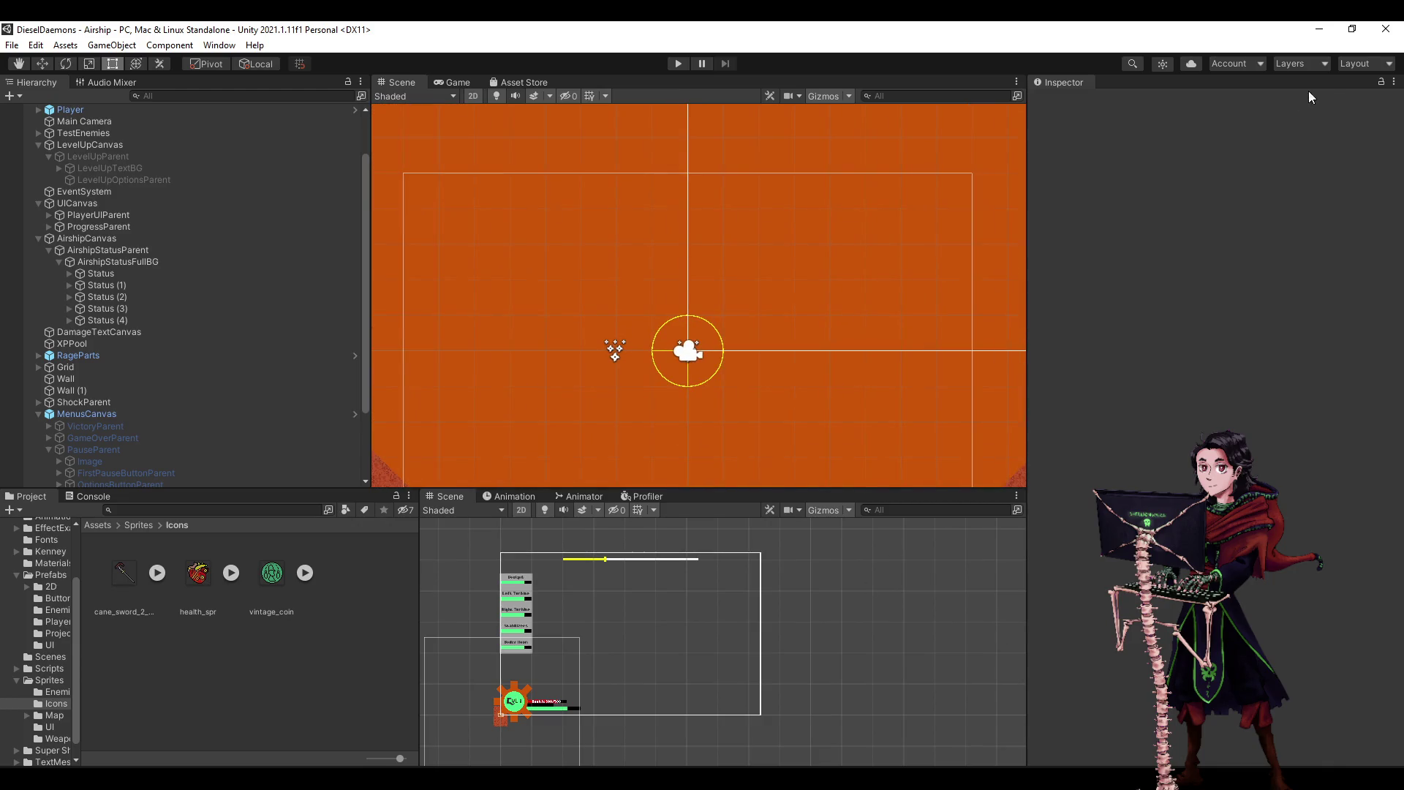
click(1302, 66)
click(1382, 185)
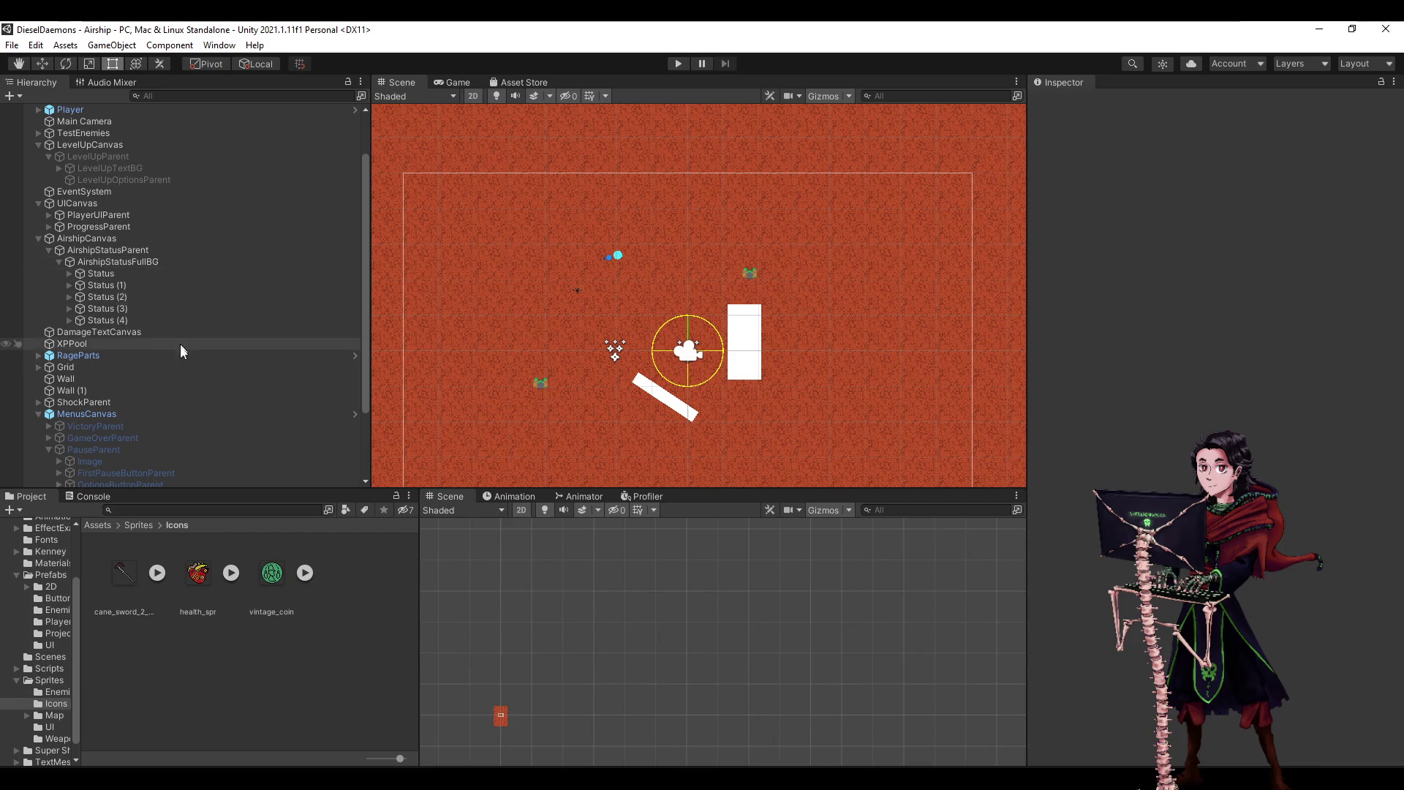
- Collapse AudioOptions in the Hierarchy and switch to Visual Studio
scroll(117, 383, down, 3)
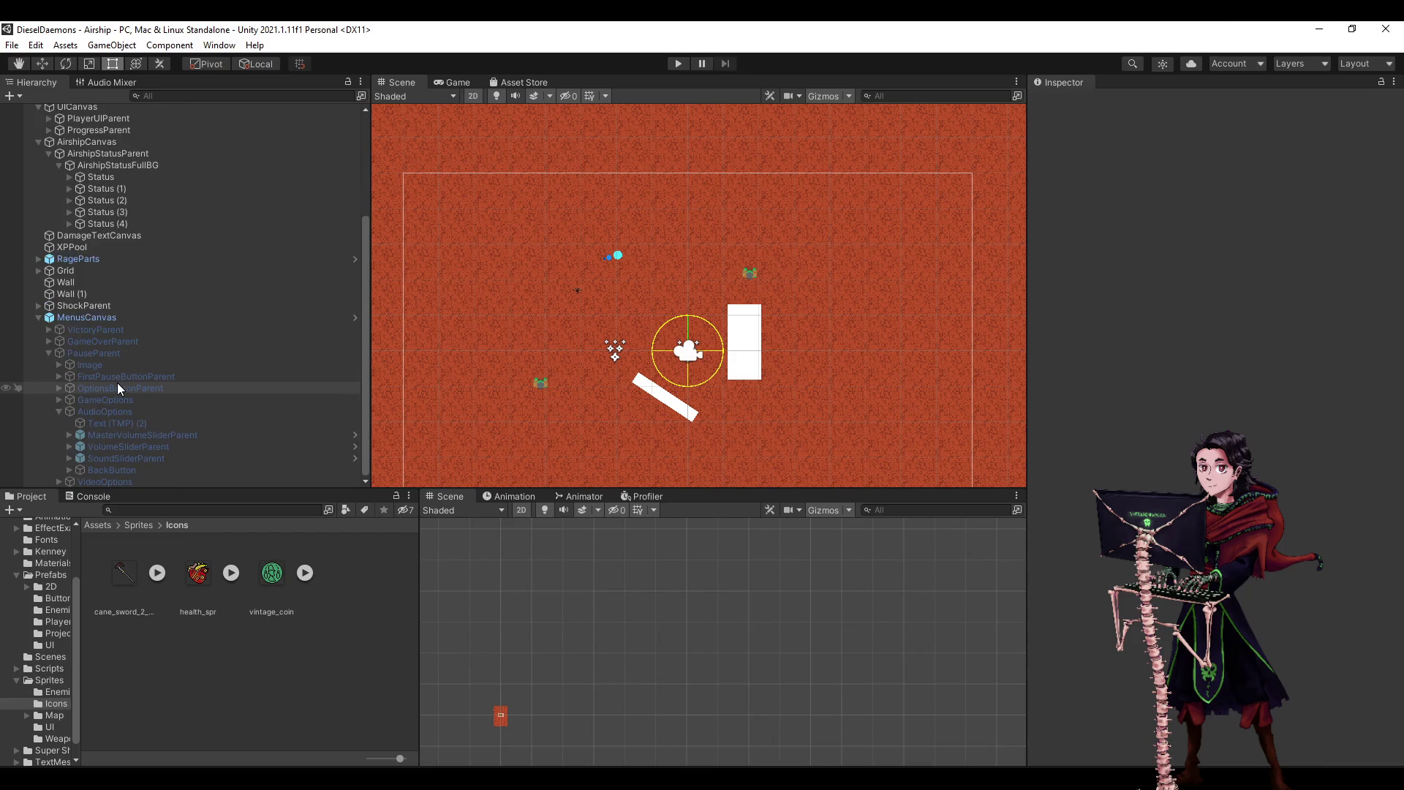
click(59, 411)
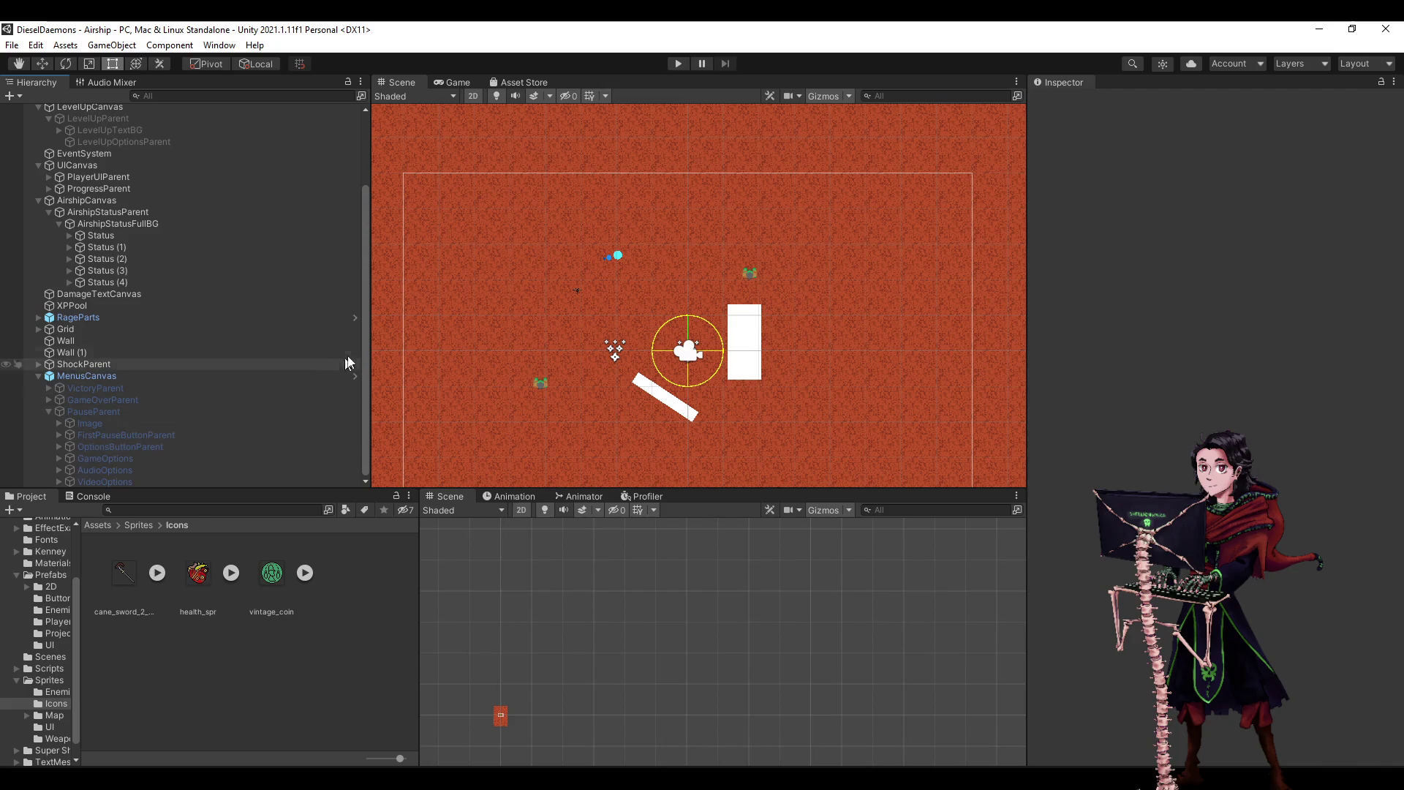
scroll(189, 445, up, 3)
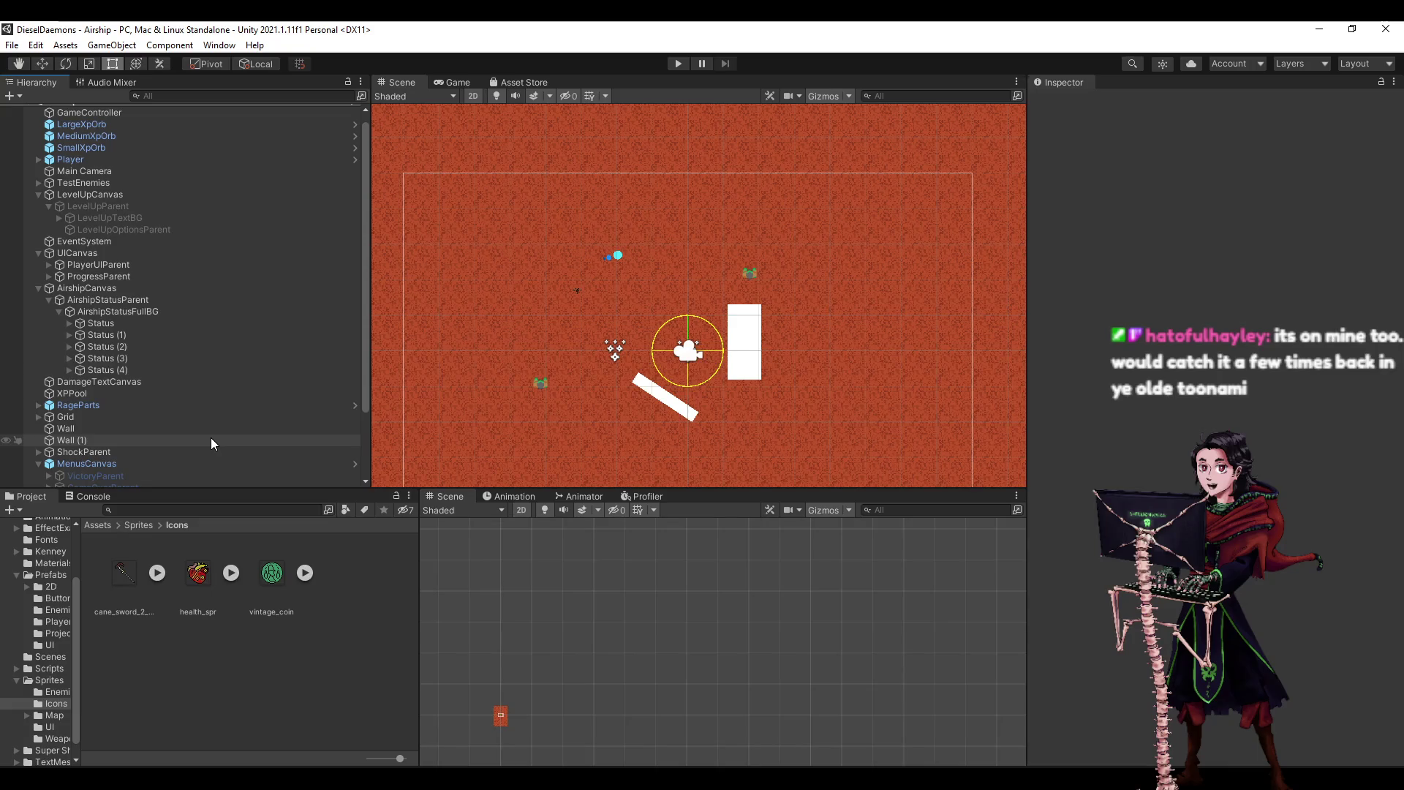
scroll(192, 316, up, 1)
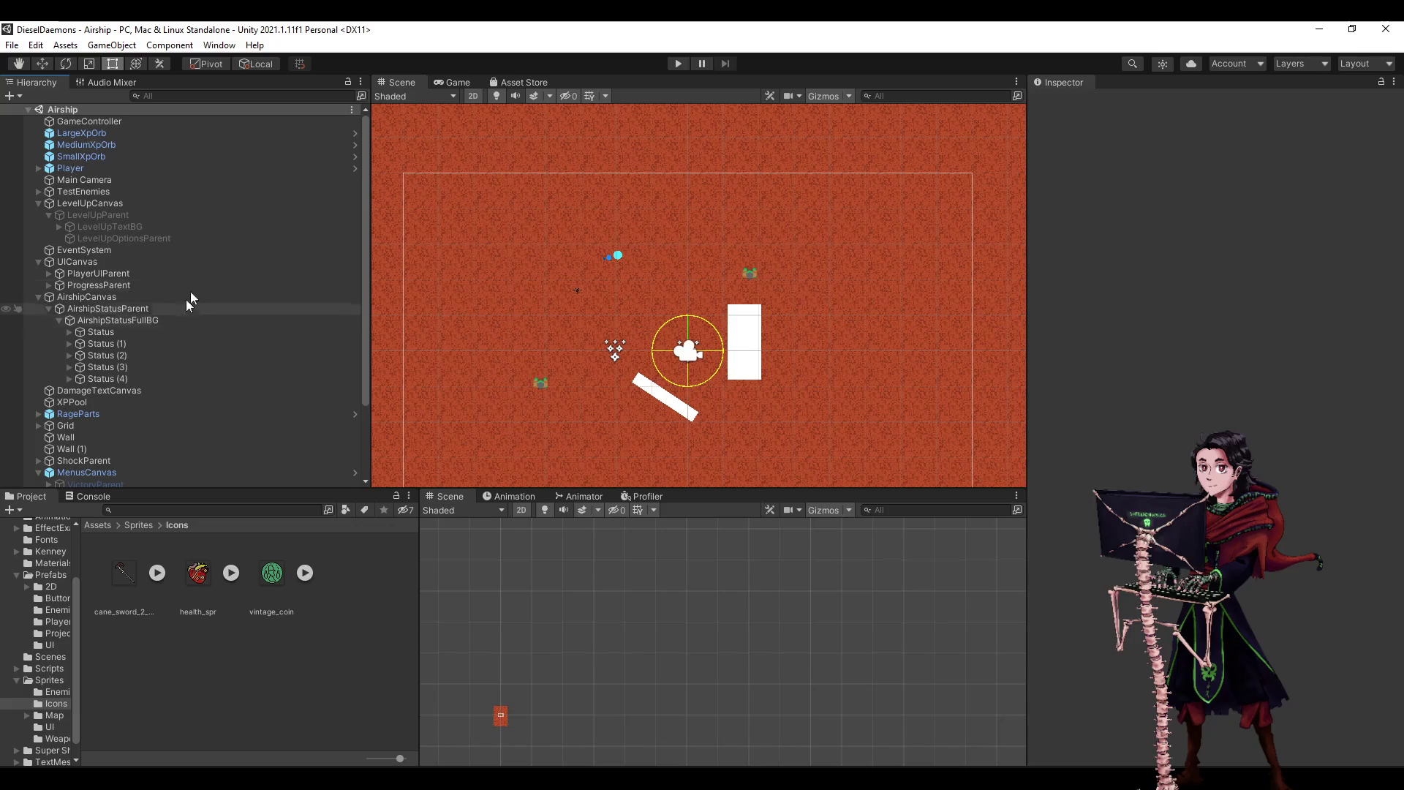
key(alt+Tab)
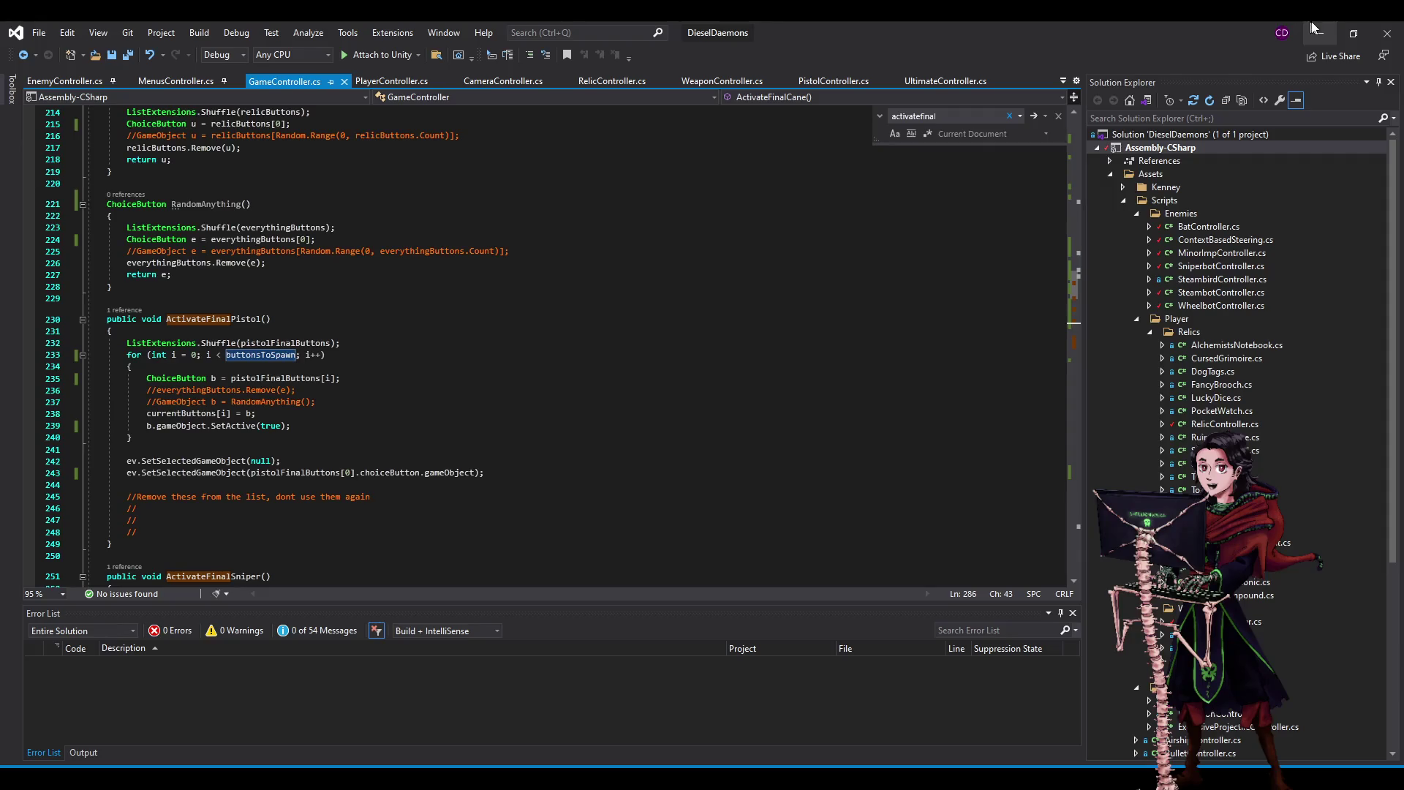
- Review PistolController.cs's upgrade cases and PopulateFinalLevelUpgrades, then minimize Visual Studio
click(812, 89)
scroll(355, 332, down, 10)
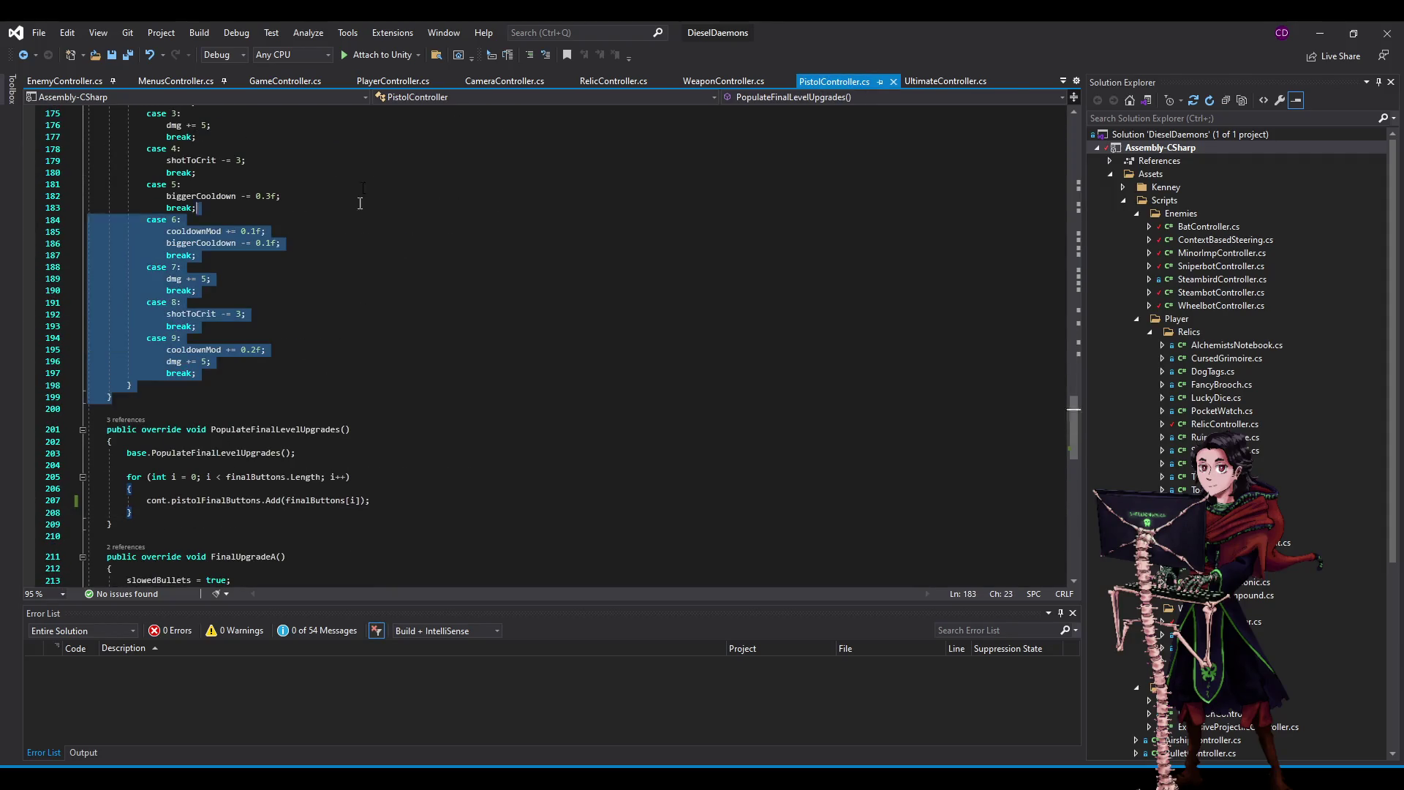
scroll(365, 439, up, 5)
click(365, 542)
drag(364, 543, 117, 117)
click(196, 279)
scroll(421, 487, down, 4)
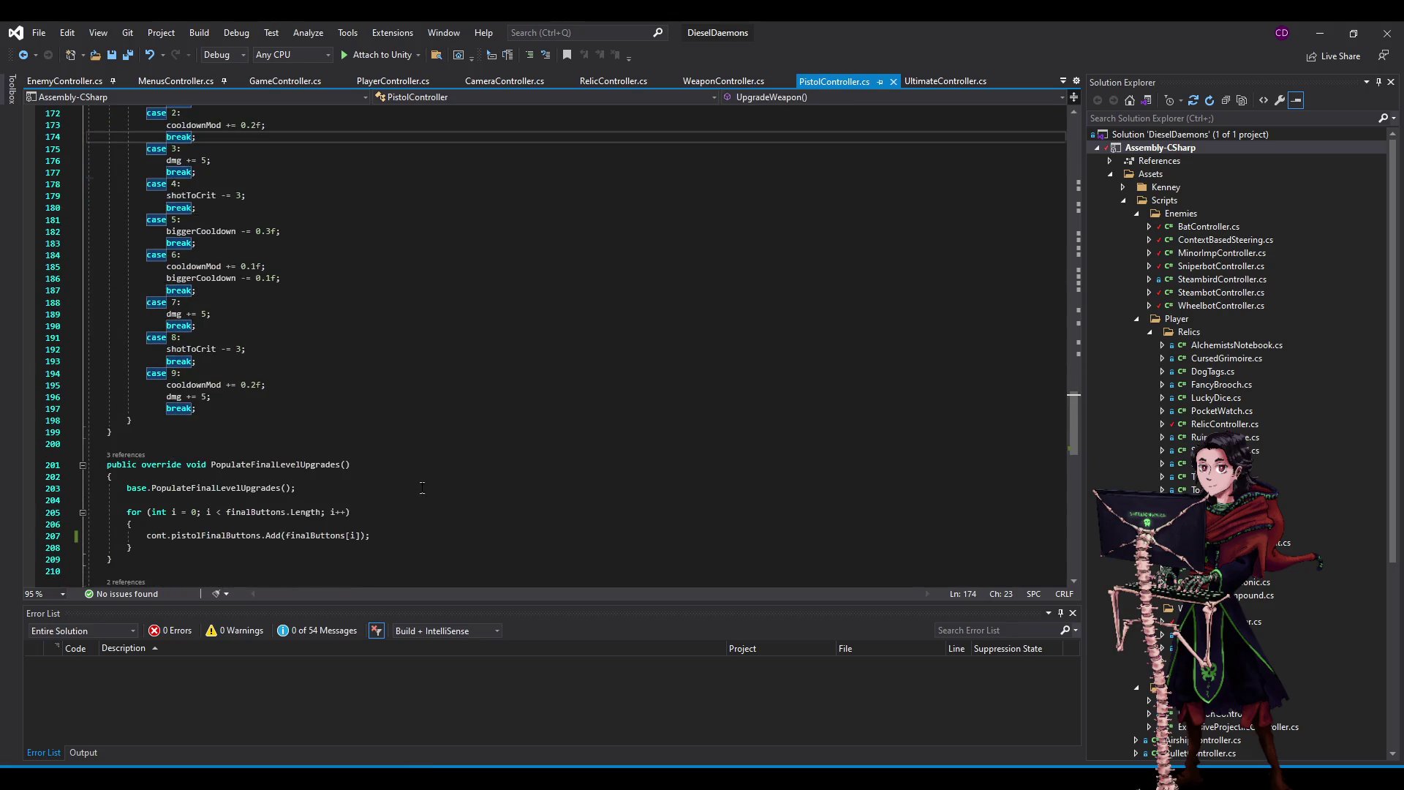
scroll(452, 379, down, 3)
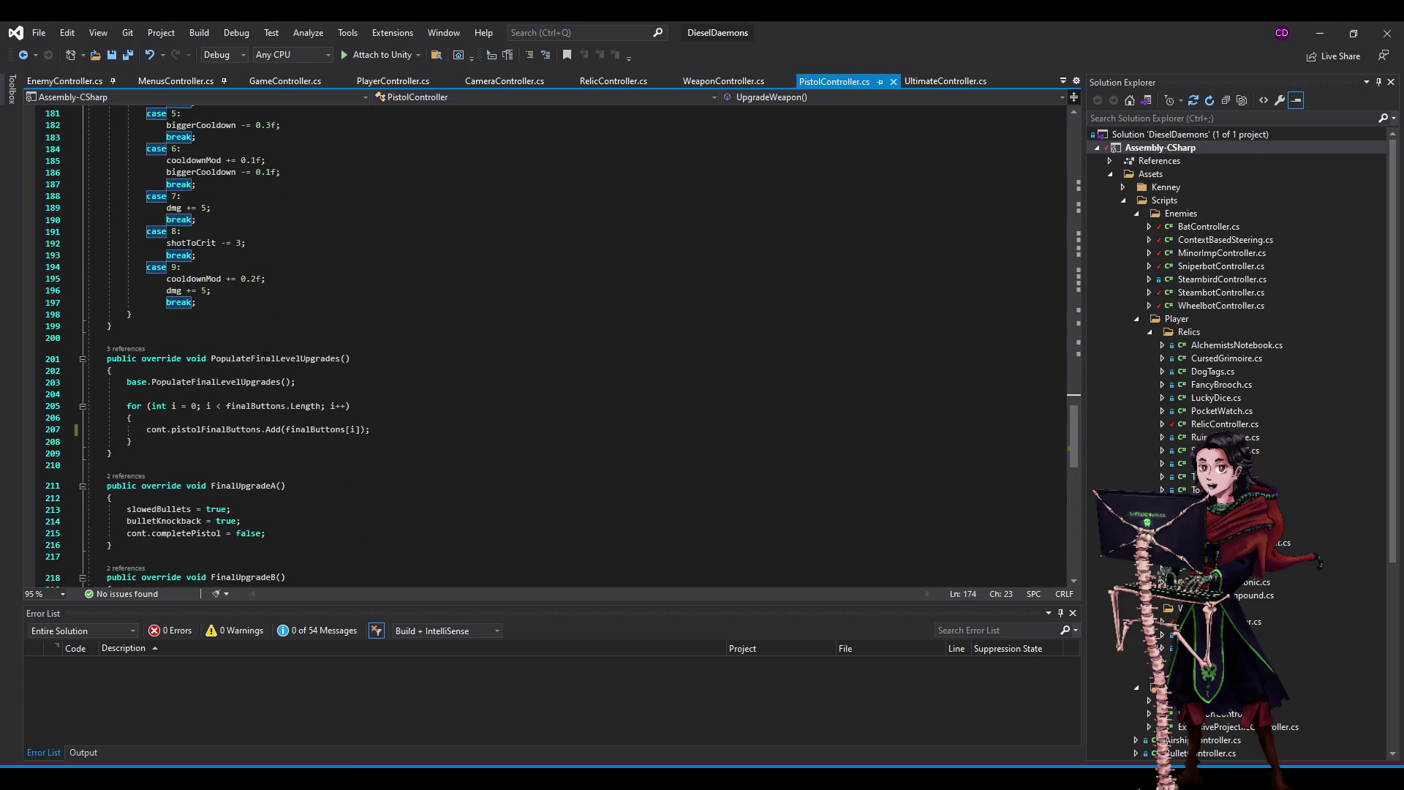
double_click(265, 360)
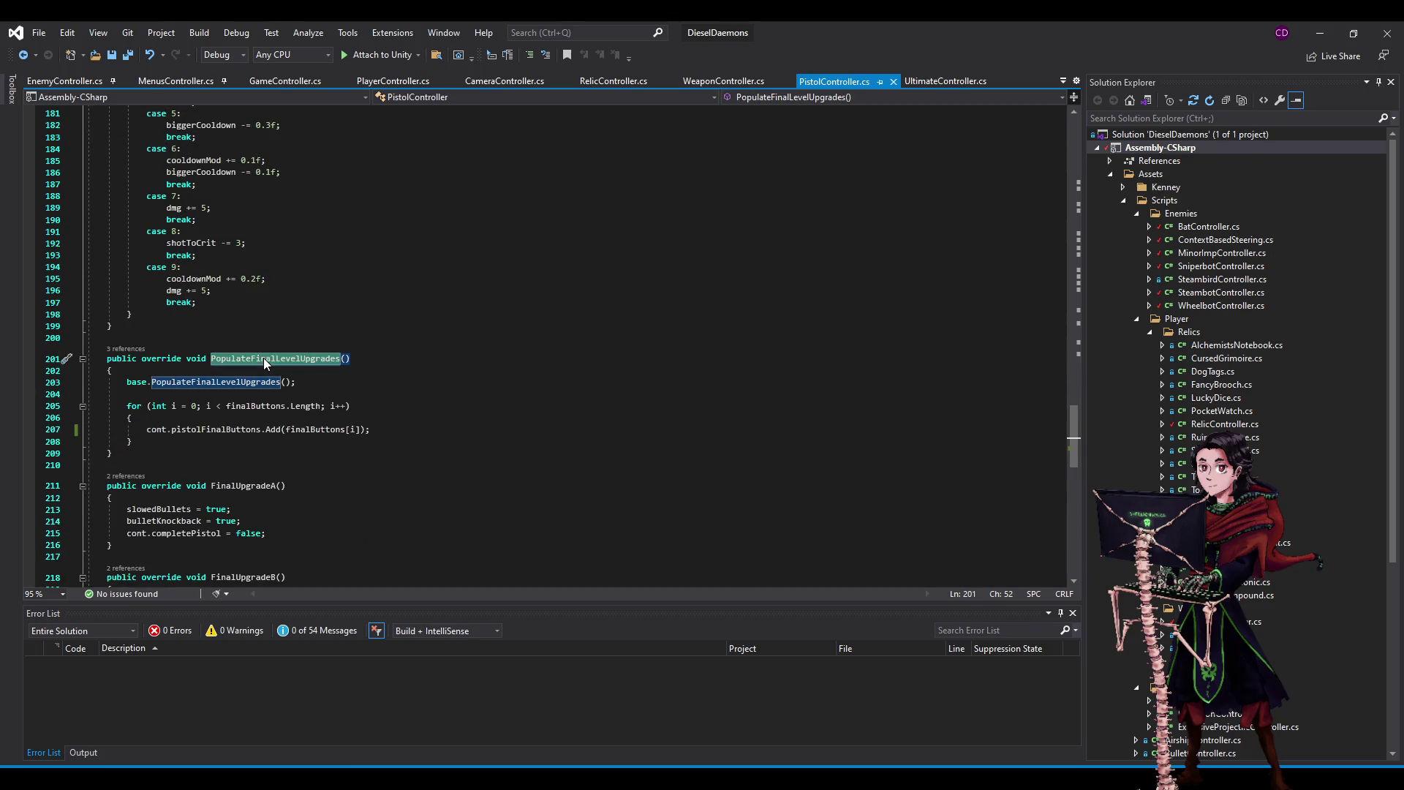
click(1310, 31)
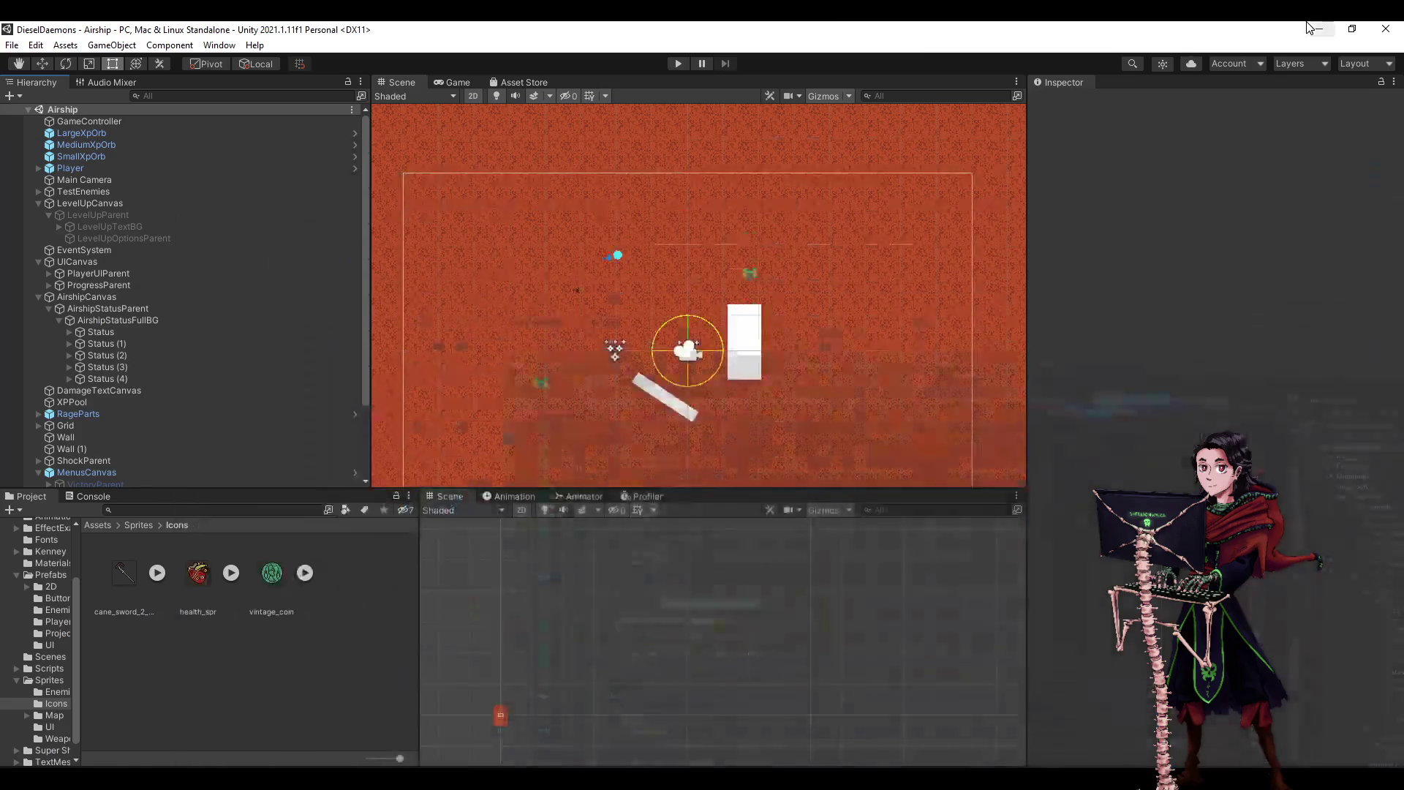
- Start Play mode and rapidly take the first upgrade on each Level Up panel
click(680, 63)
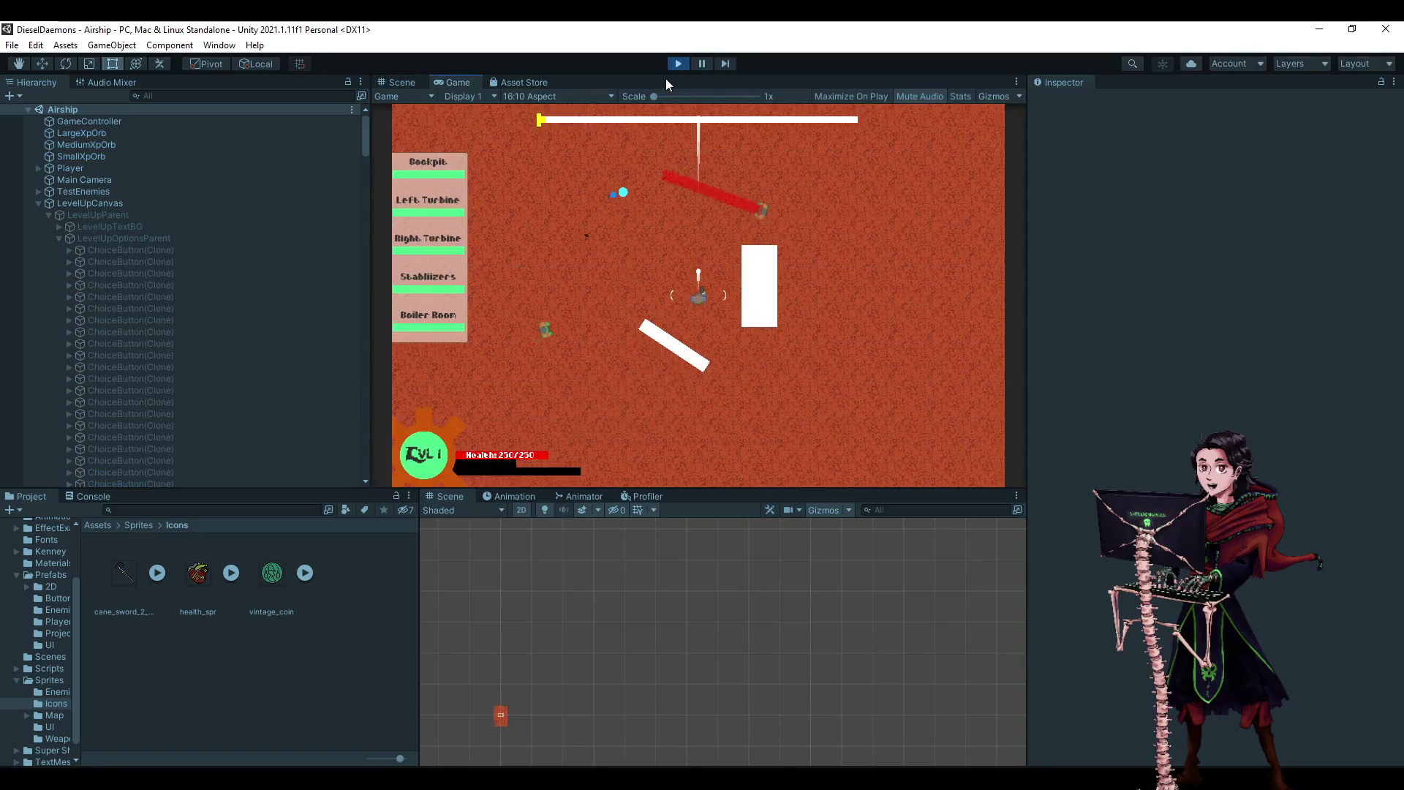
click(778, 226)
click(778, 225)
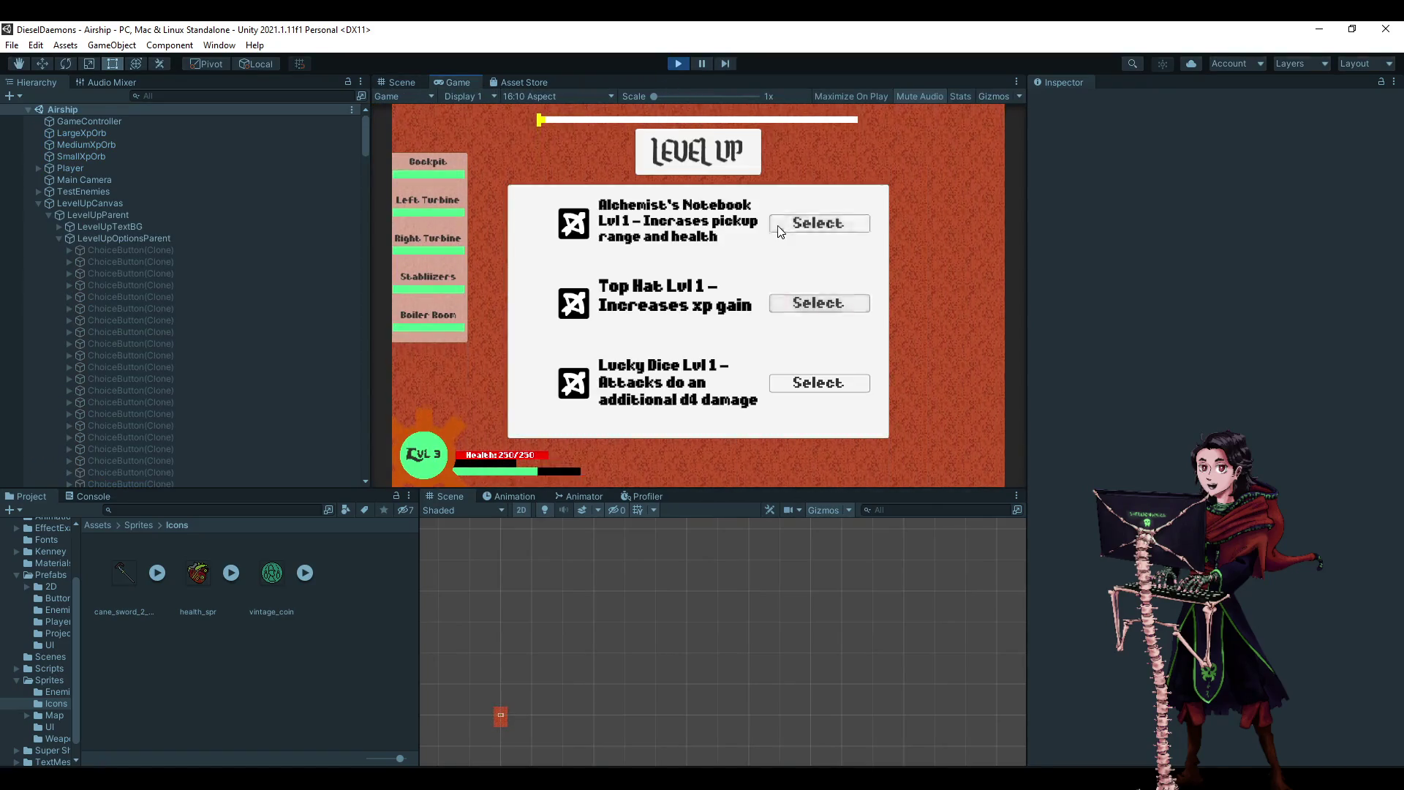
click(778, 225)
click(778, 225)
click(778, 225)
click(778, 225)
click(778, 225)
click(778, 225)
click(778, 225)
click(778, 226)
click(778, 225)
click(778, 226)
click(778, 227)
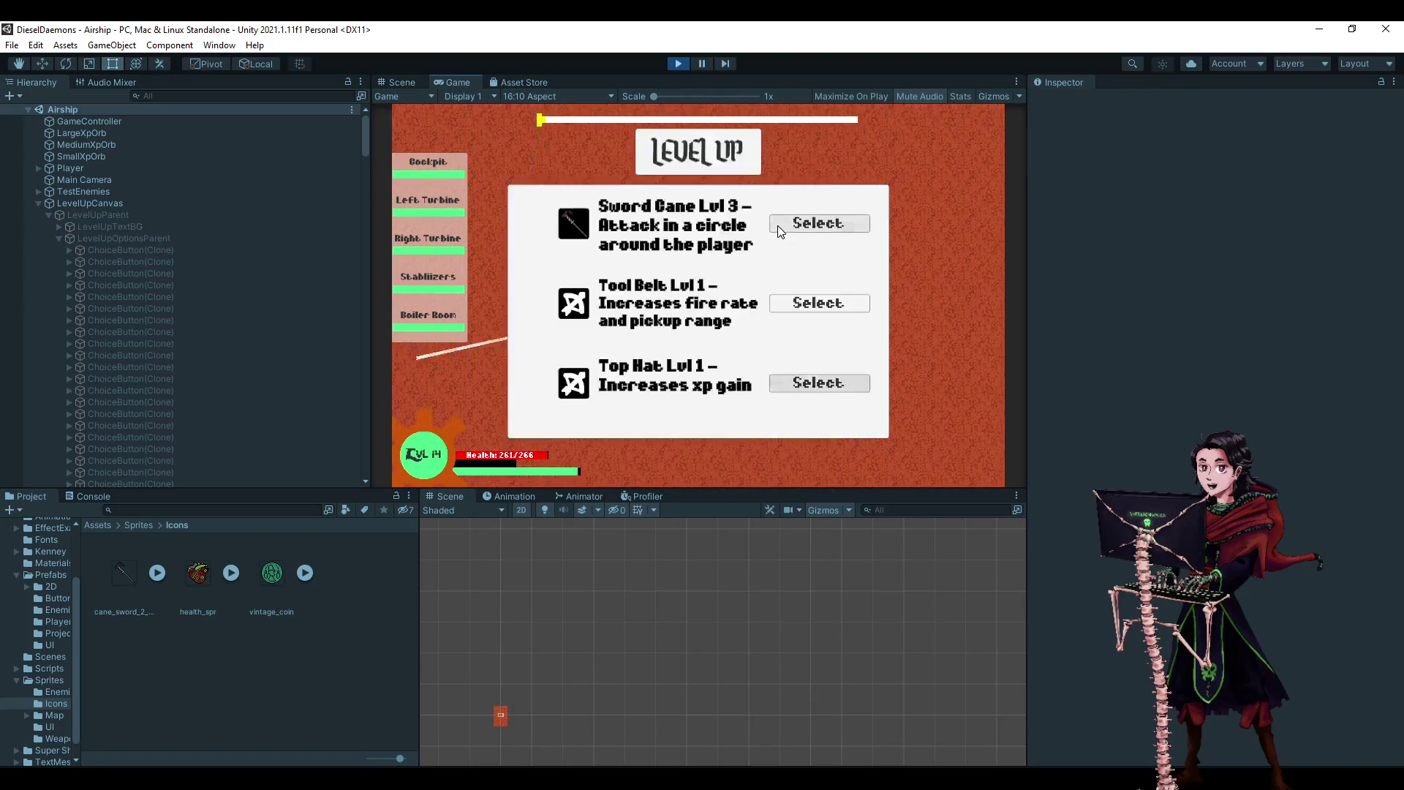
click(778, 227)
click(778, 225)
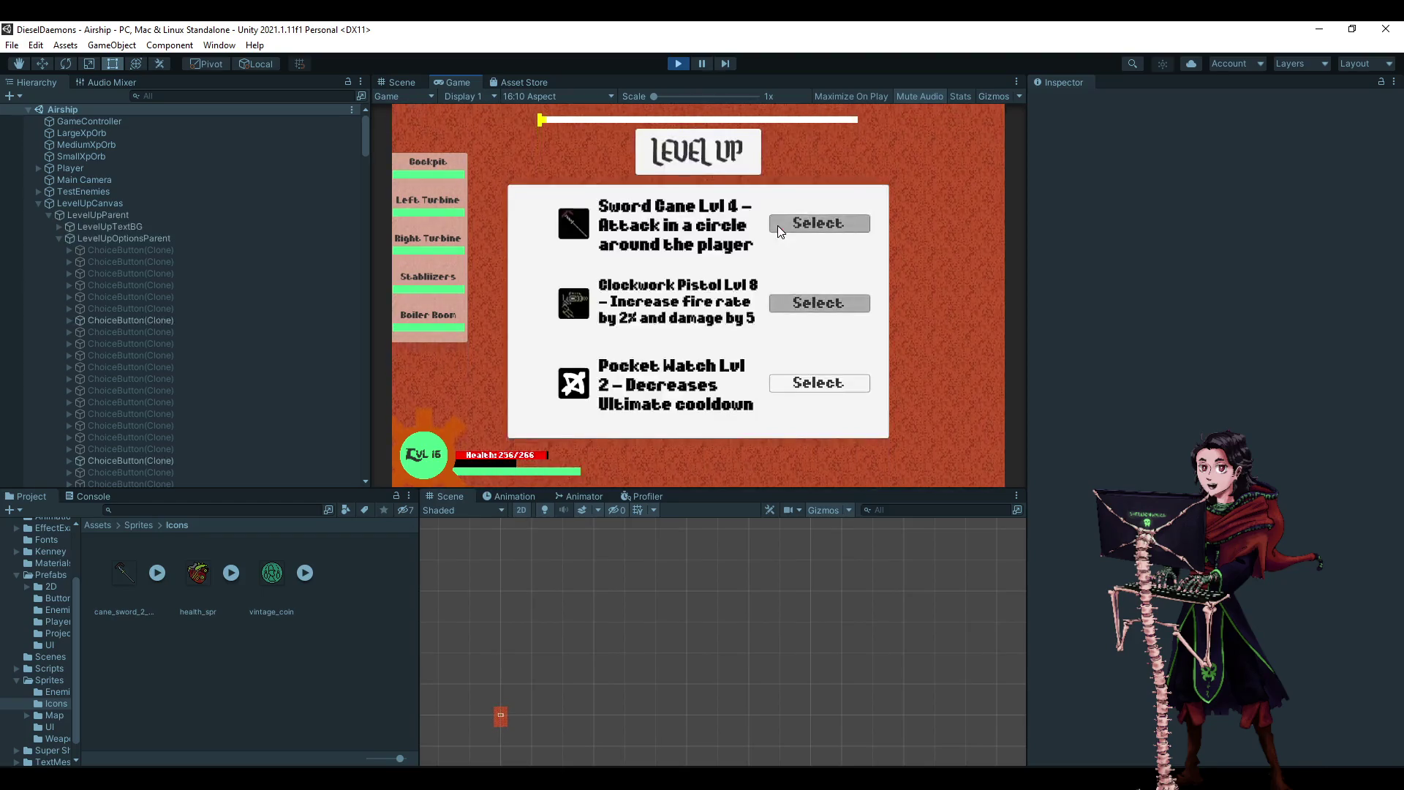
- Take Sword Cane Lvl 4 at level 20, then open the ArgumentOutOfRangeException's source line
click(794, 300)
click(795, 302)
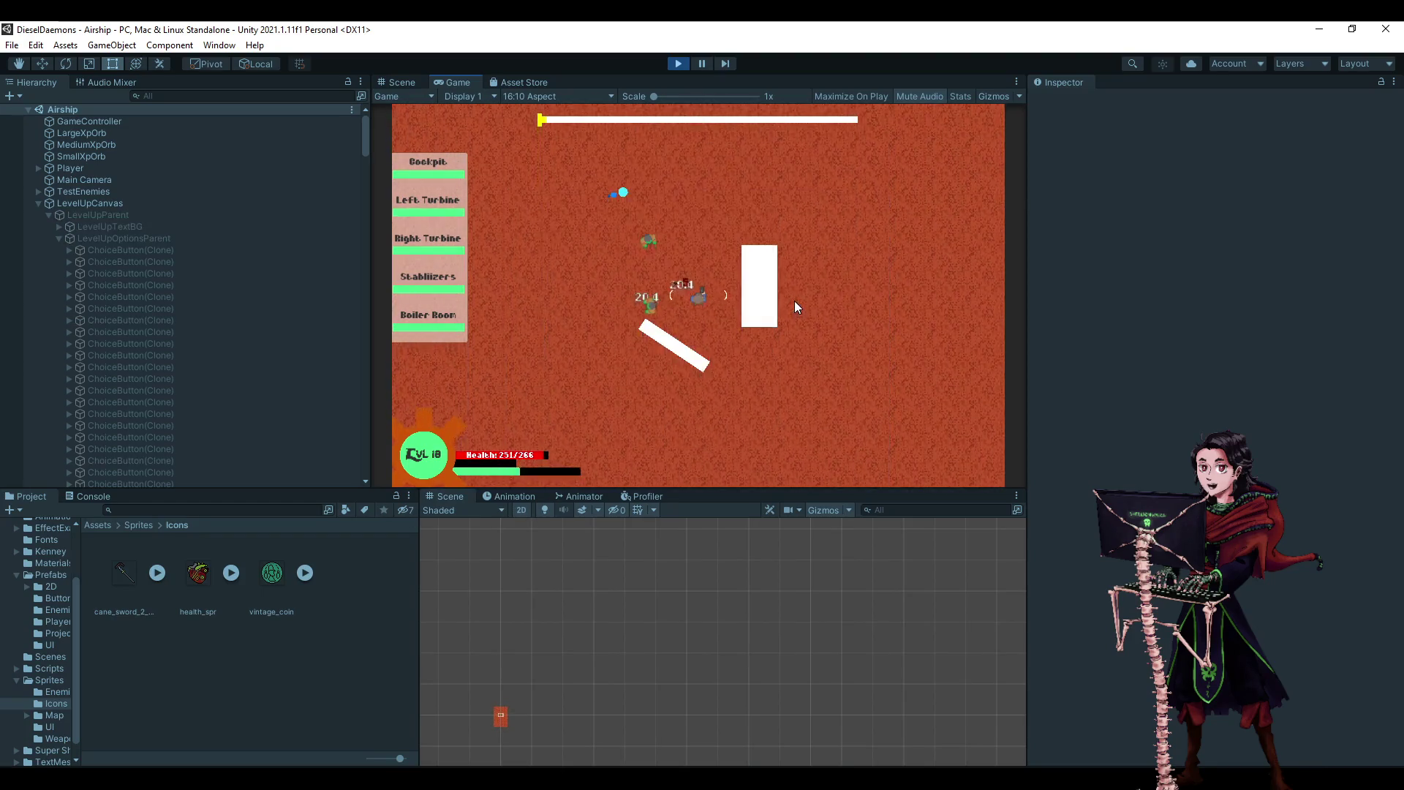
click(796, 304)
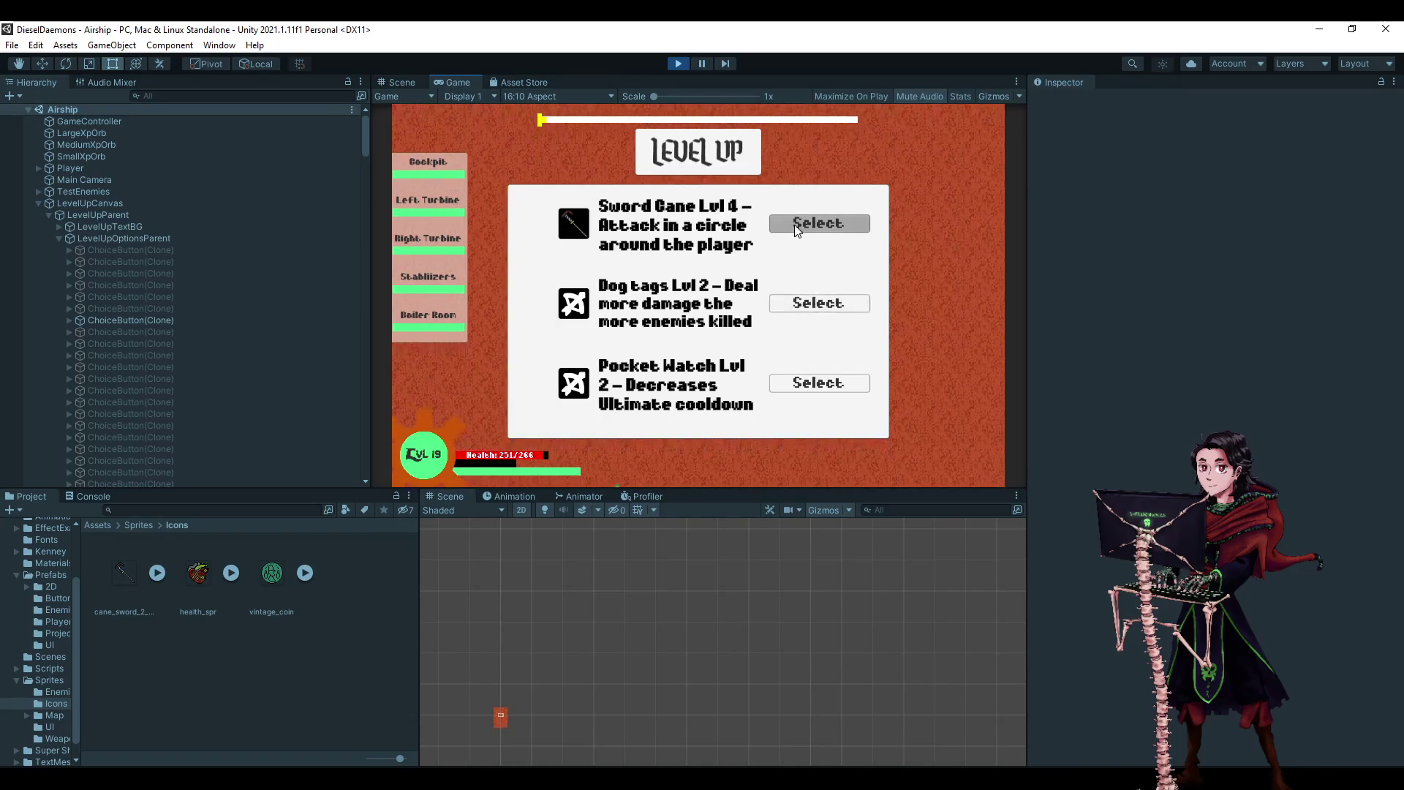
click(795, 226)
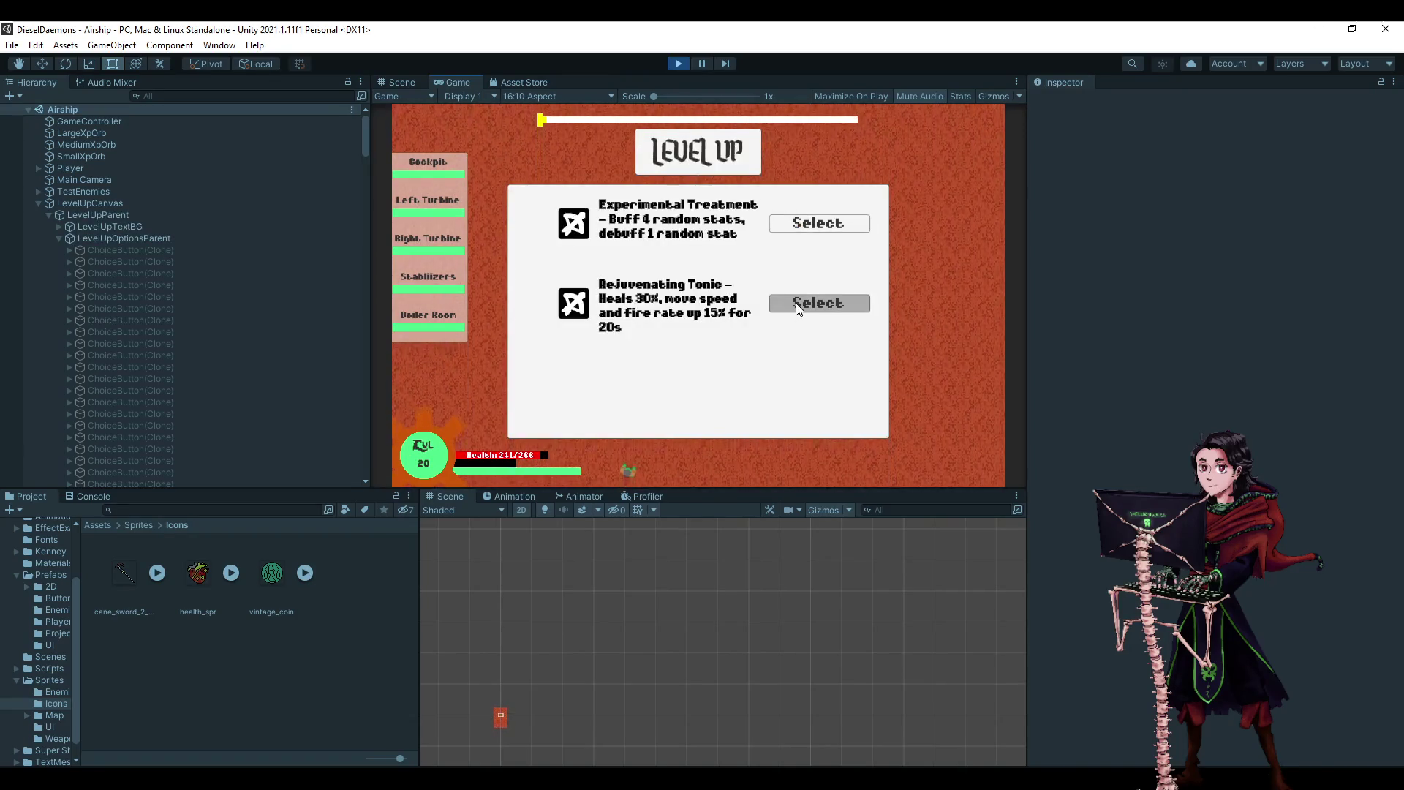
click(188, 764)
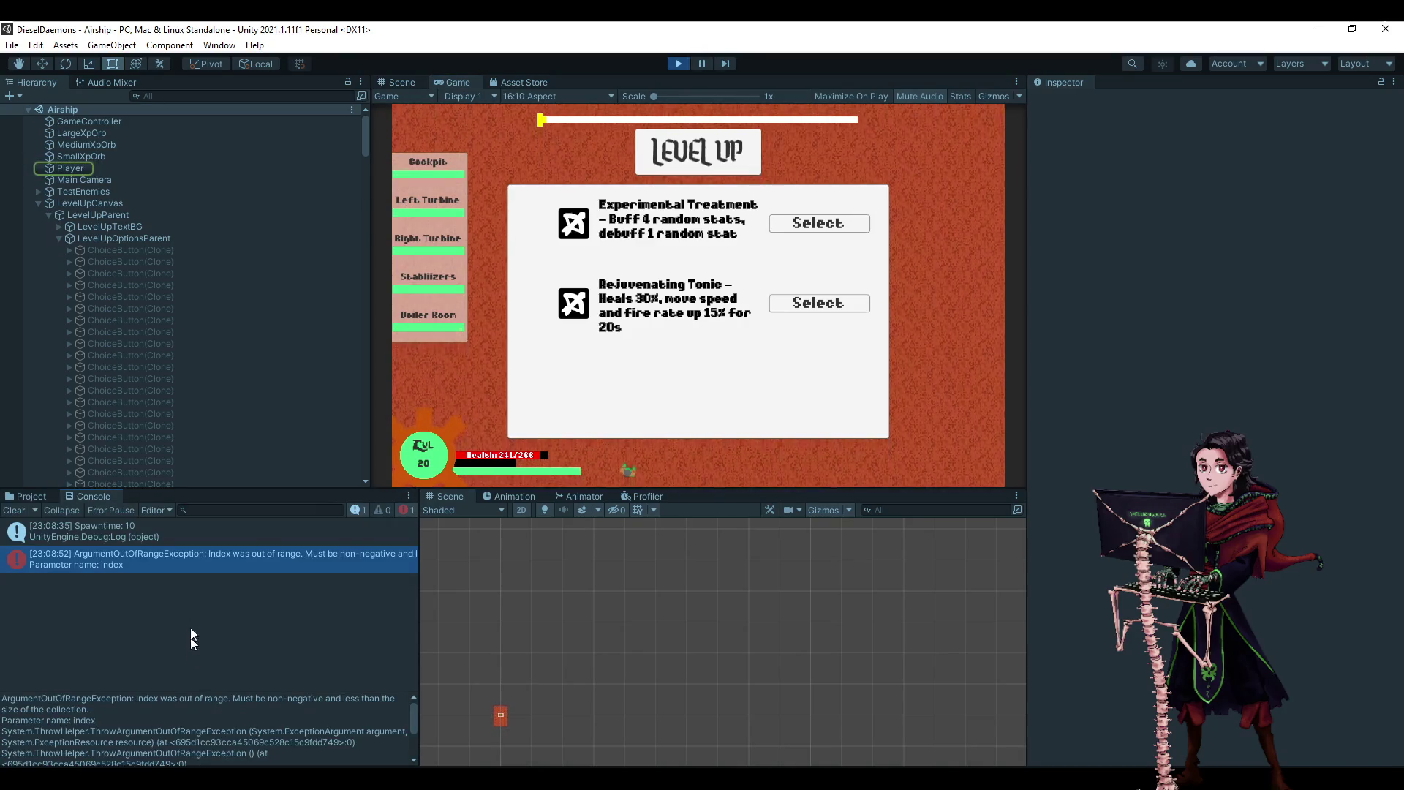
double_click(202, 551)
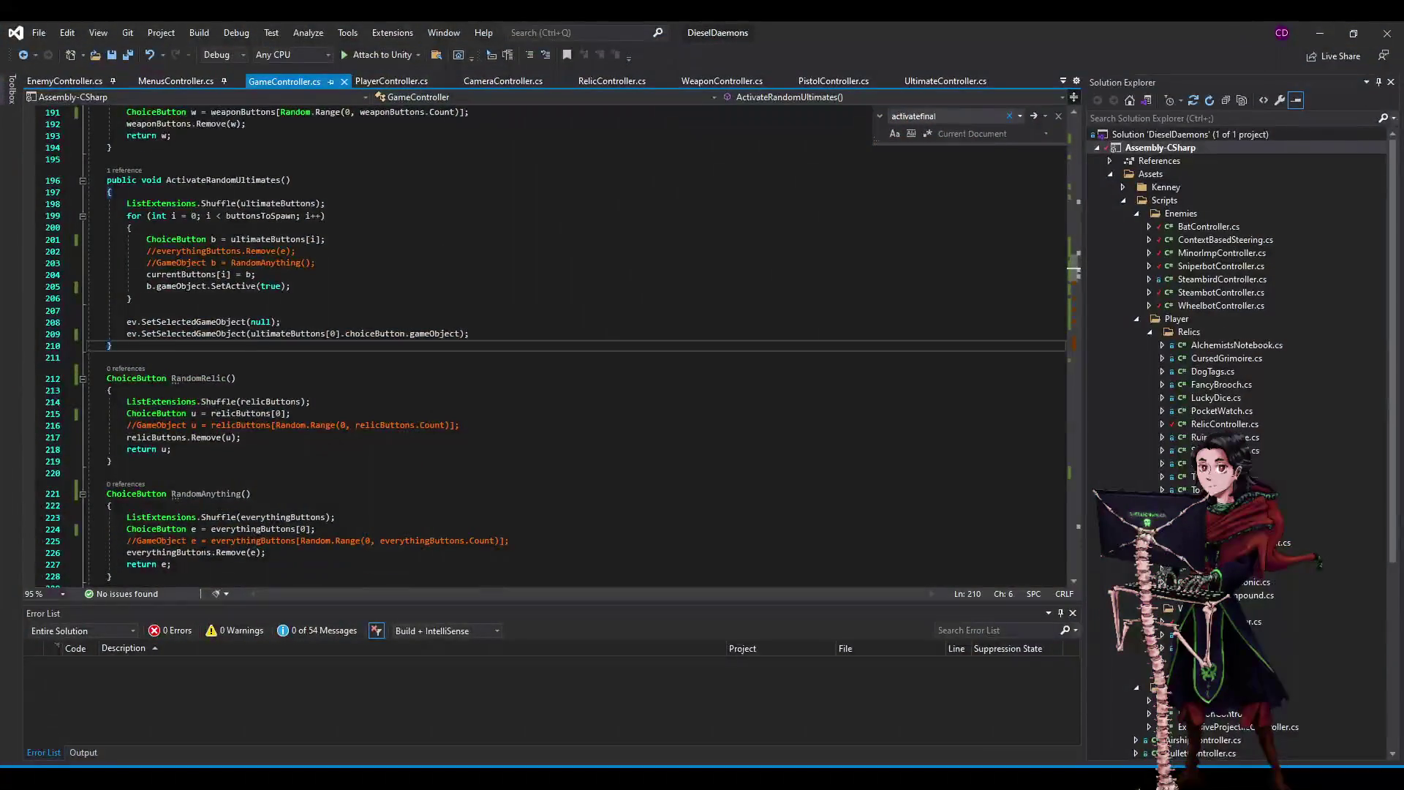
- Back in Unity, check GameController's empty Everything Buttons list, then stop the running game
click(1319, 30)
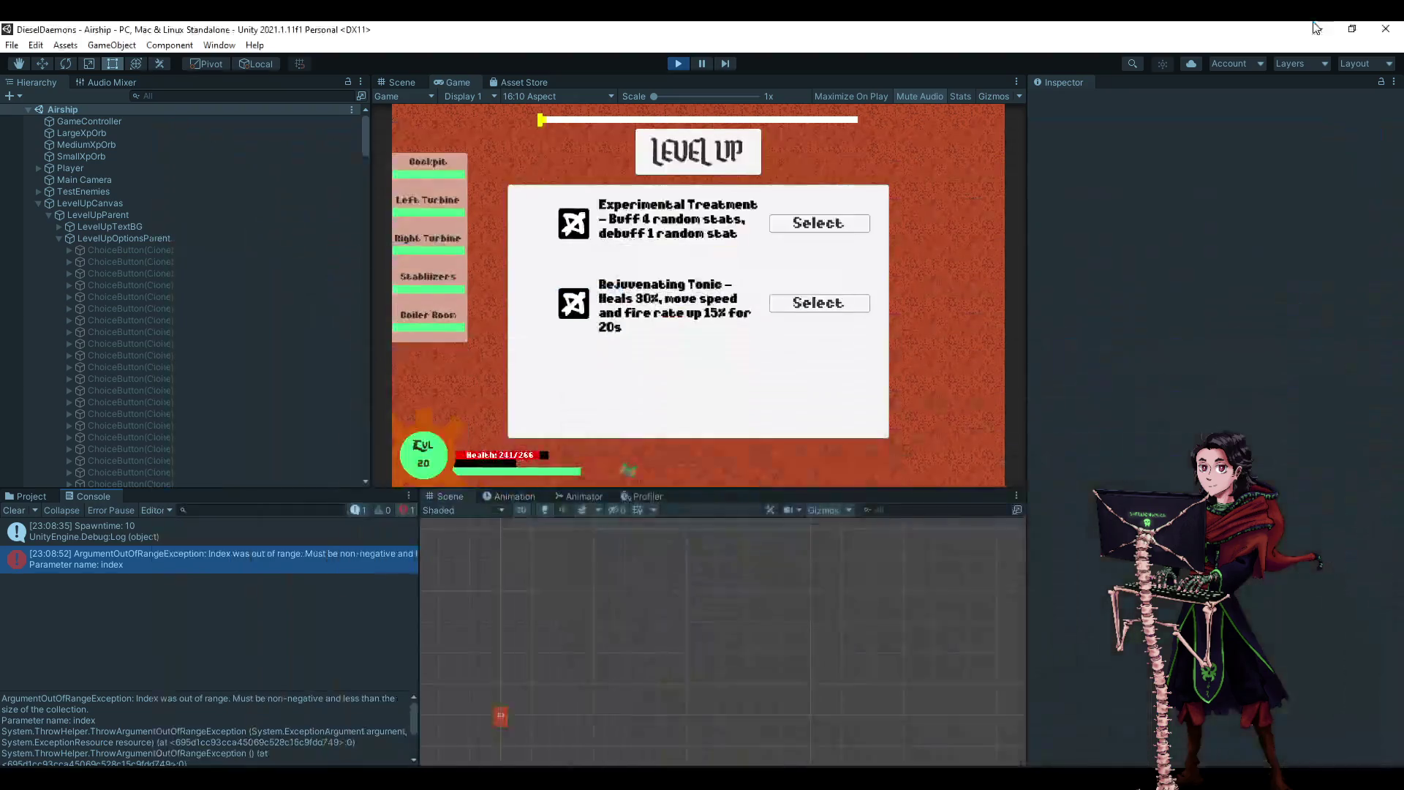
click(126, 120)
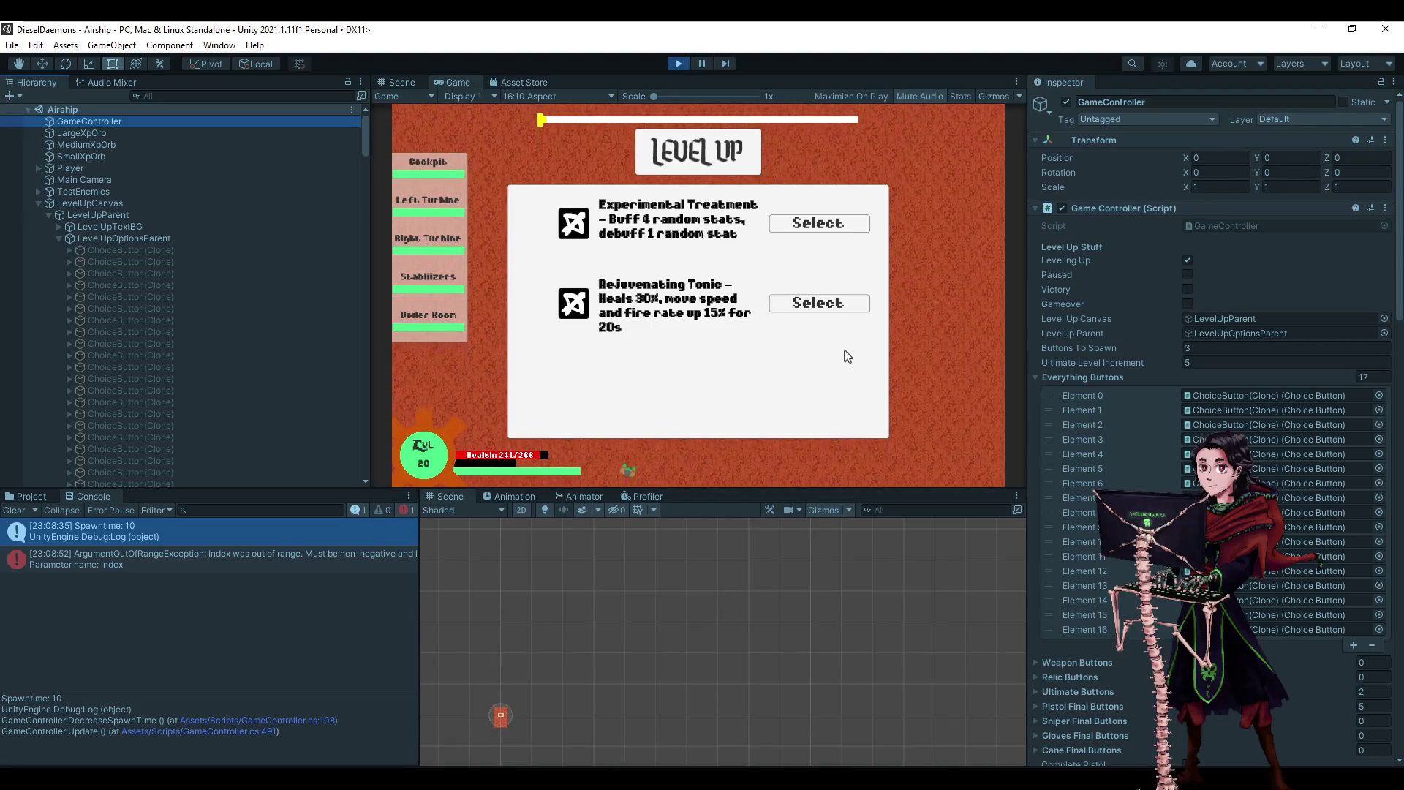
scroll(1211, 361, down, 10)
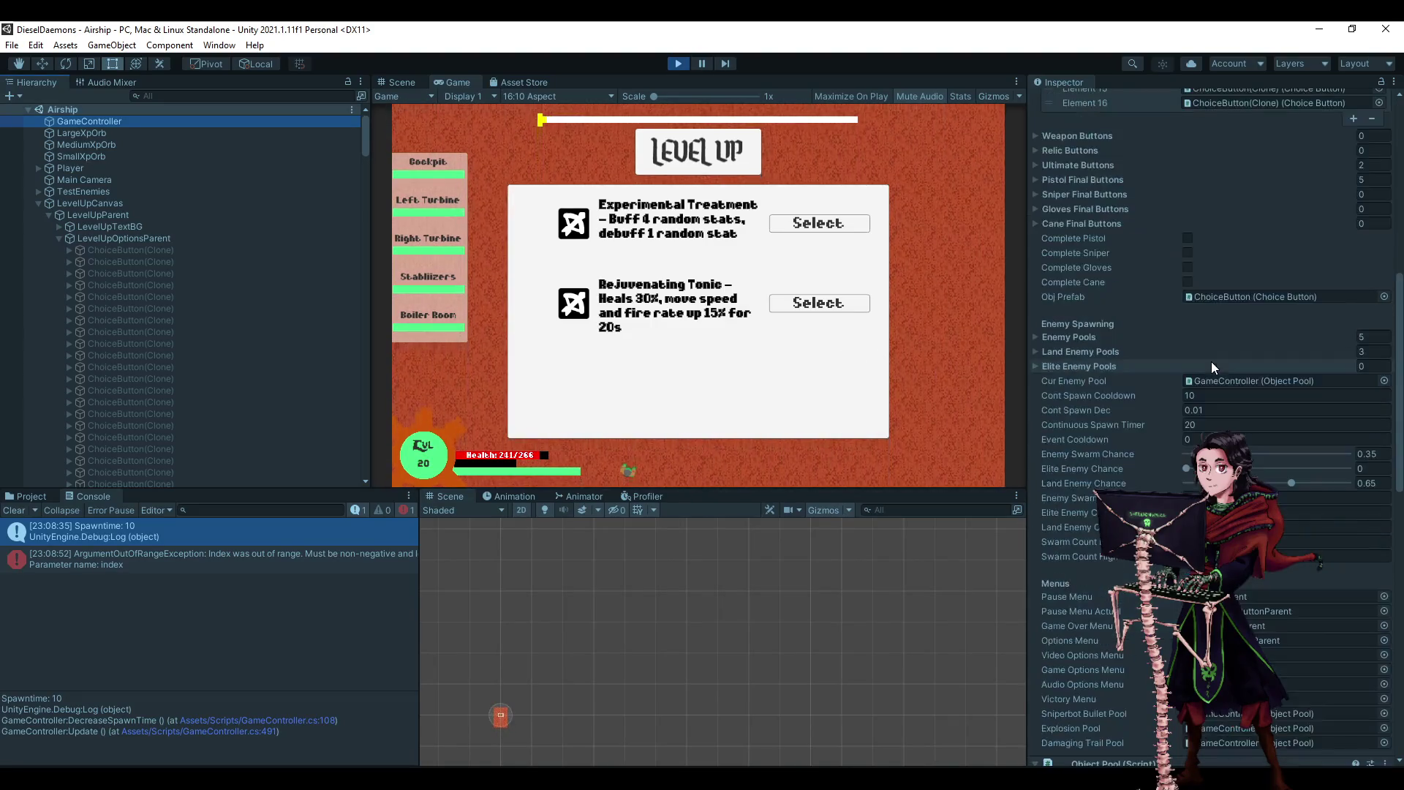
scroll(1236, 282, up, 7)
click(1236, 262)
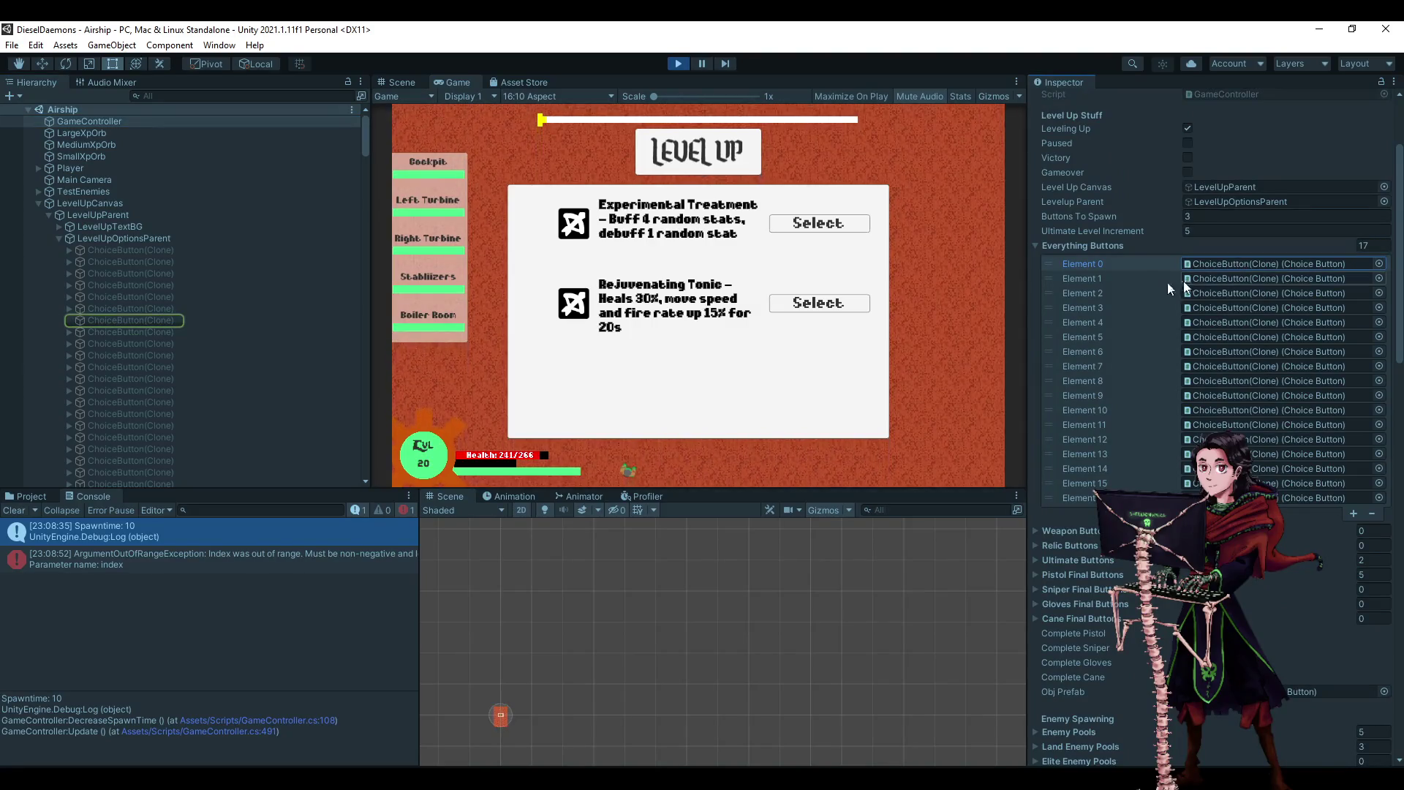
click(677, 62)
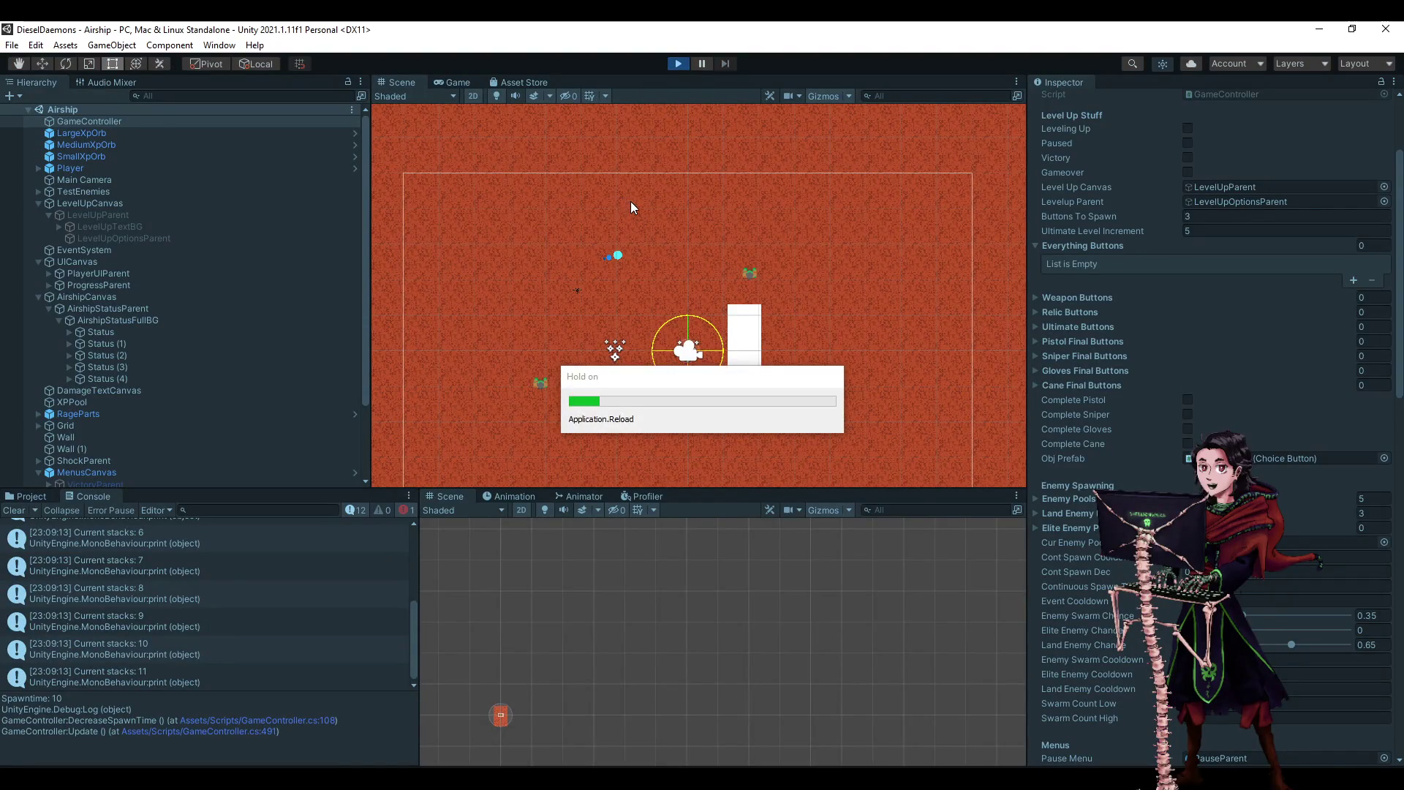
- Level up repeatedly by choosing the first offered upgrade each time
click(830, 222)
click(824, 217)
click(824, 217)
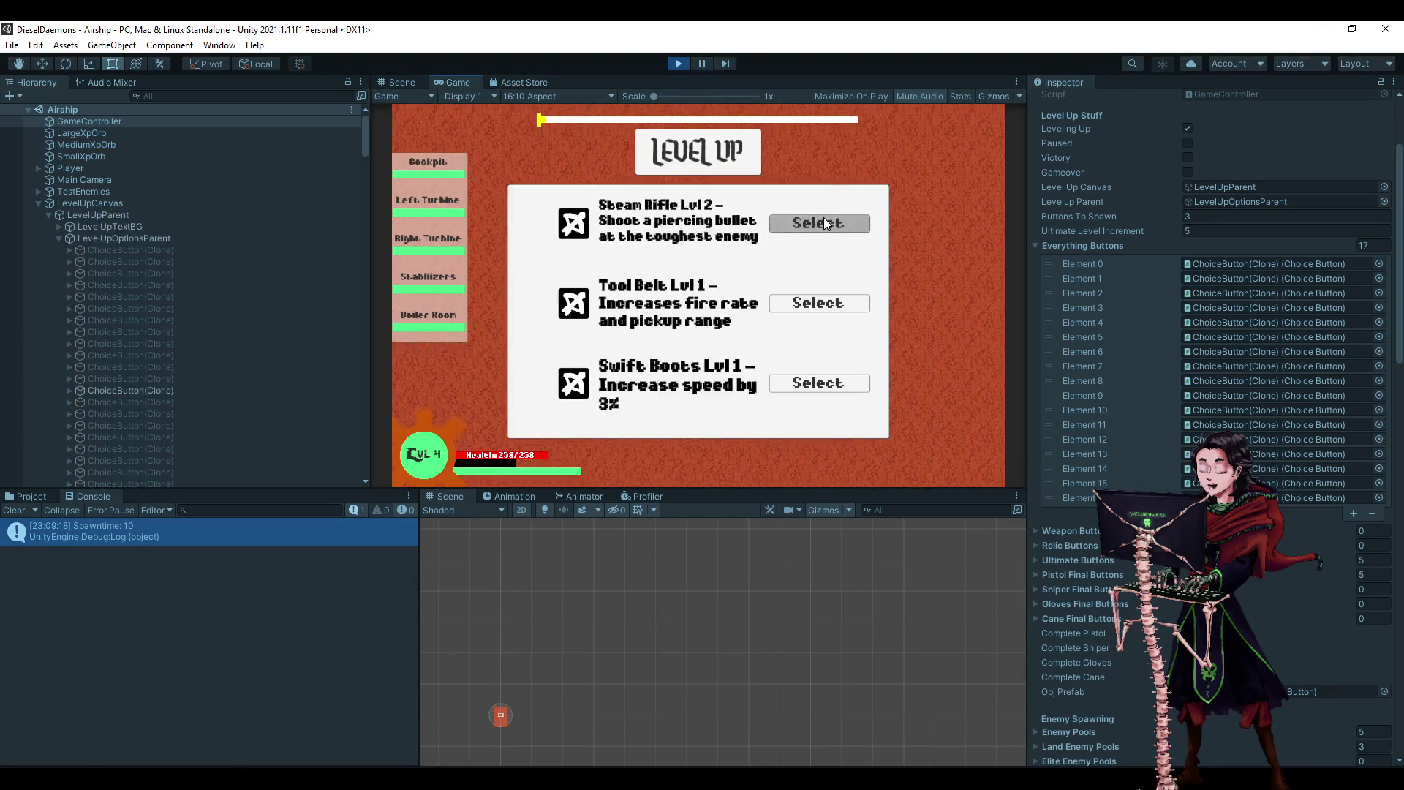
click(823, 217)
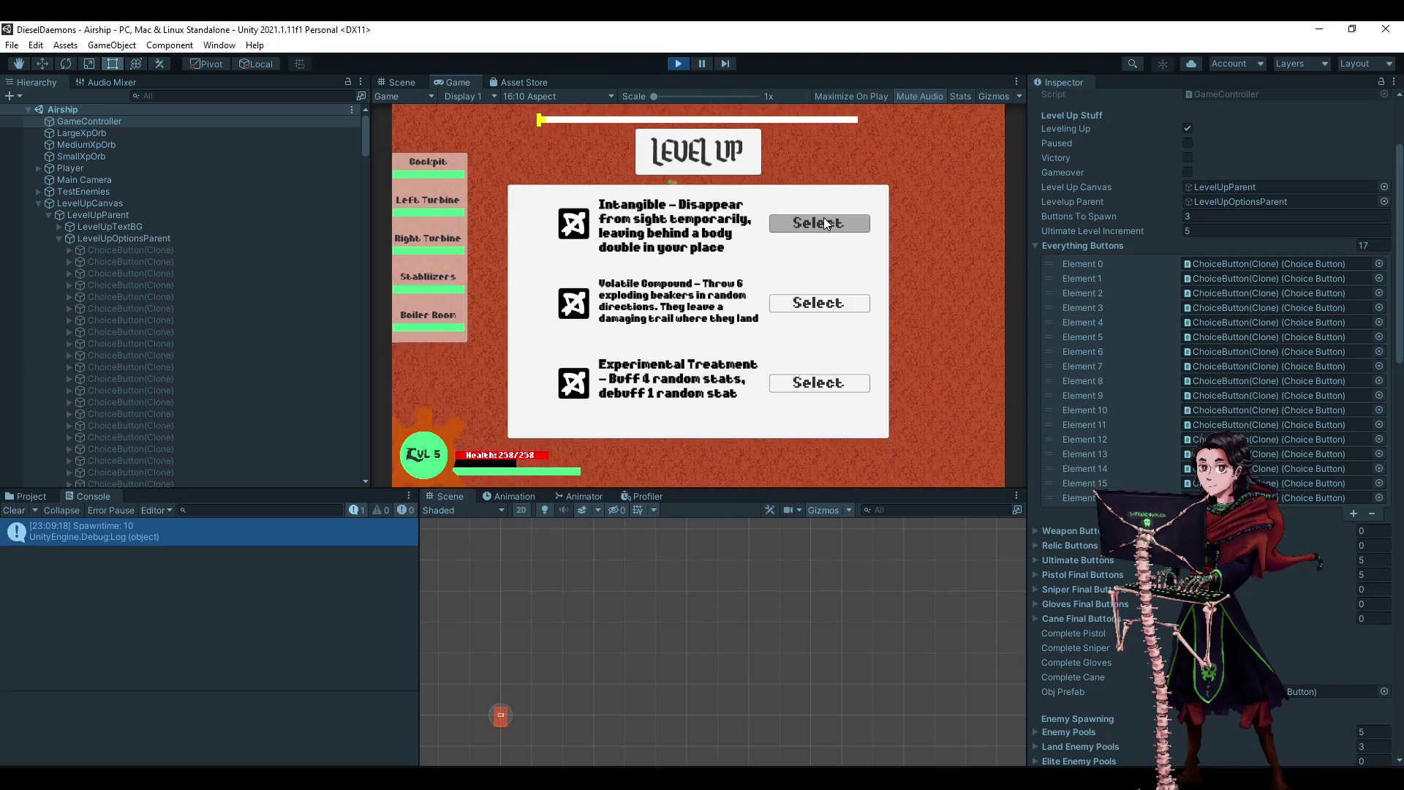
click(823, 217)
click(823, 217)
click(824, 217)
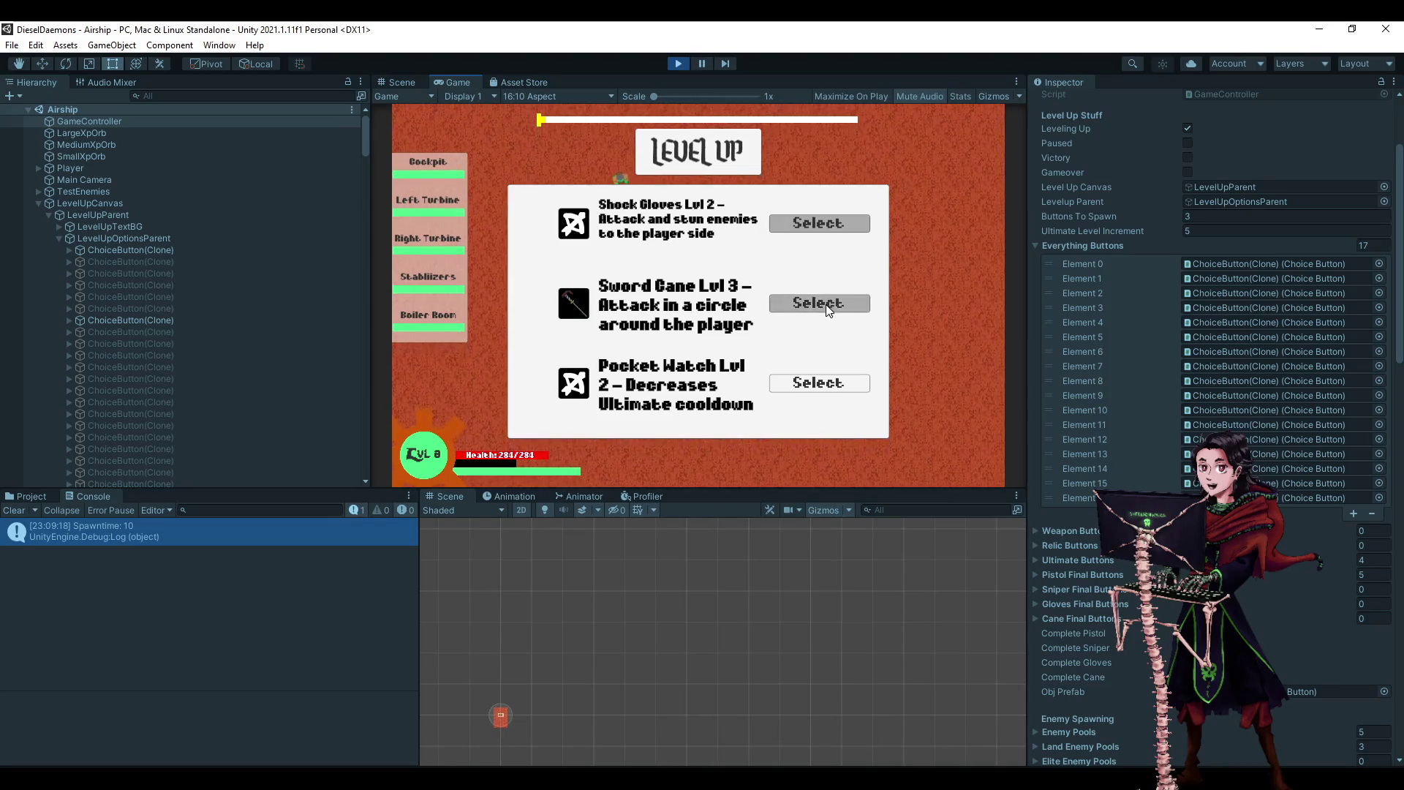
- Keep levelling, taking Sword Cane Lvl 3, second-slot upgrades, then Clockwork Pistol Lvl 9
click(827, 304)
click(826, 303)
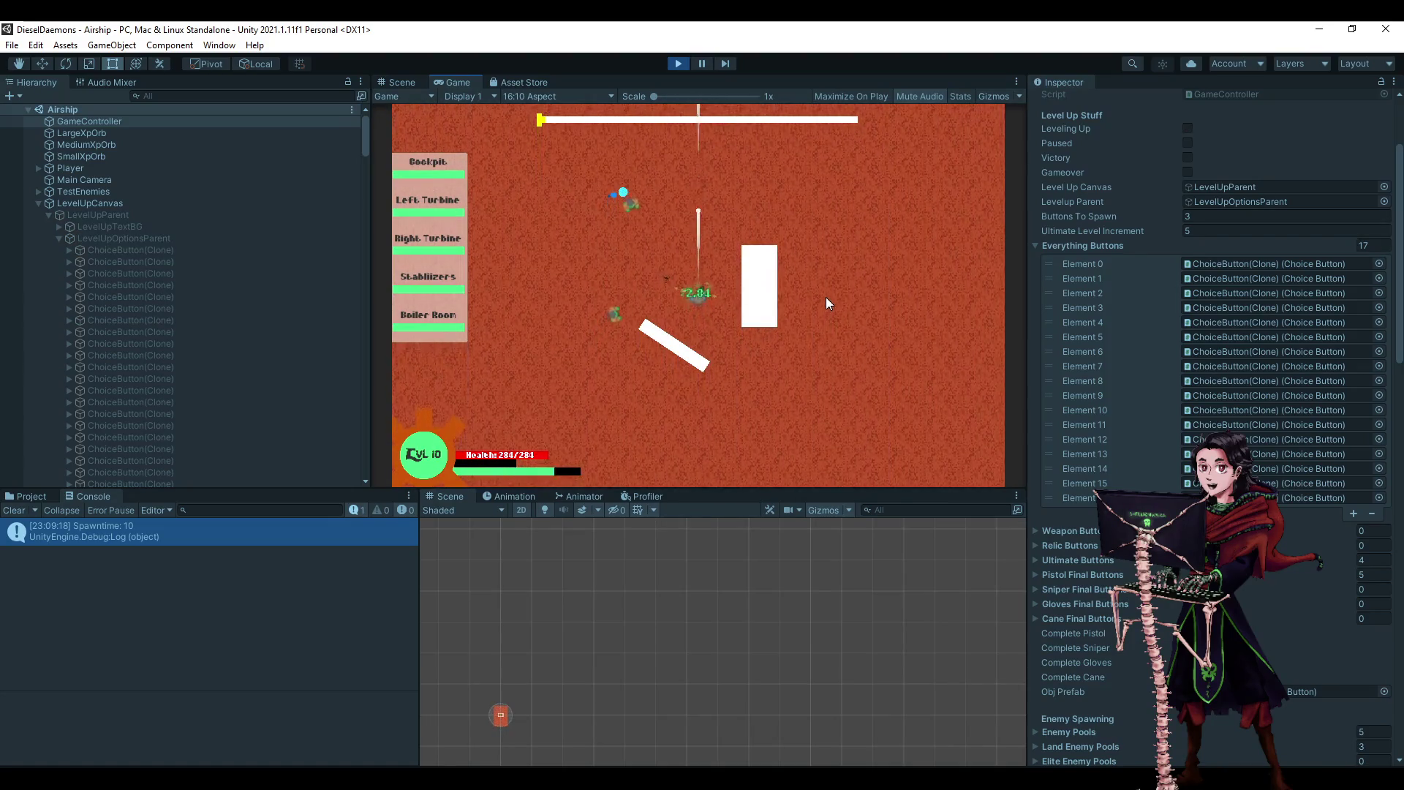
click(826, 301)
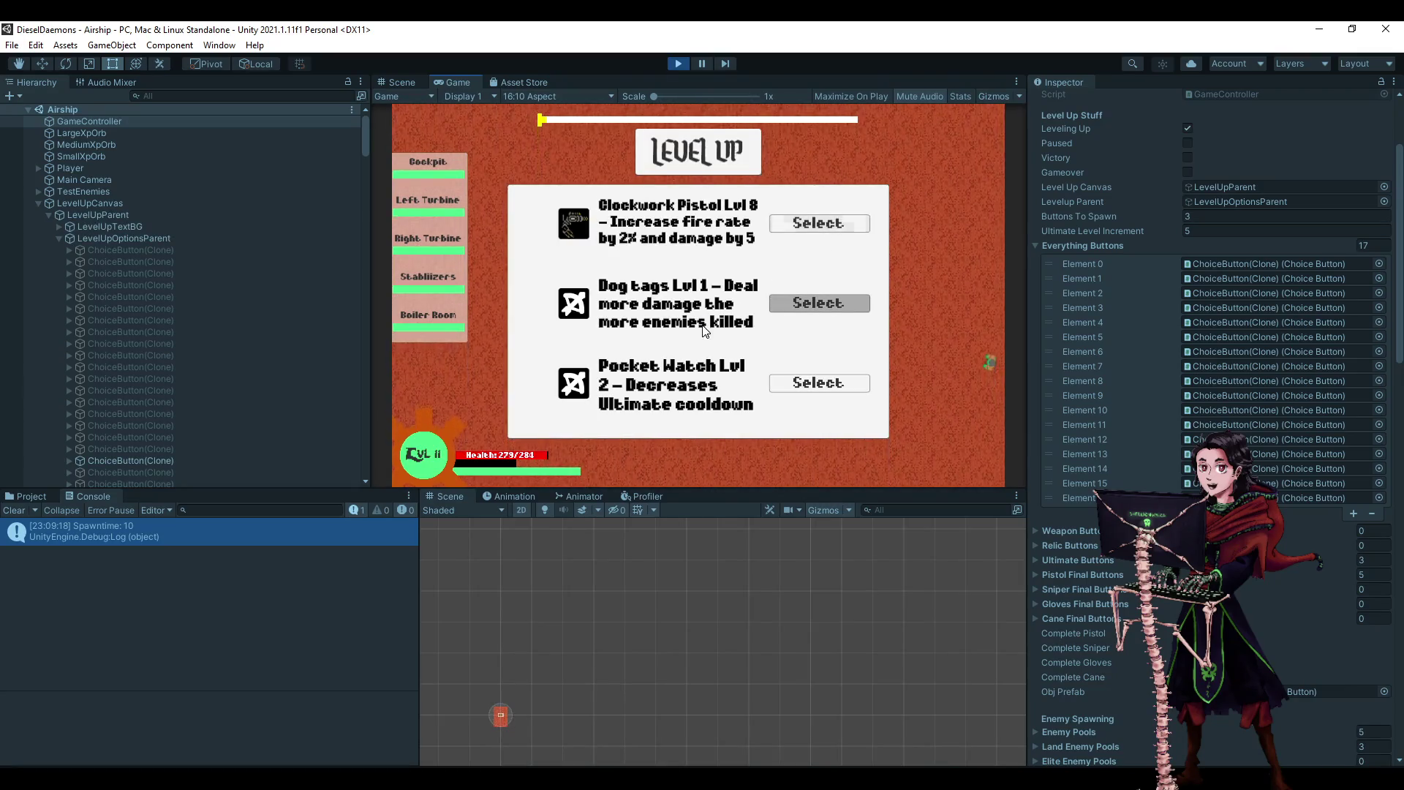
click(818, 223)
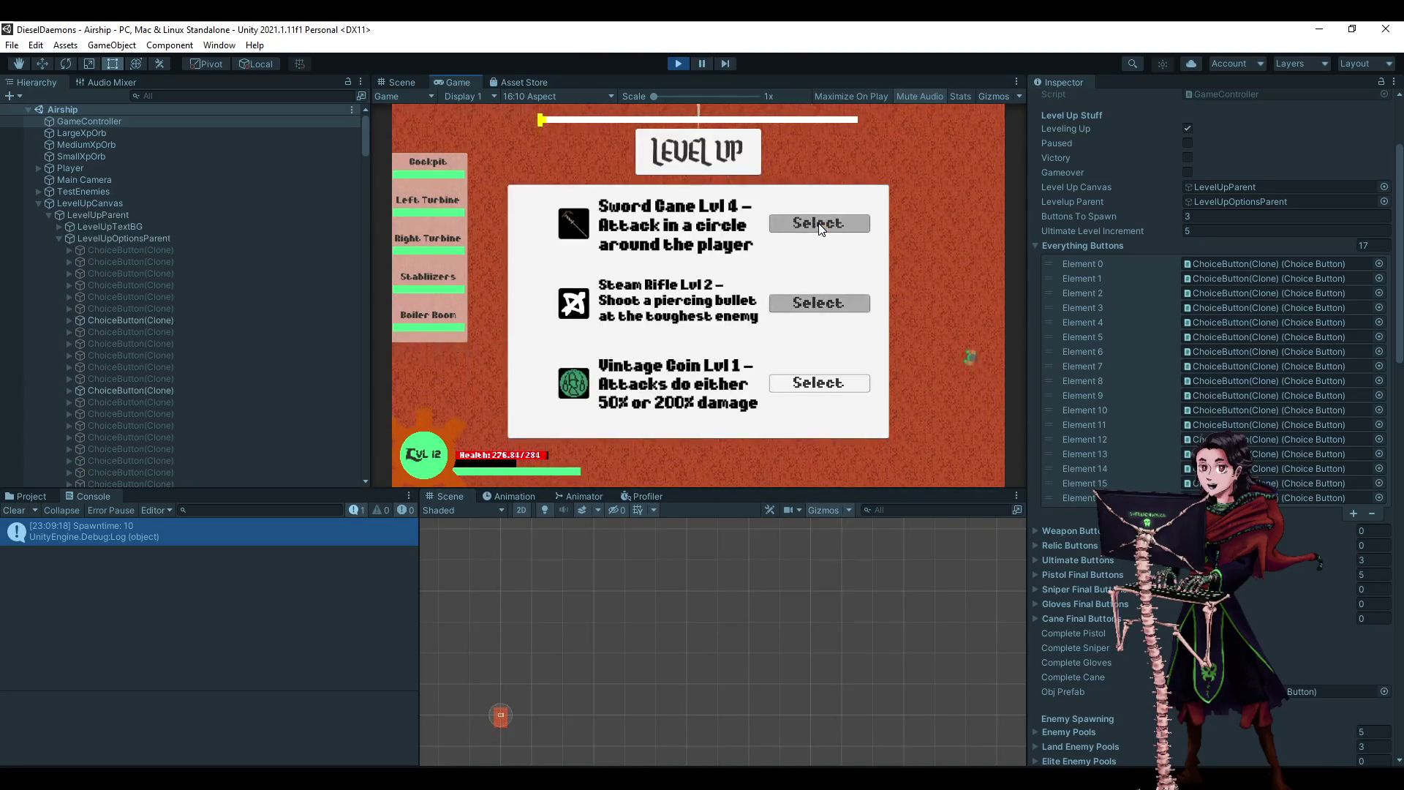
click(819, 224)
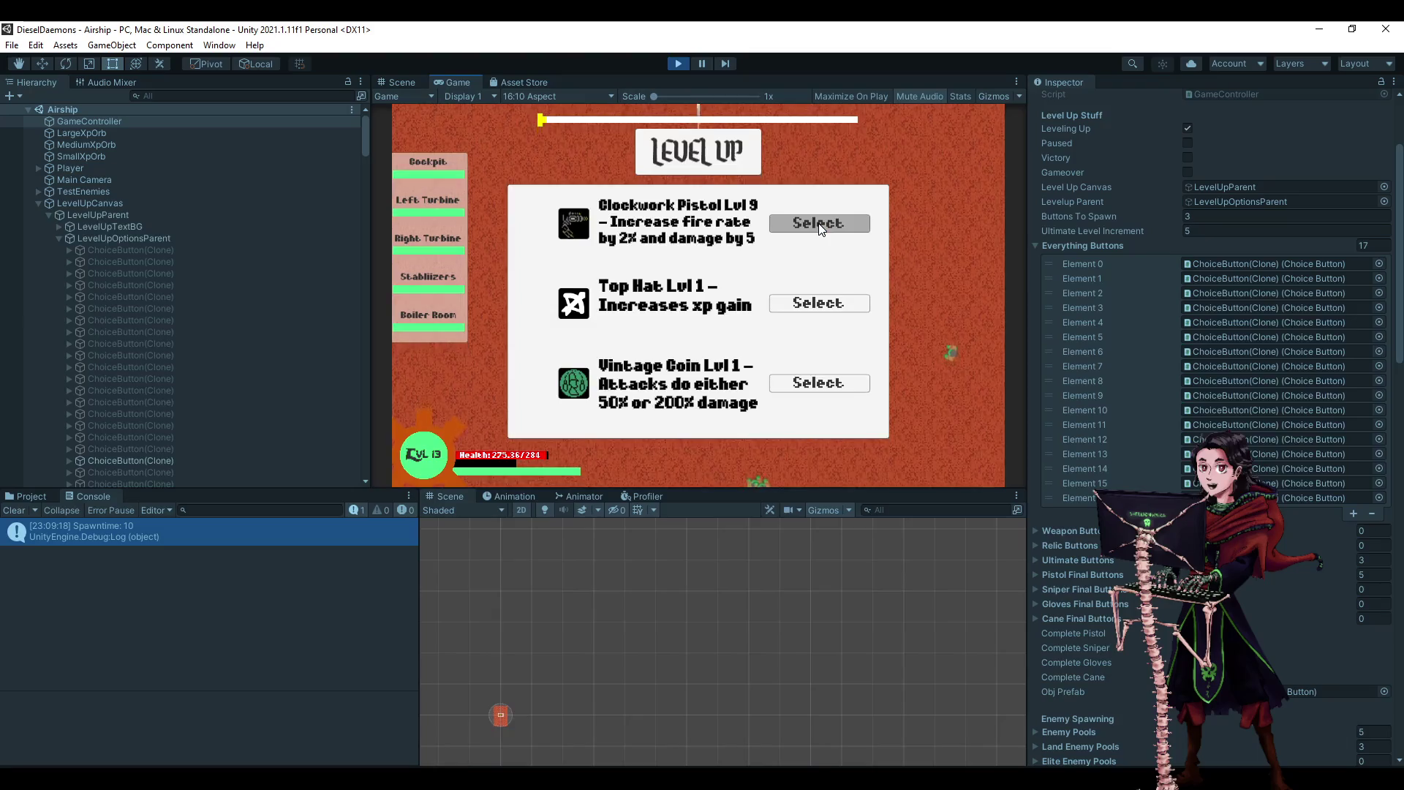
click(818, 223)
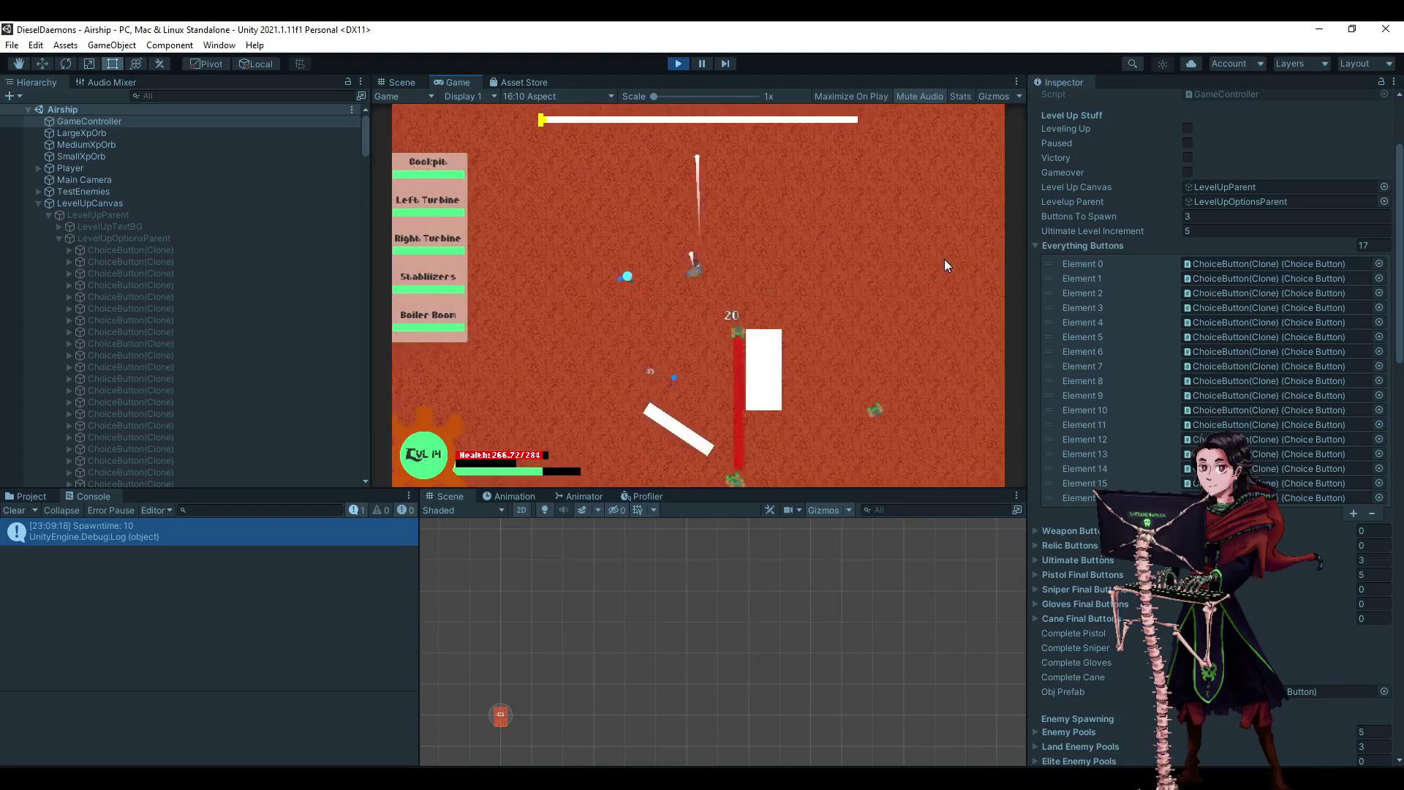
- Confirm the remaining upgrades by keyboard up to level 20, then stop the play test
key(Return)
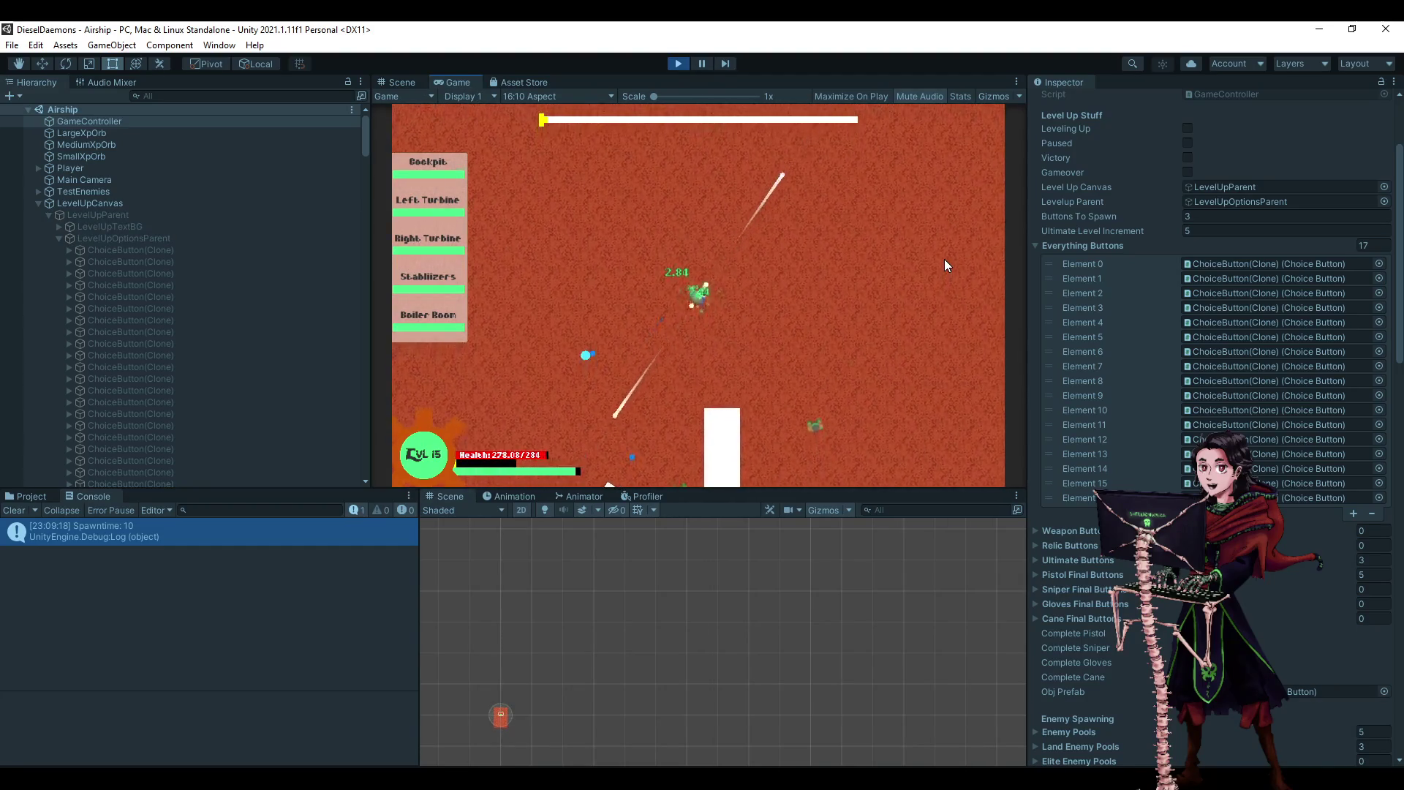
key(Return)
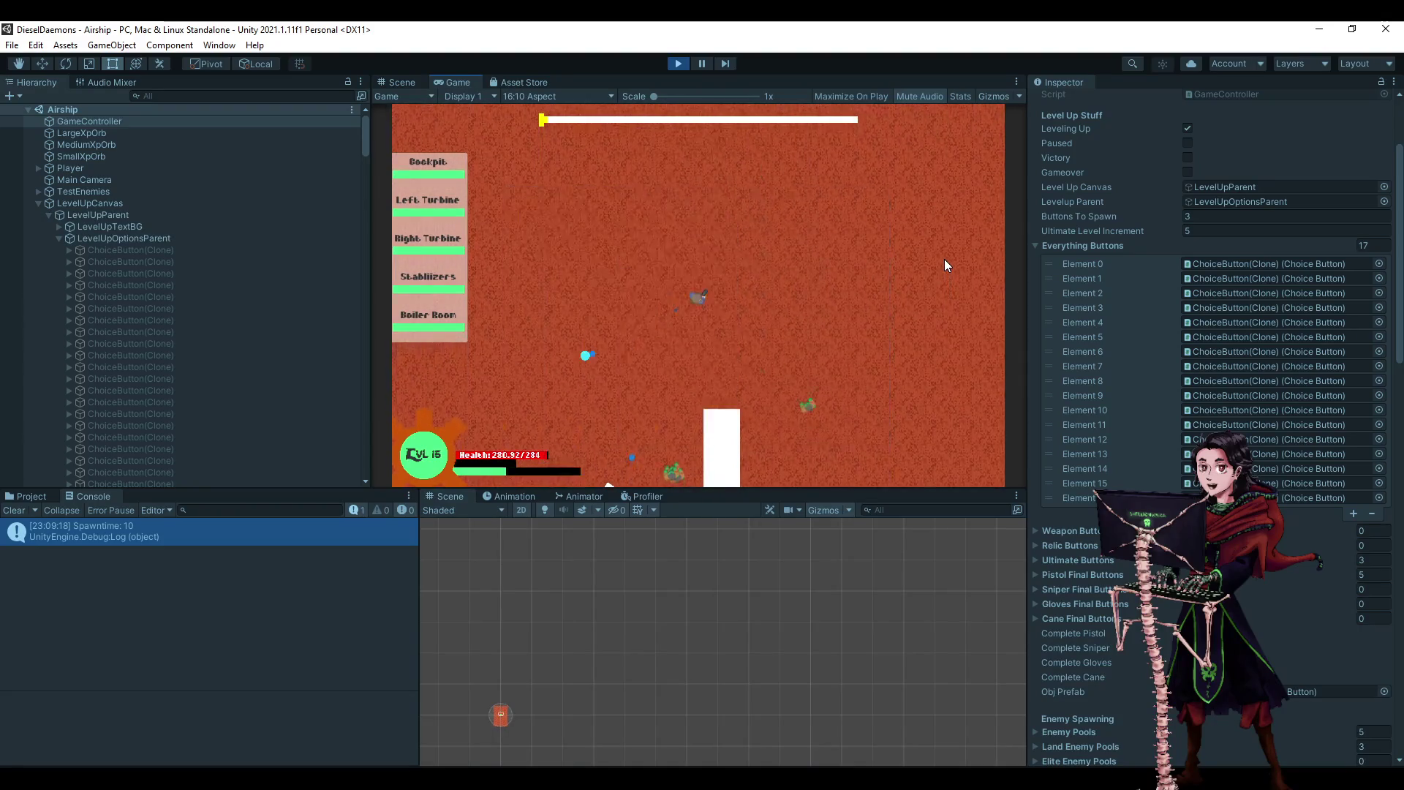
key(Down)
key(Down)
key(Return)
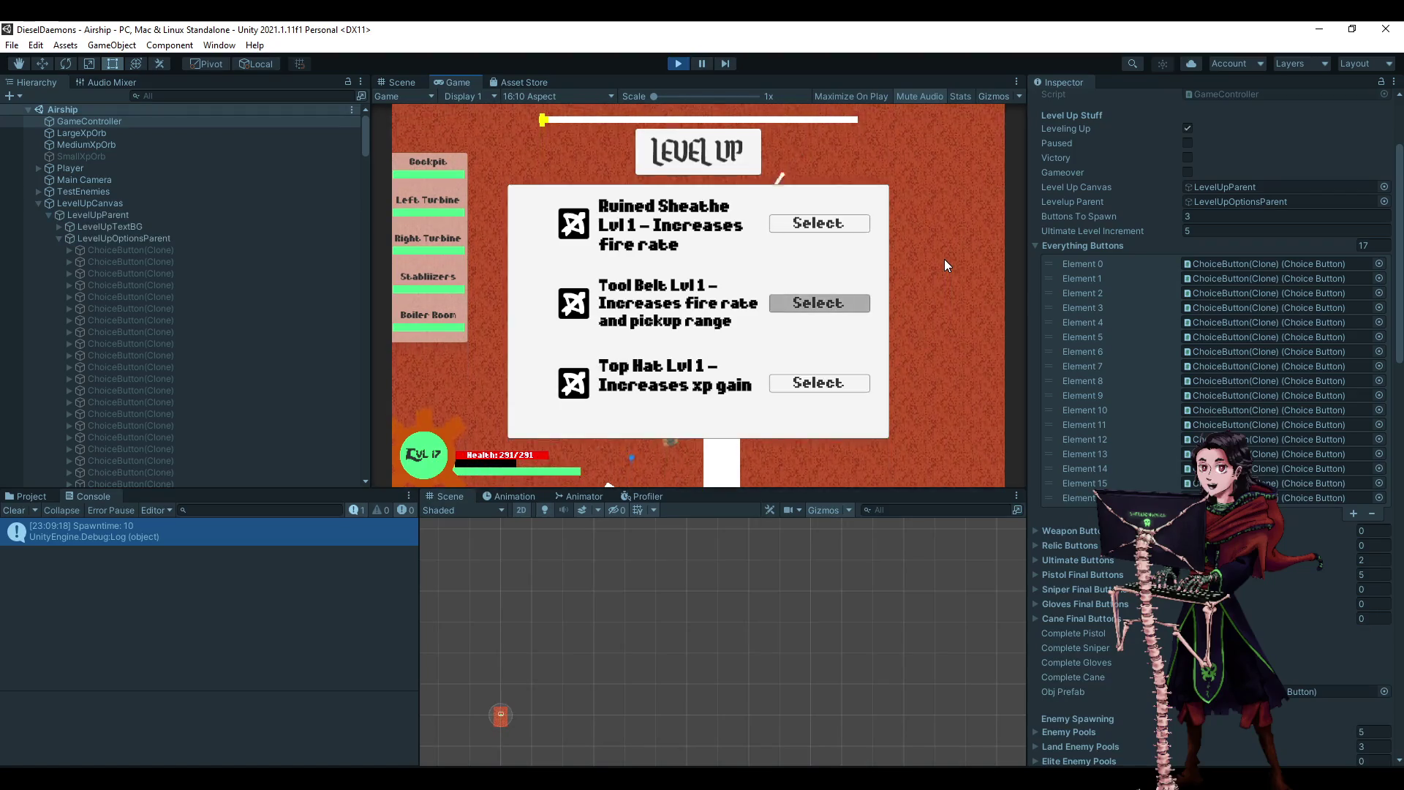
key(Return)
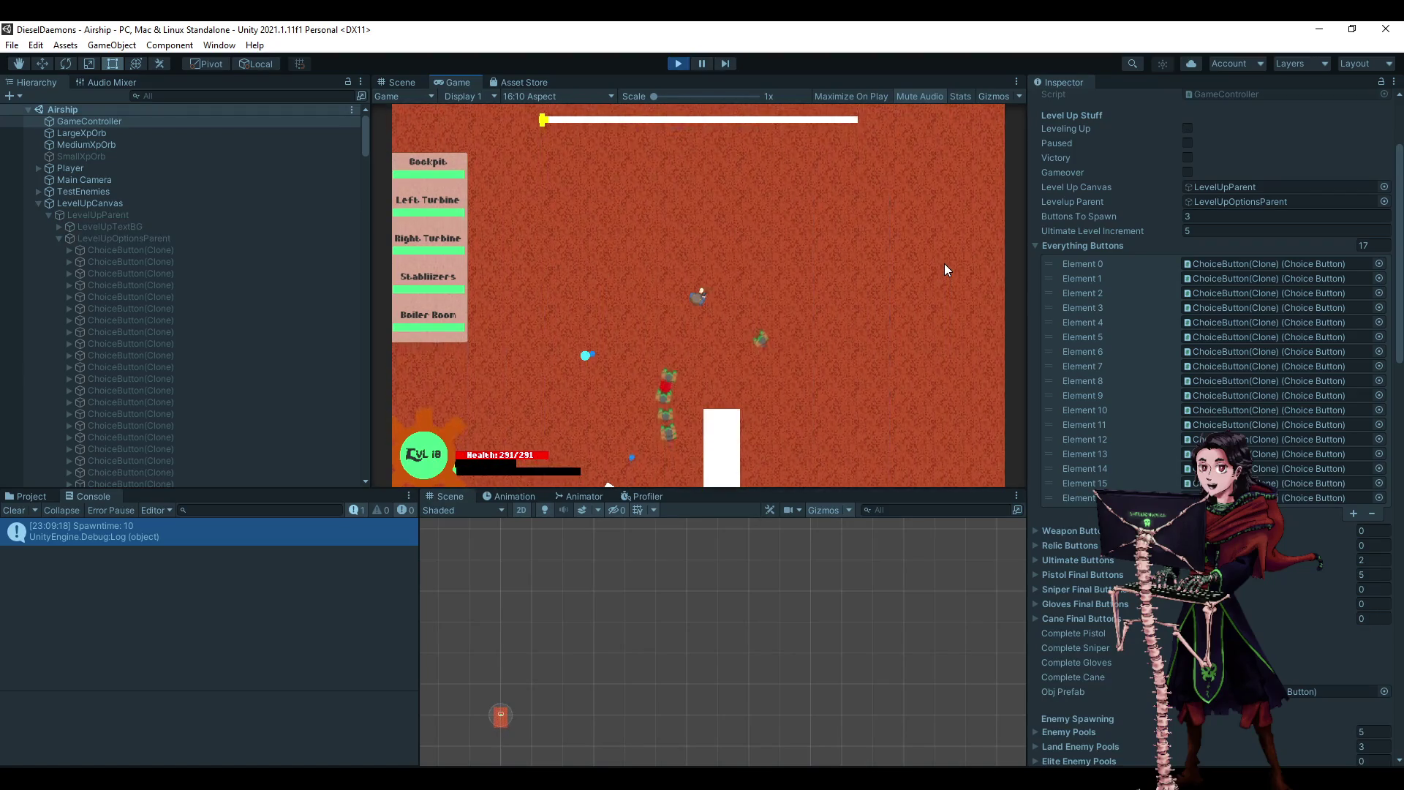
key(Return)
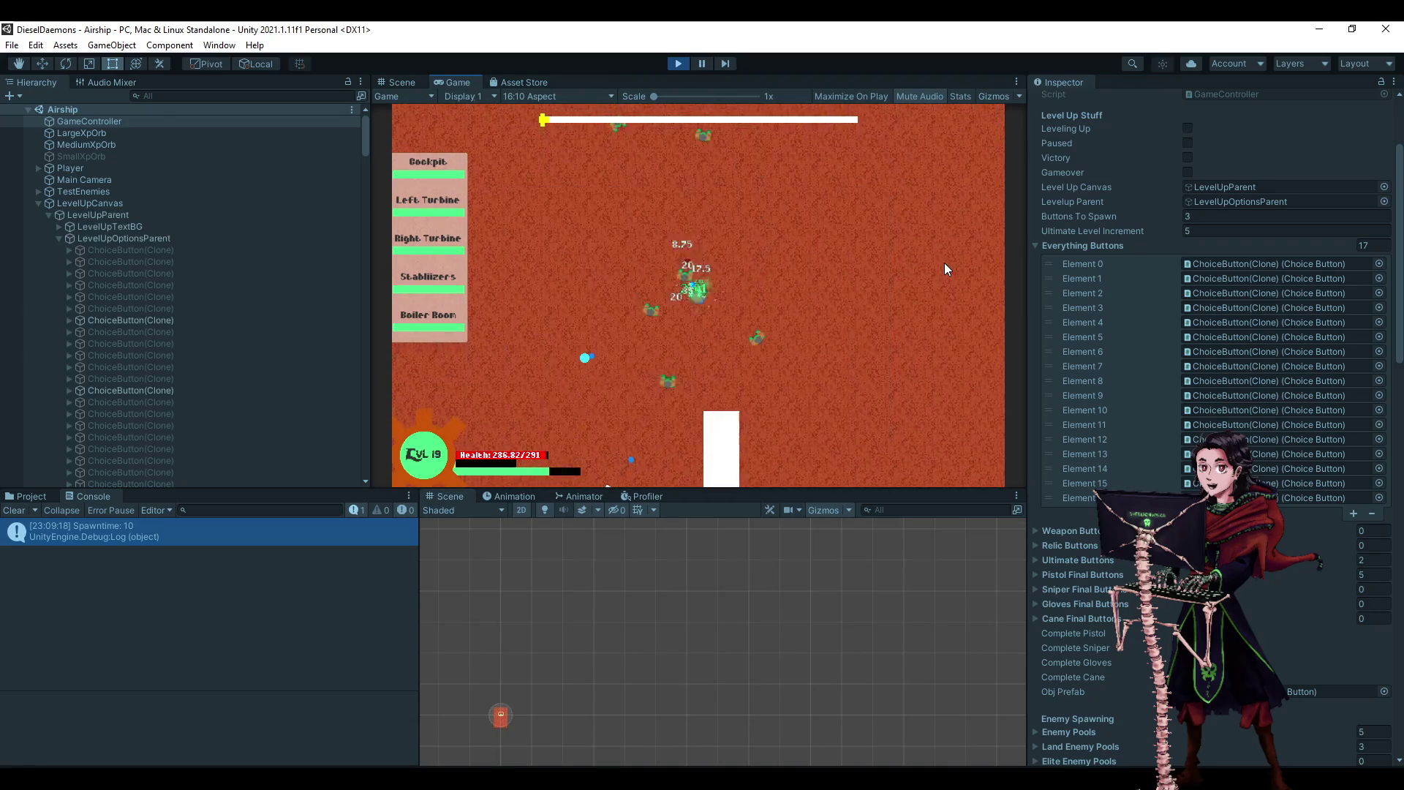
key(Return)
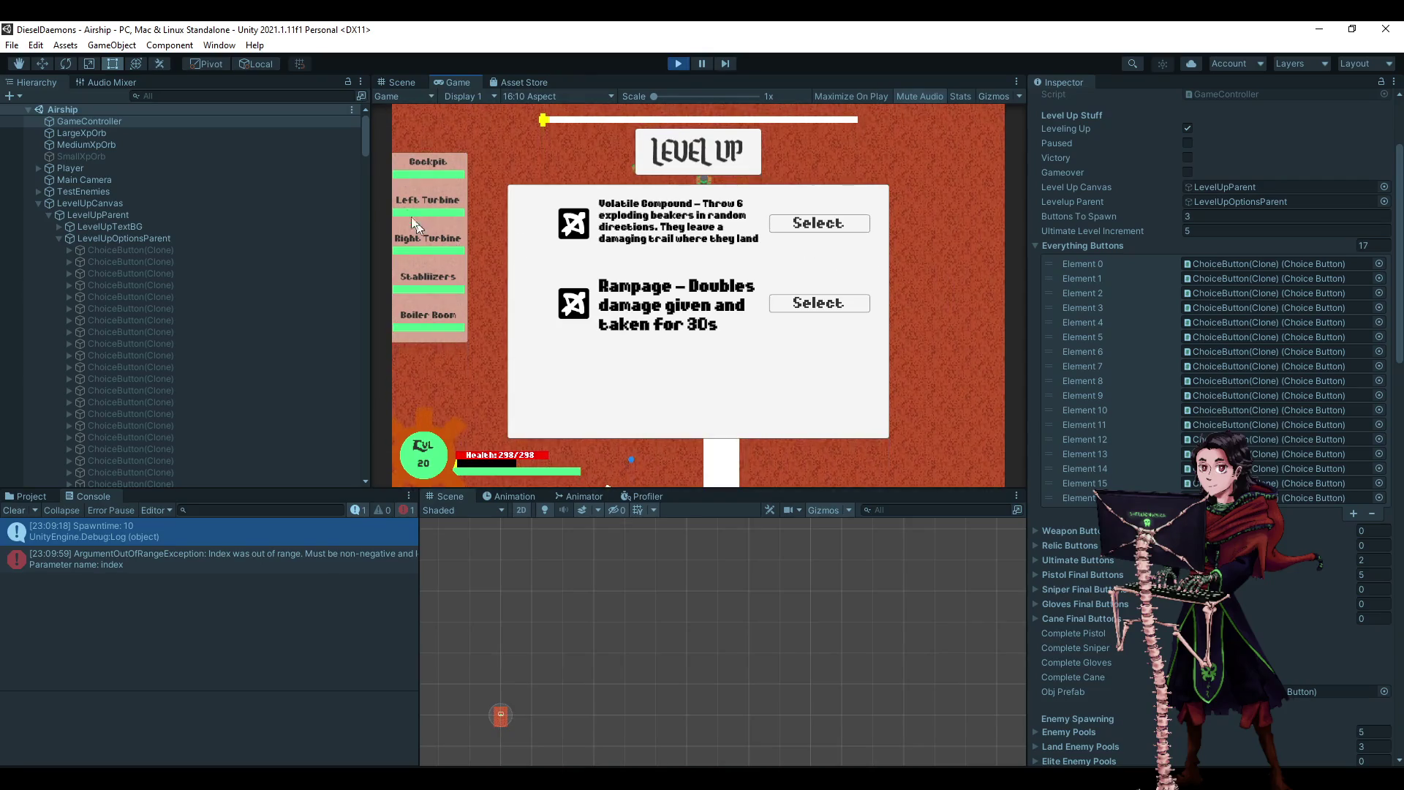
click(678, 64)
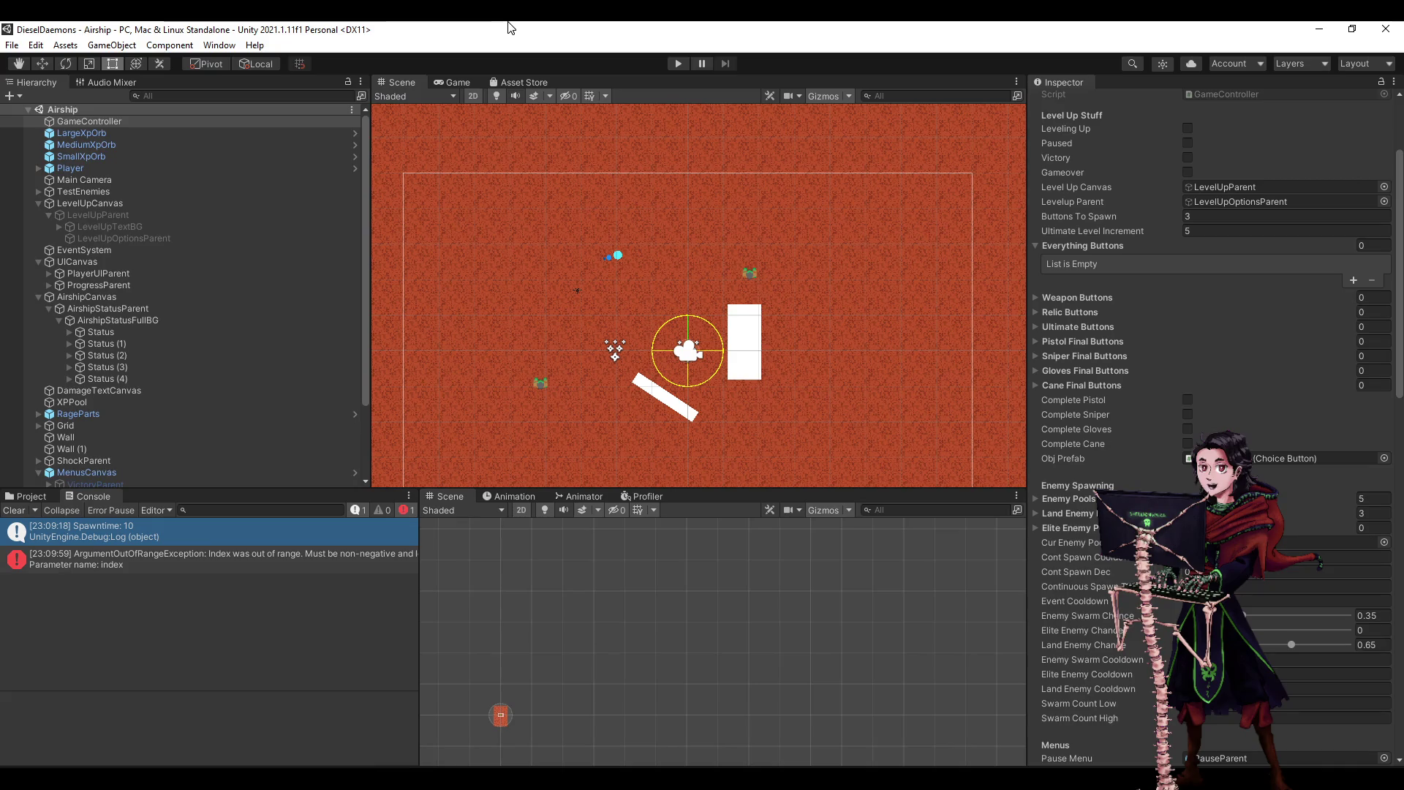
key(alt+Tab)
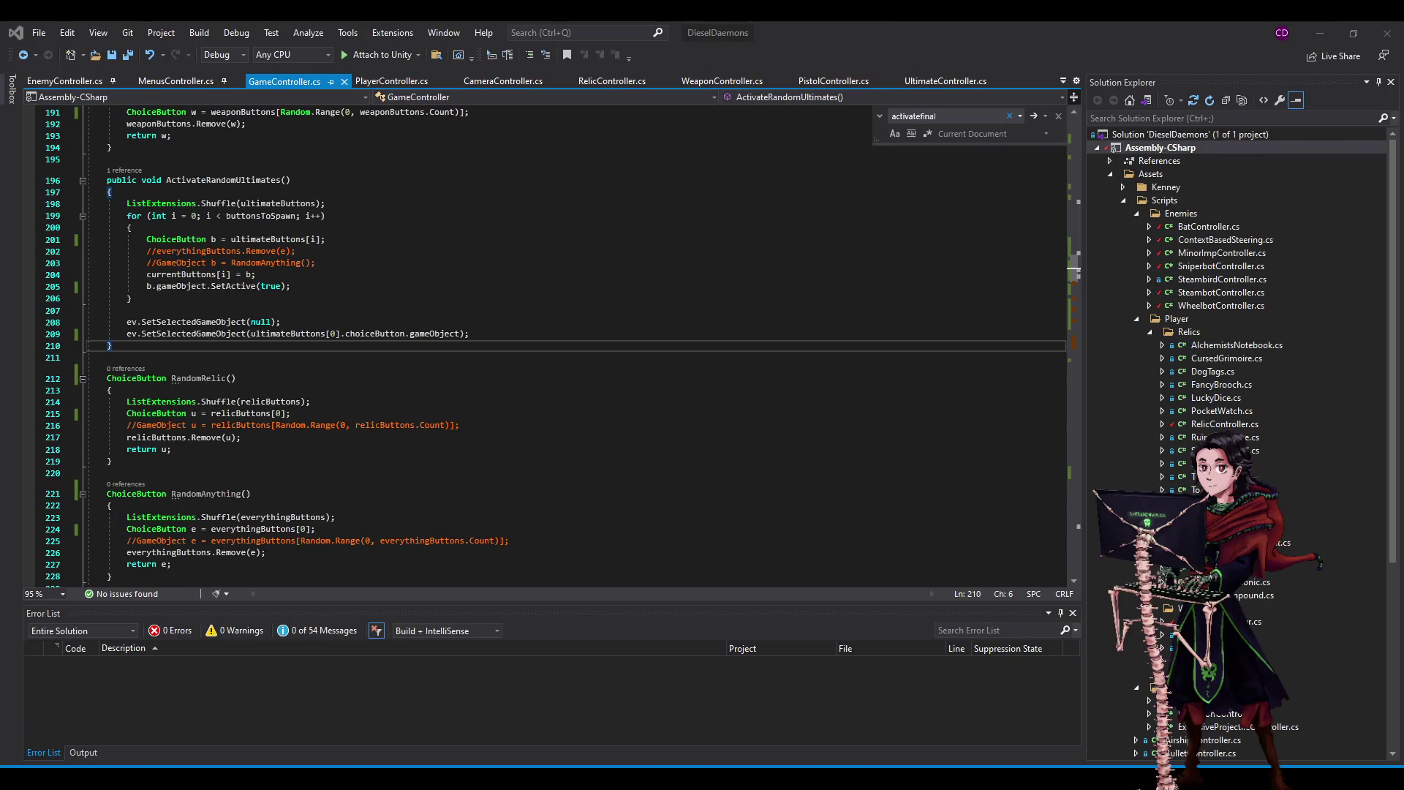
- Open PistolController.cs and review the FinalUpgradeA through FinalUpgradeE methods
click(234, 356)
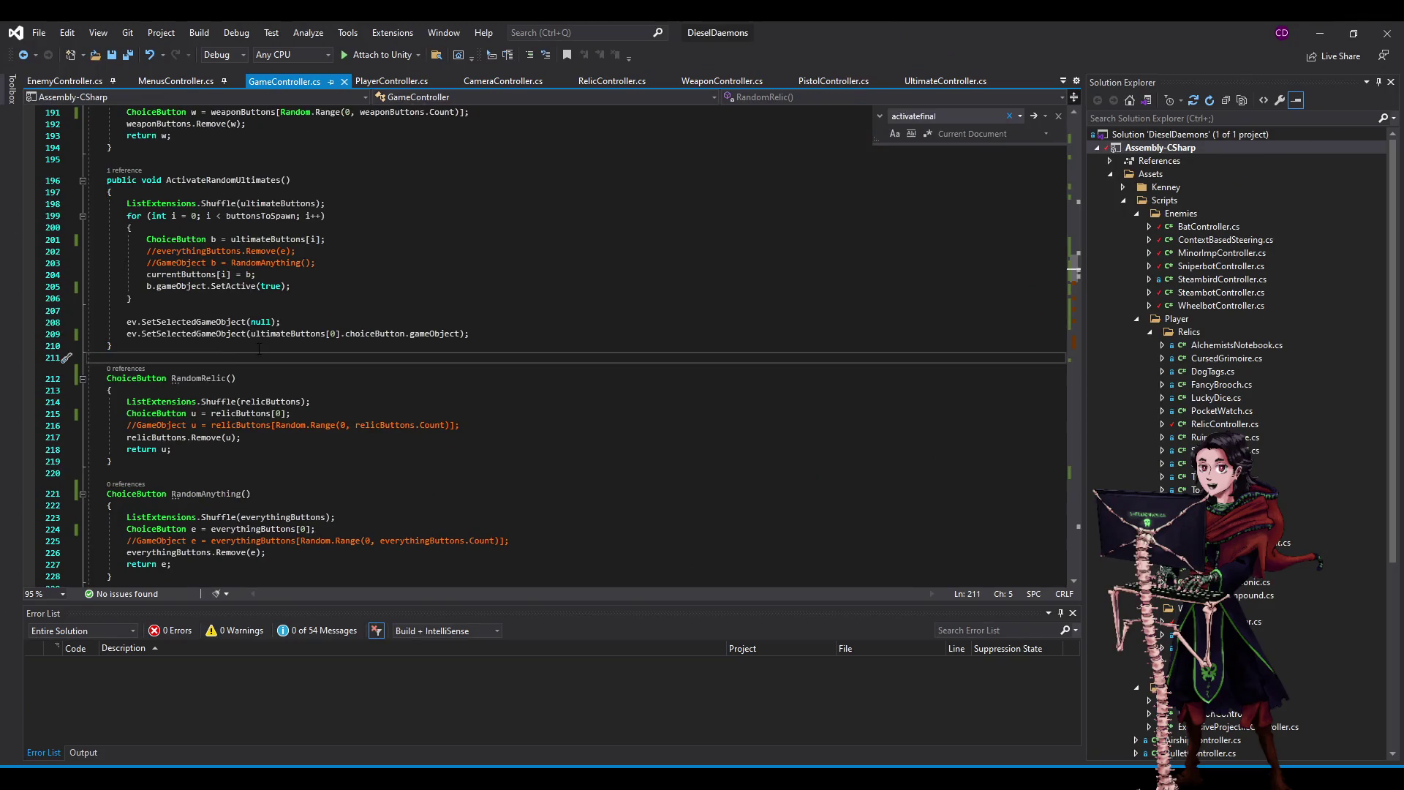
click(834, 81)
scroll(340, 329, down, 7)
click(301, 323)
scroll(301, 389, up, 2)
scroll(289, 386, up, 1)
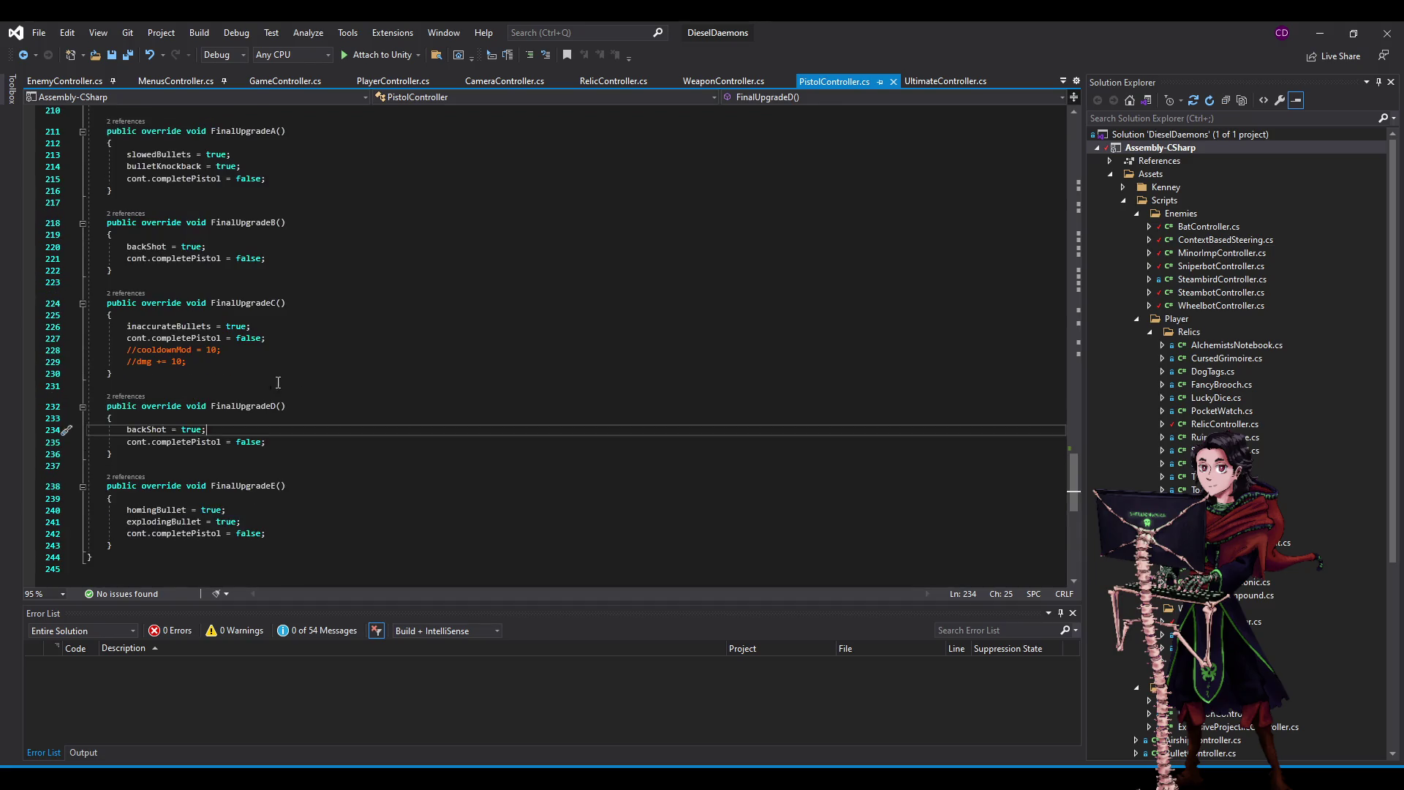
scroll(193, 365, up, 1)
mouse_move(349, 239)
mouse_down()
mouse_move(454, 548)
mouse_move(431, 571)
mouse_up()
drag(325, 152, 472, 562)
- Highlight the slowedBullets uses in PistolController.cs, then minimize Visual Studio
click(158, 191)
click(594, 214)
click(192, 191)
scroll(210, 261, up, 20)
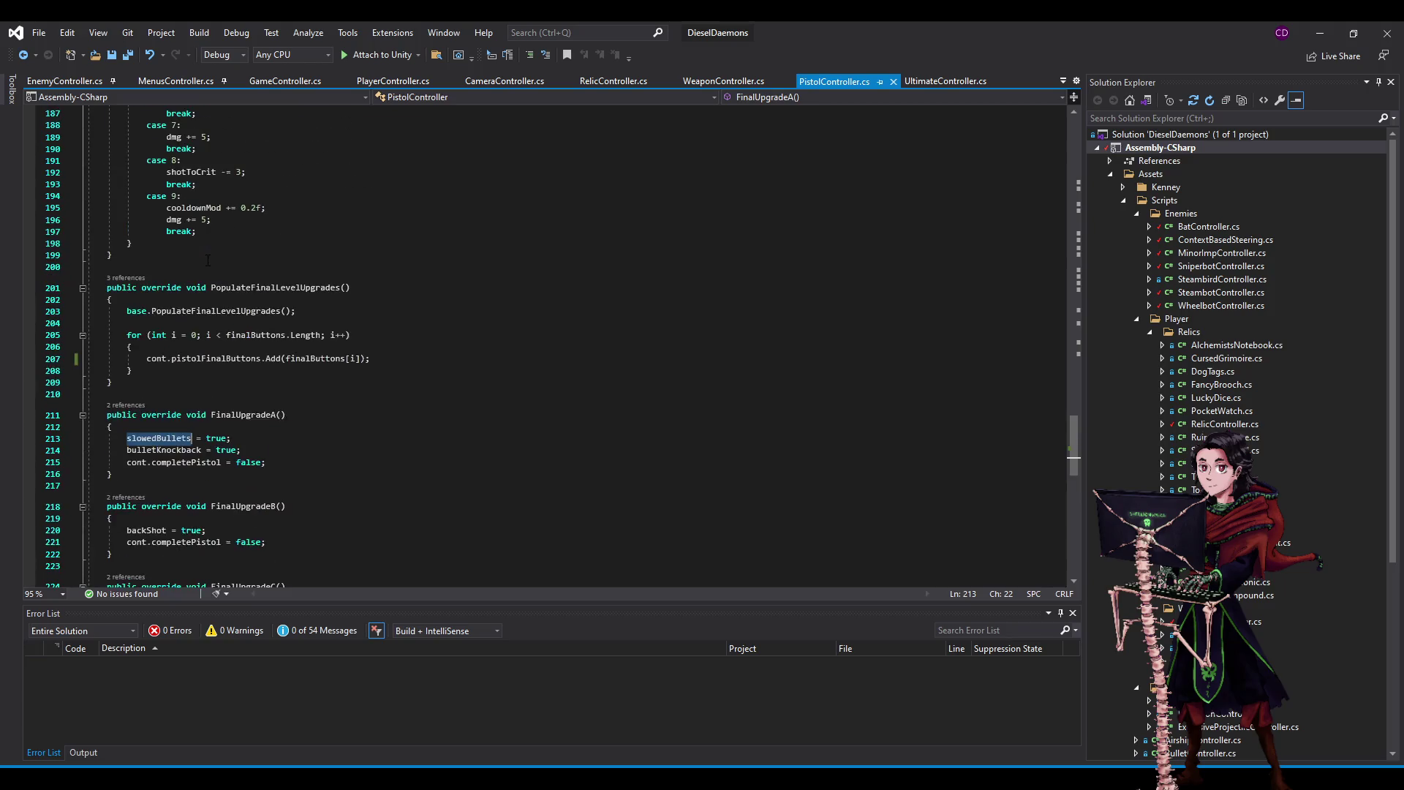
scroll(211, 260, up, 13)
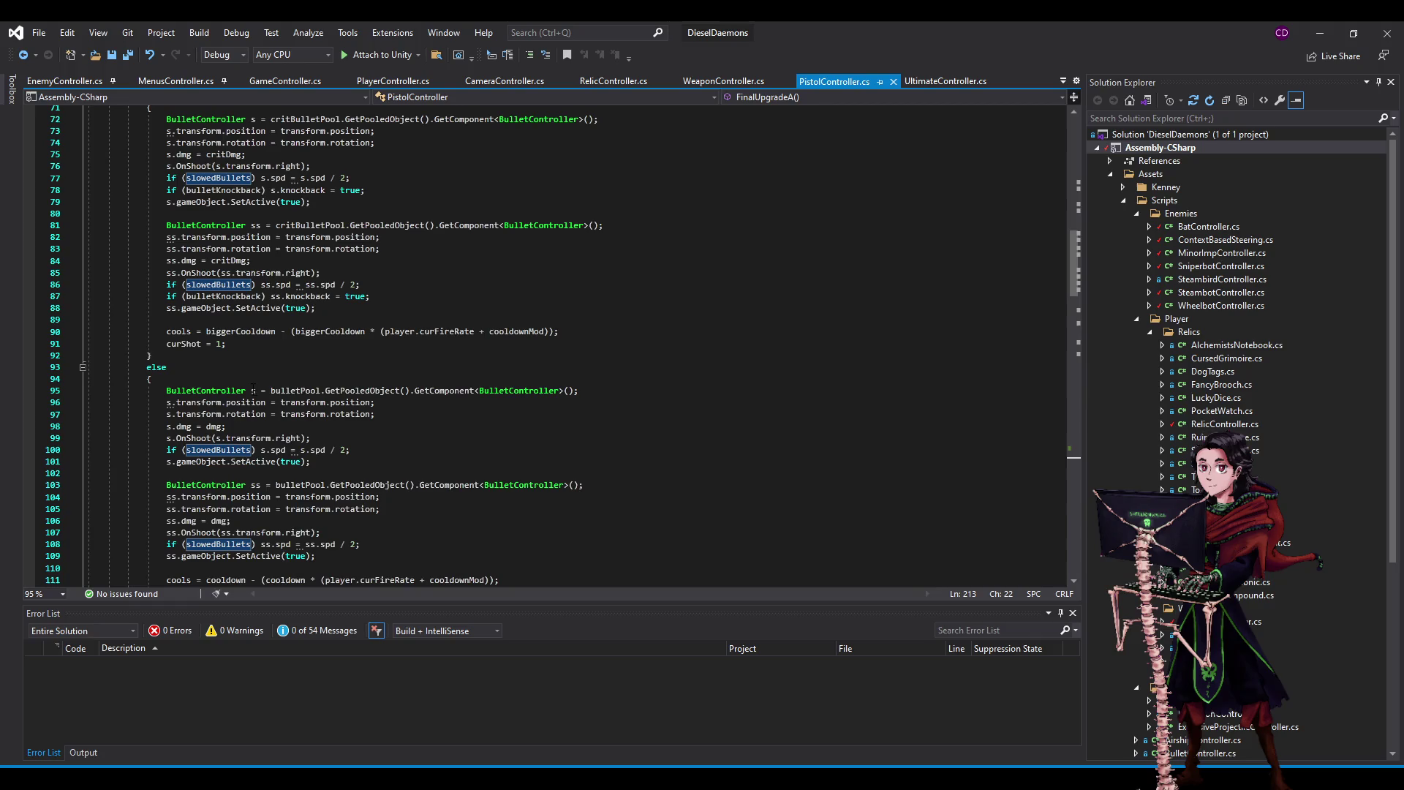
scroll(279, 400, up, 20)
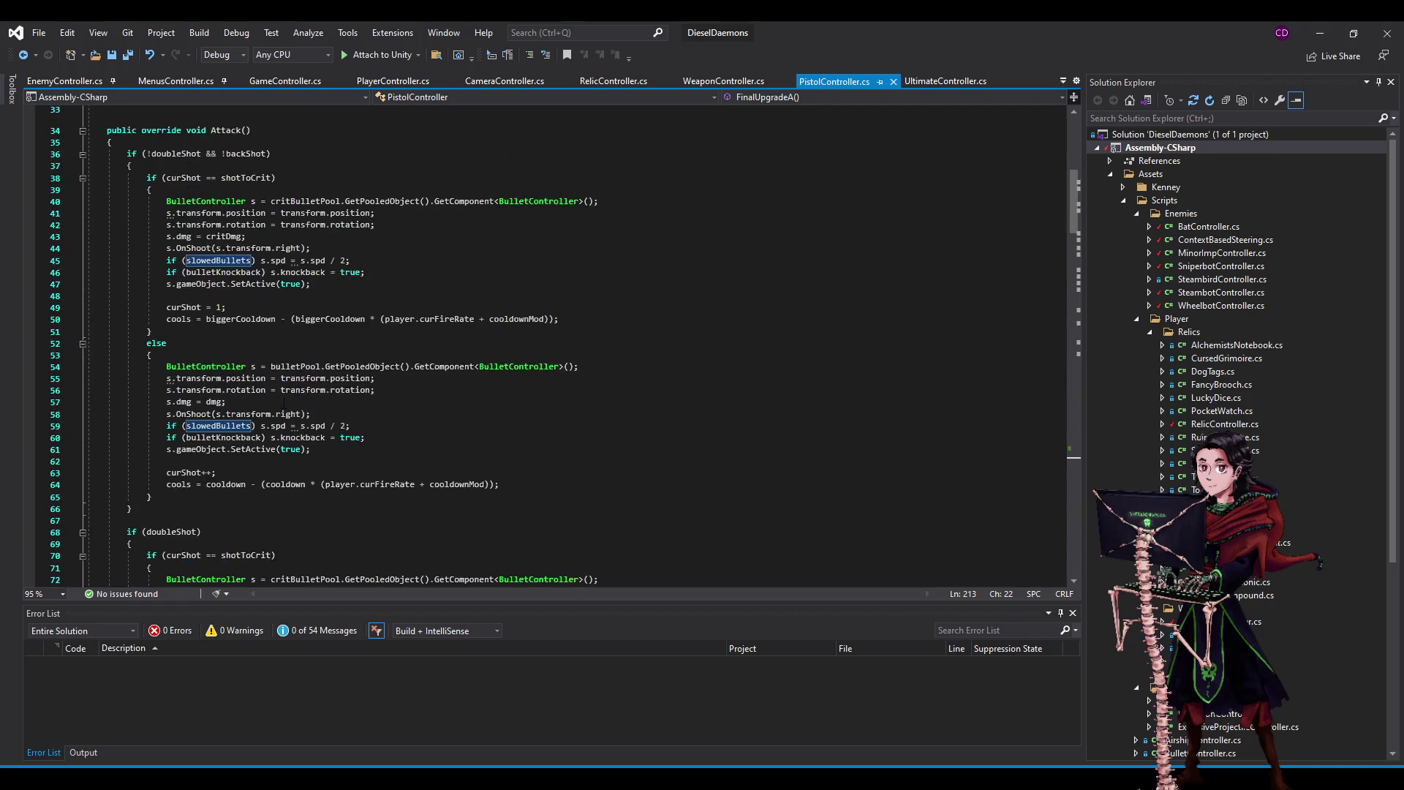
click(1320, 32)
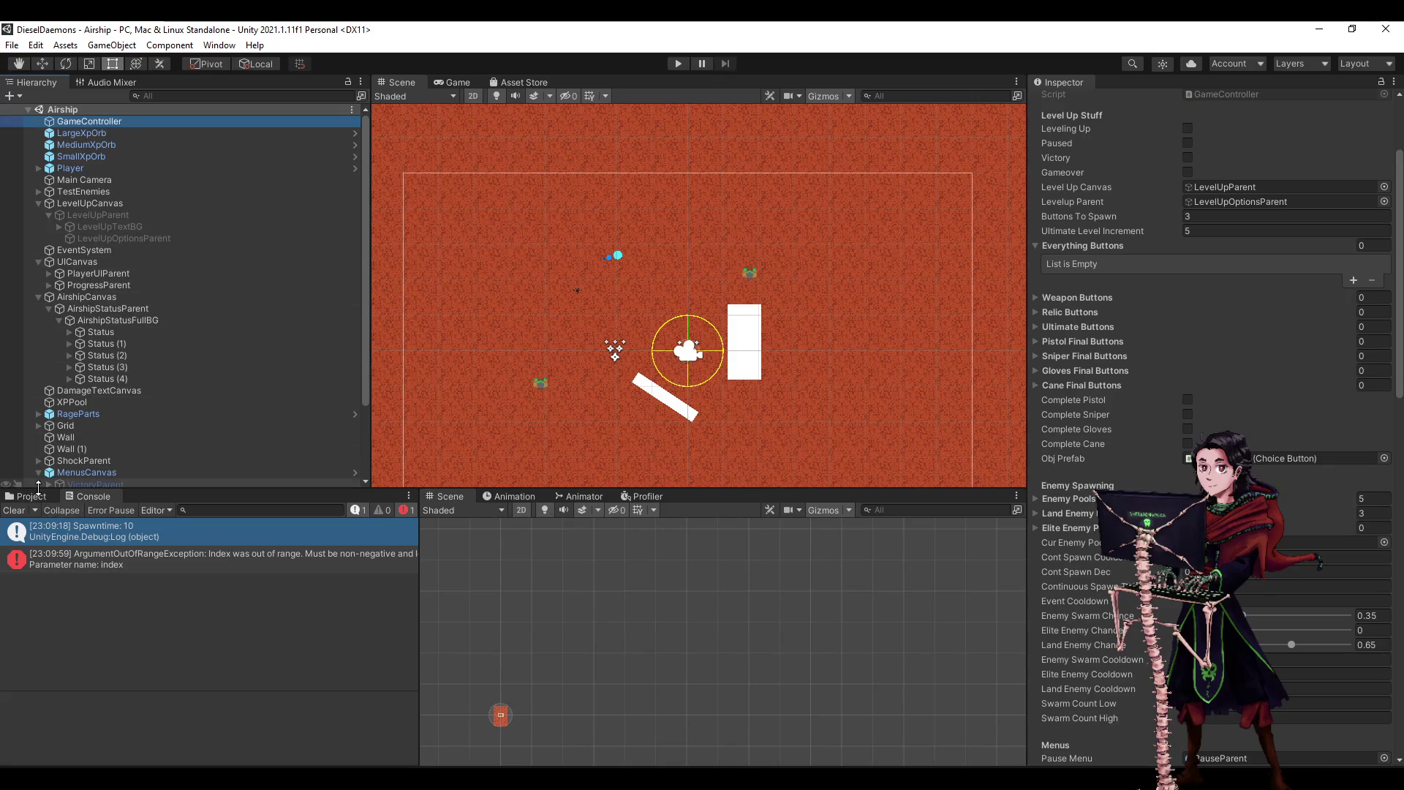
- Open the Player prefab, inspect ClockworkPistol's upgrade settings, then return to the Airship scene
click(37, 498)
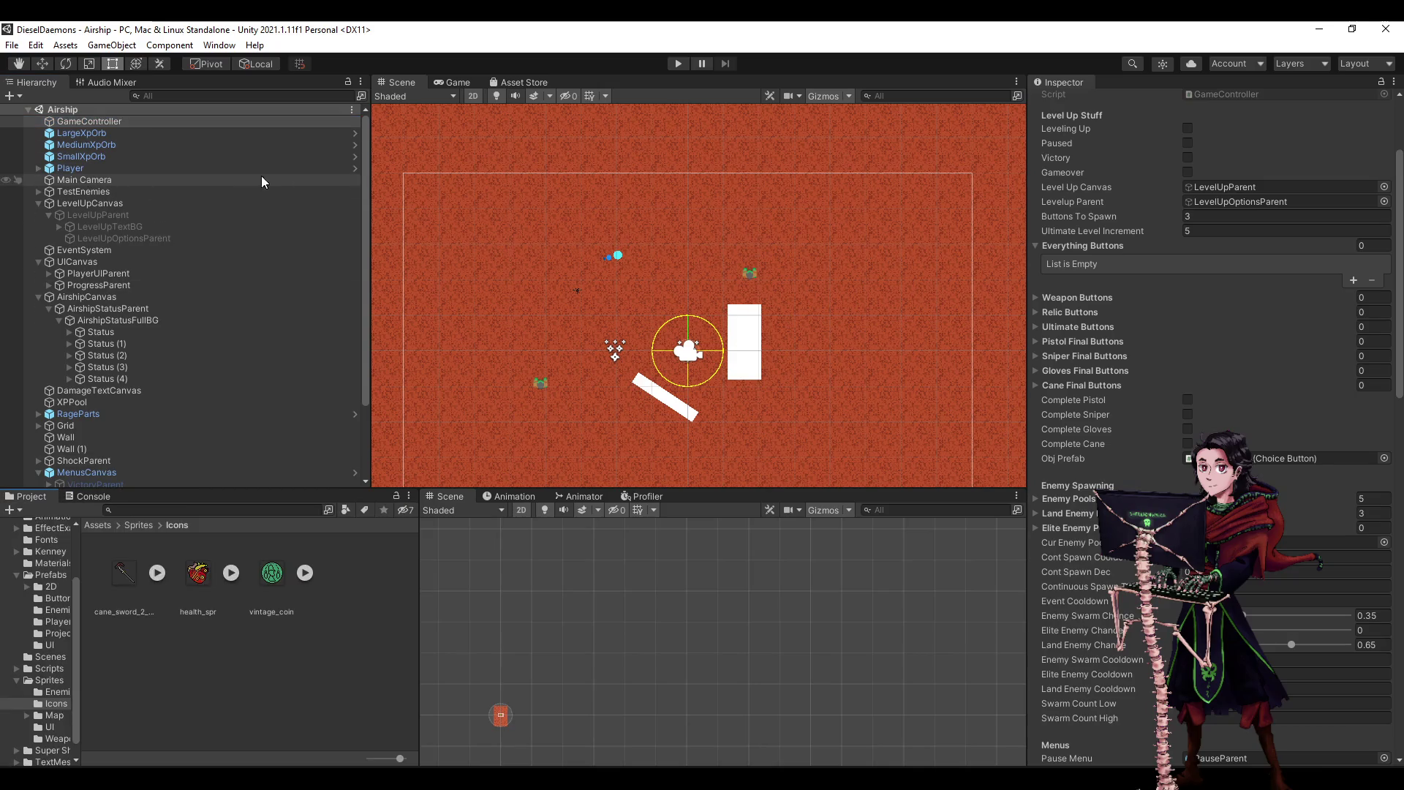
click(355, 167)
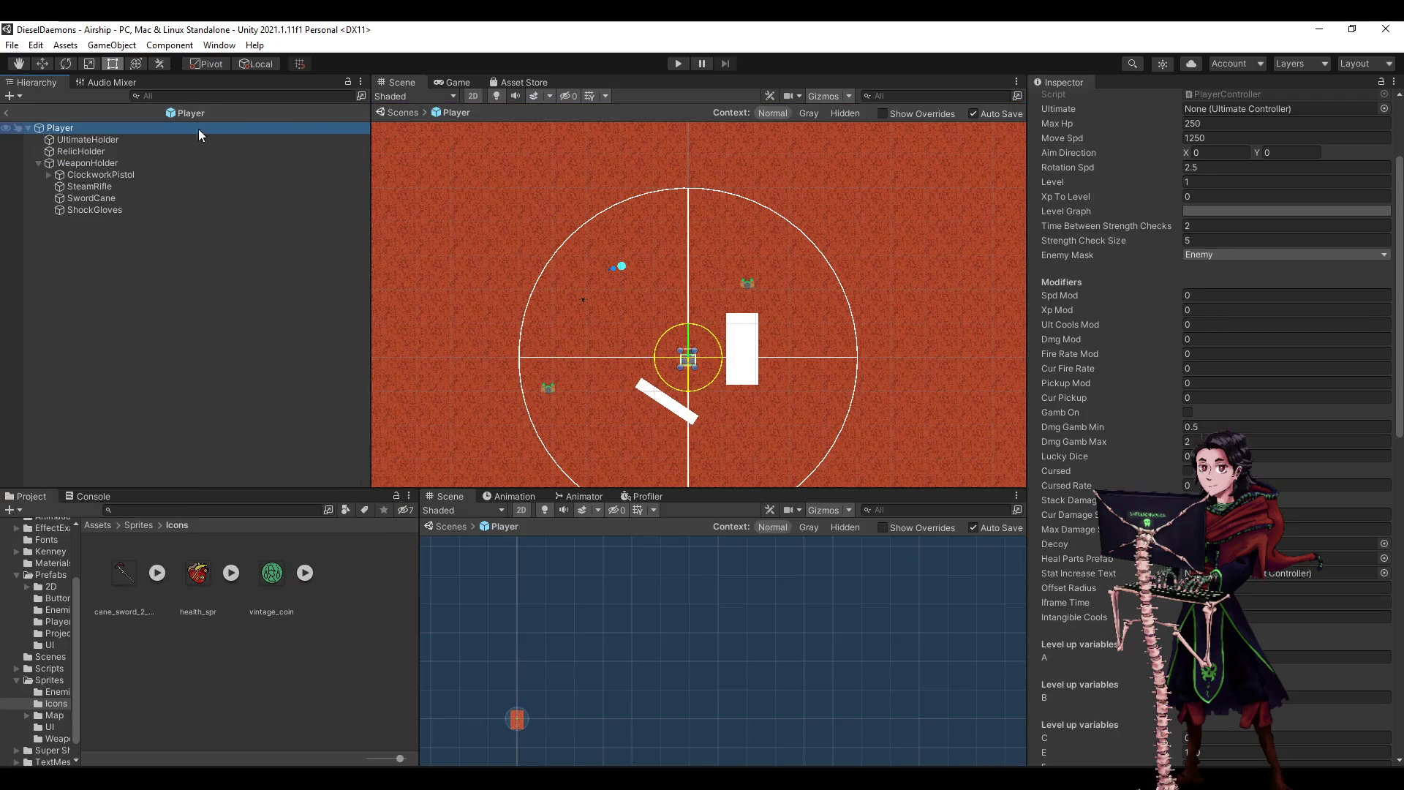
click(82, 181)
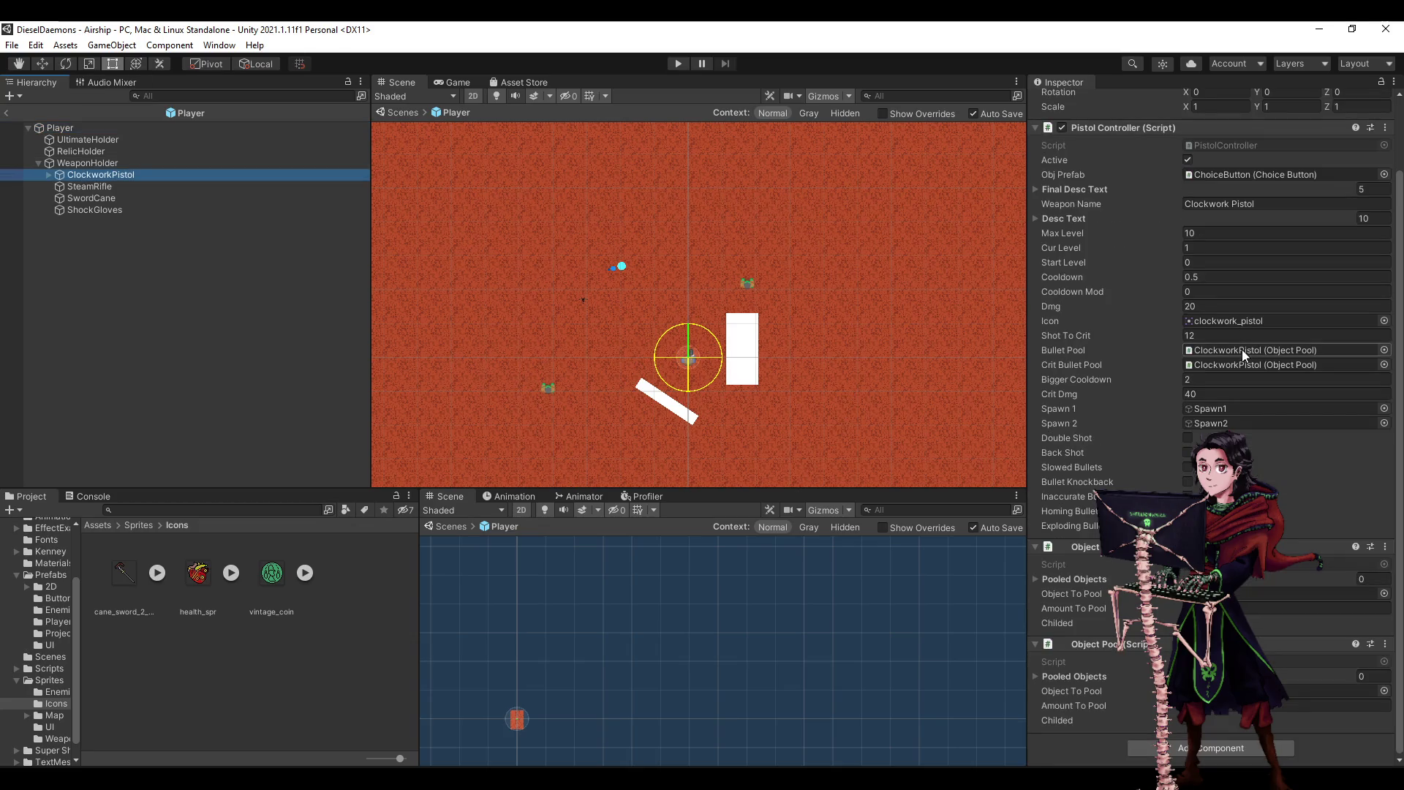
scroll(1242, 350, up, 3)
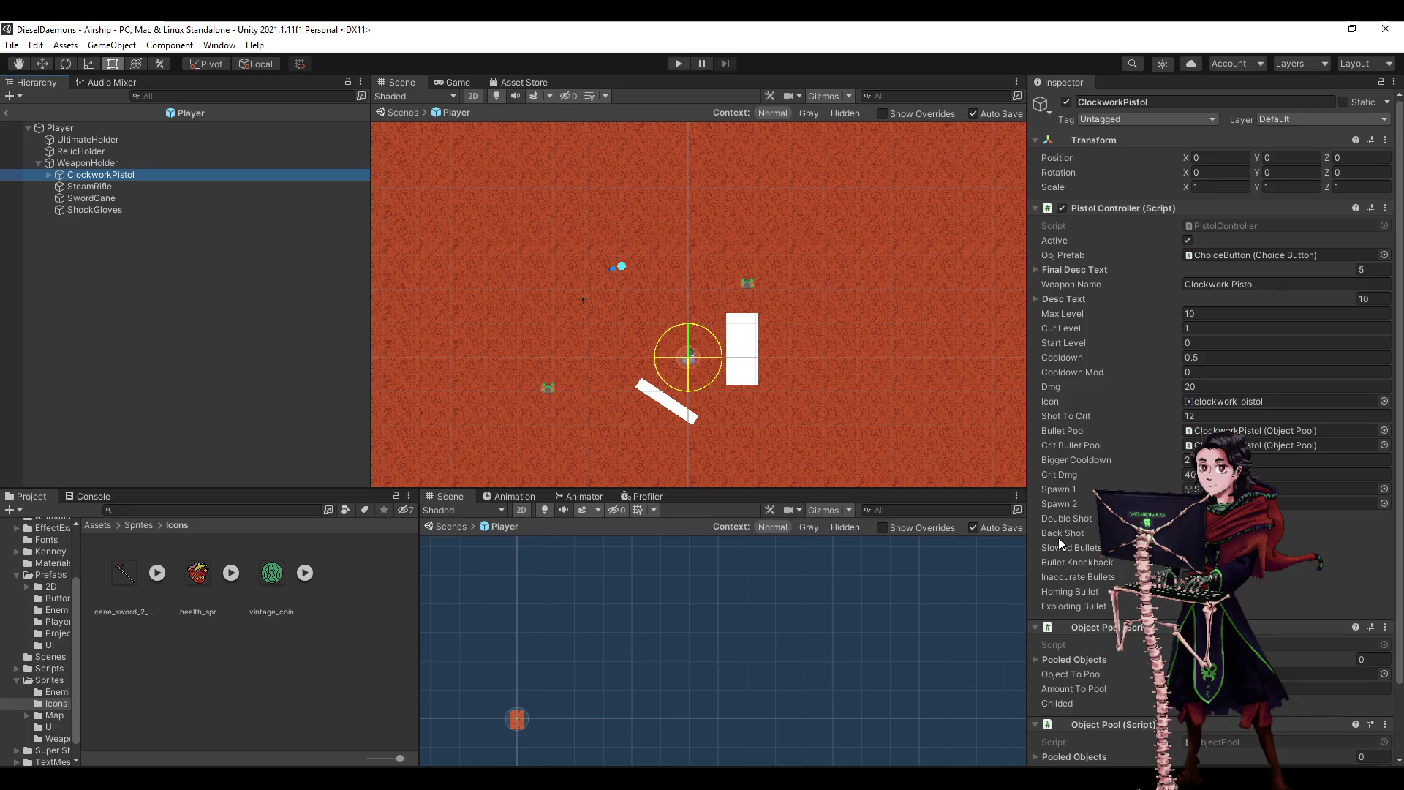
click(278, 307)
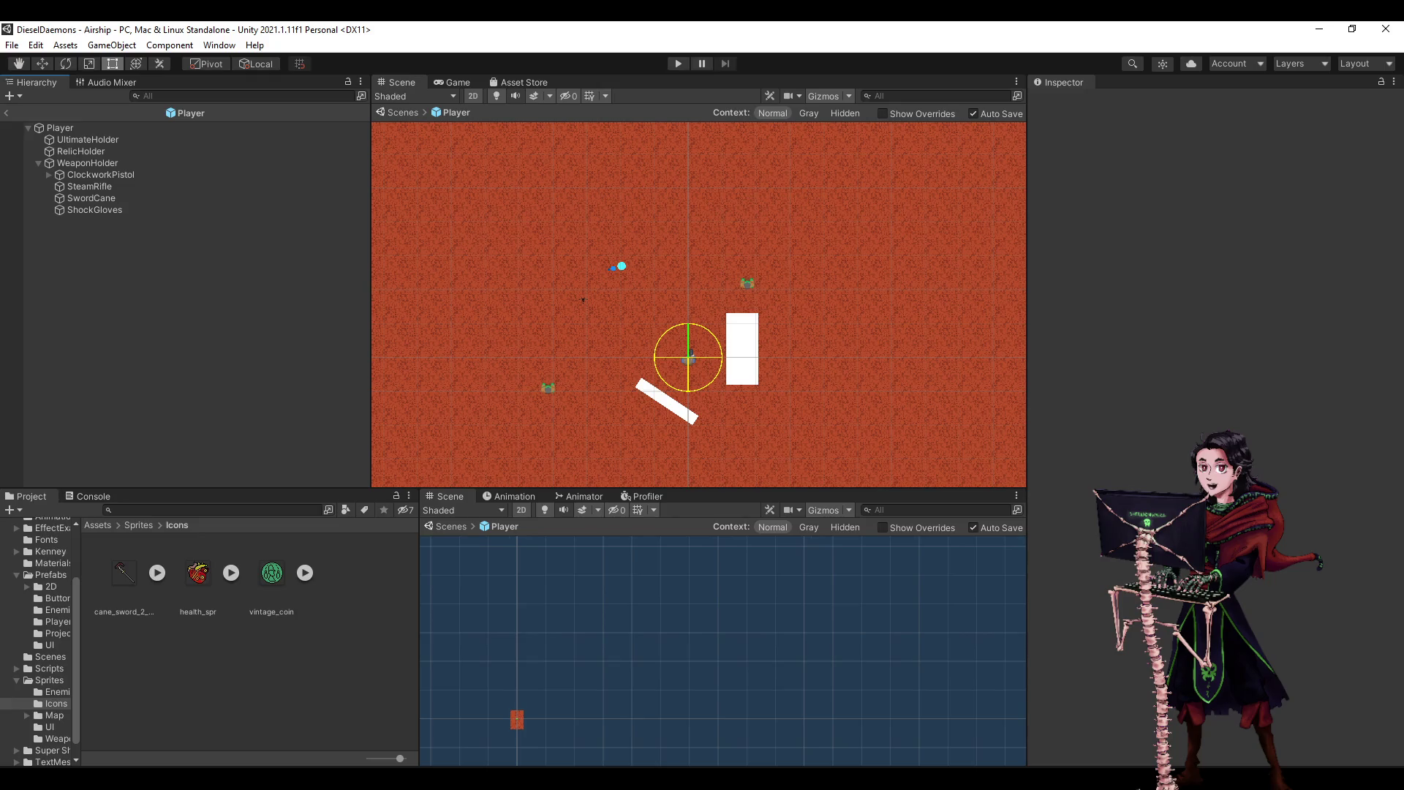
click(10, 114)
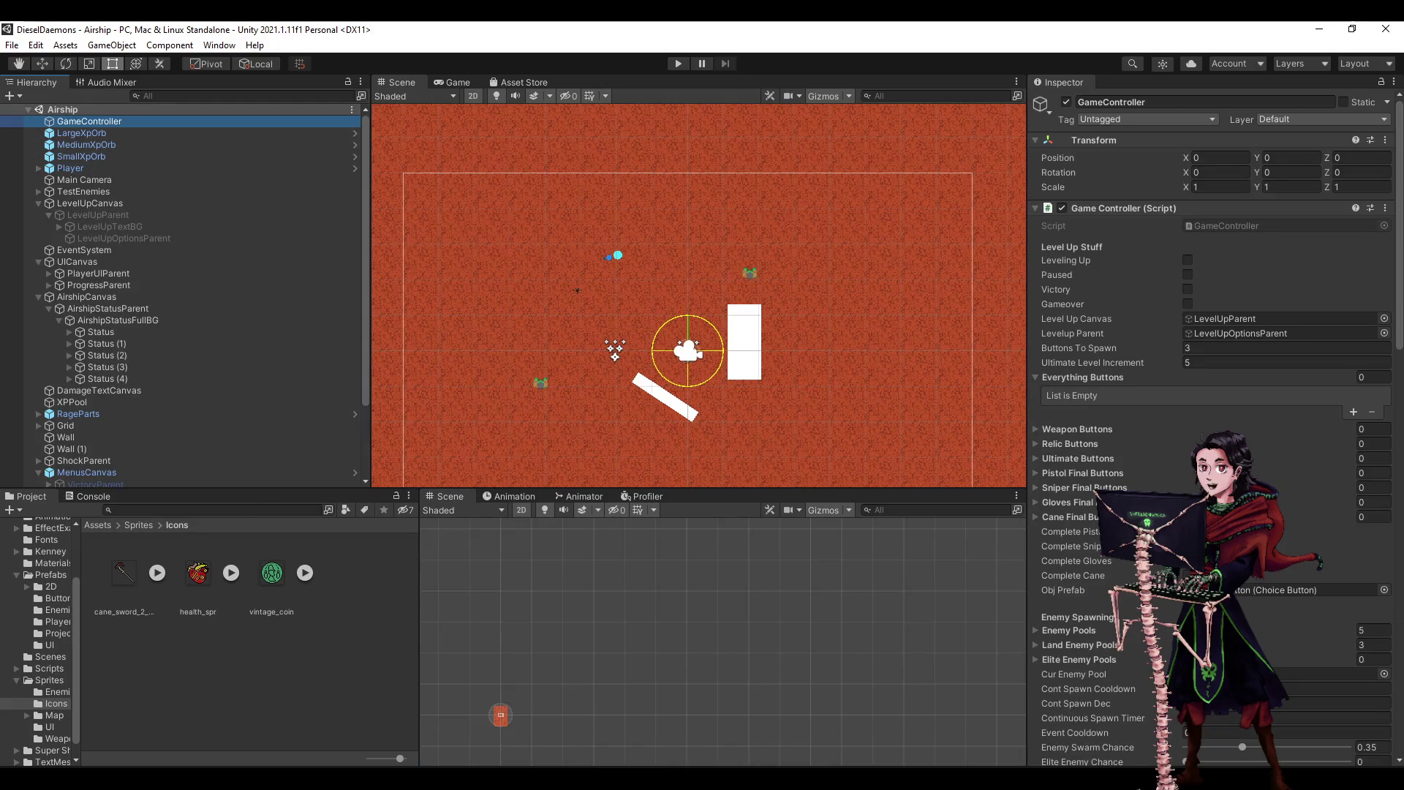
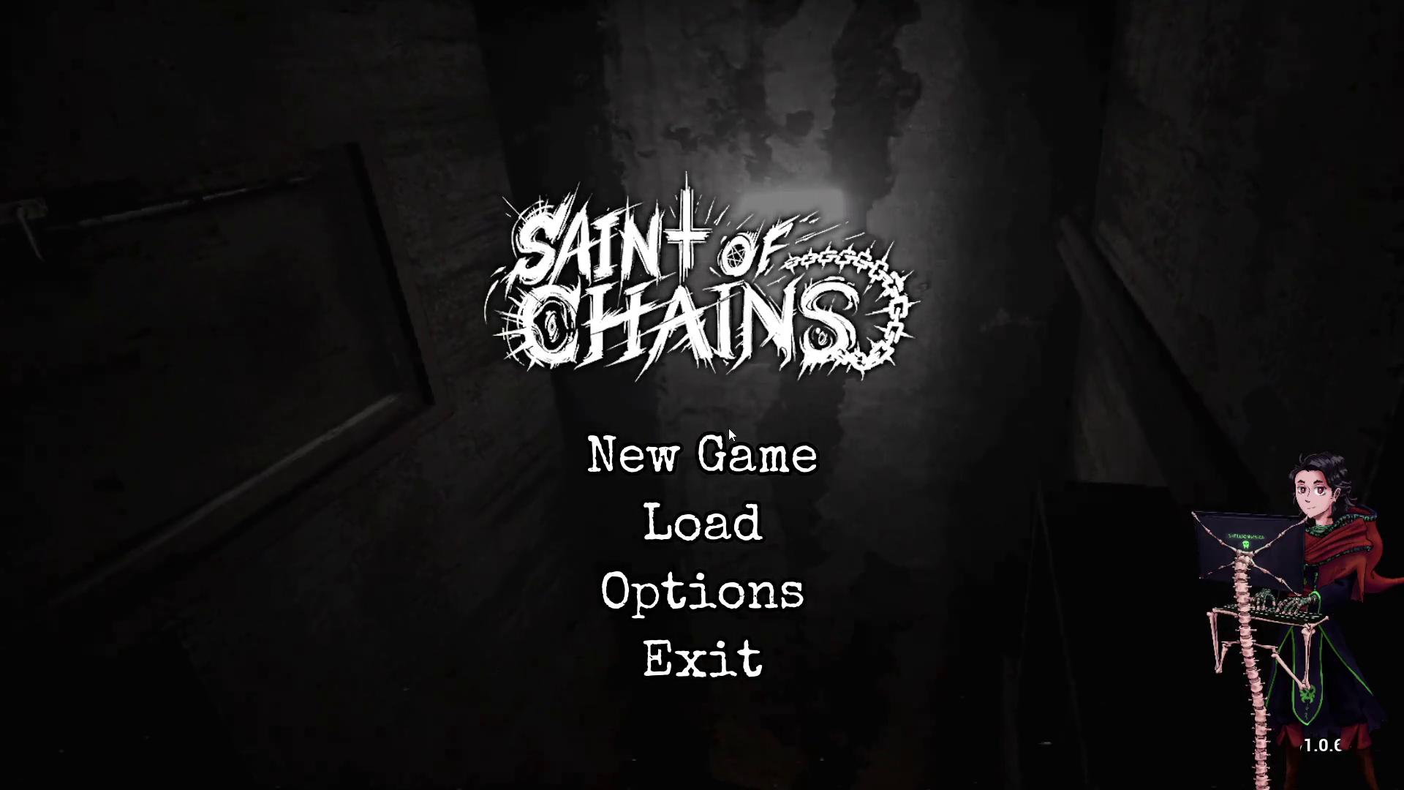
- Review the Game window-mode, Audio and Keybindings options, then start a New Game
click(696, 599)
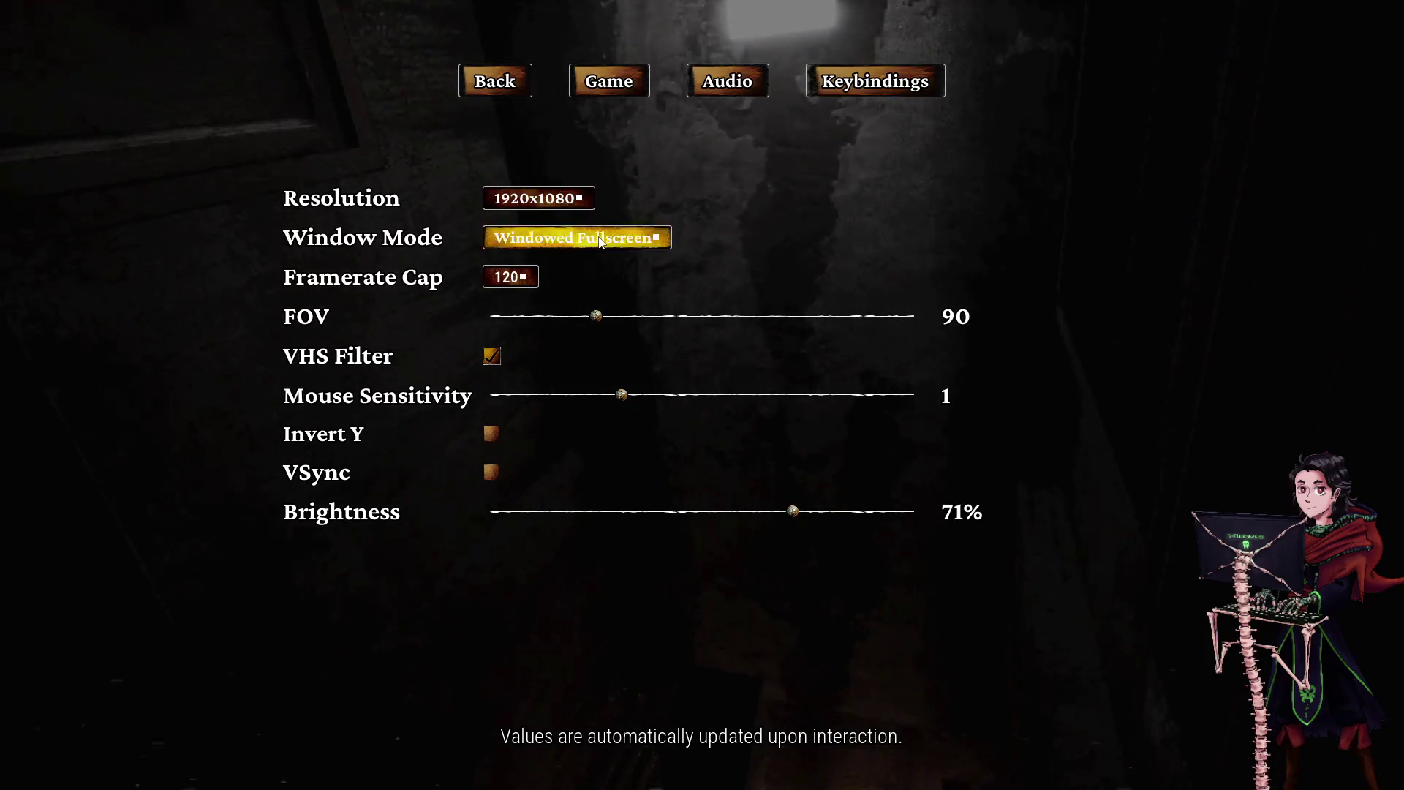
click(599, 242)
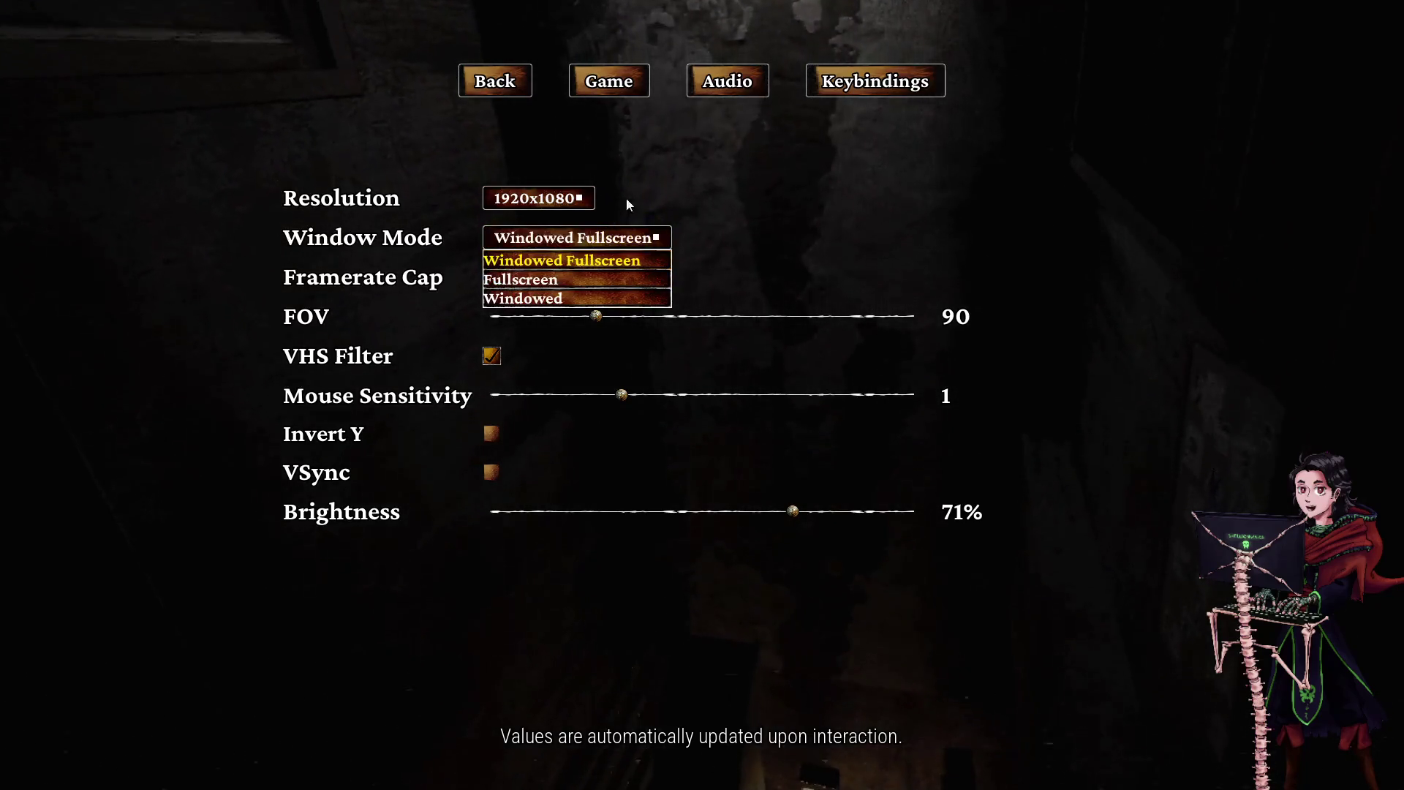
click(753, 89)
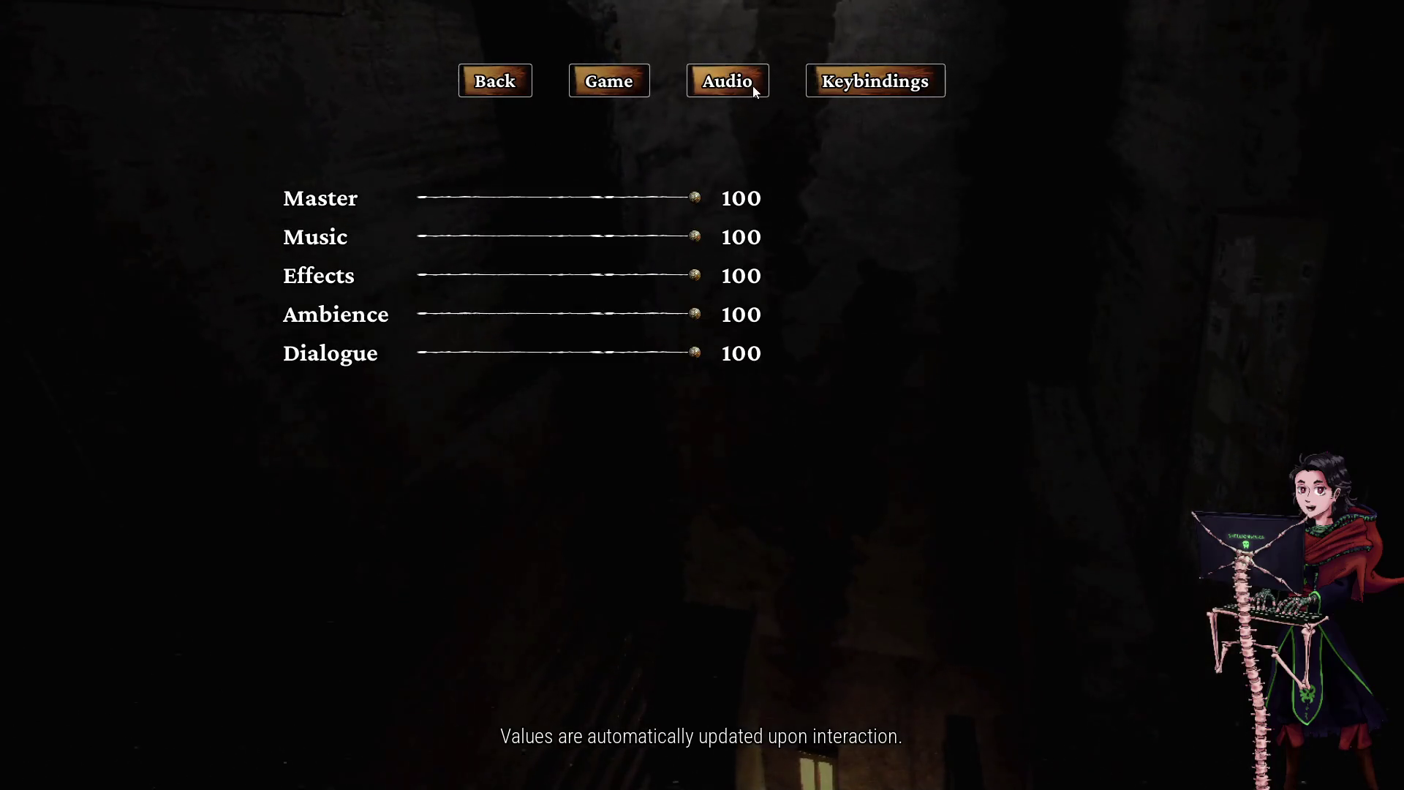
click(530, 82)
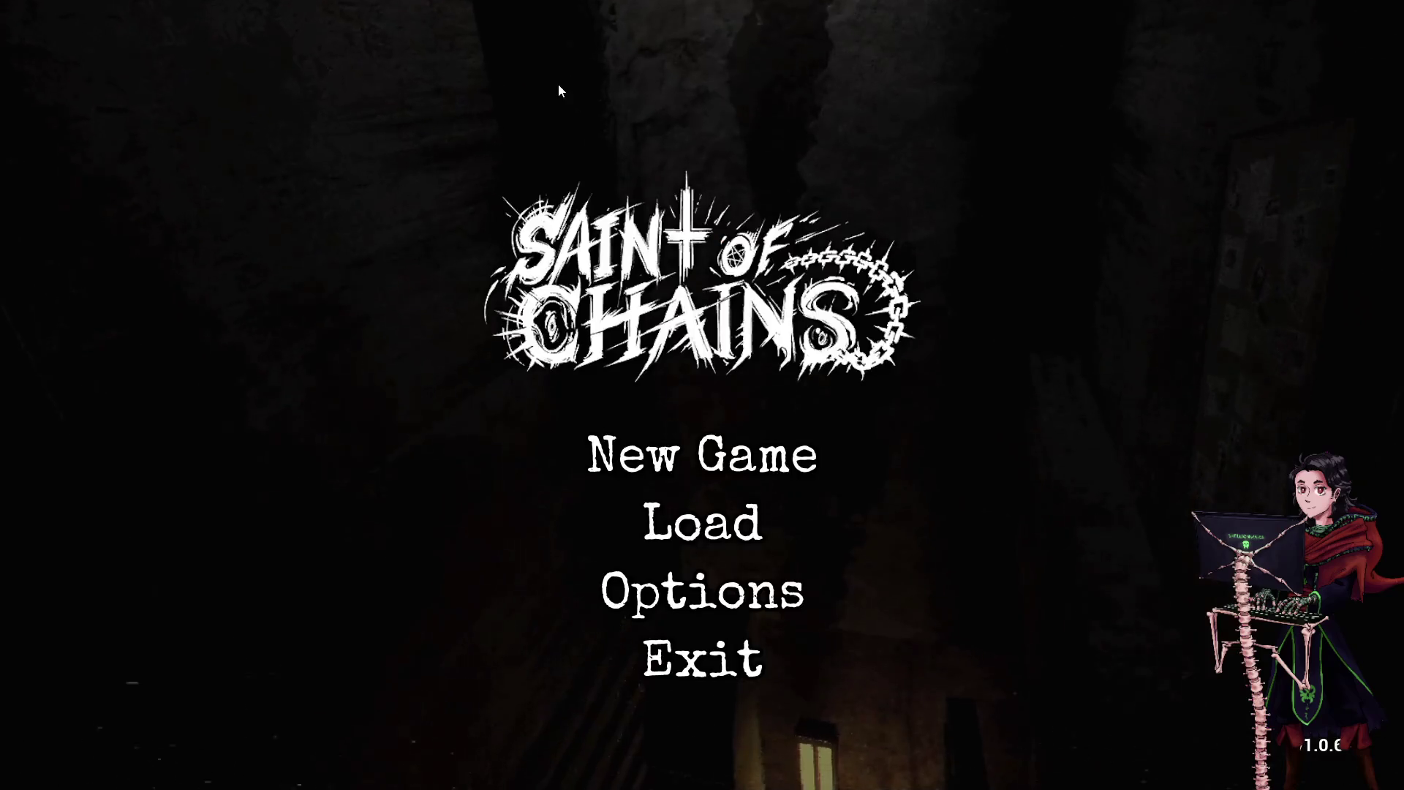
click(681, 585)
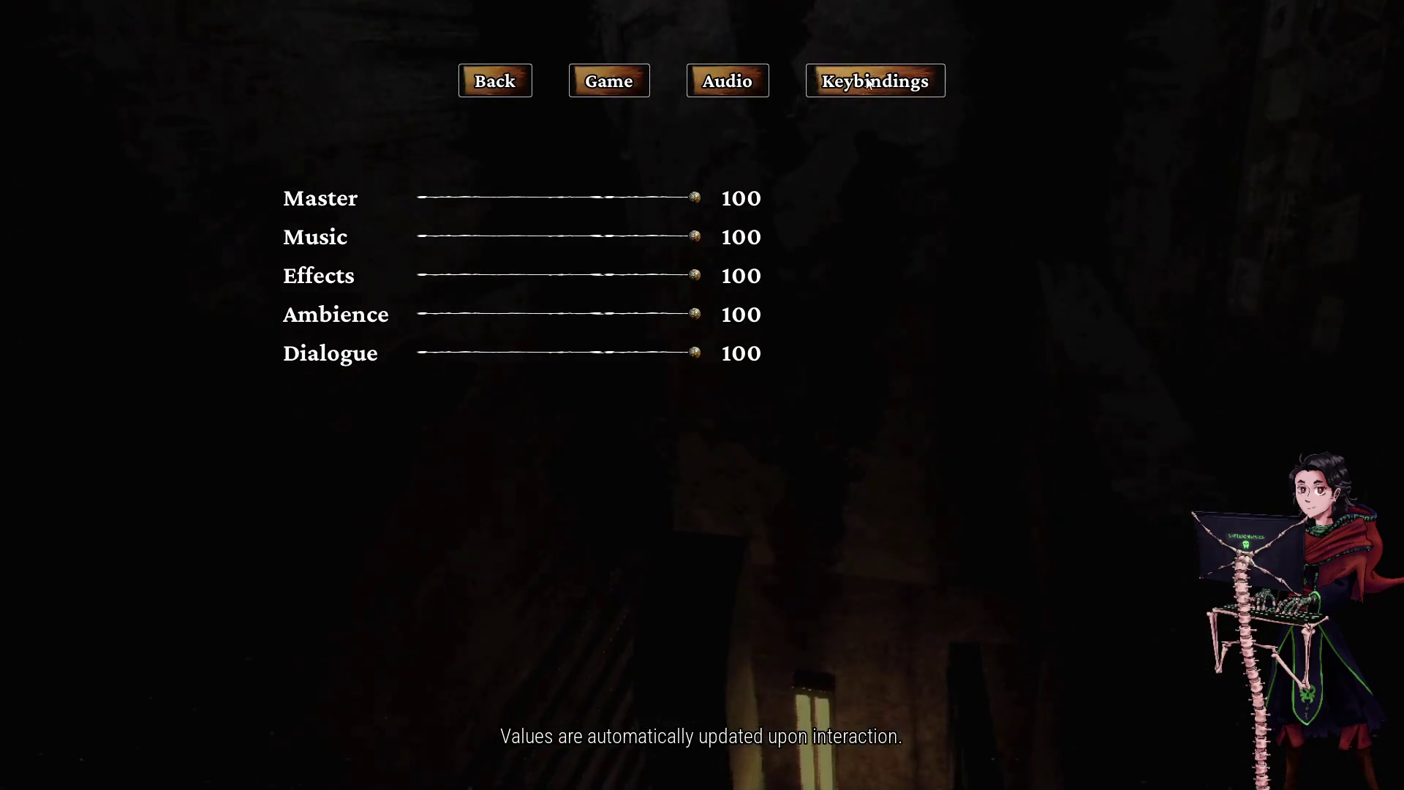
click(868, 83)
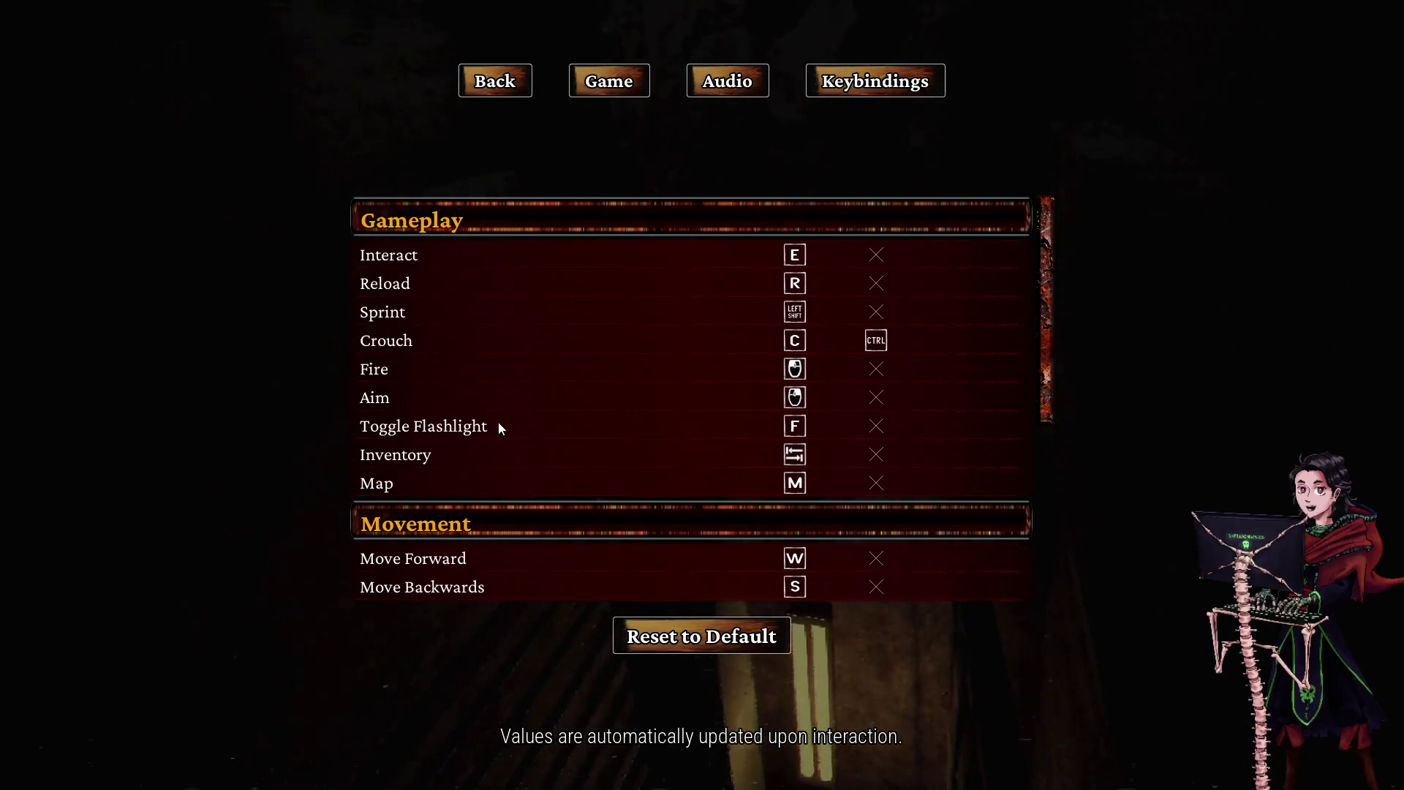
click(528, 93)
click(650, 443)
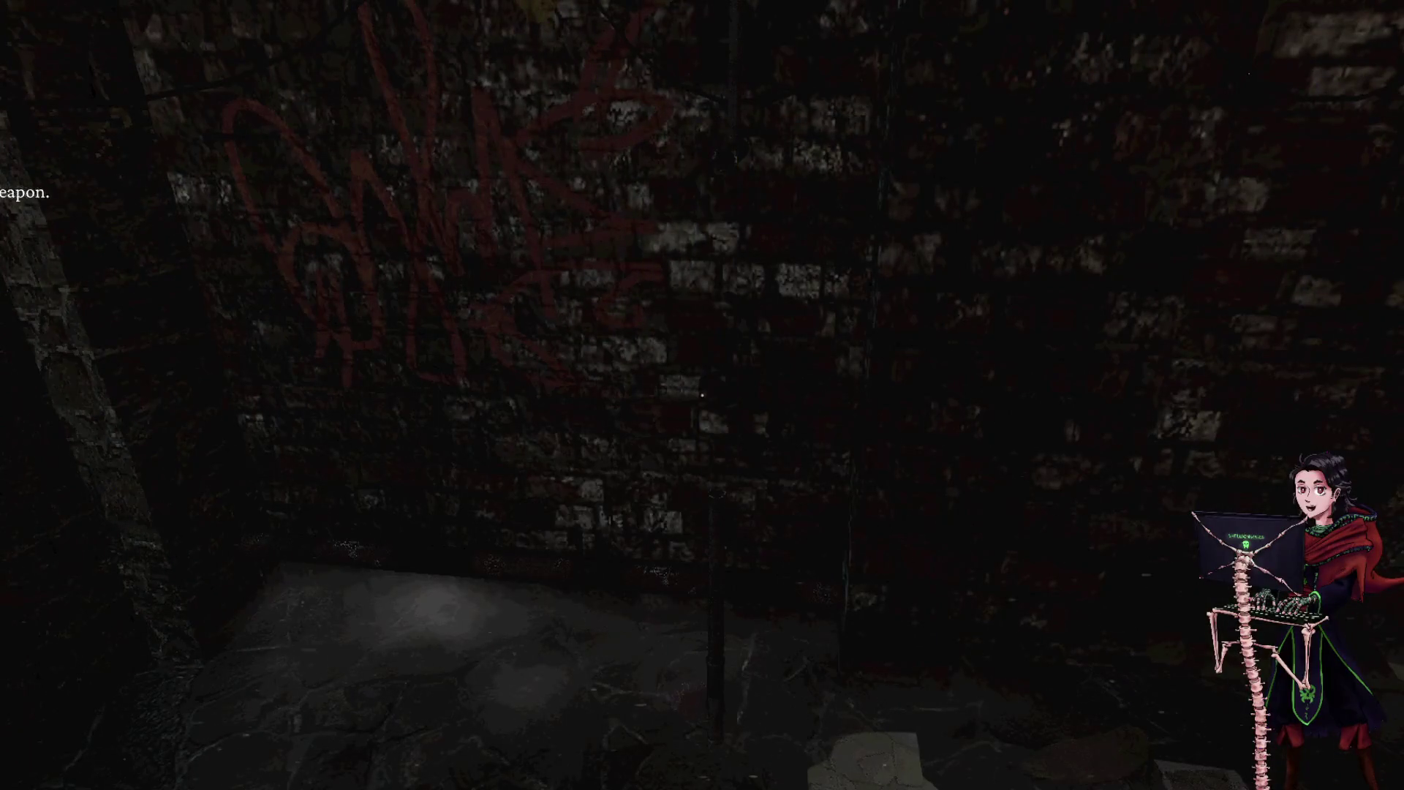
- Equip the pipe into weapon slot 1 from the inventory
key(Tab)
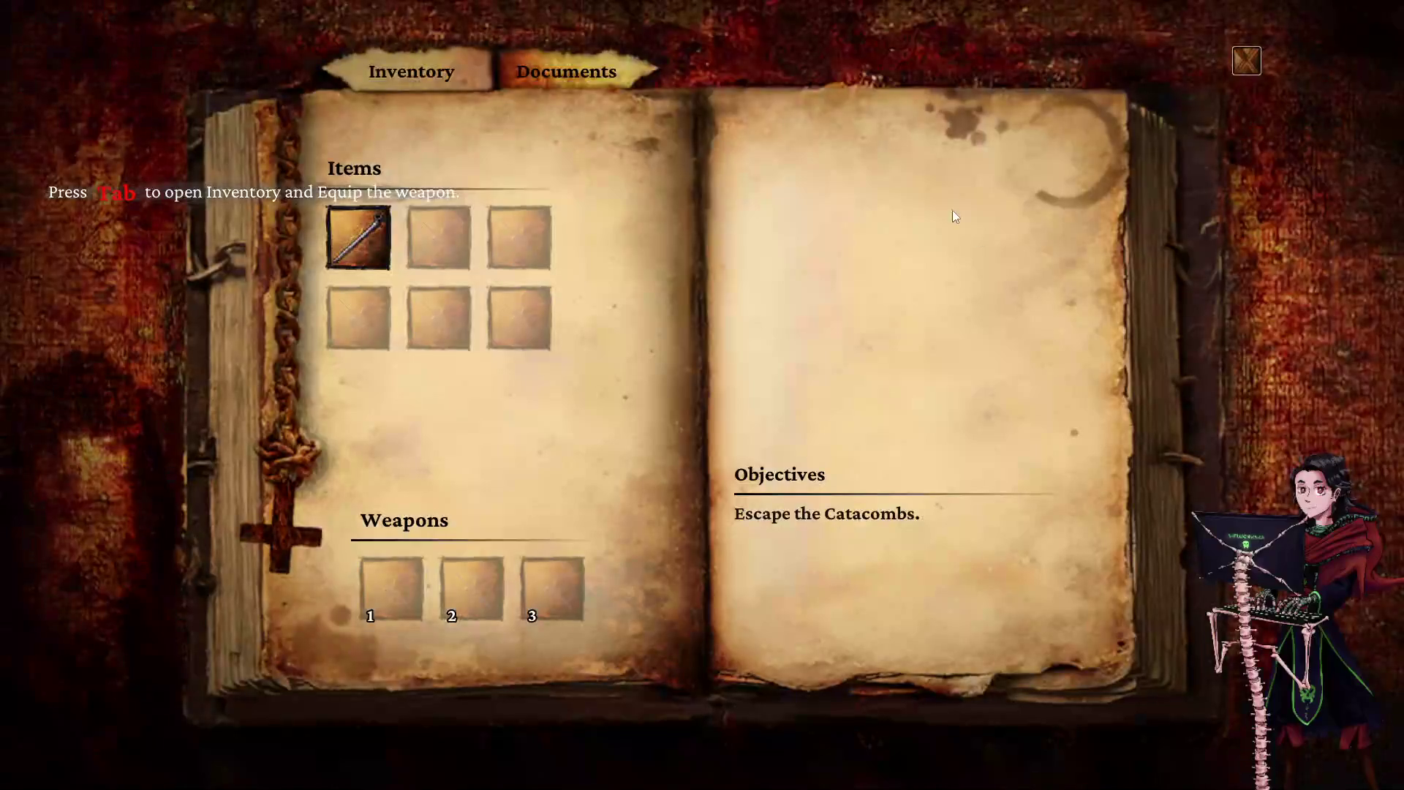
click(371, 242)
click(369, 276)
key(Tab)
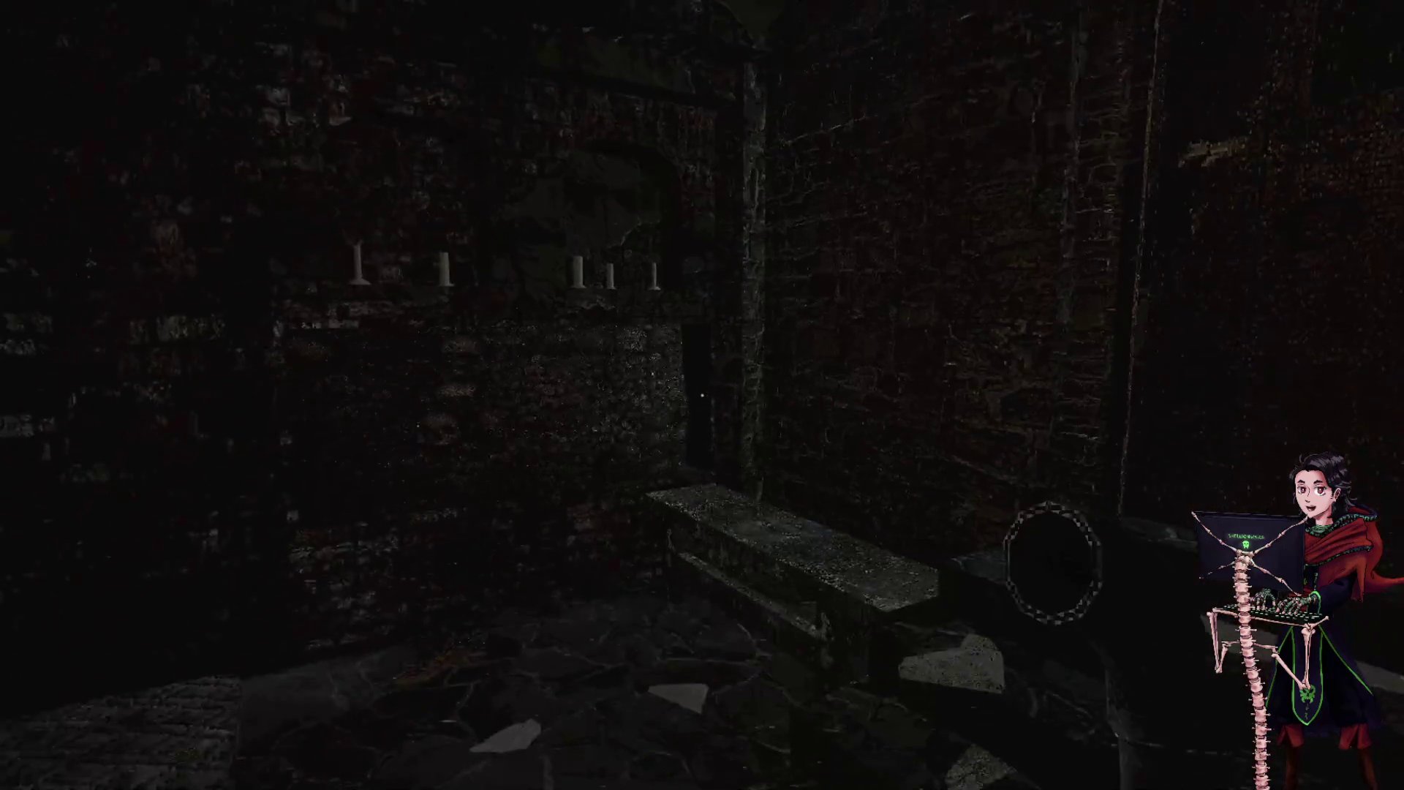
- Try the stuck wooden door, then inspect the breakable stone slab
key(w)
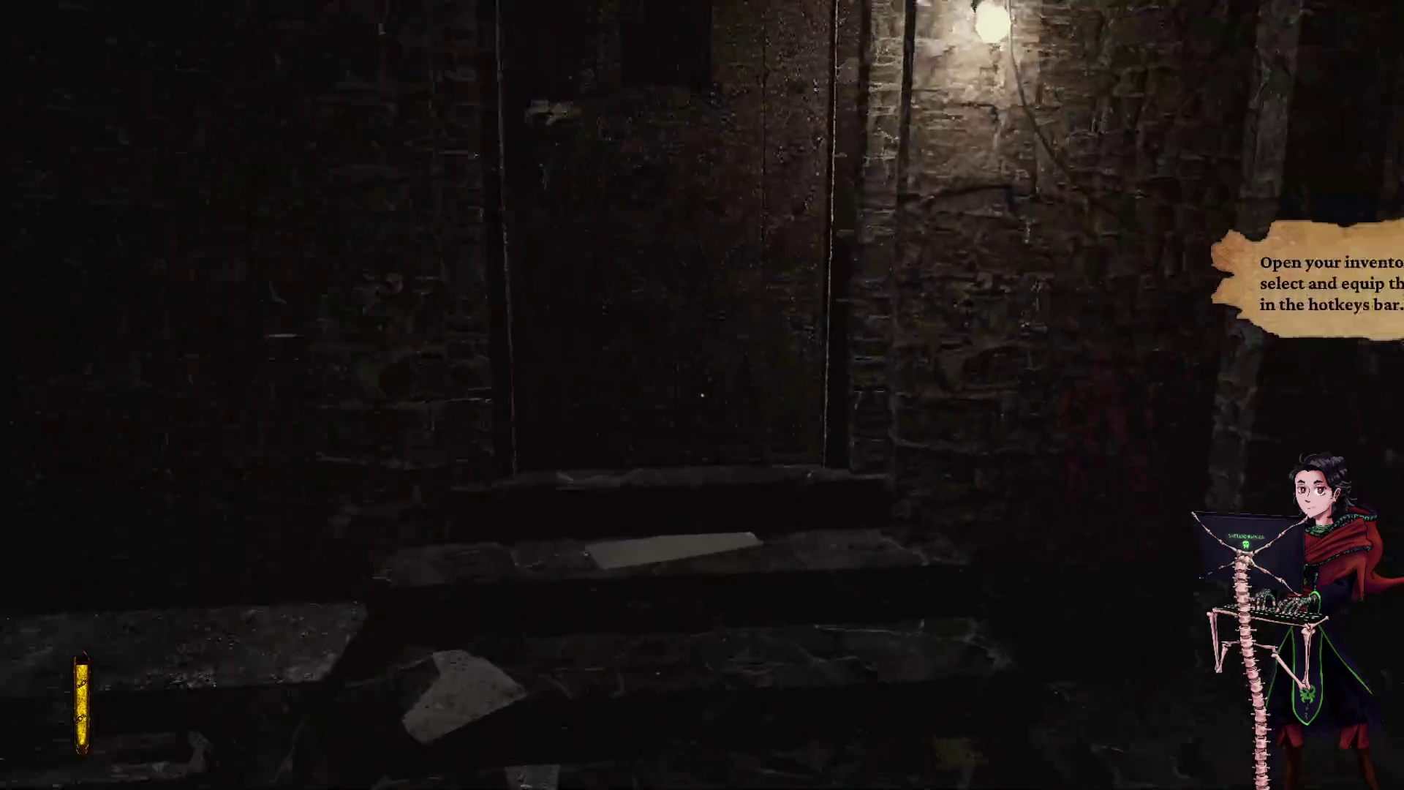
key(e)
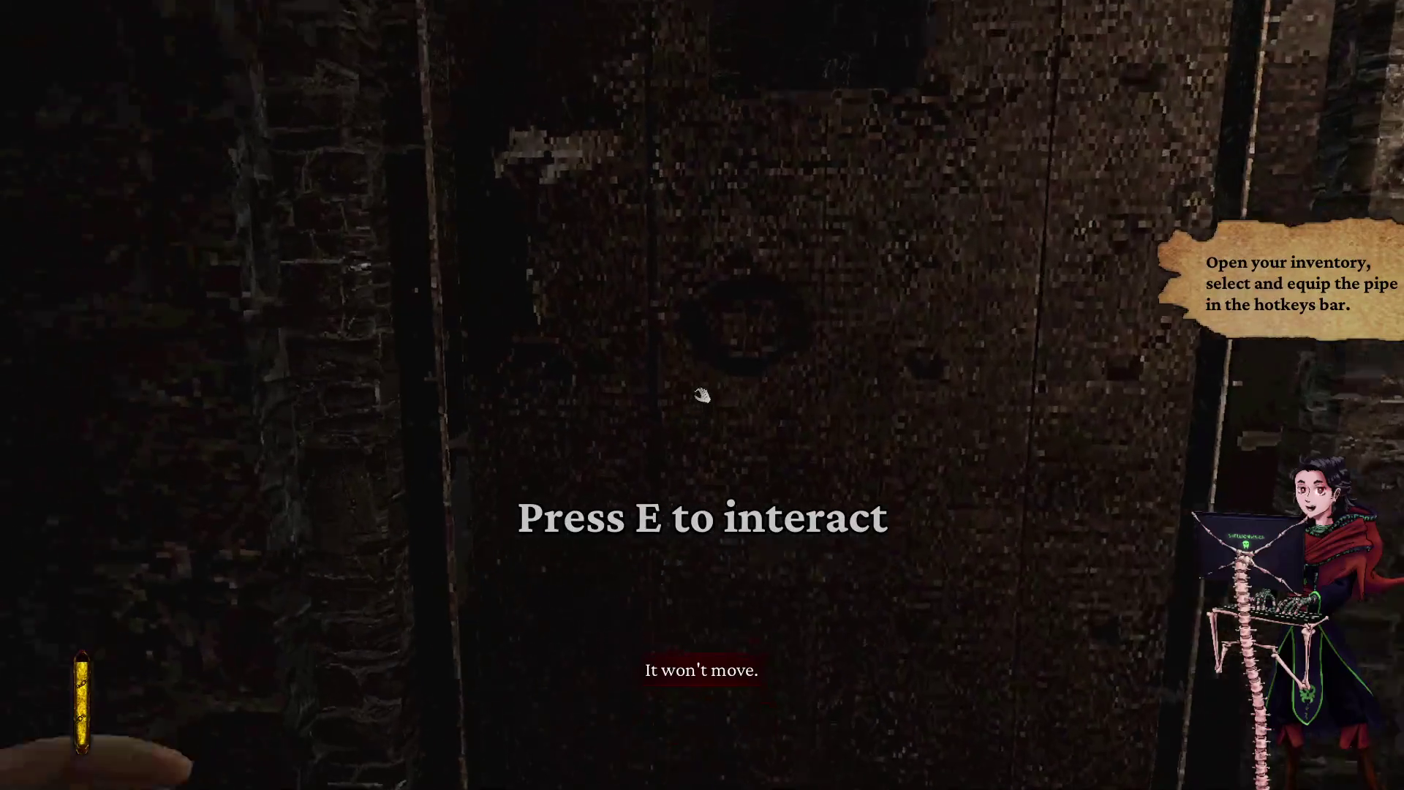
key(w)
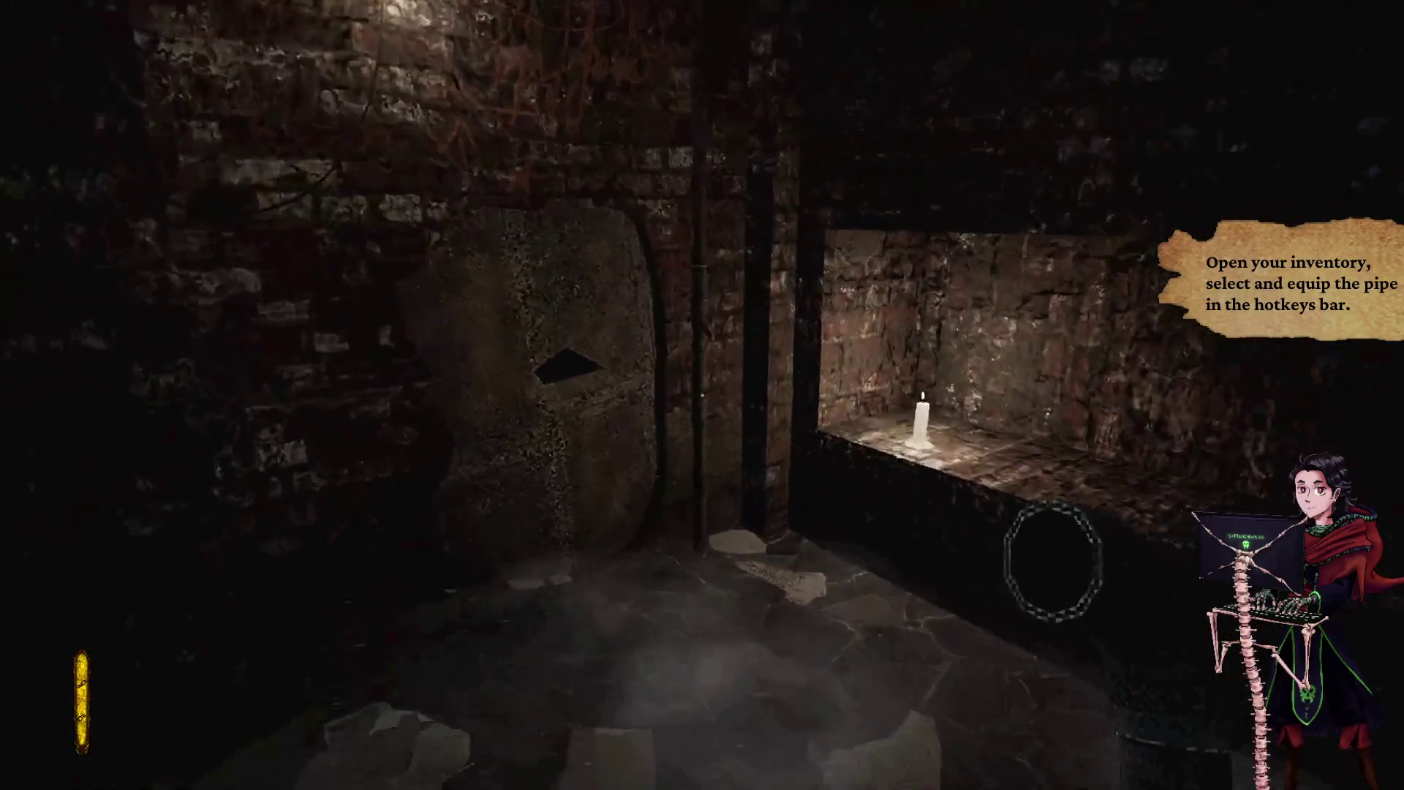
key(w)
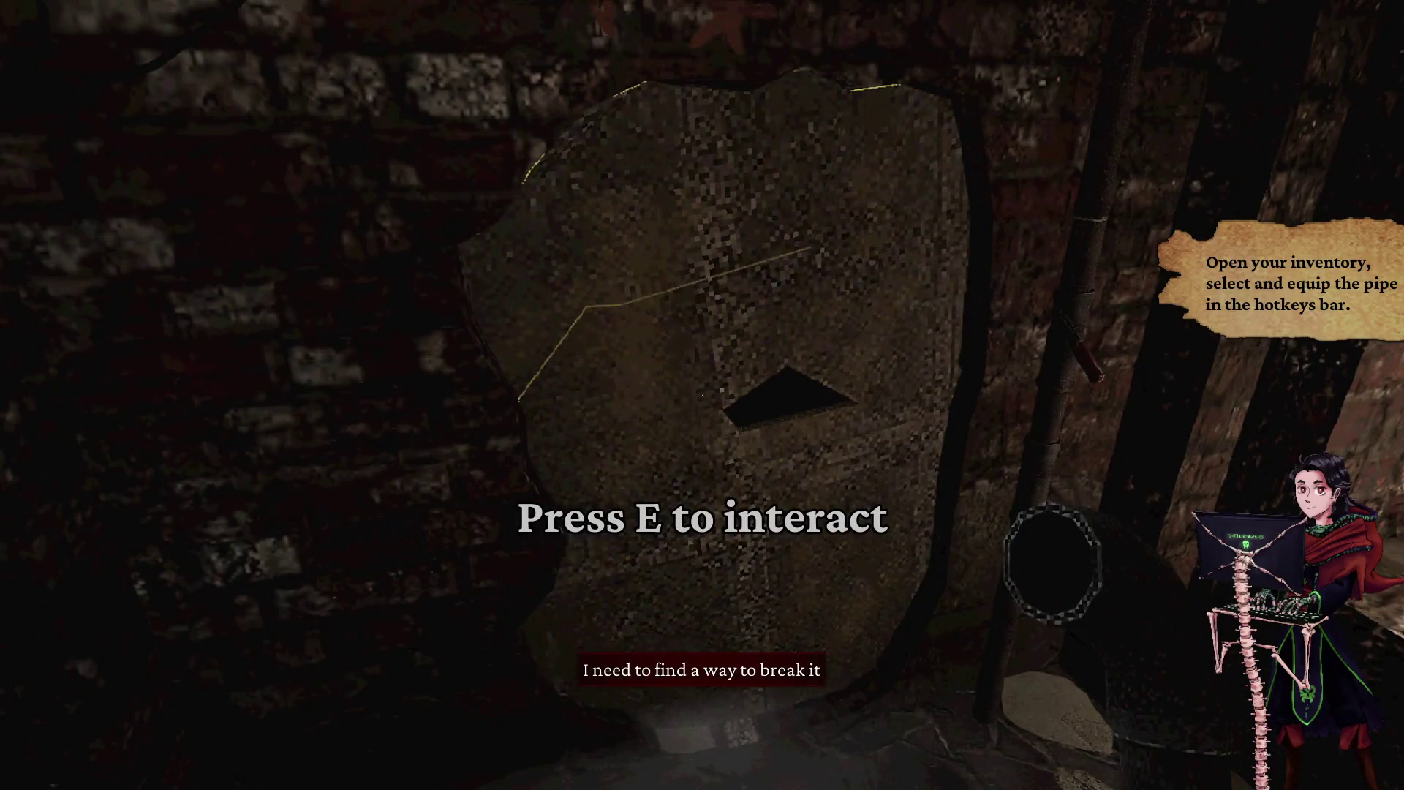
key(w)
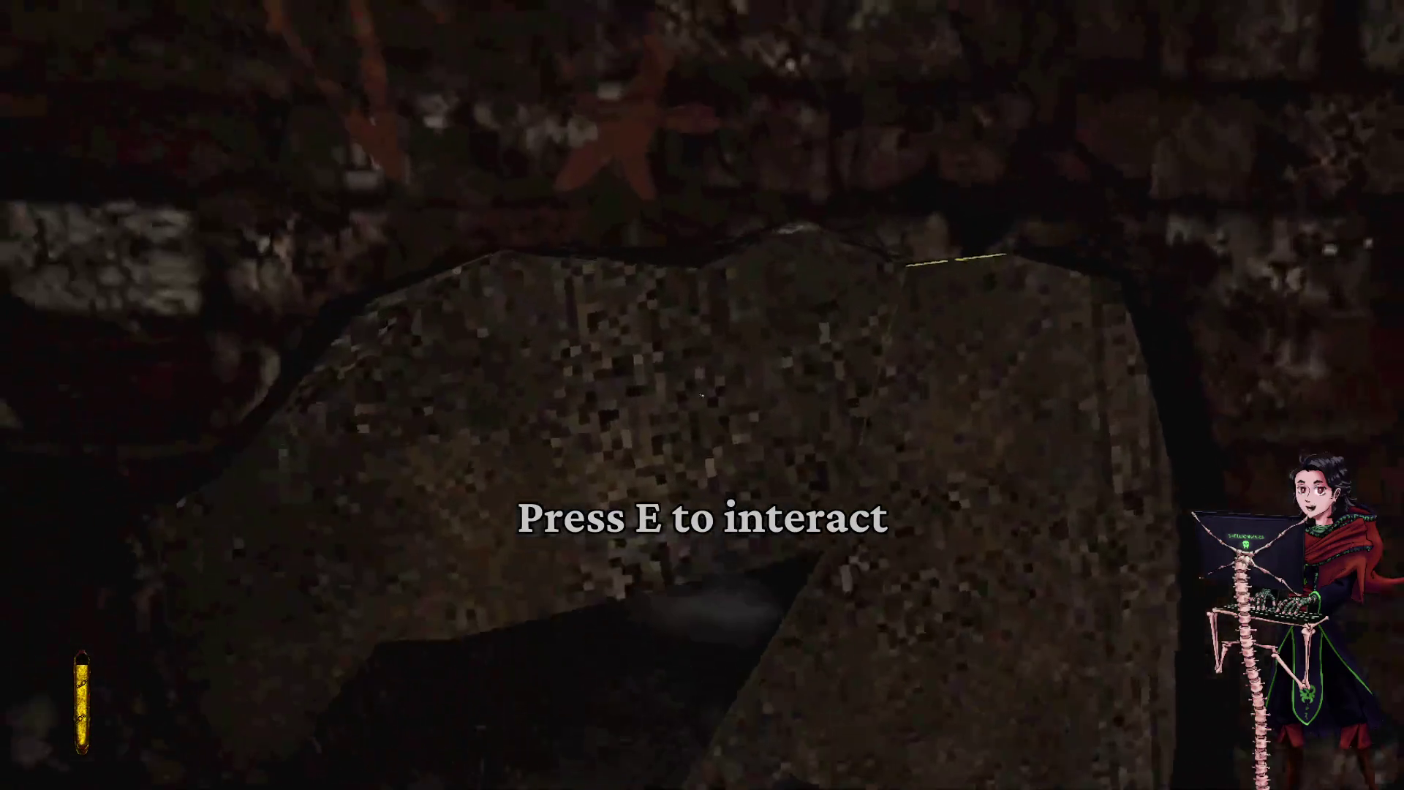
key(e)
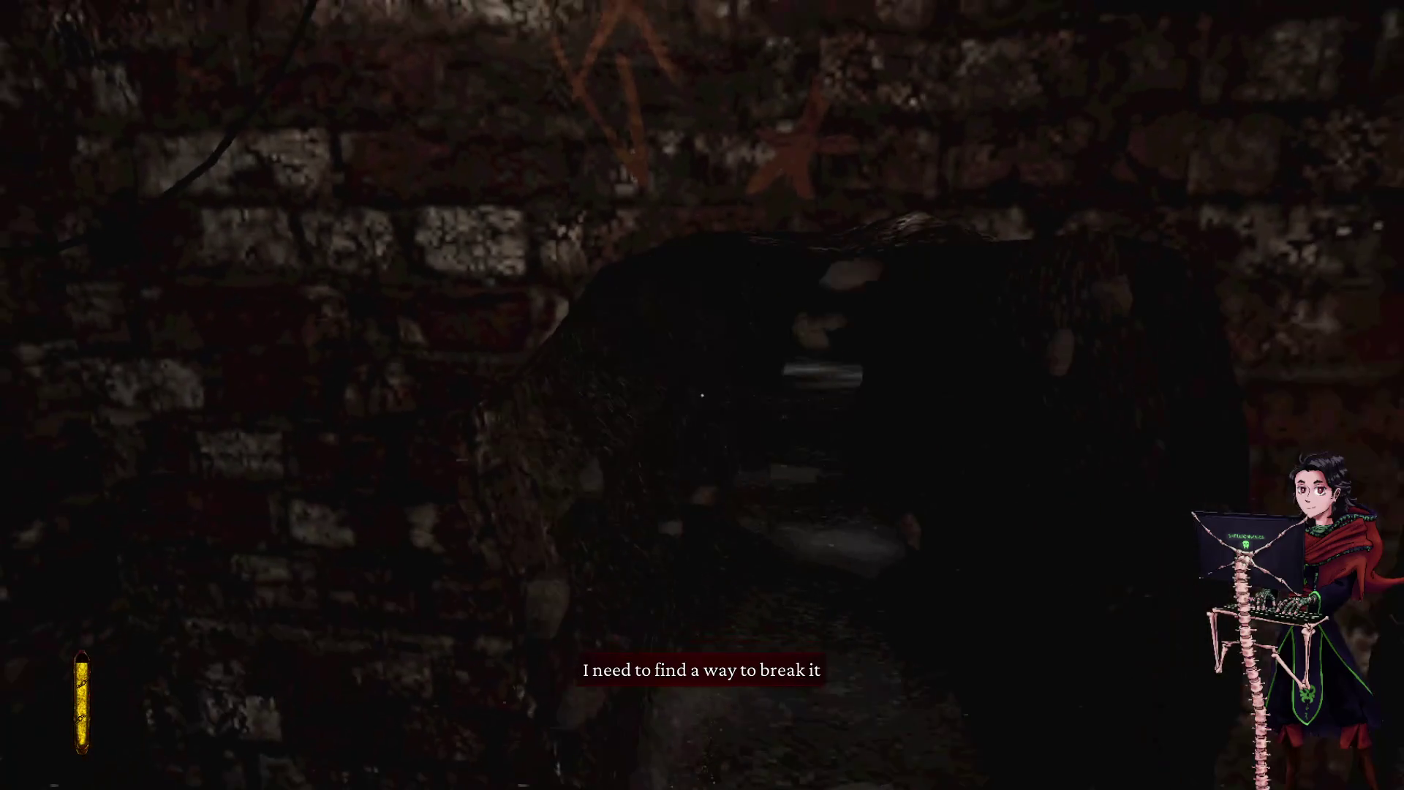
- Cross the stone floor and walk through the brick archway into the tunnel
key(s)
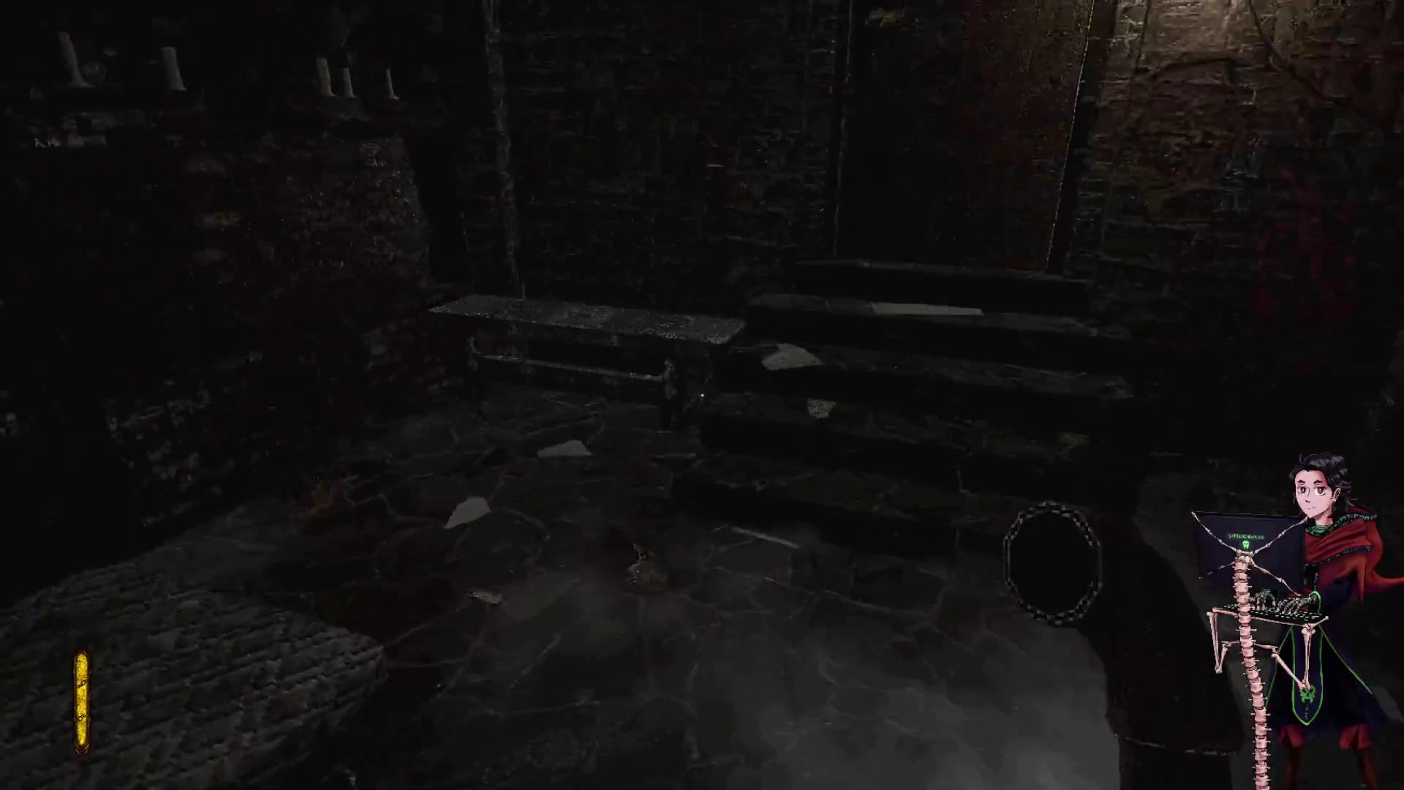
key(w)
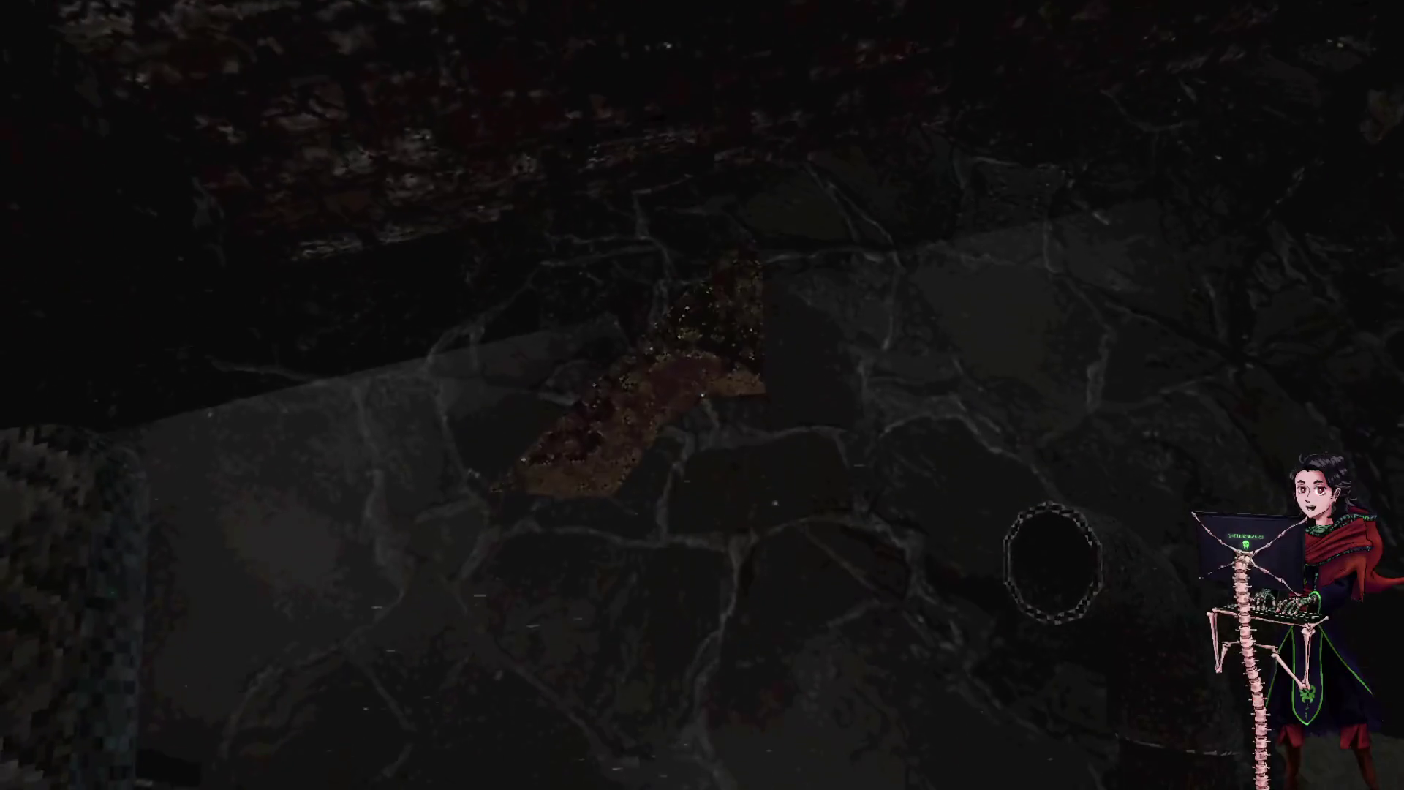
key(w)
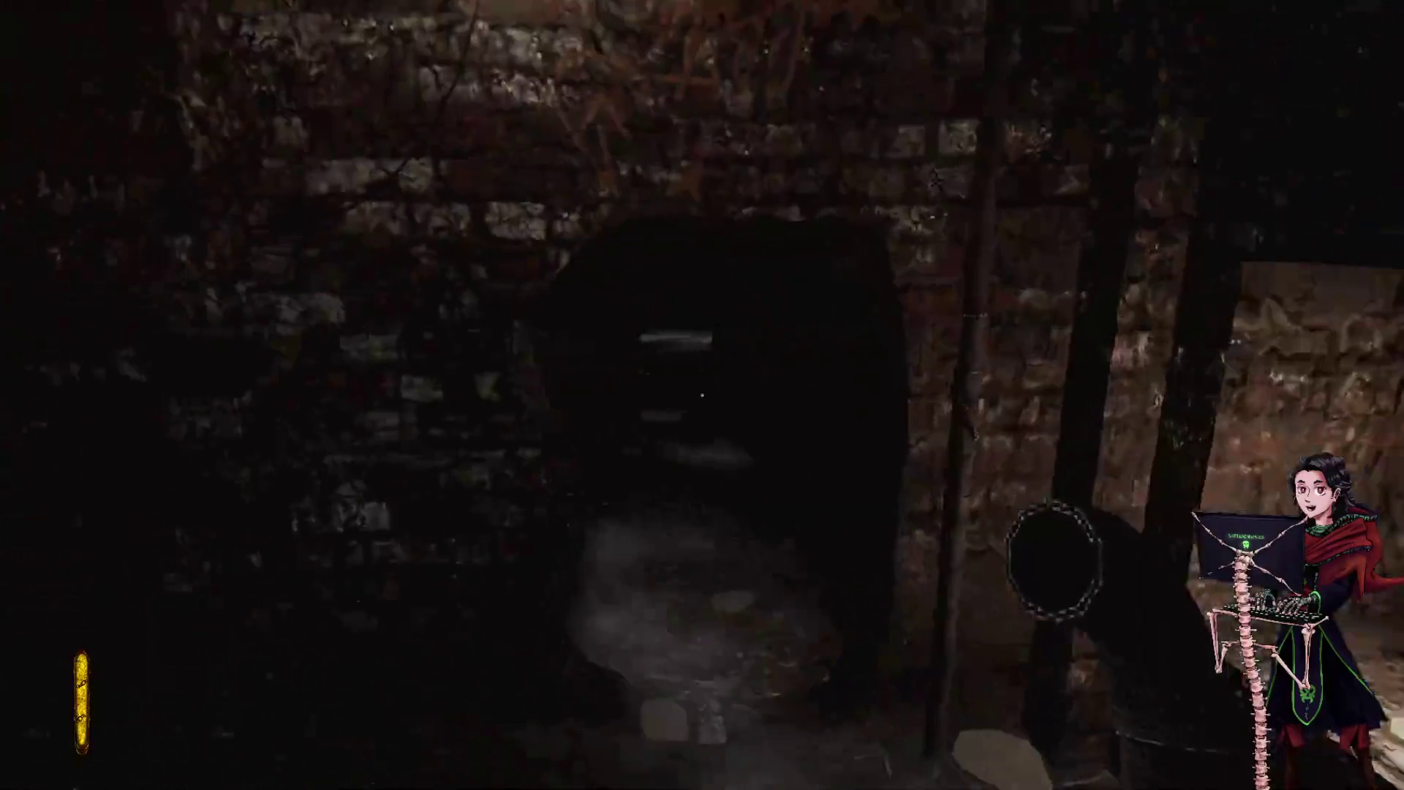
key(w)
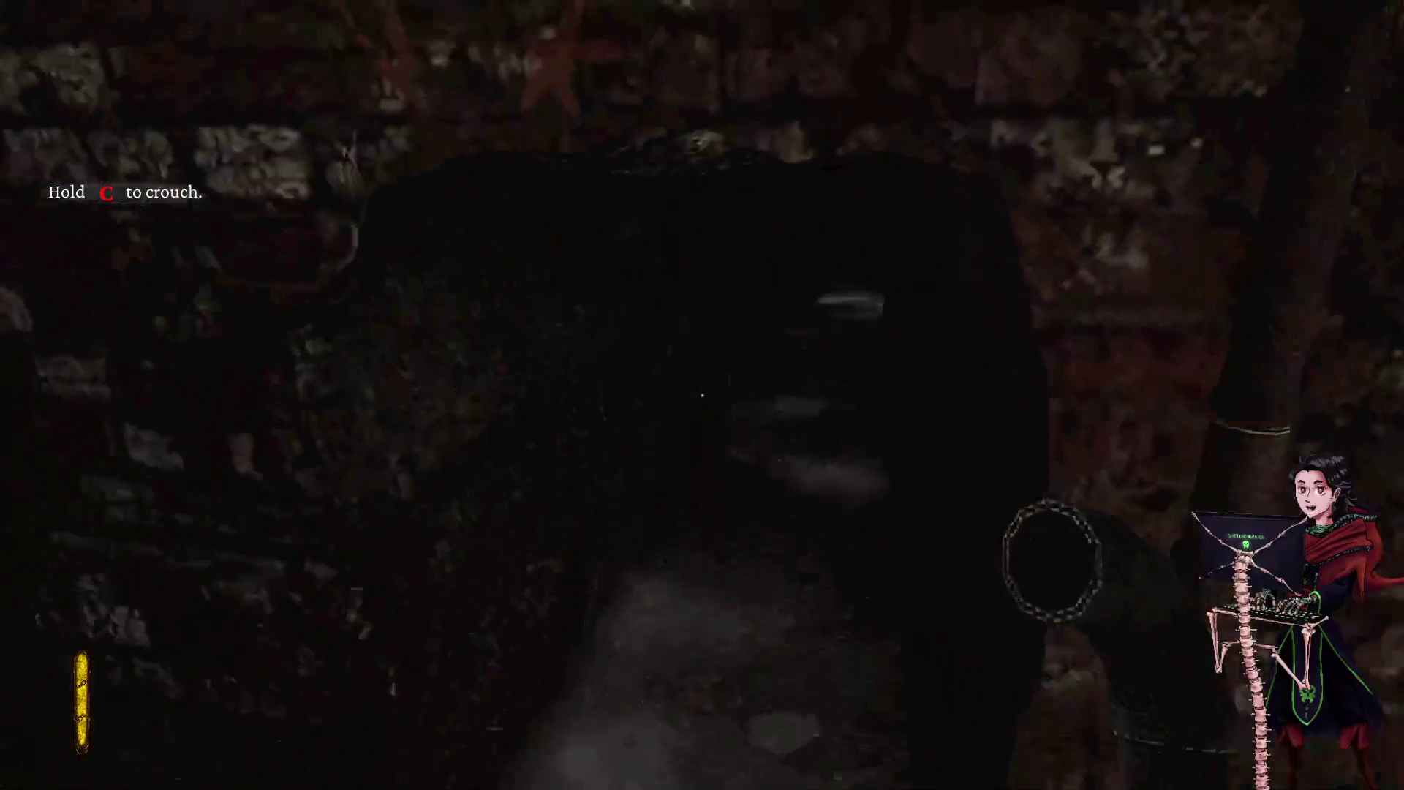
key(w)
key(w)
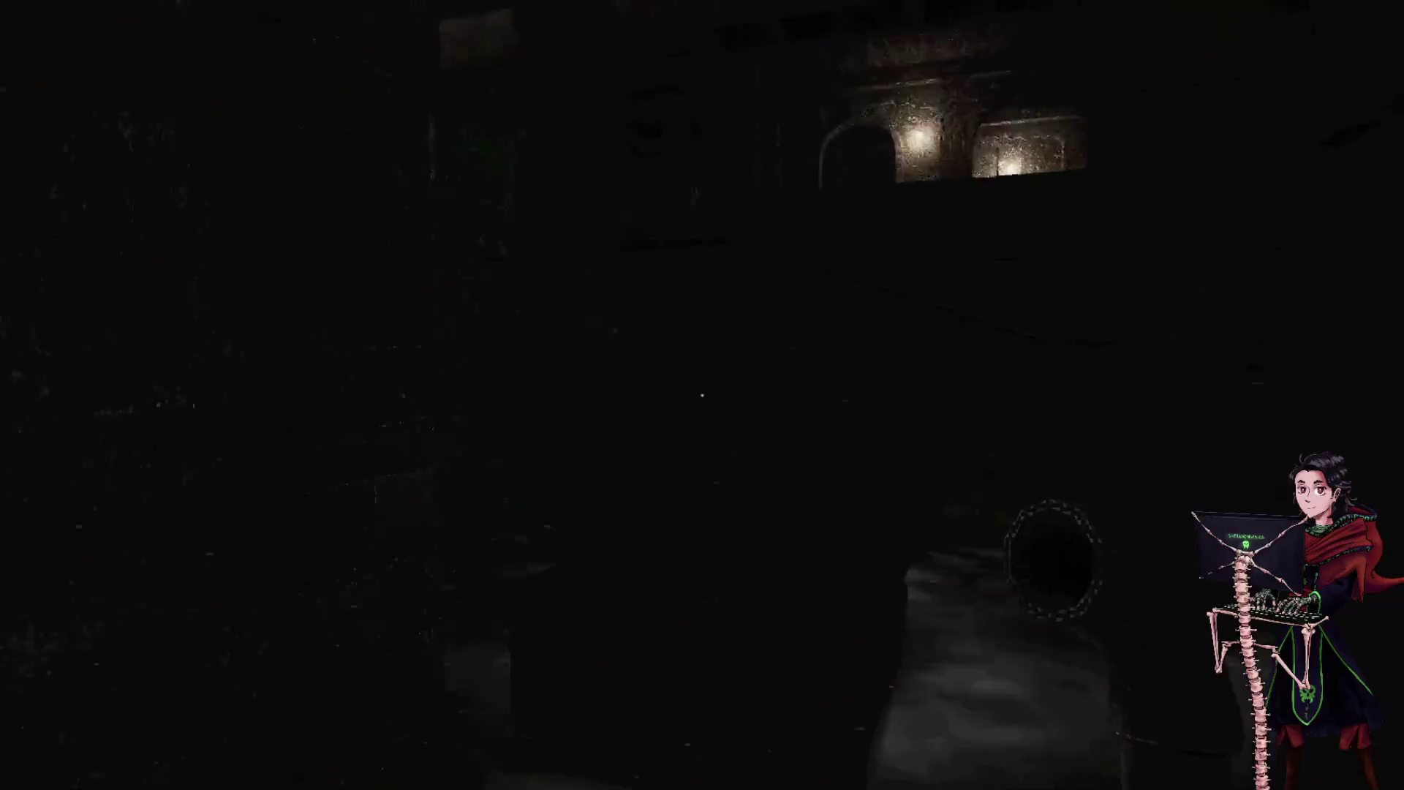
key(Escape)
- Raise brightness from 71% to 76% in Options and resume play
click(673, 584)
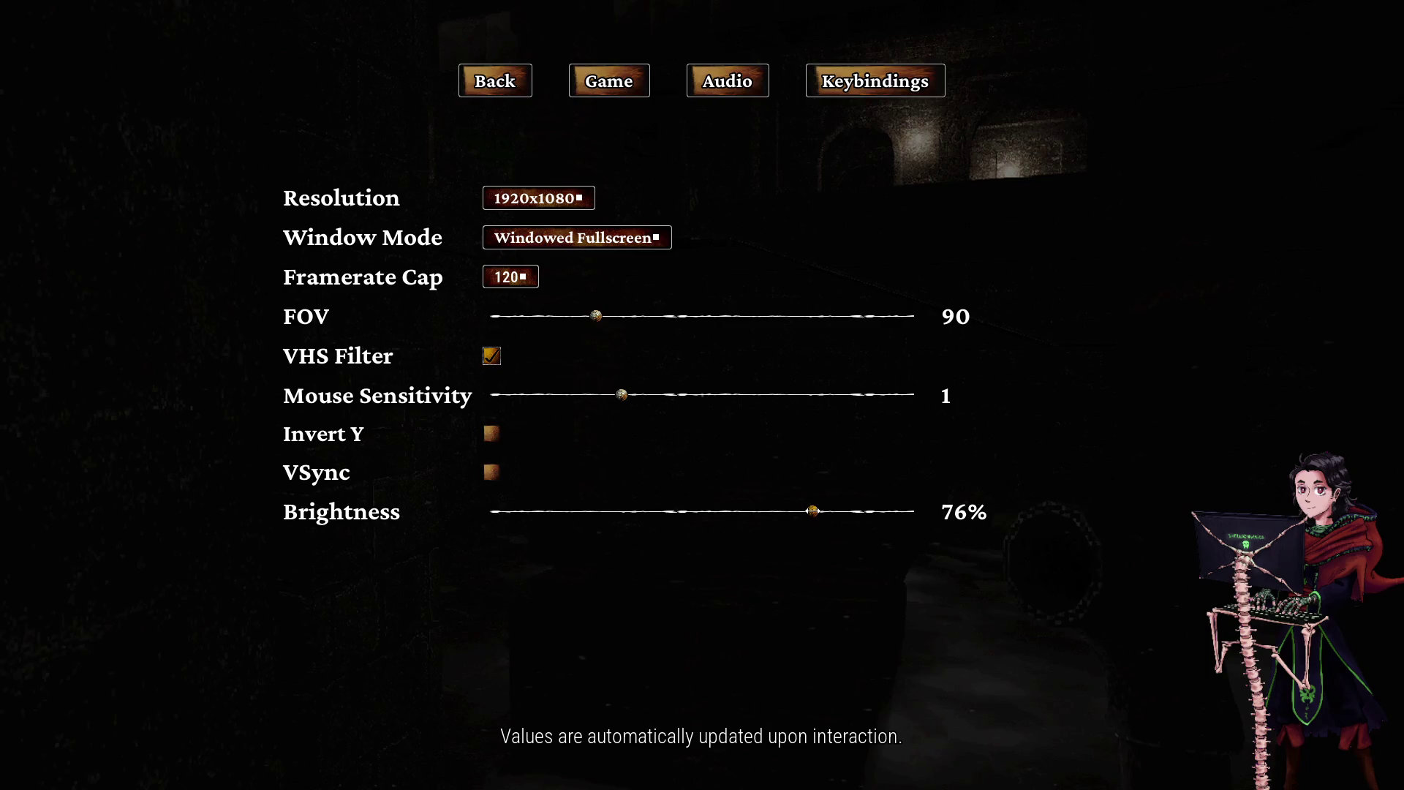
key(Escape)
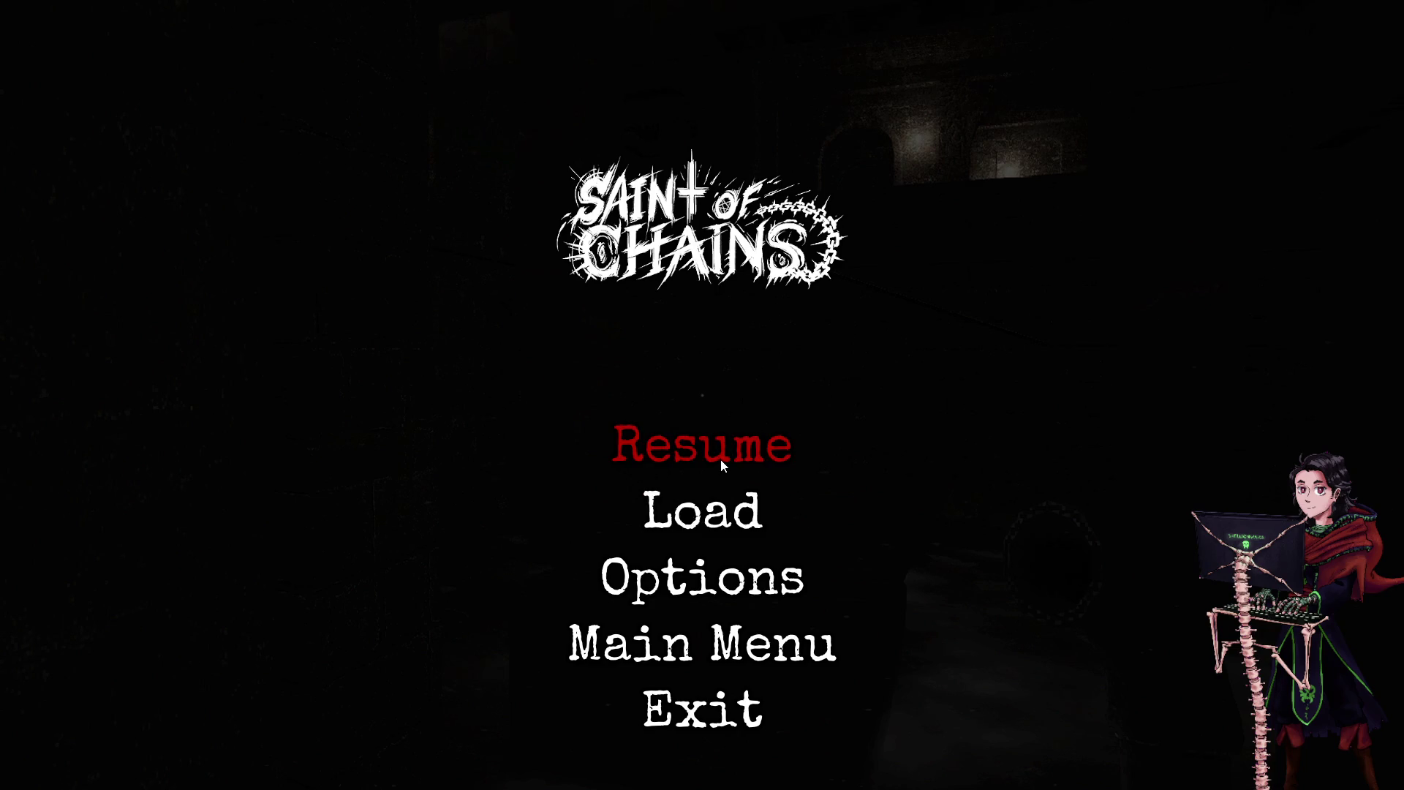
click(721, 458)
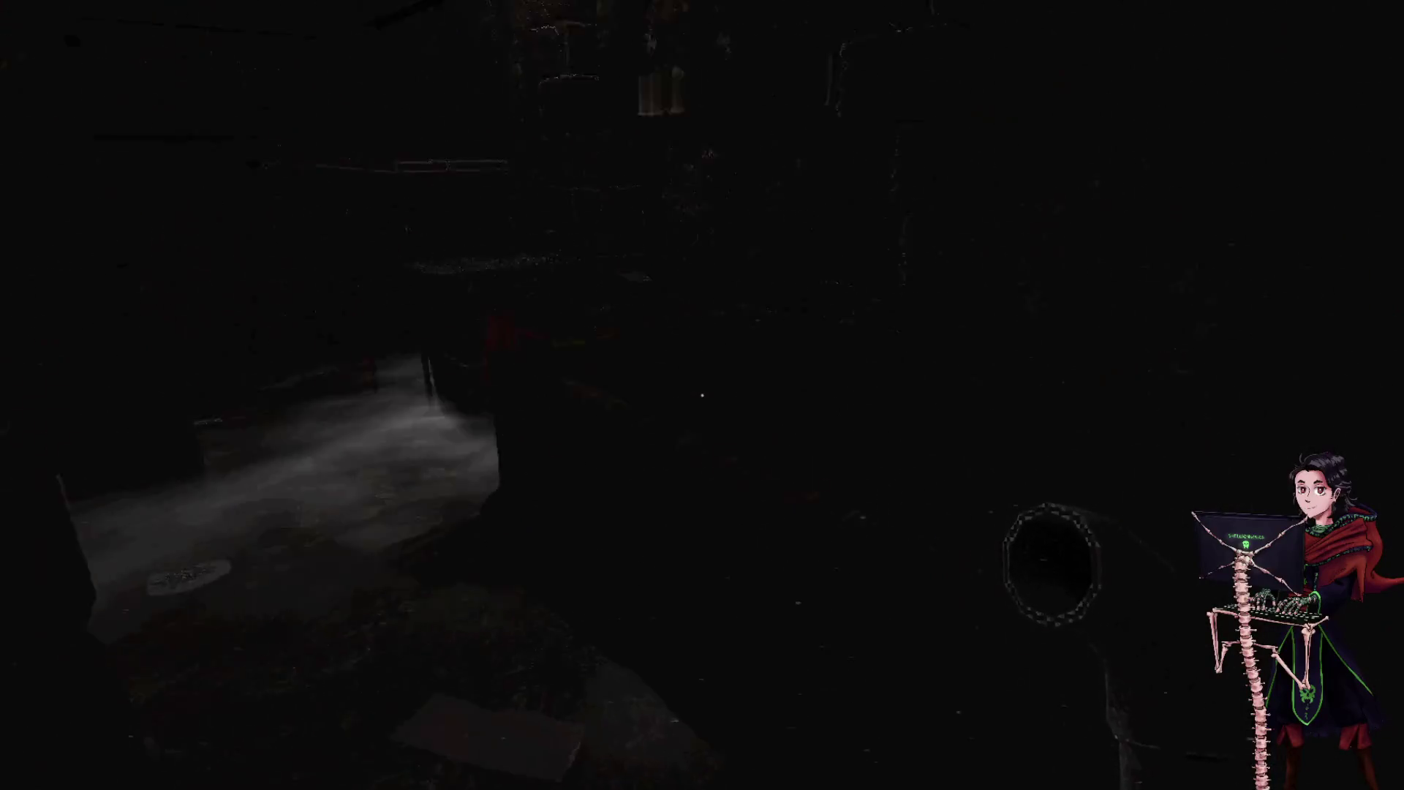
- Cross the courtyard and take the Catacombs Depths Key from the corpse
key(w)
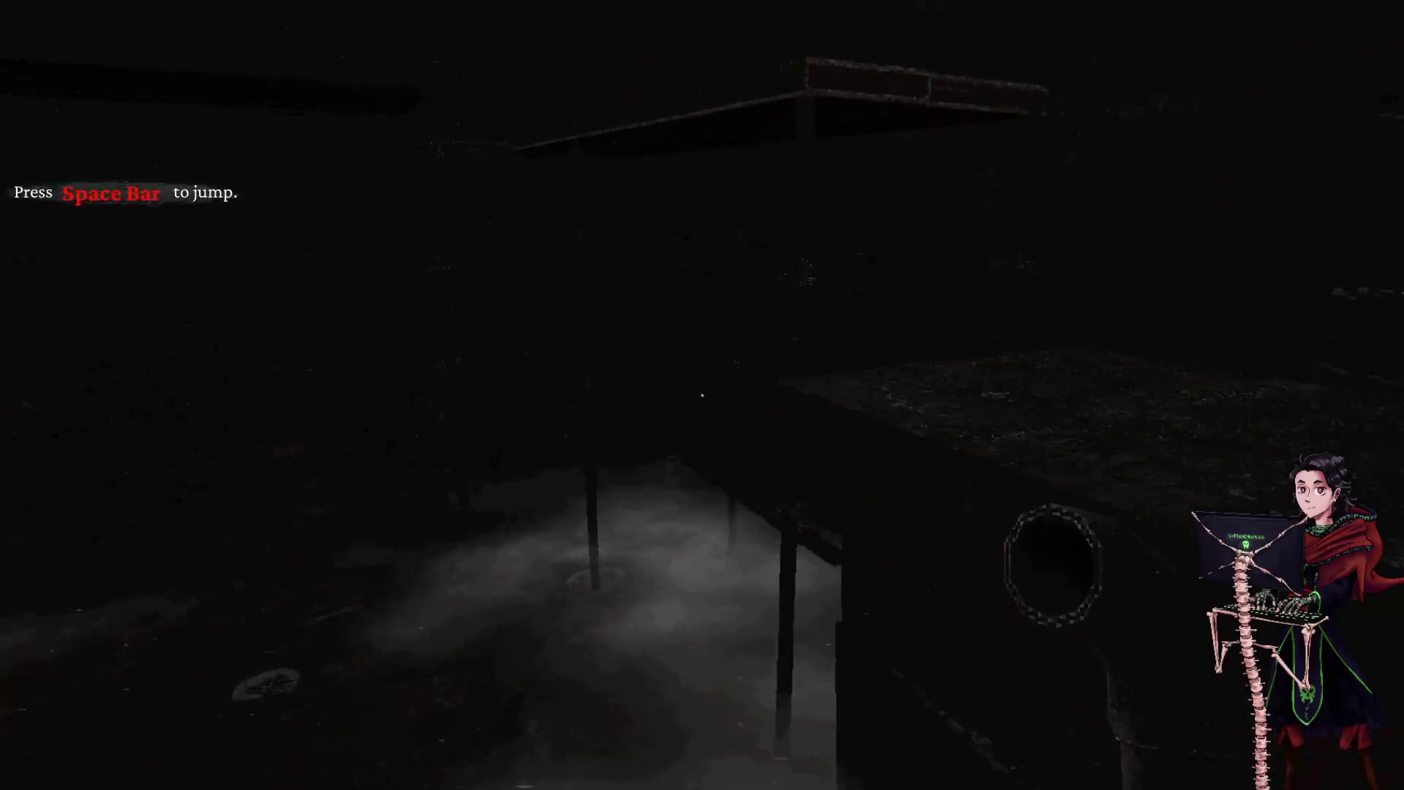
key(shift)
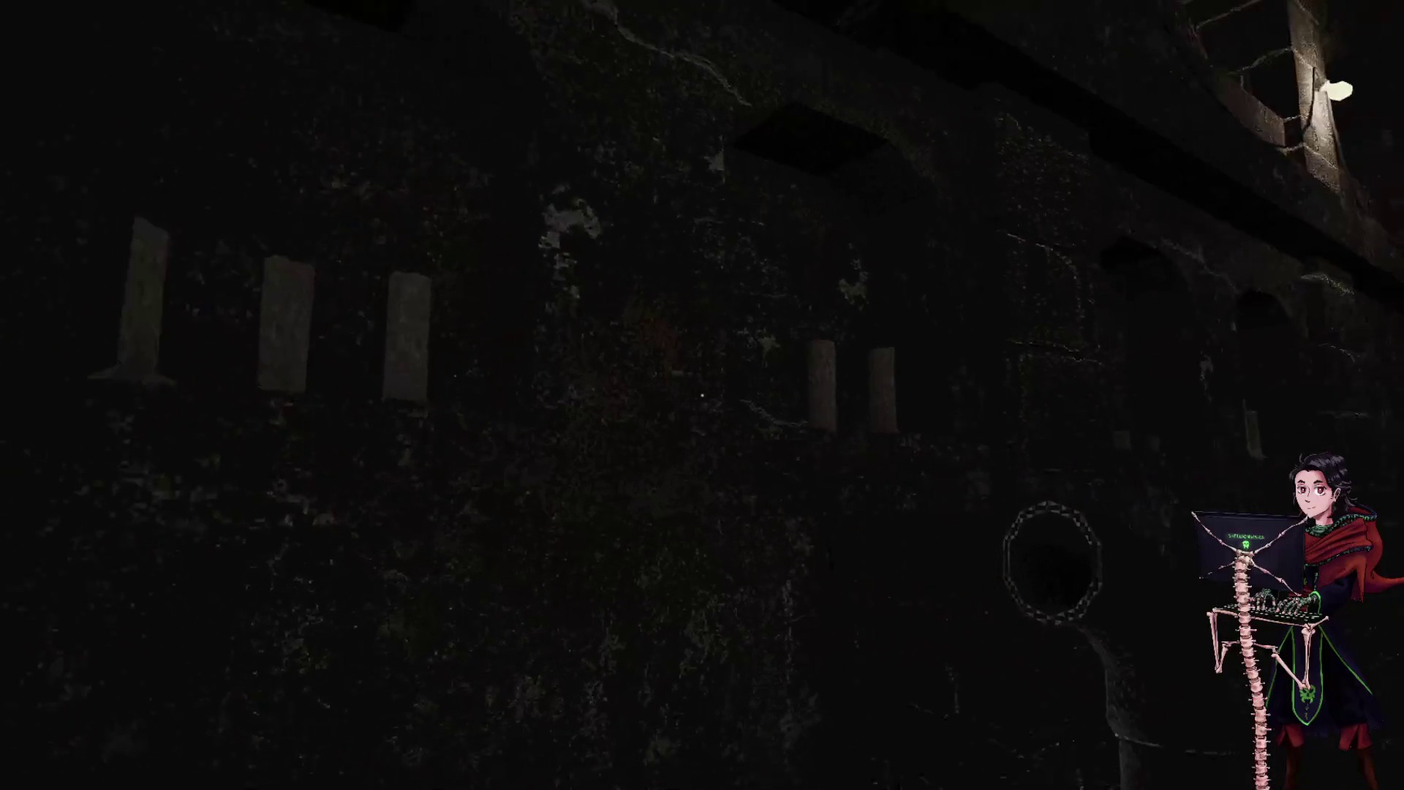
key(shift)
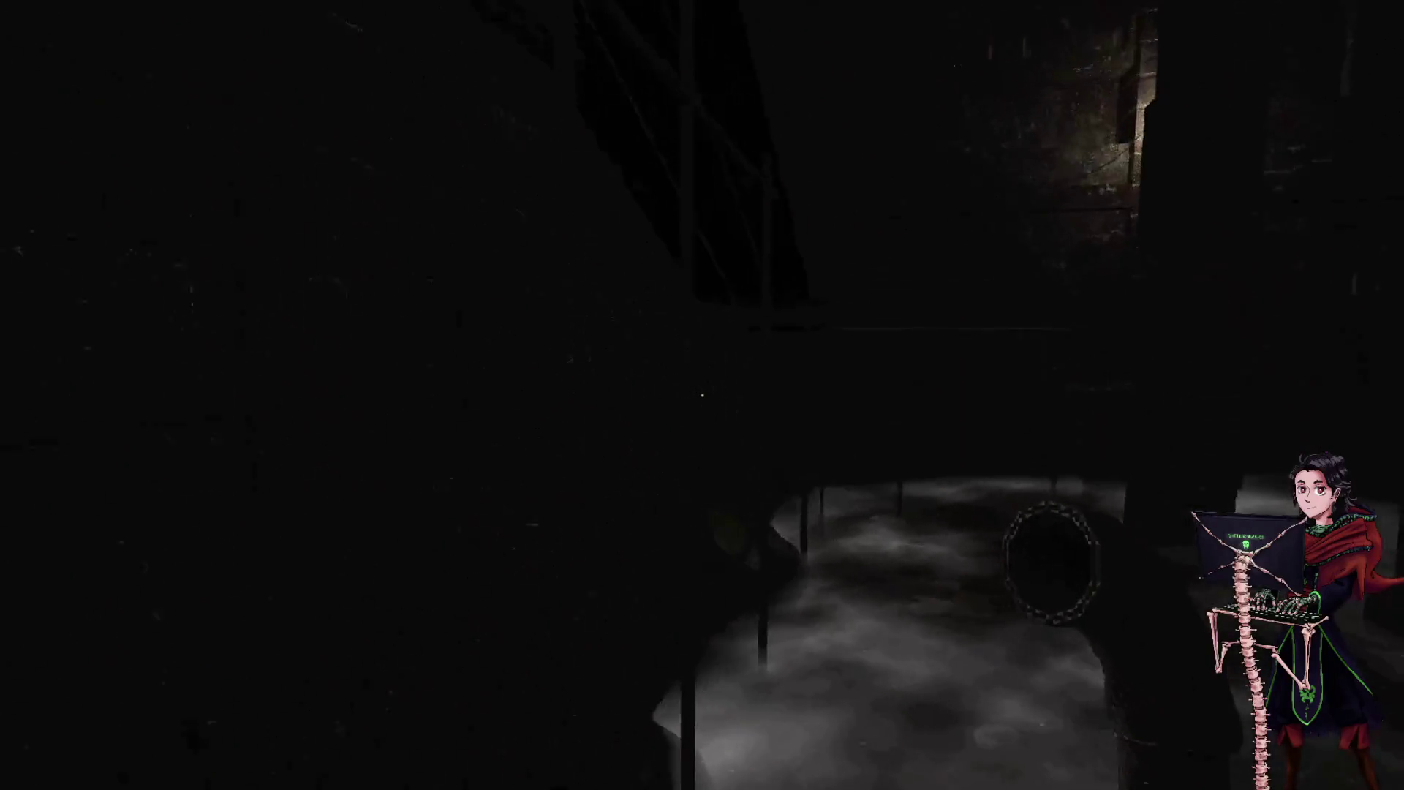
key(shift)
key(w)
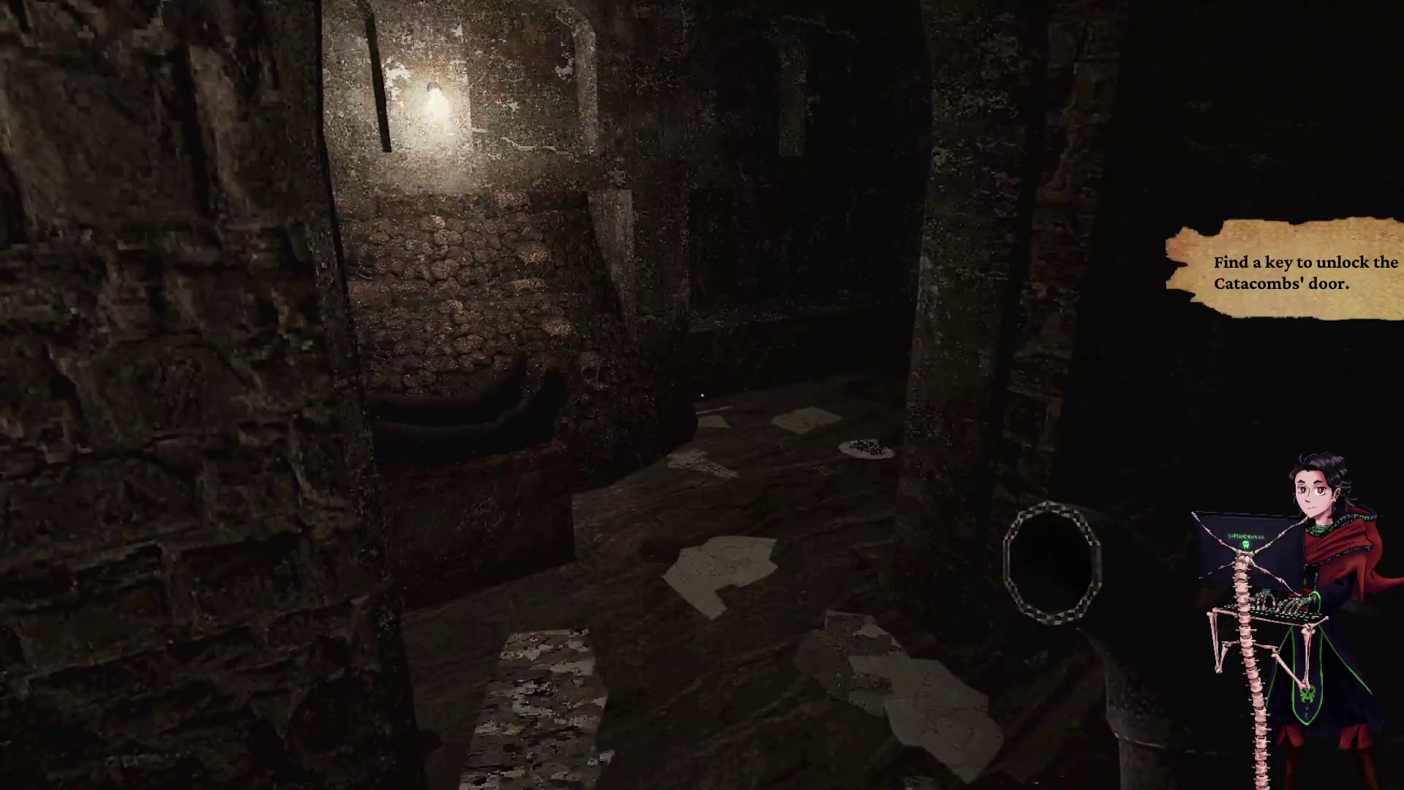
key(e)
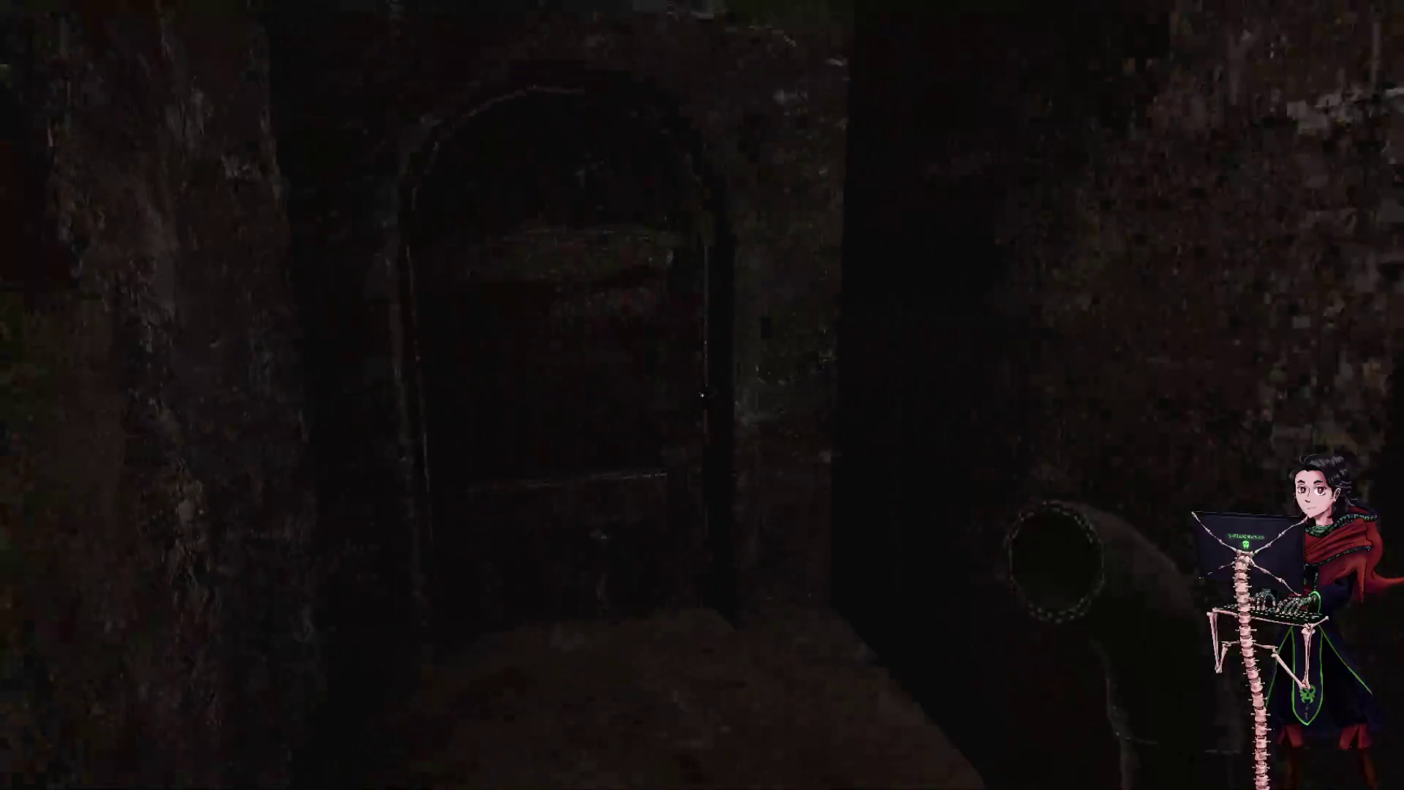
- Unlock the catacomb door with the Catacombs Depths Key
key(e)
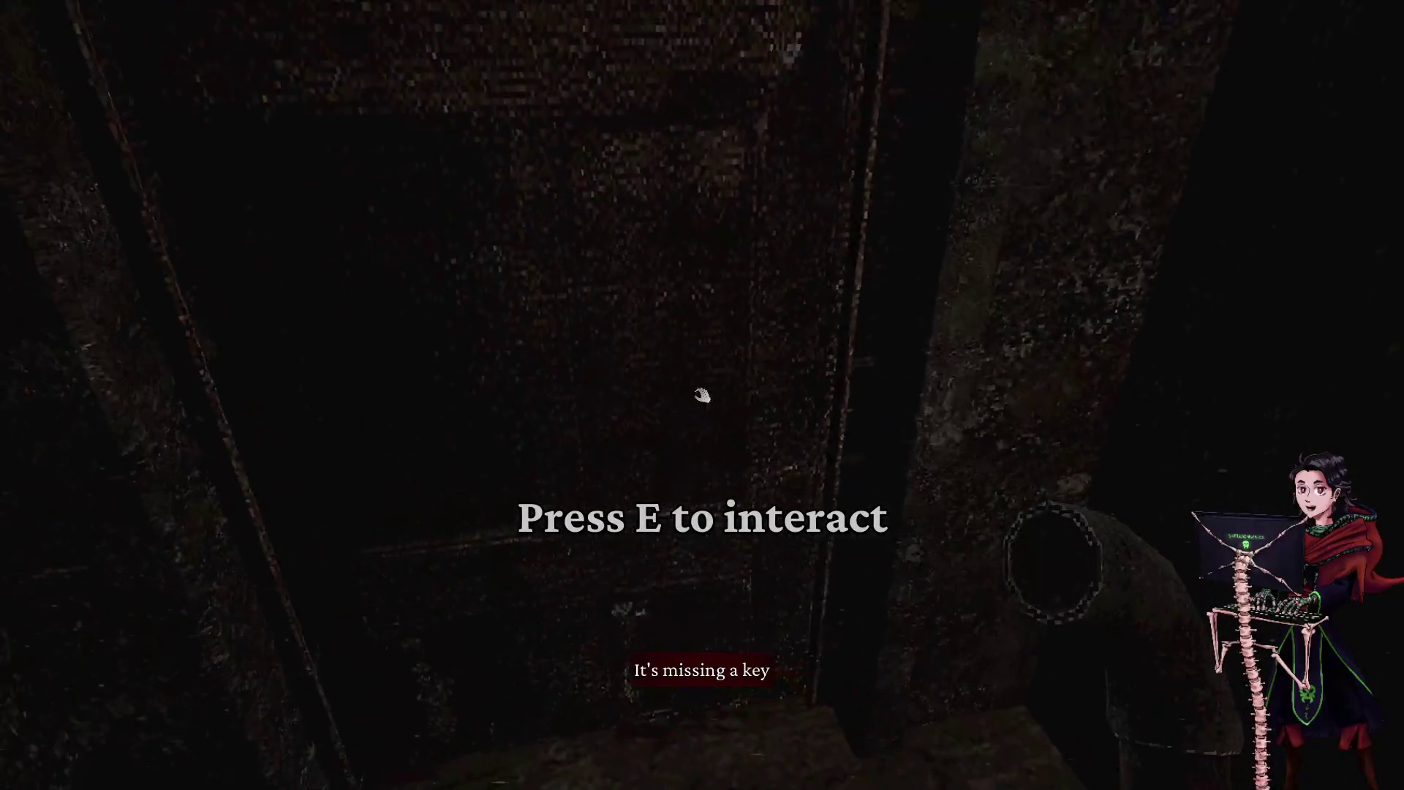
key(Tab)
click(376, 252)
click(373, 273)
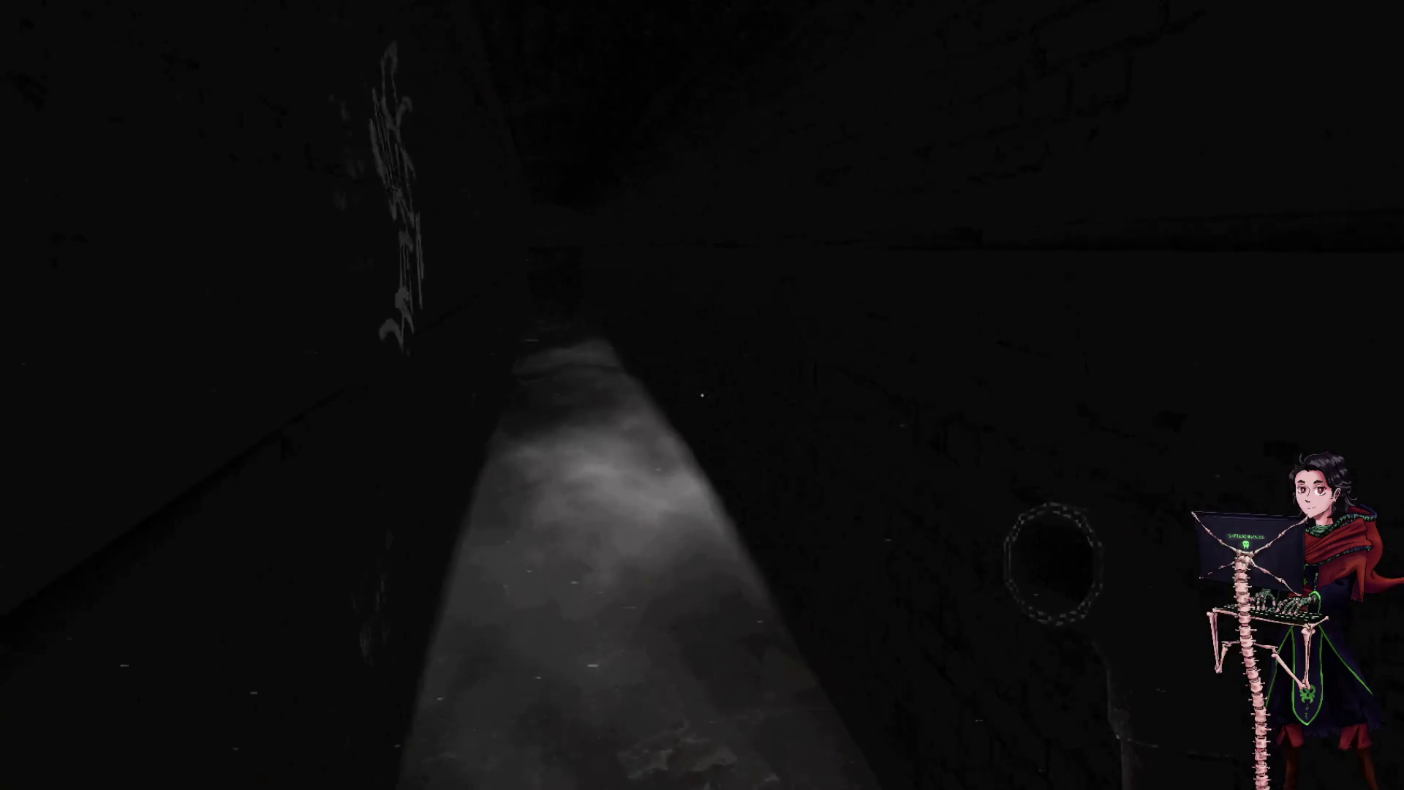
- Follow the sewer tunnel, climb the stairway and pass through the arched door
key(w)
key(w)
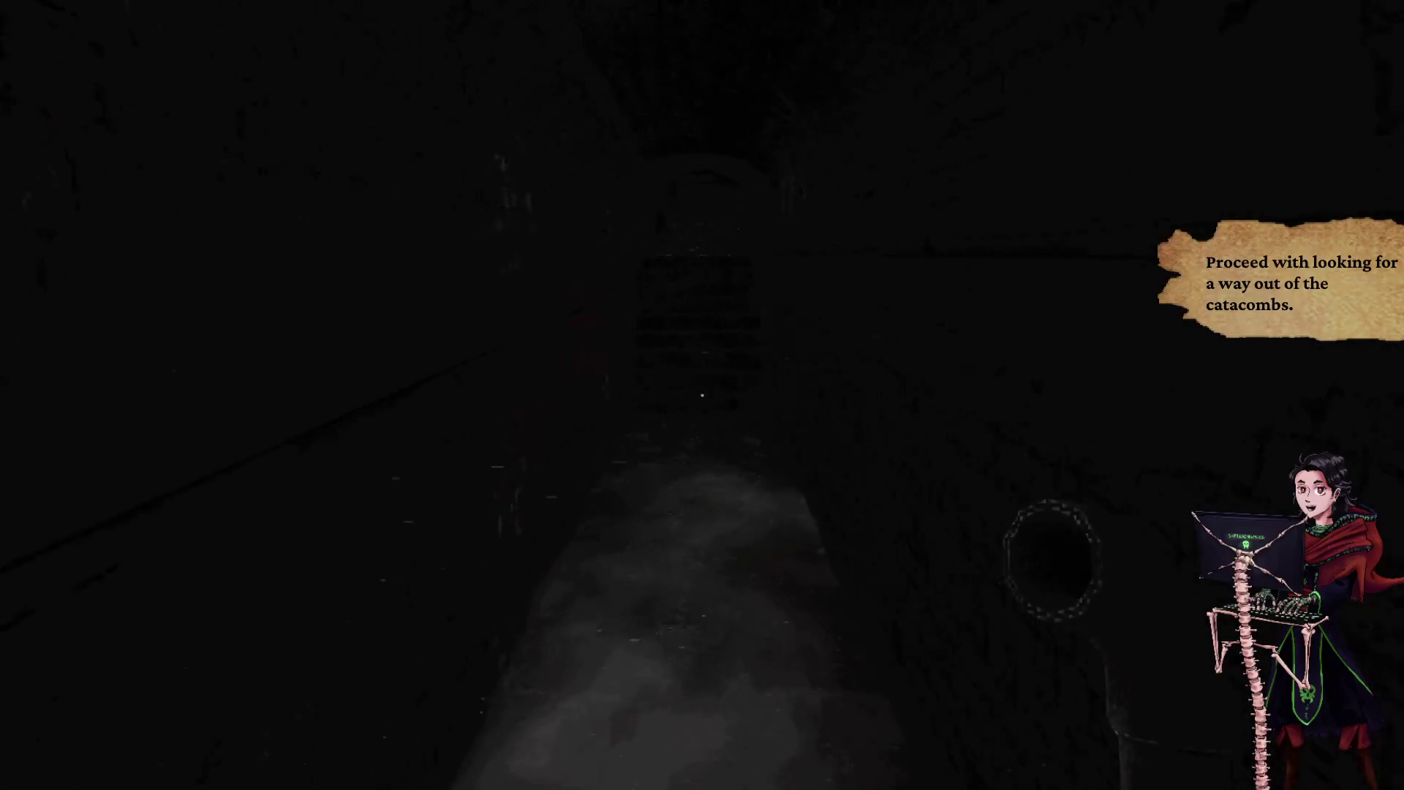
key(w)
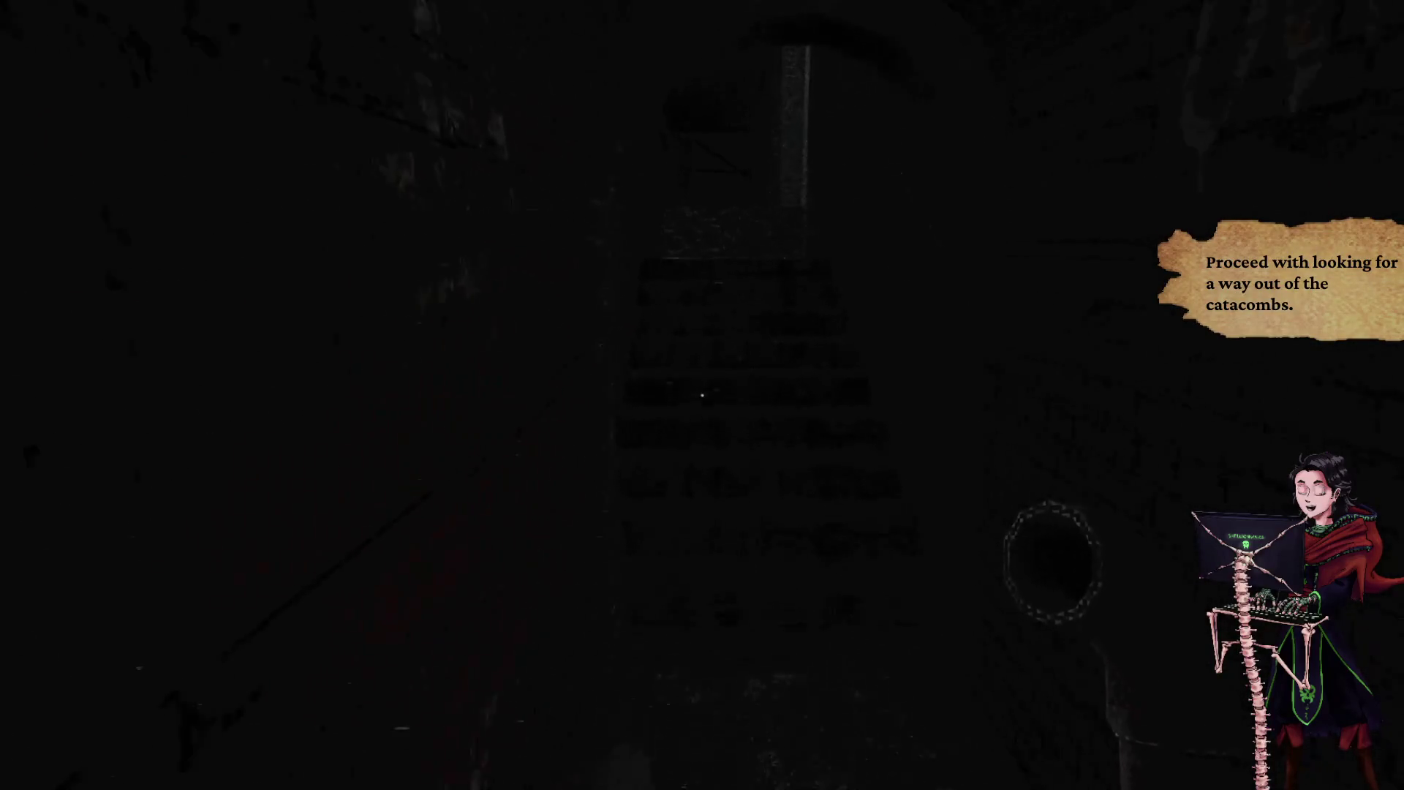
key(w)
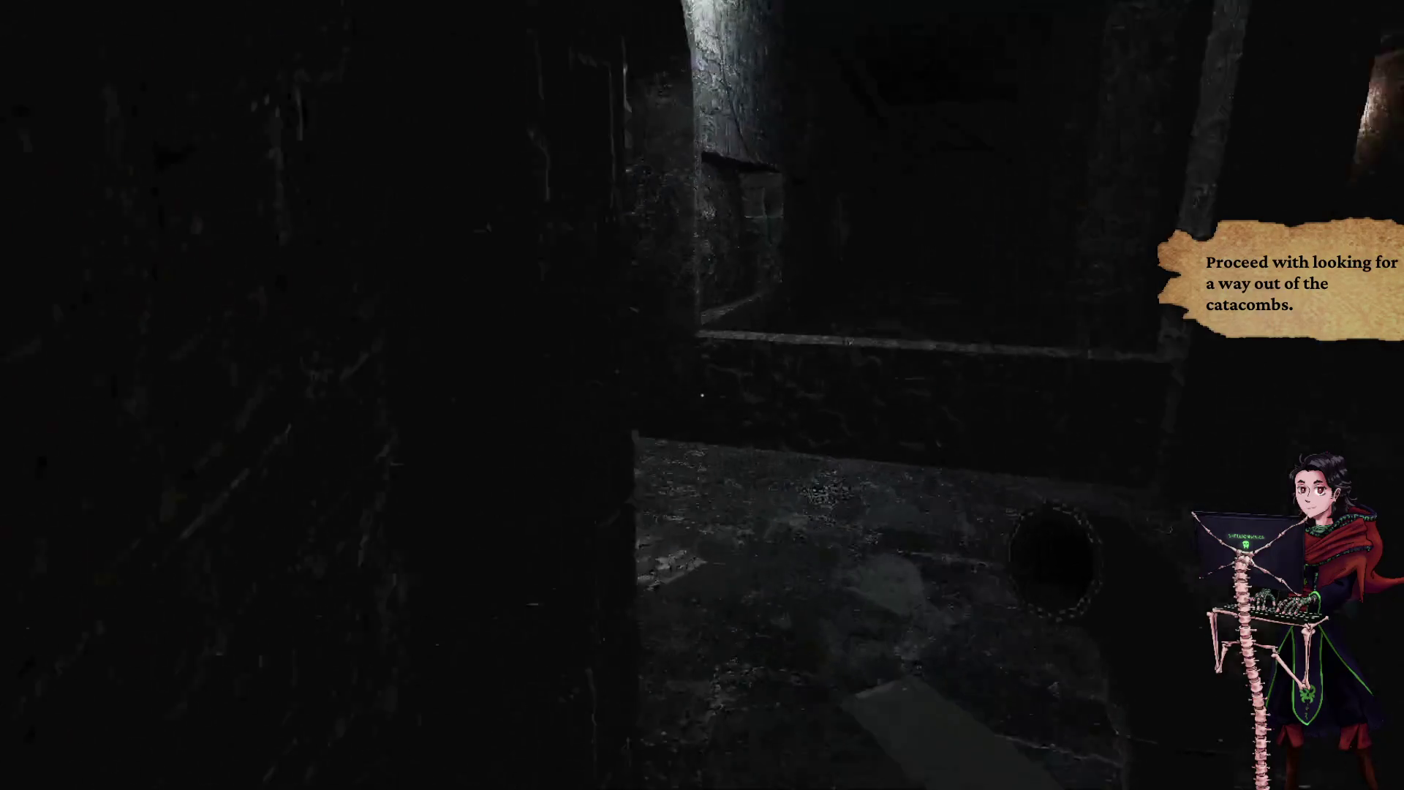
key(w)
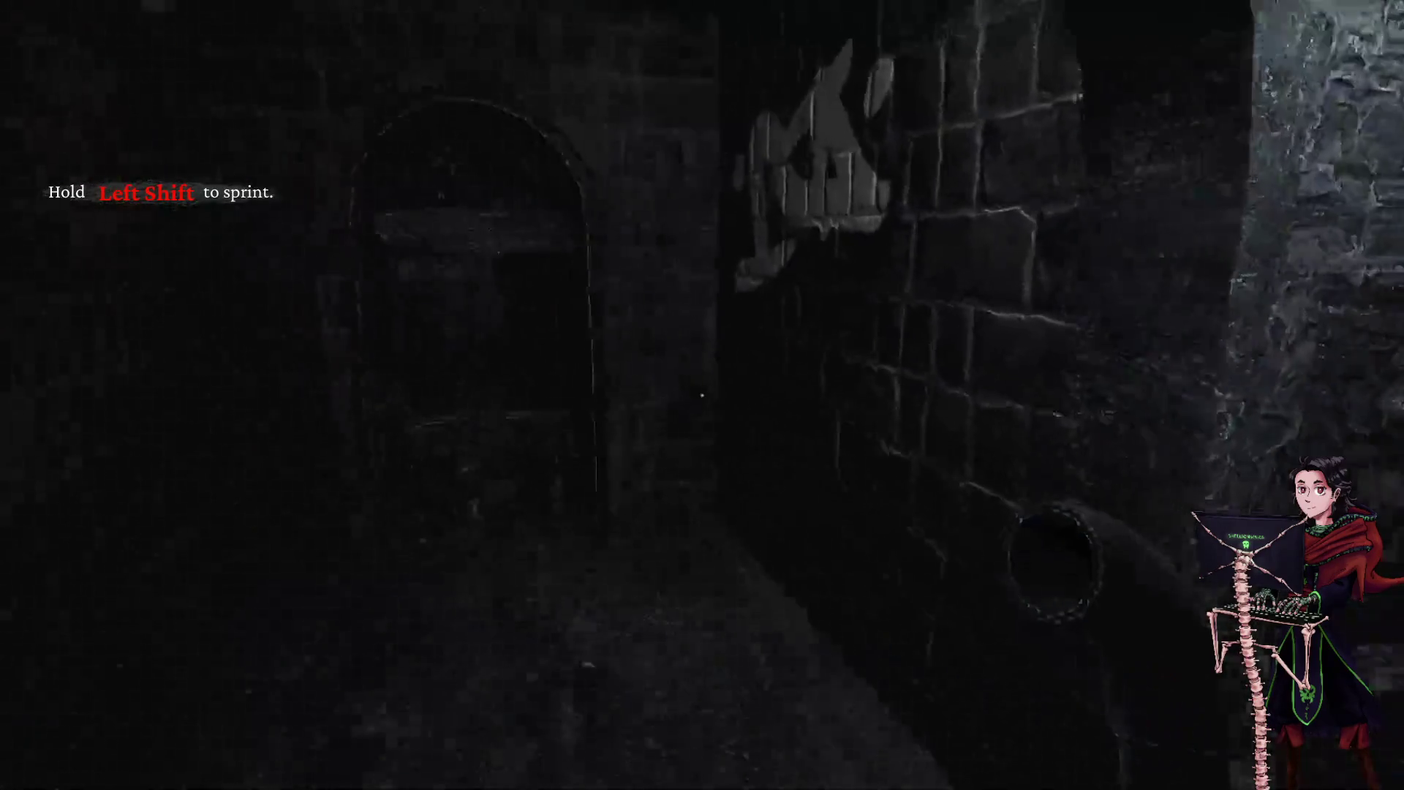
key(w)
key(e)
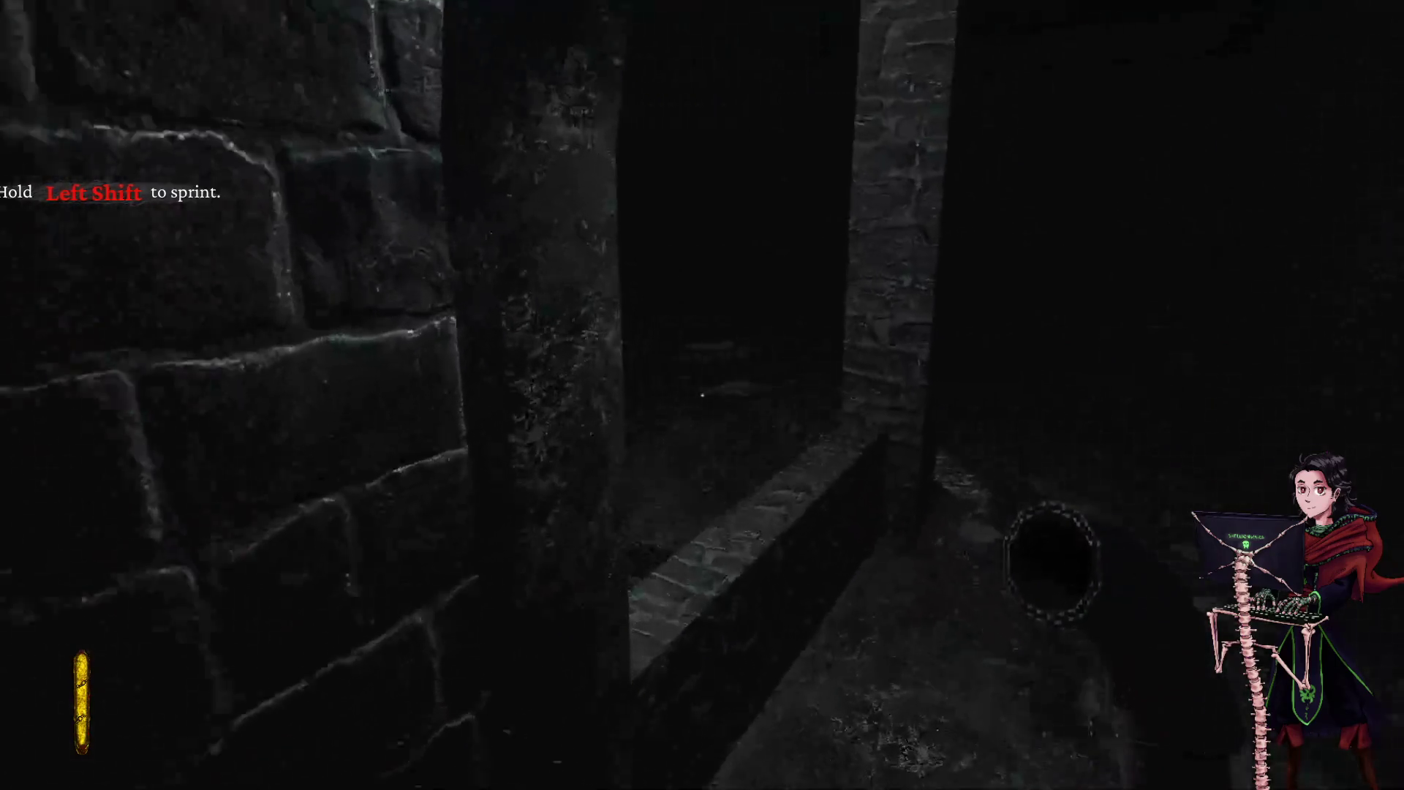
- Walk through the lit and dark stone corridors to the graffiti wall
key(w)
key(w)
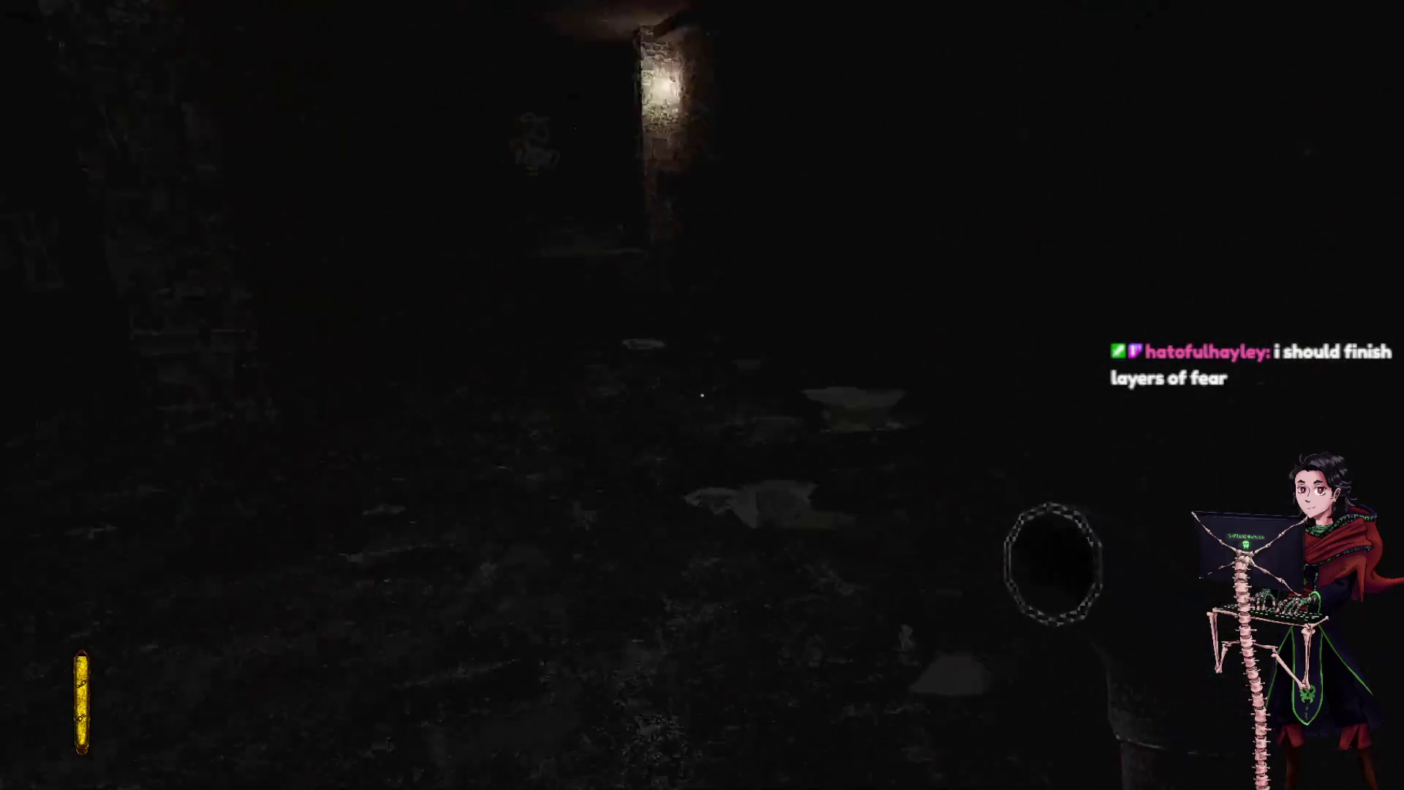
key(w)
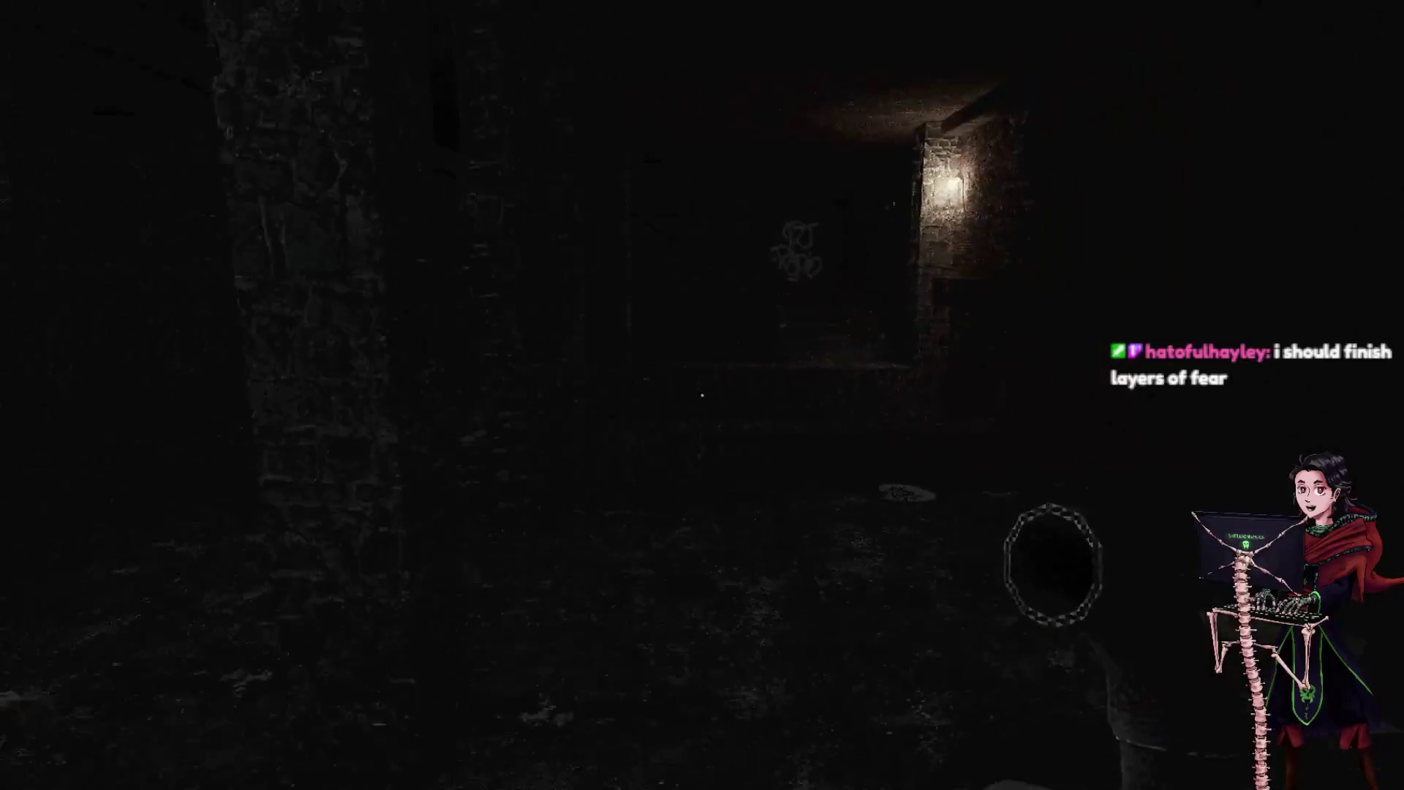
key(w)
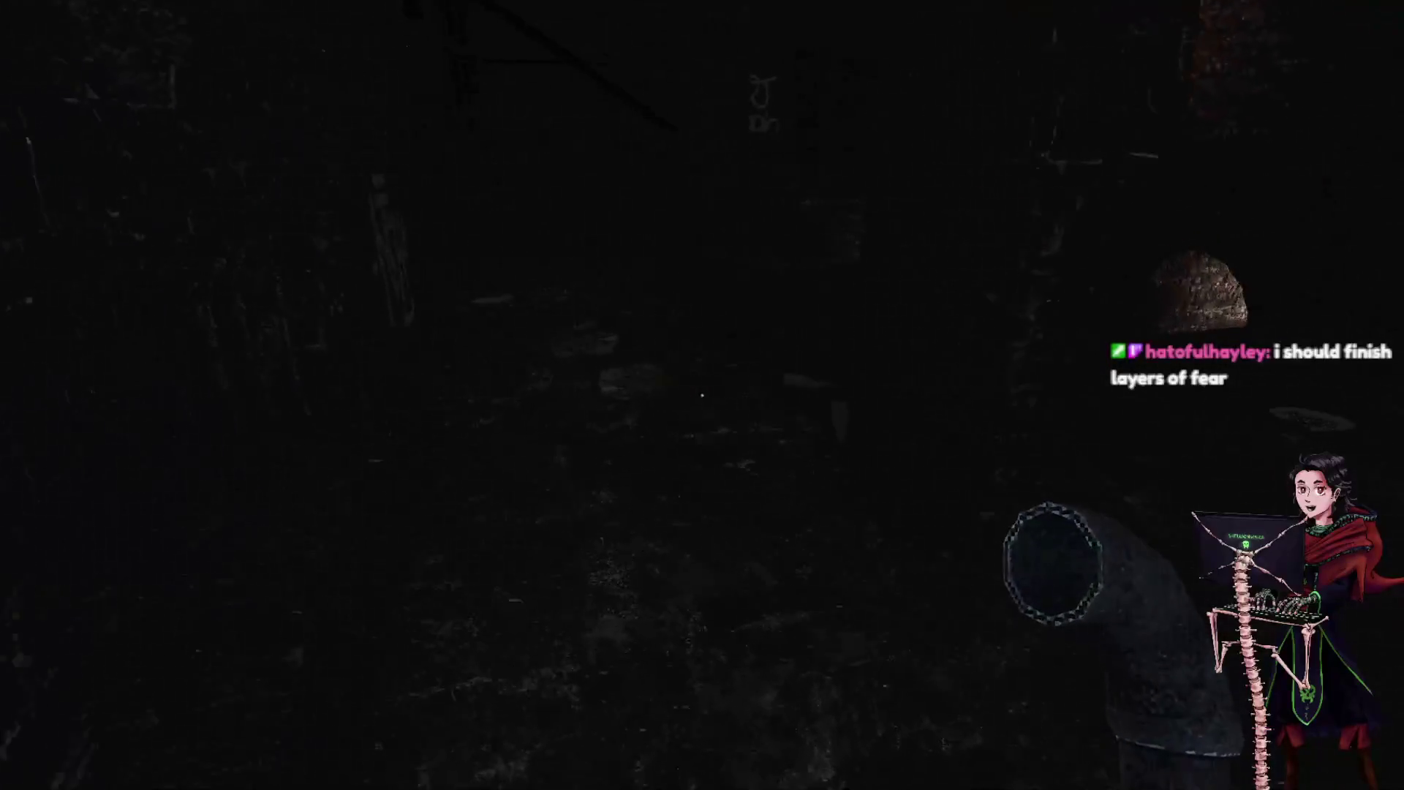
key(w)
key(w)
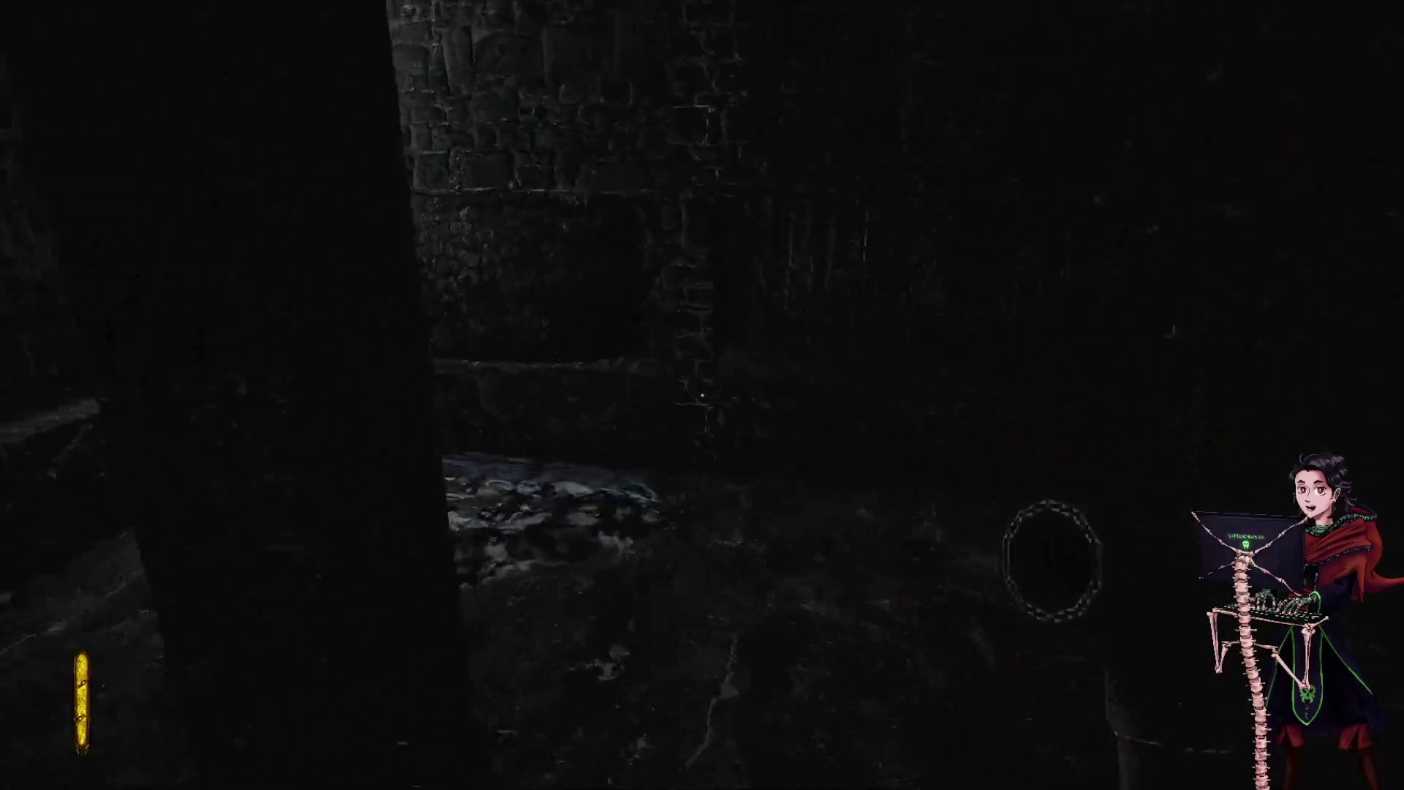
key(w)
key(w)
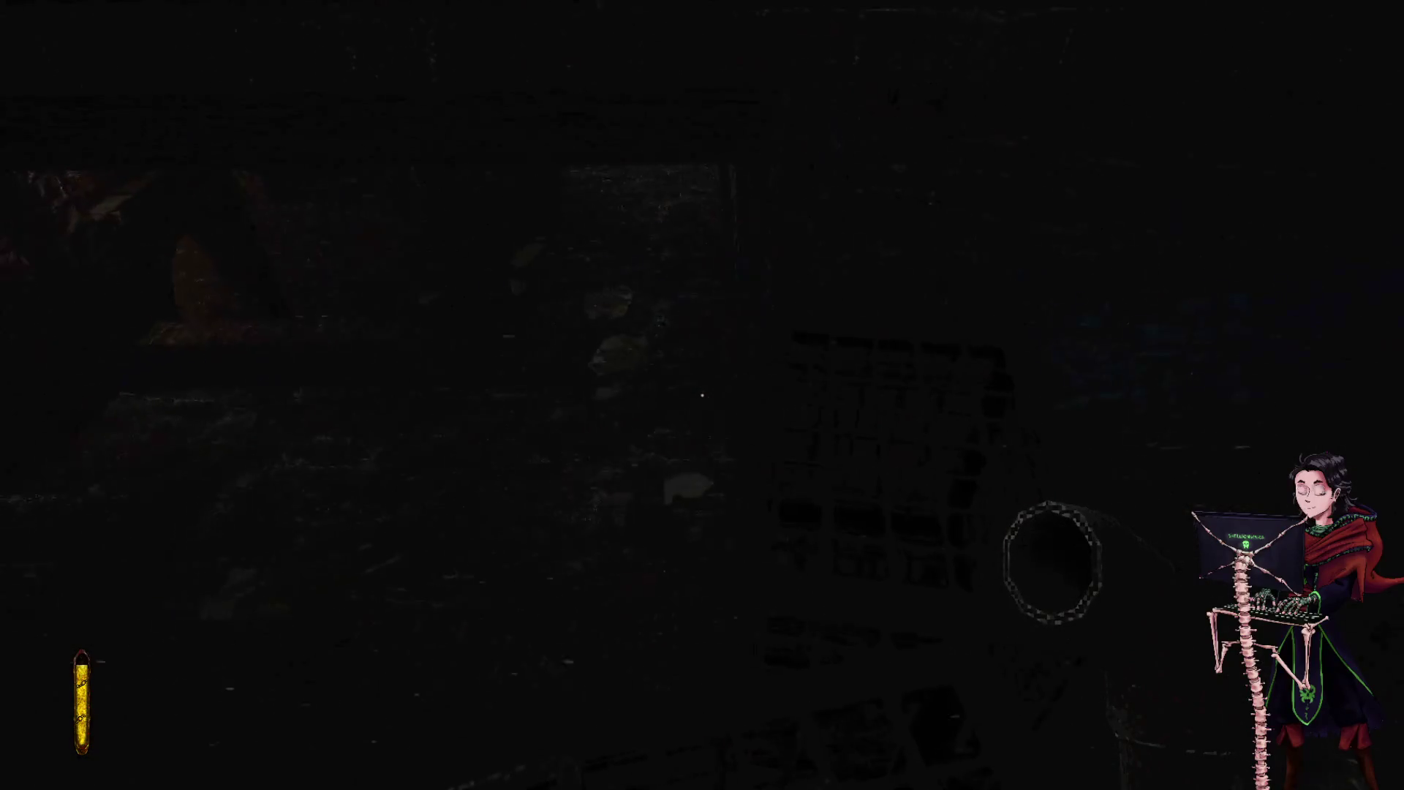
key(w)
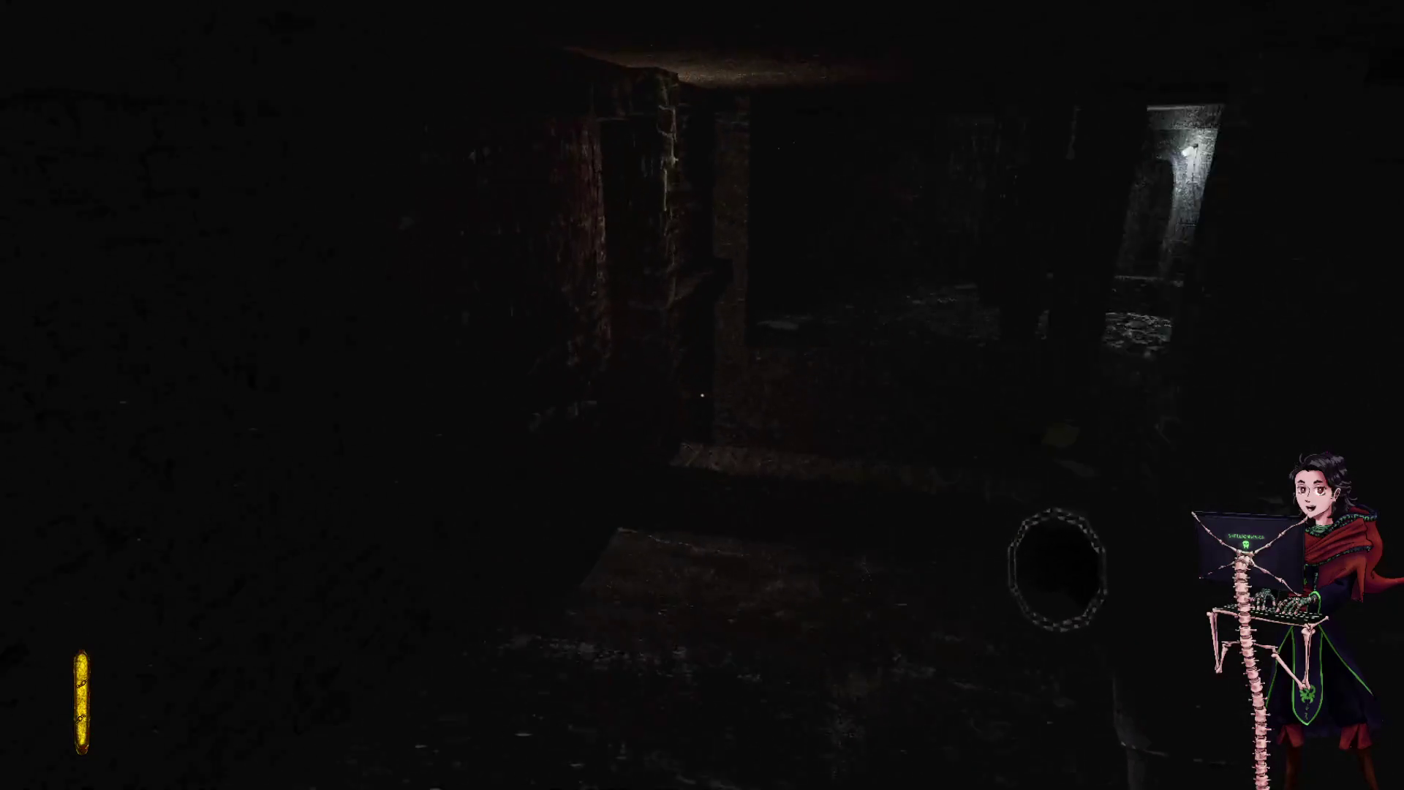
key(w)
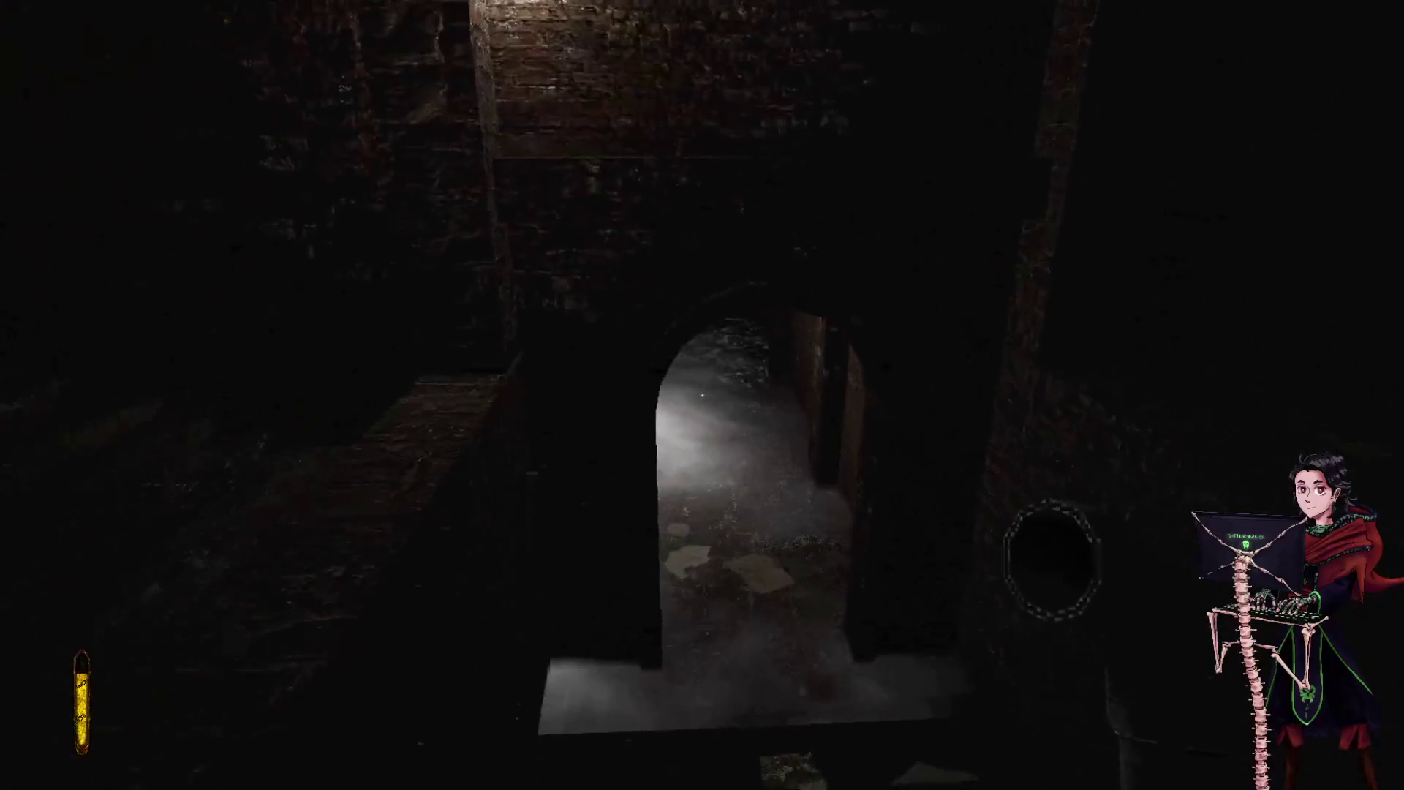
key(w)
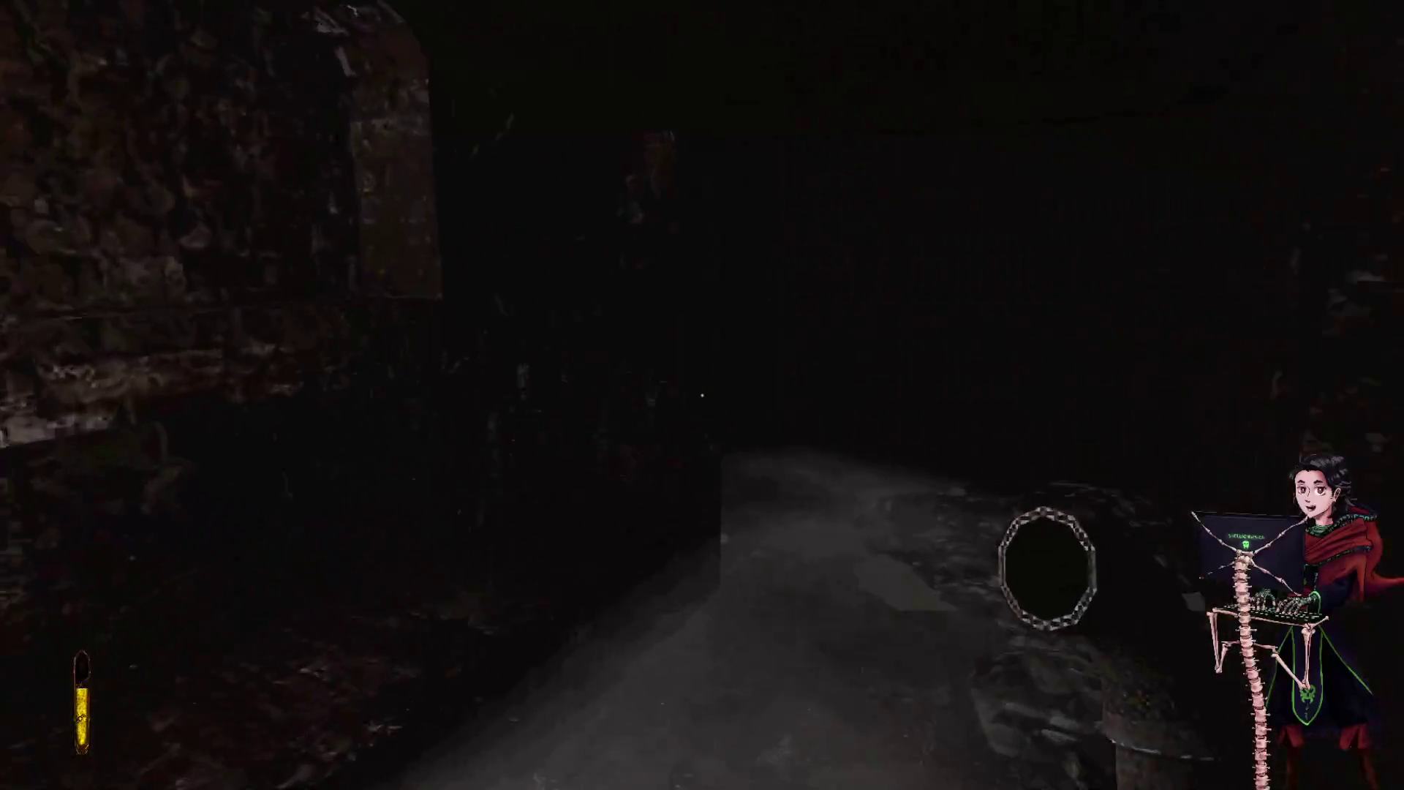
key(w)
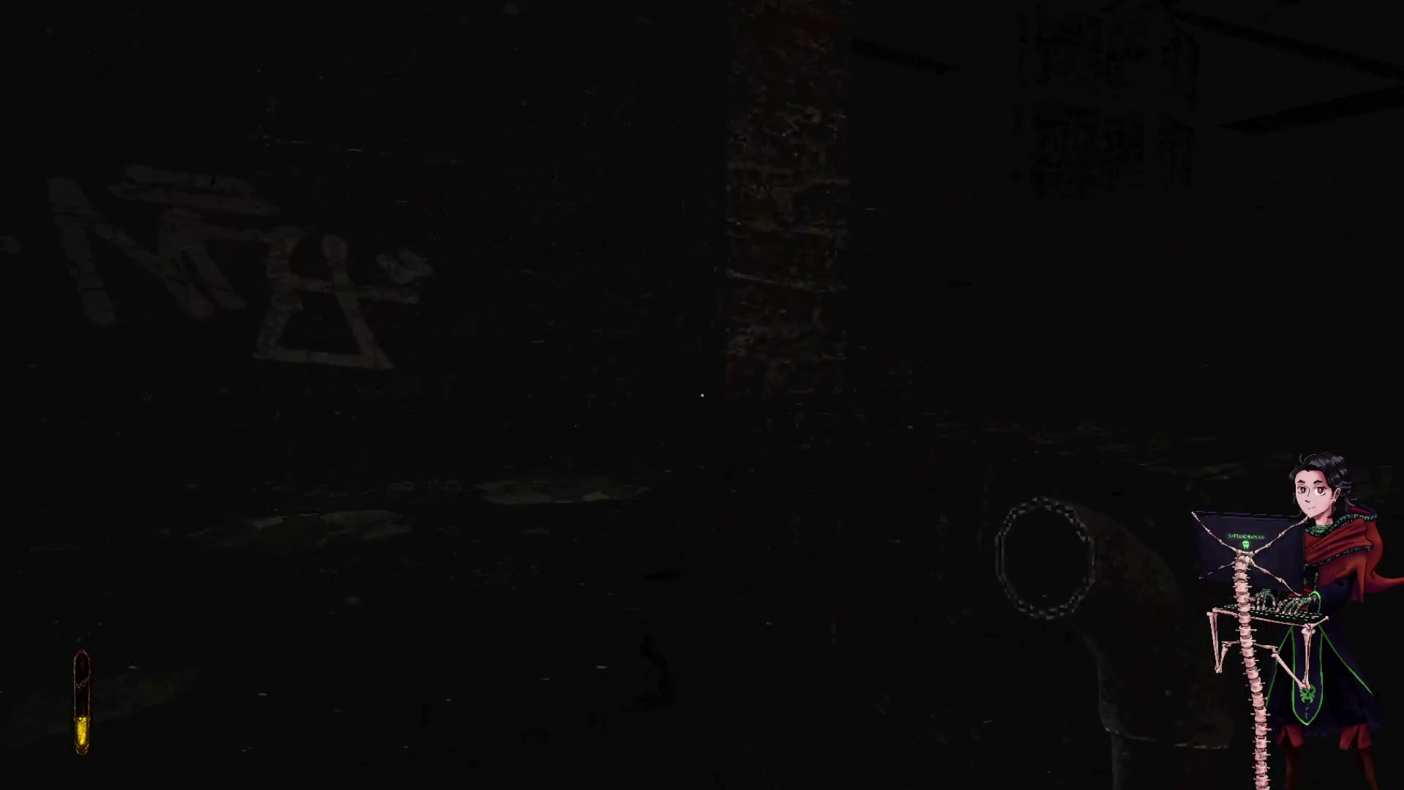
- Smash all four planks of the wooden barricade blocking the corridor
key(w)
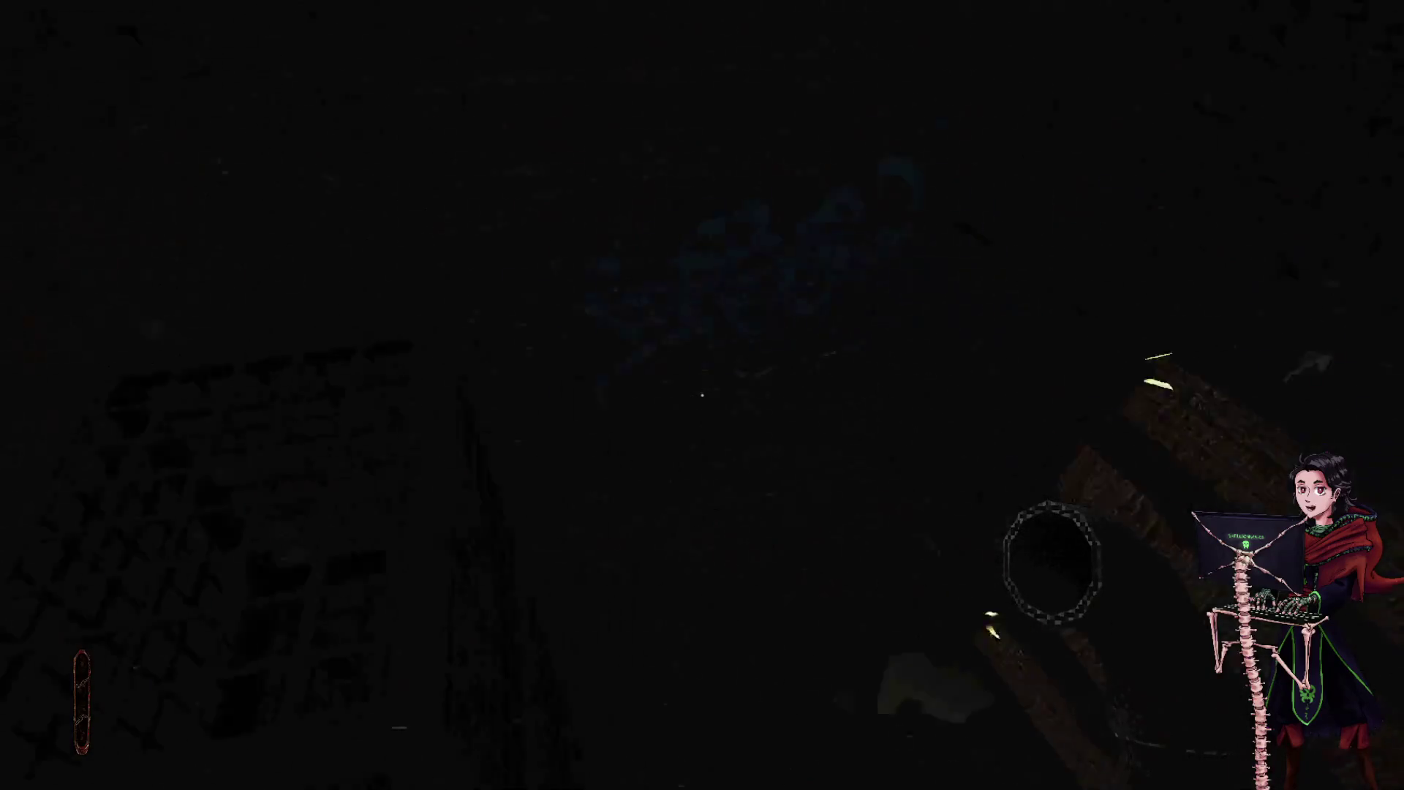
key(w)
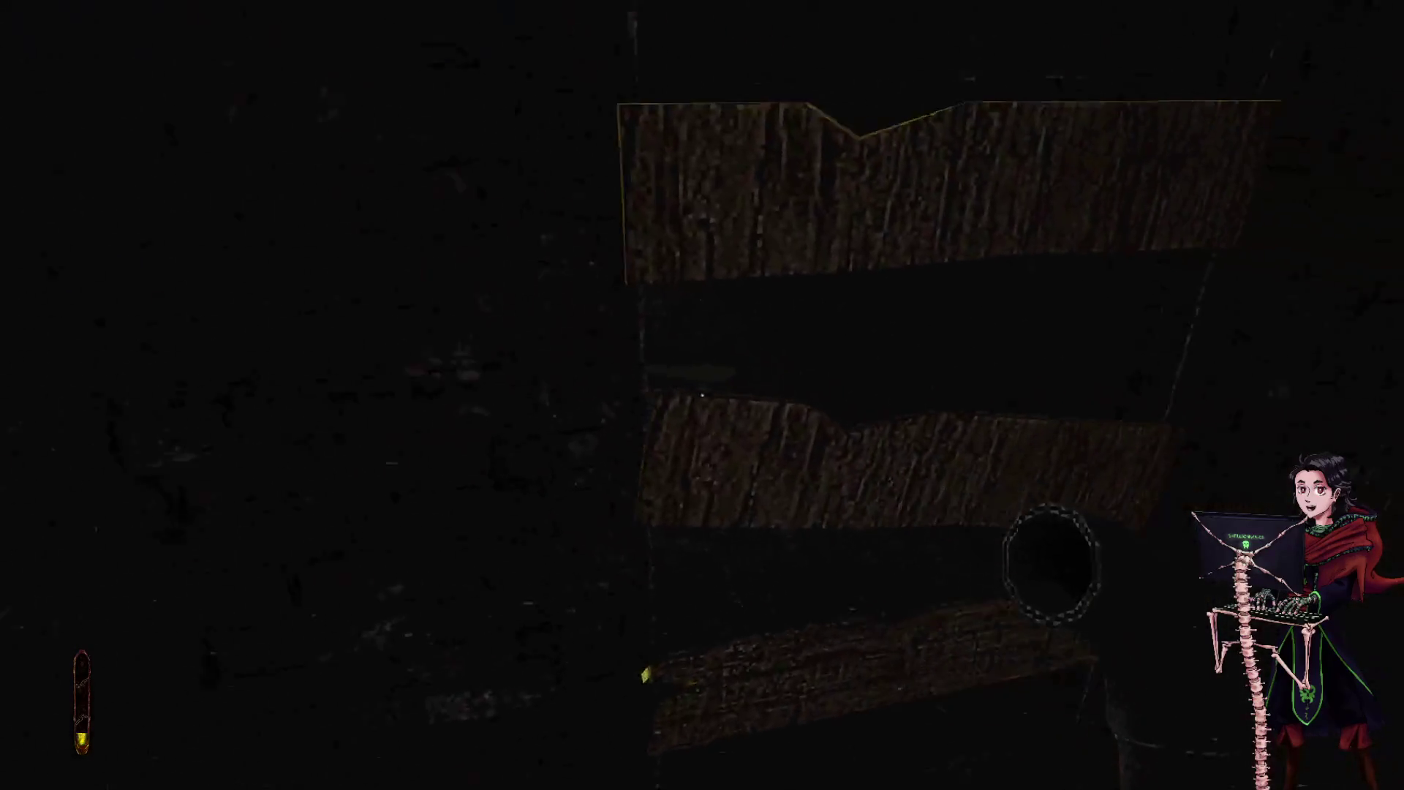
click(702, 395)
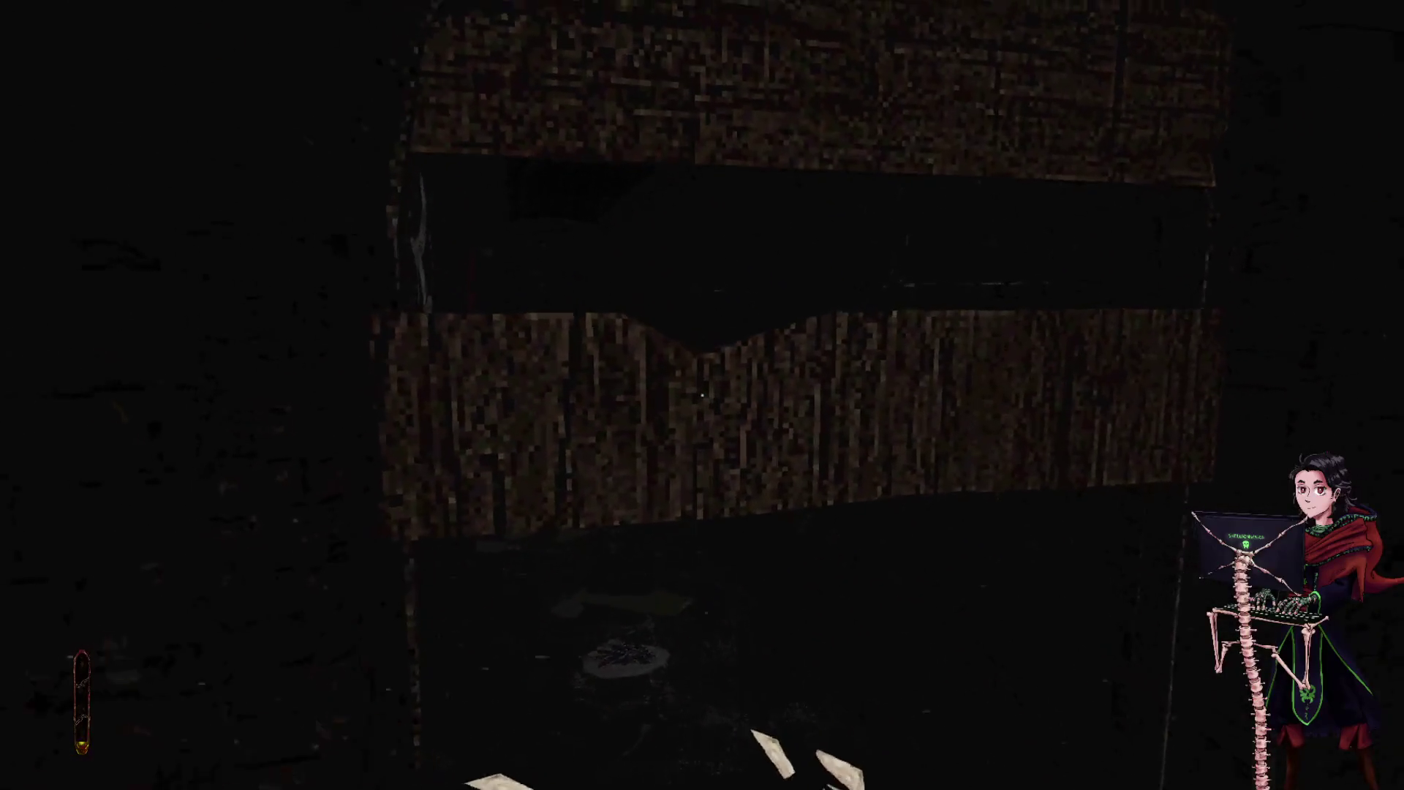
click(702, 395)
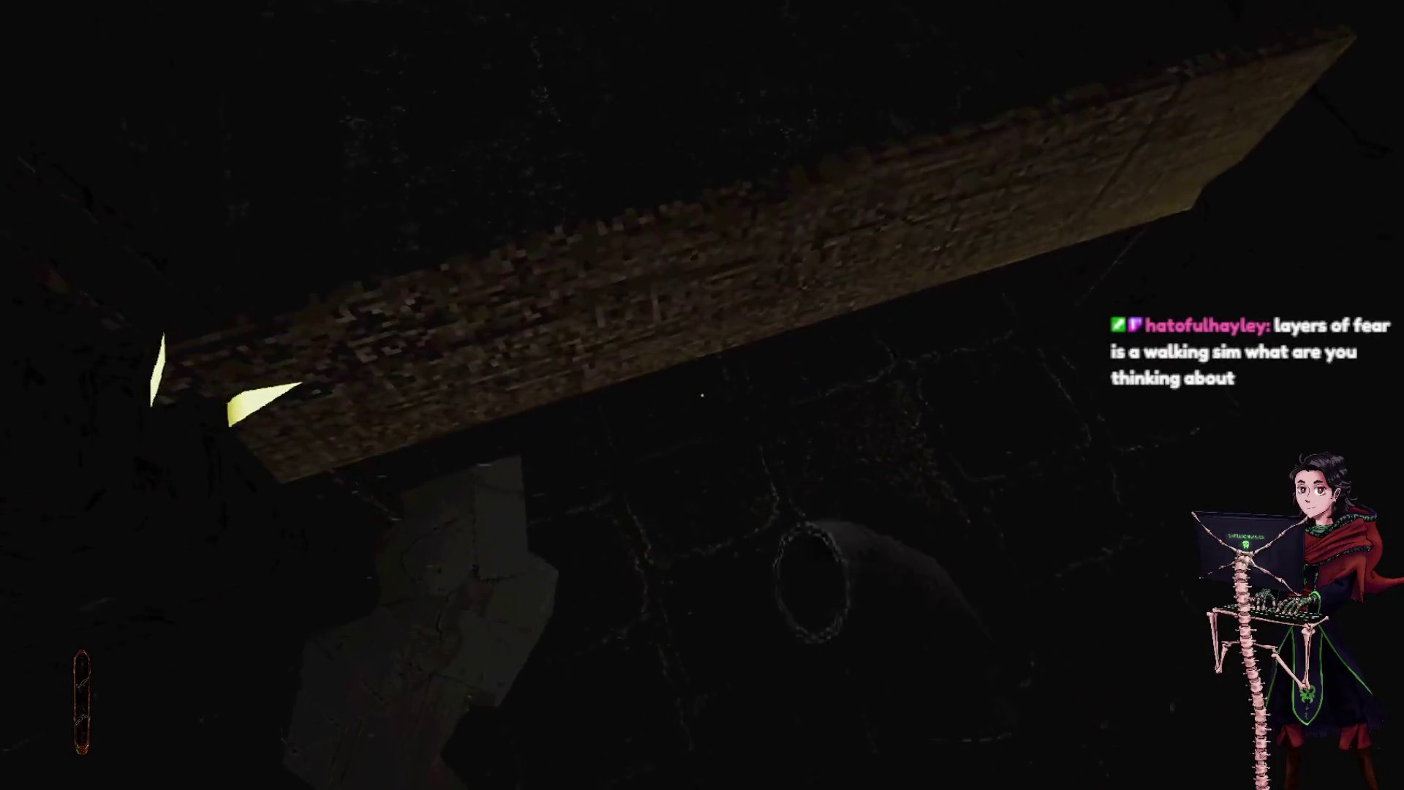
click(702, 395)
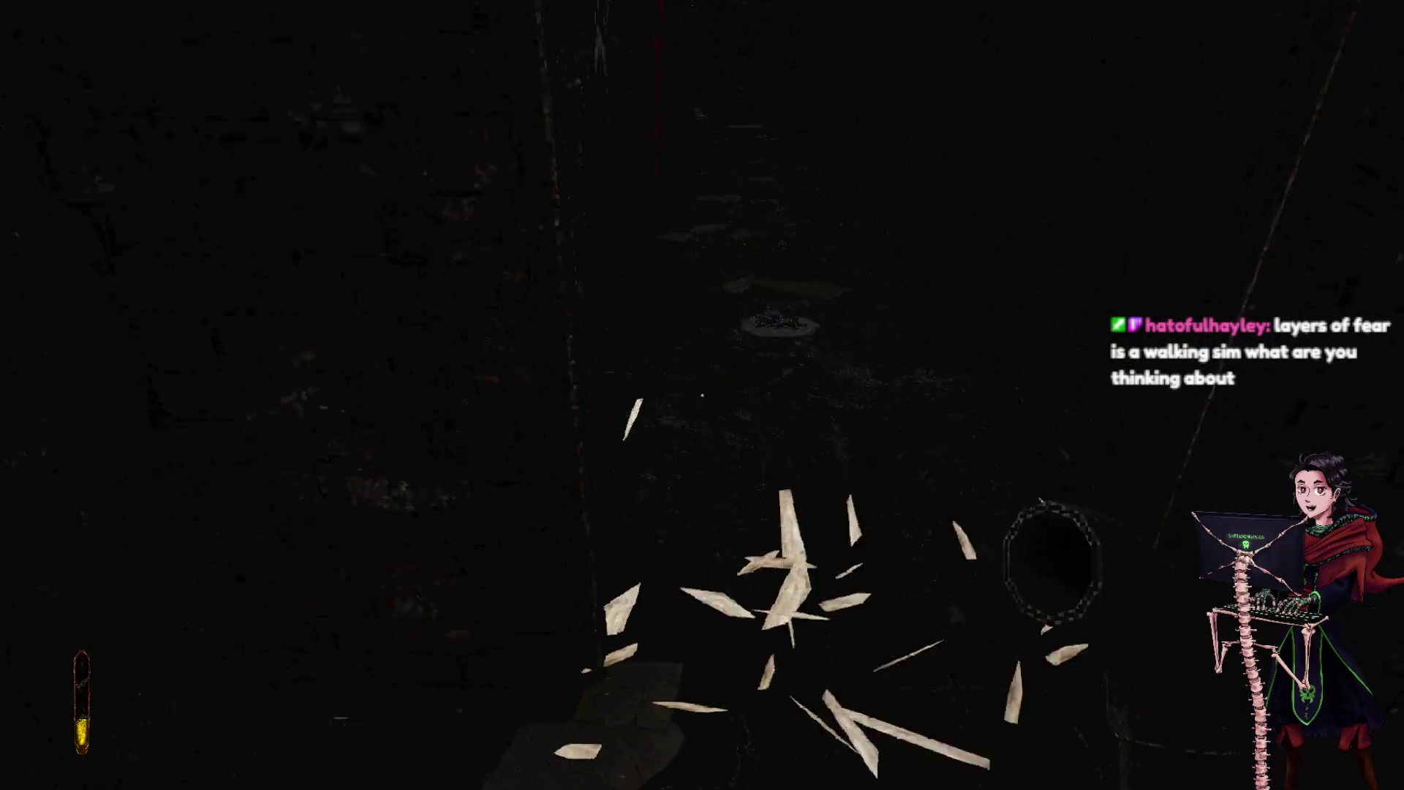
click(702, 395)
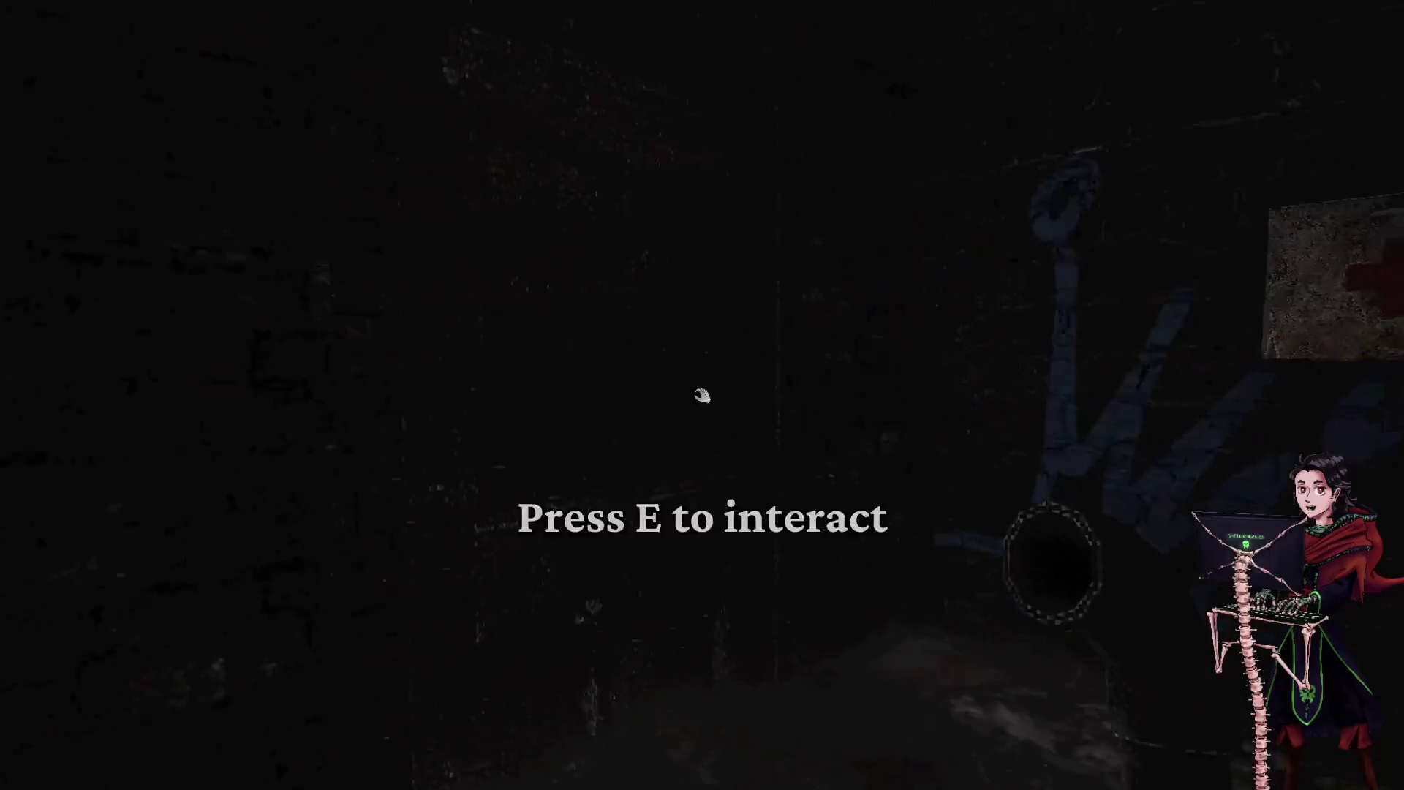
- Take the medicine from the first-aid box and check the yellow vial in inventory
key(e)
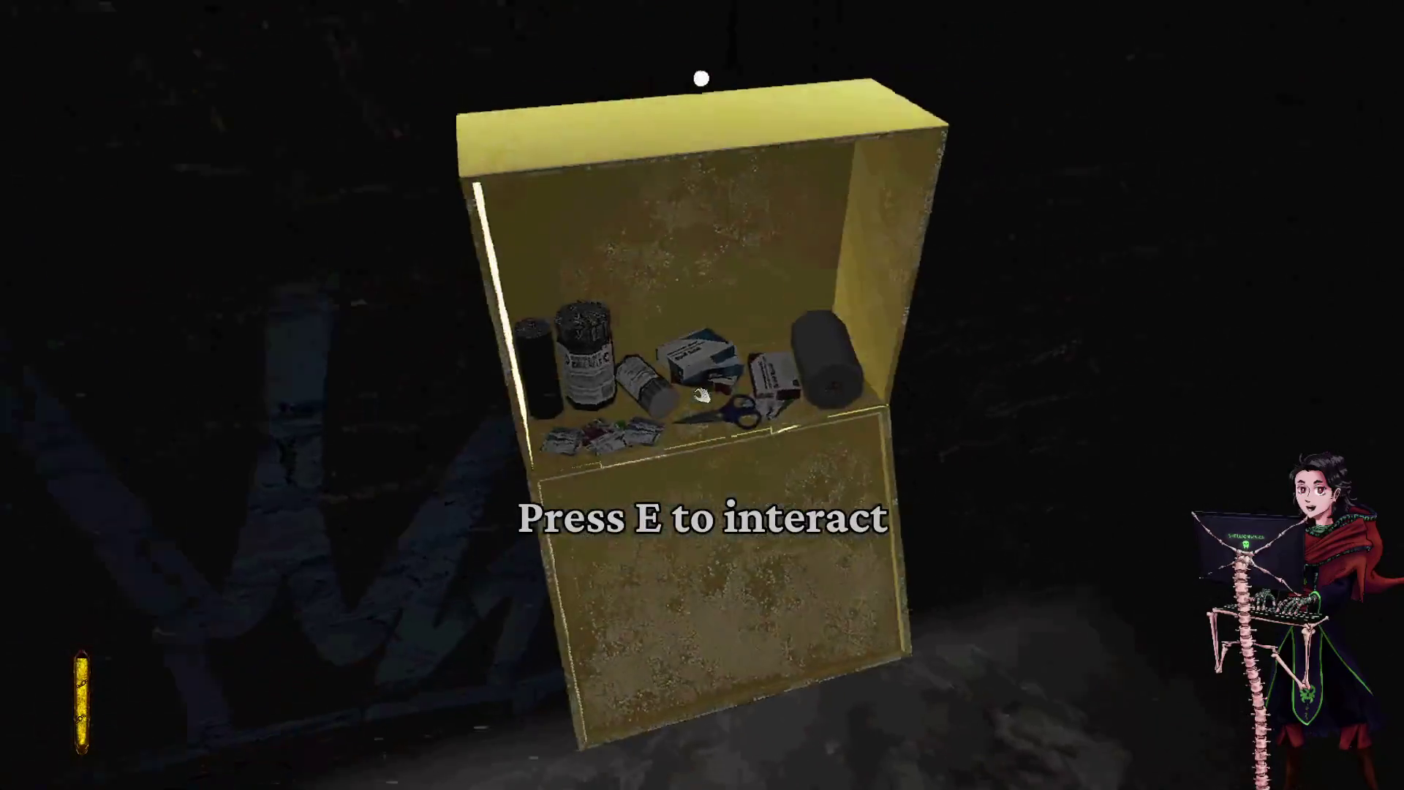
key(e)
key(Tab)
key(Tab)
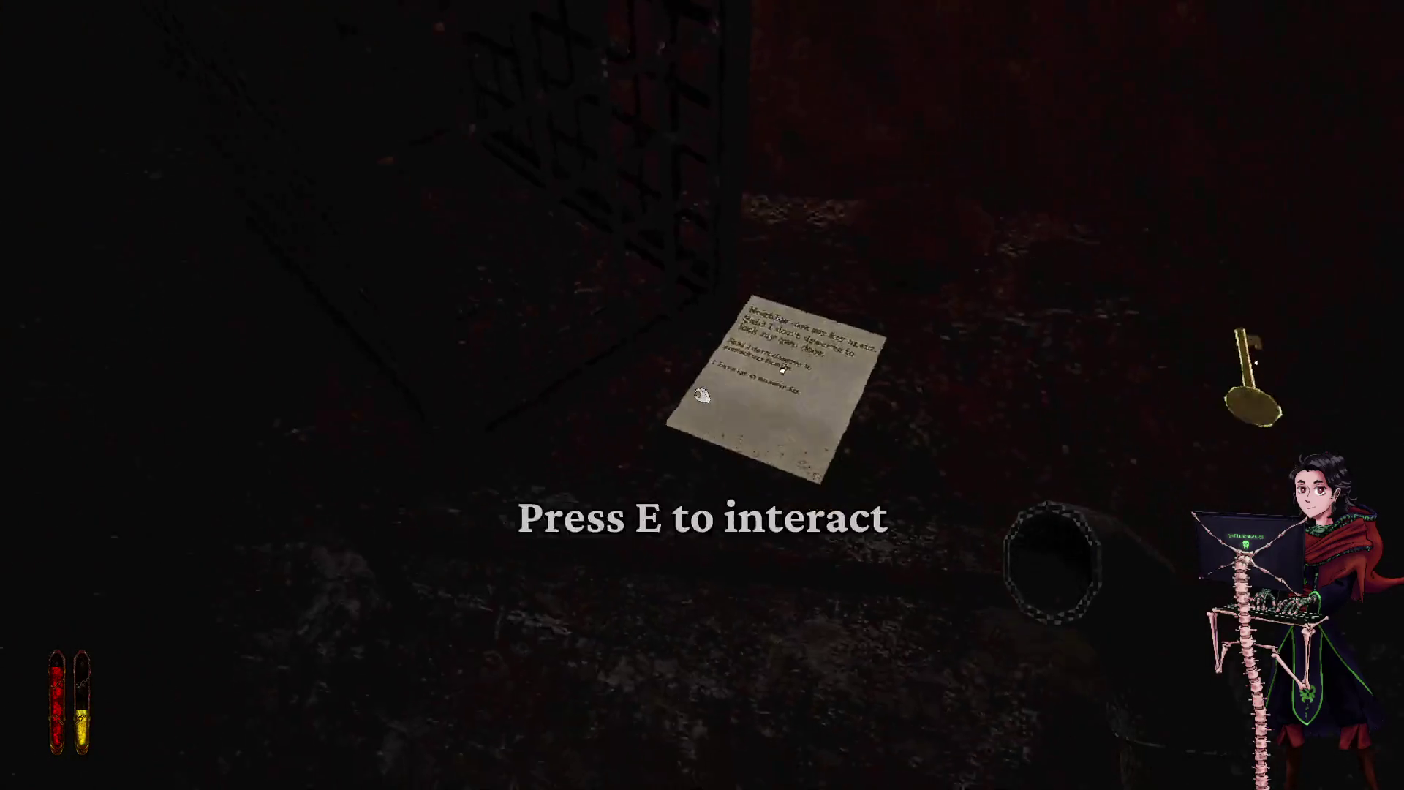
- Read the letter about the cells and the ritual, then pick up the Catacomb Key
key(e)
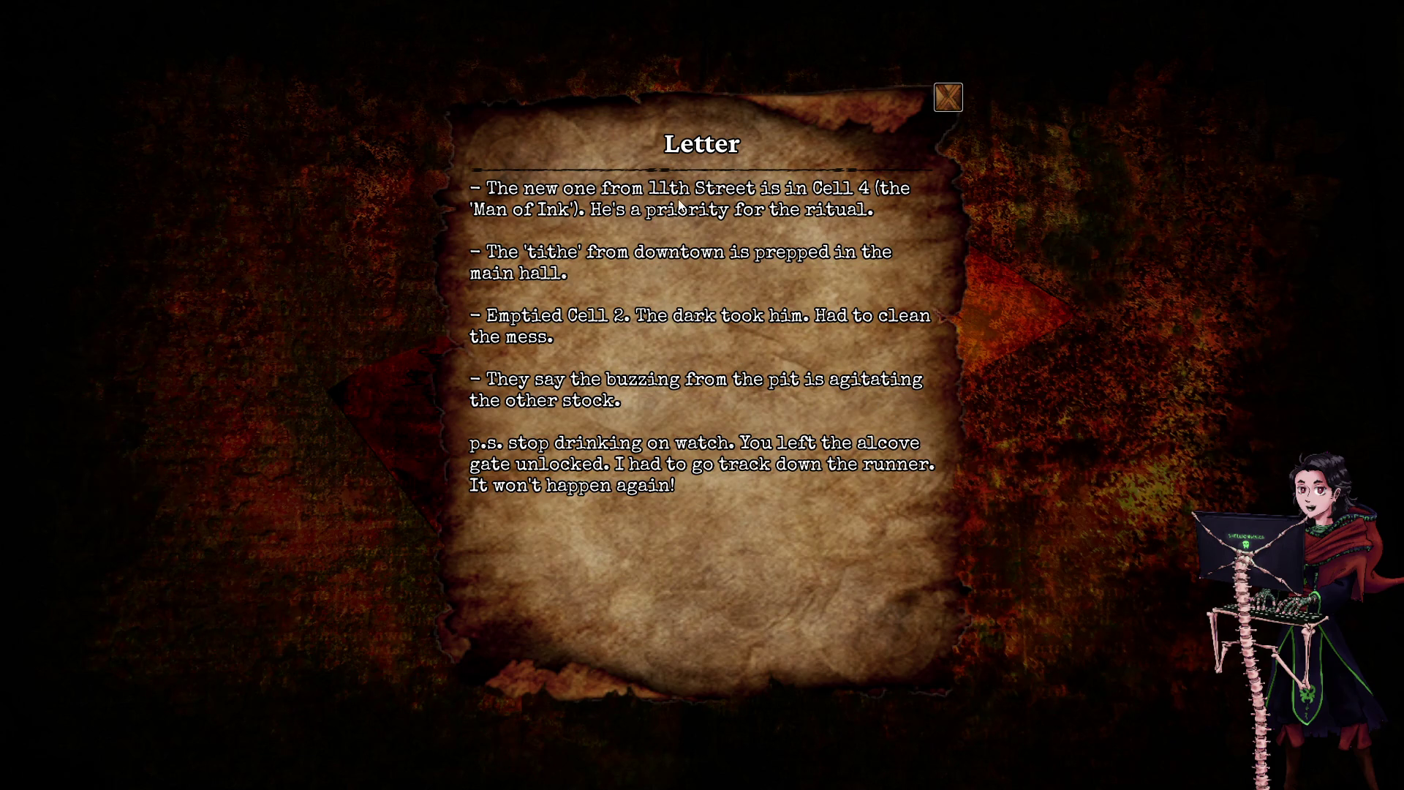
click(949, 97)
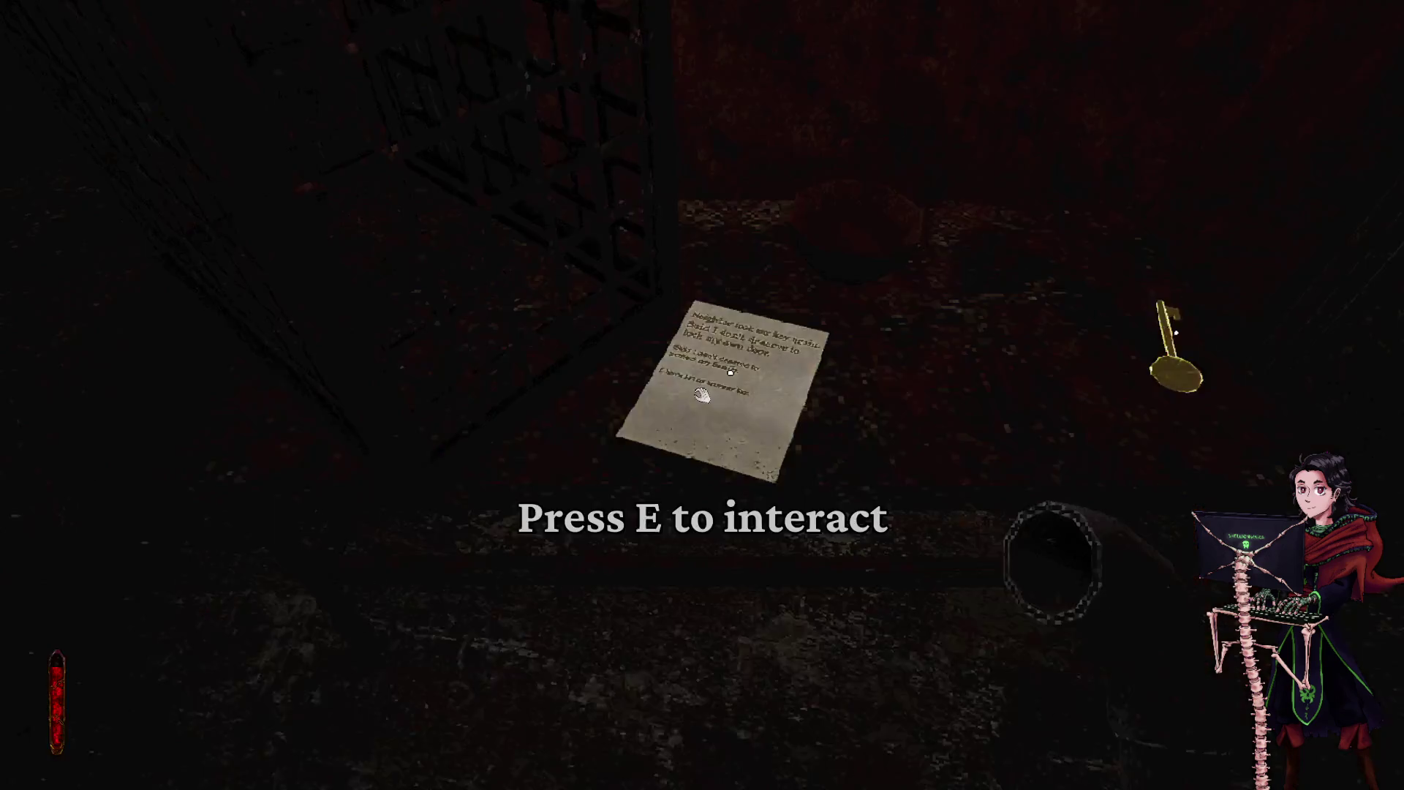
key(e)
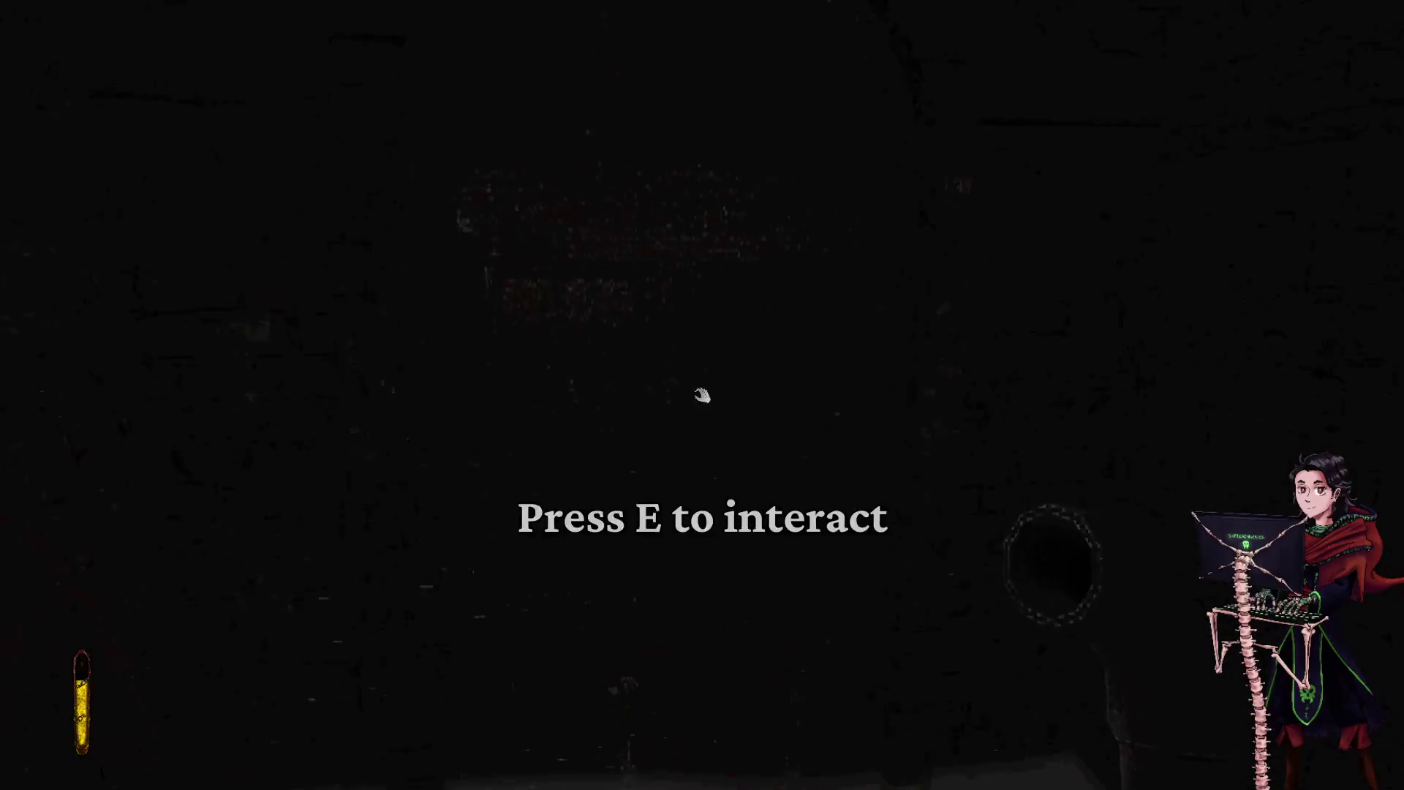
- Try the dark wall ahead and briefly pause the game
key(e)
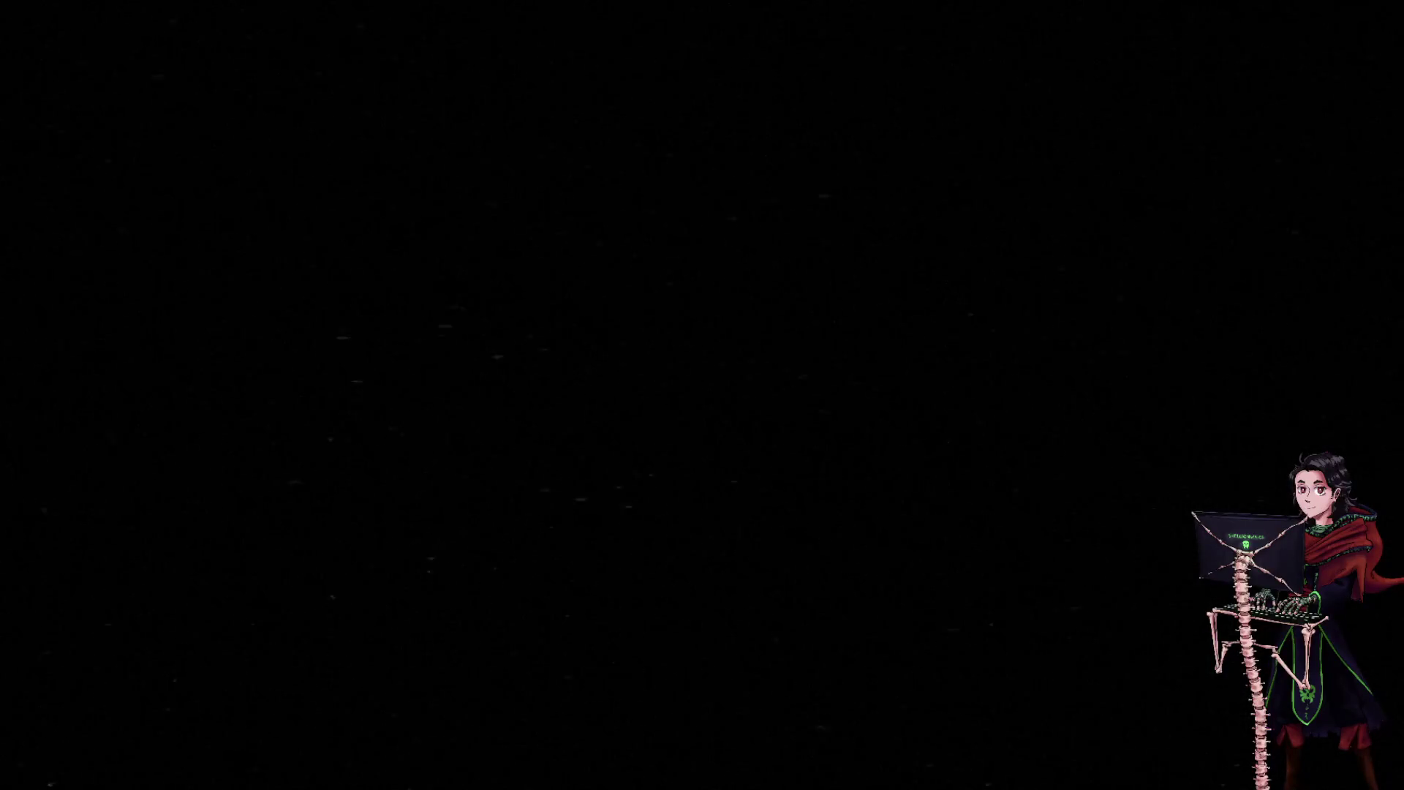
key(Escape)
key(Escape)
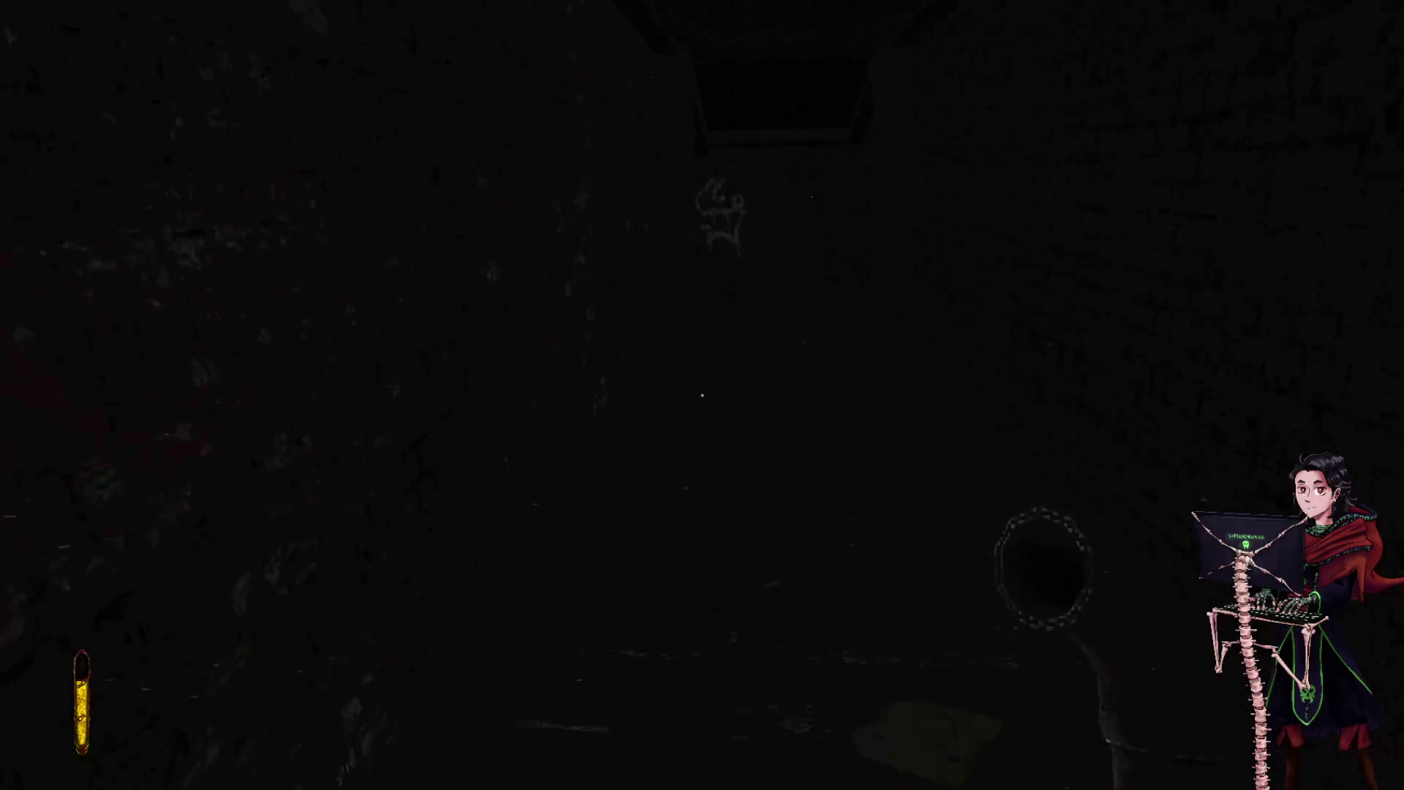
mouse_move(702, 395)
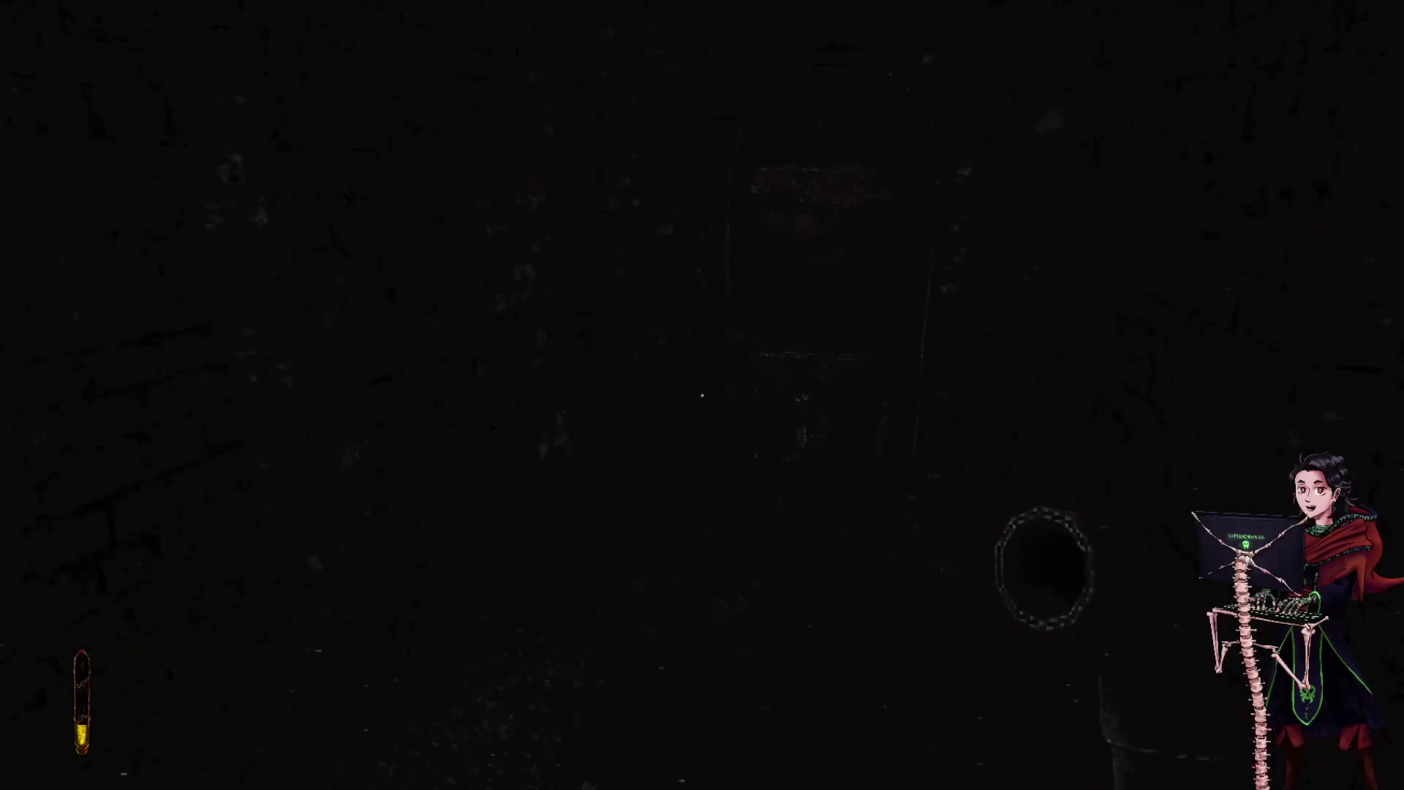
- Use the Catacomb Key from the journal to open the locked passage
key(Tab)
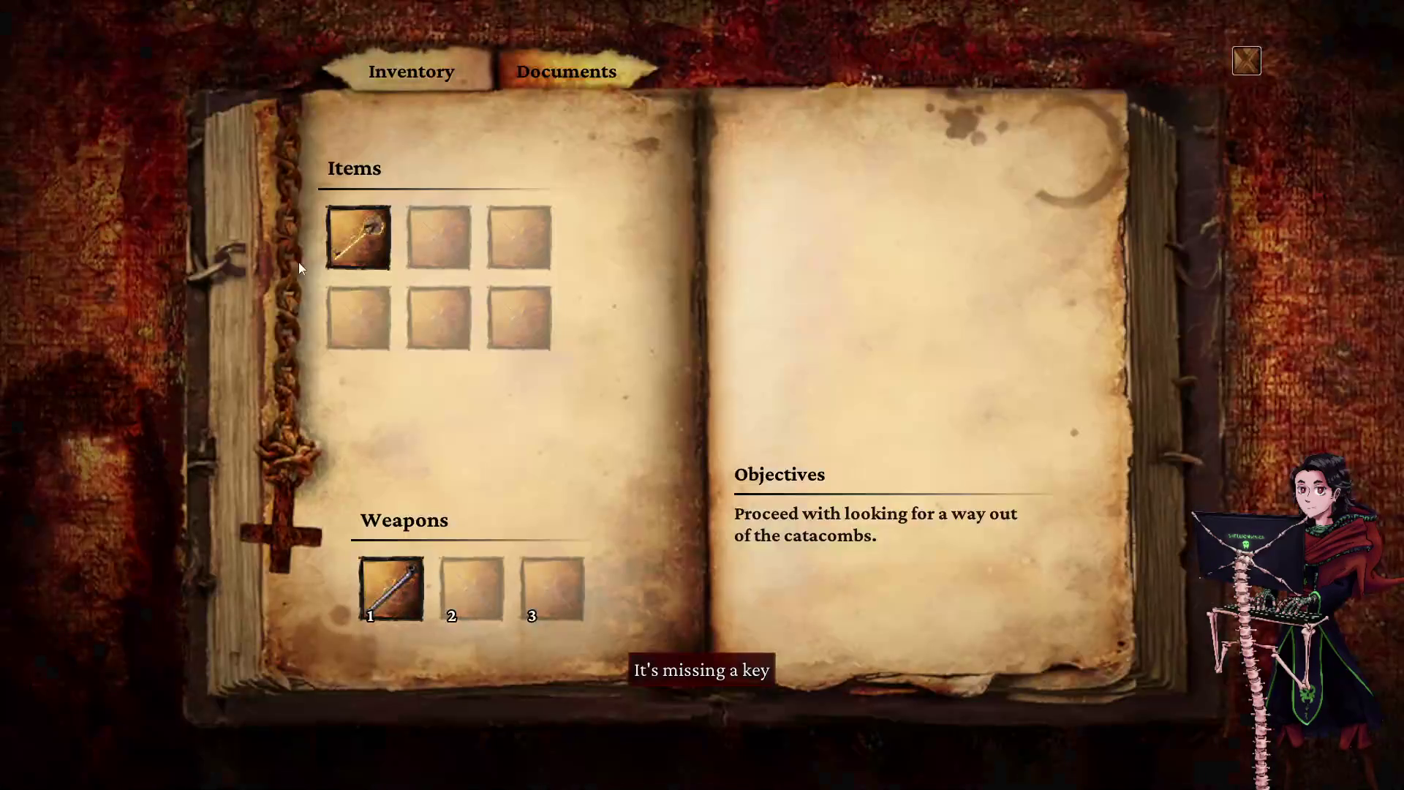
click(352, 231)
click(373, 273)
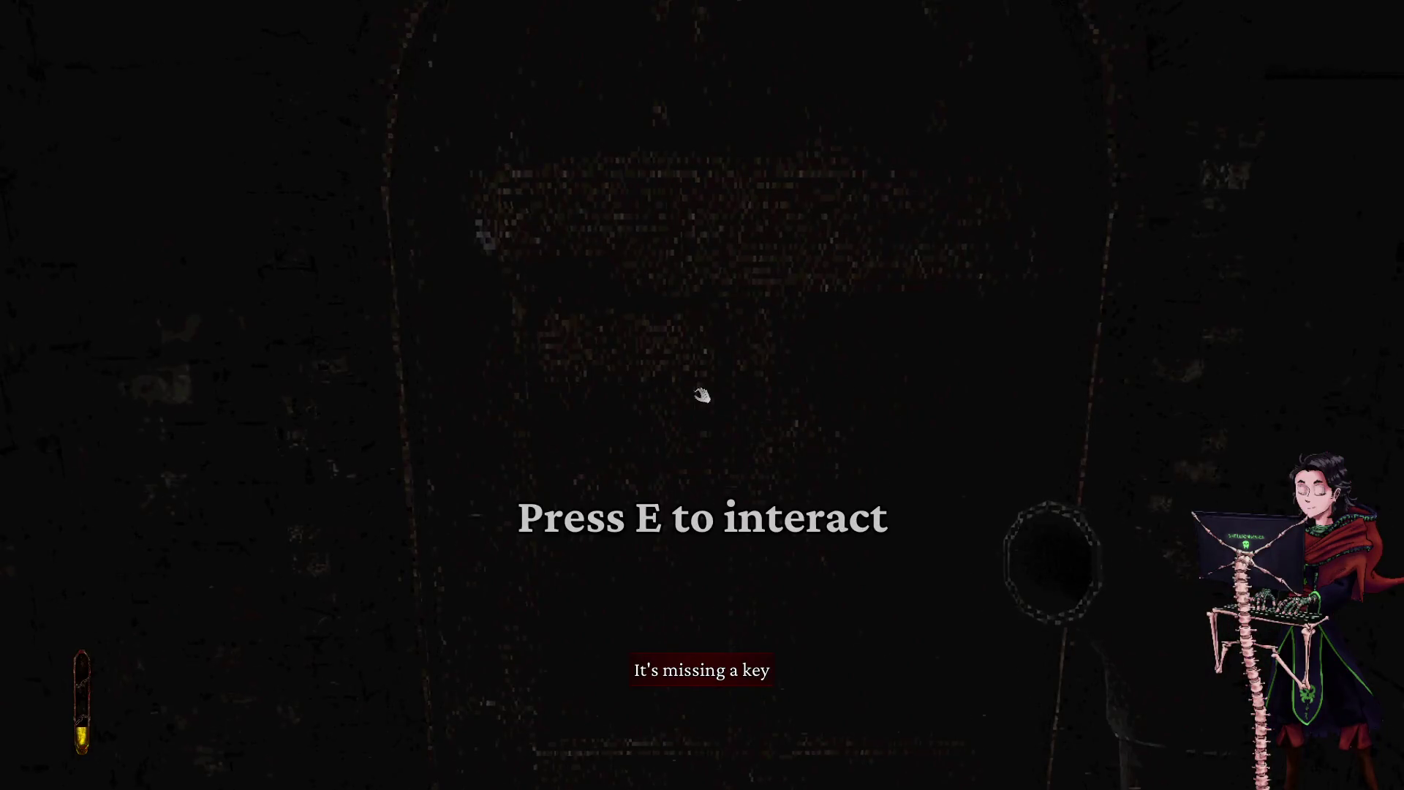
key(e)
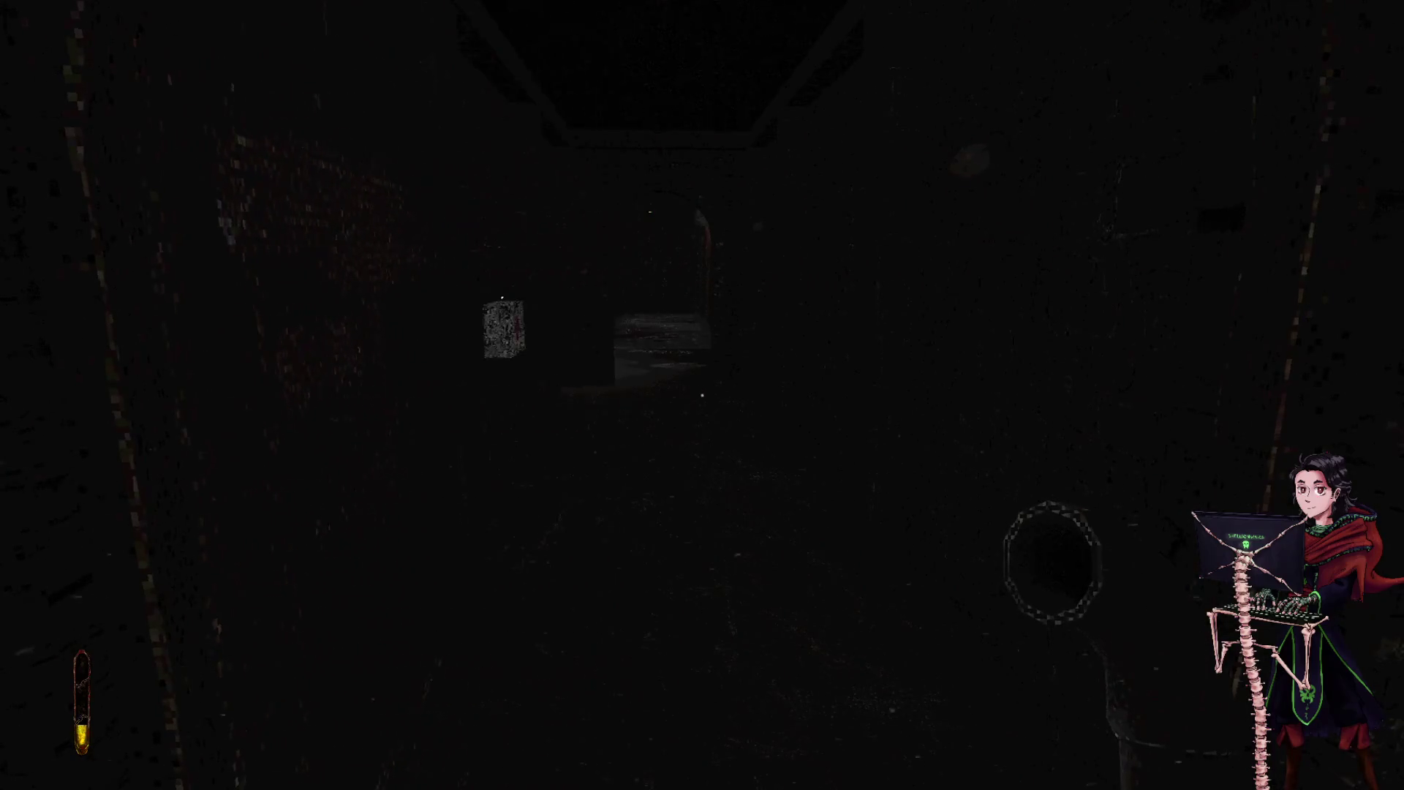
key(e)
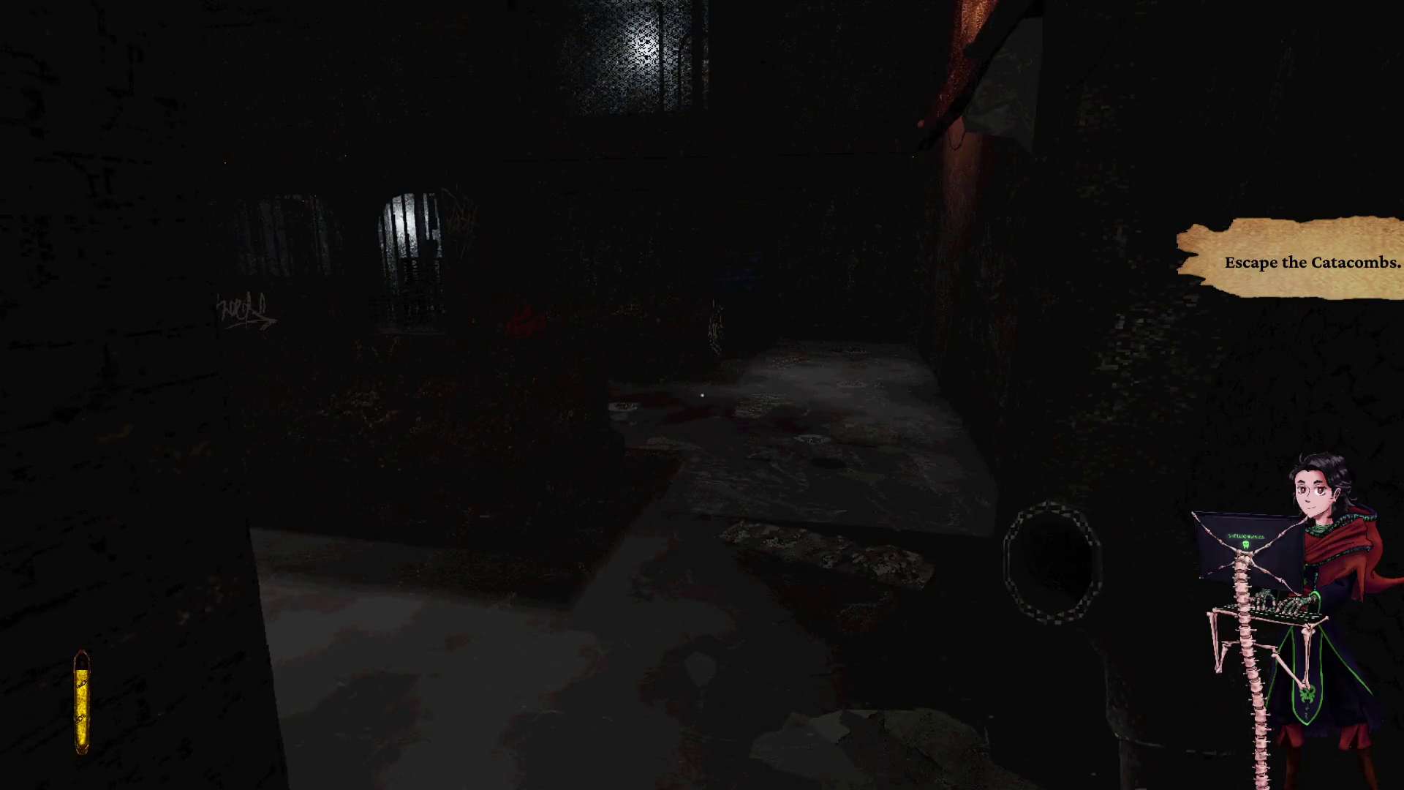
- Turn the VHS filter off and raise brightness from 80% to 84% in Options, then resume play
key(Escape)
click(720, 572)
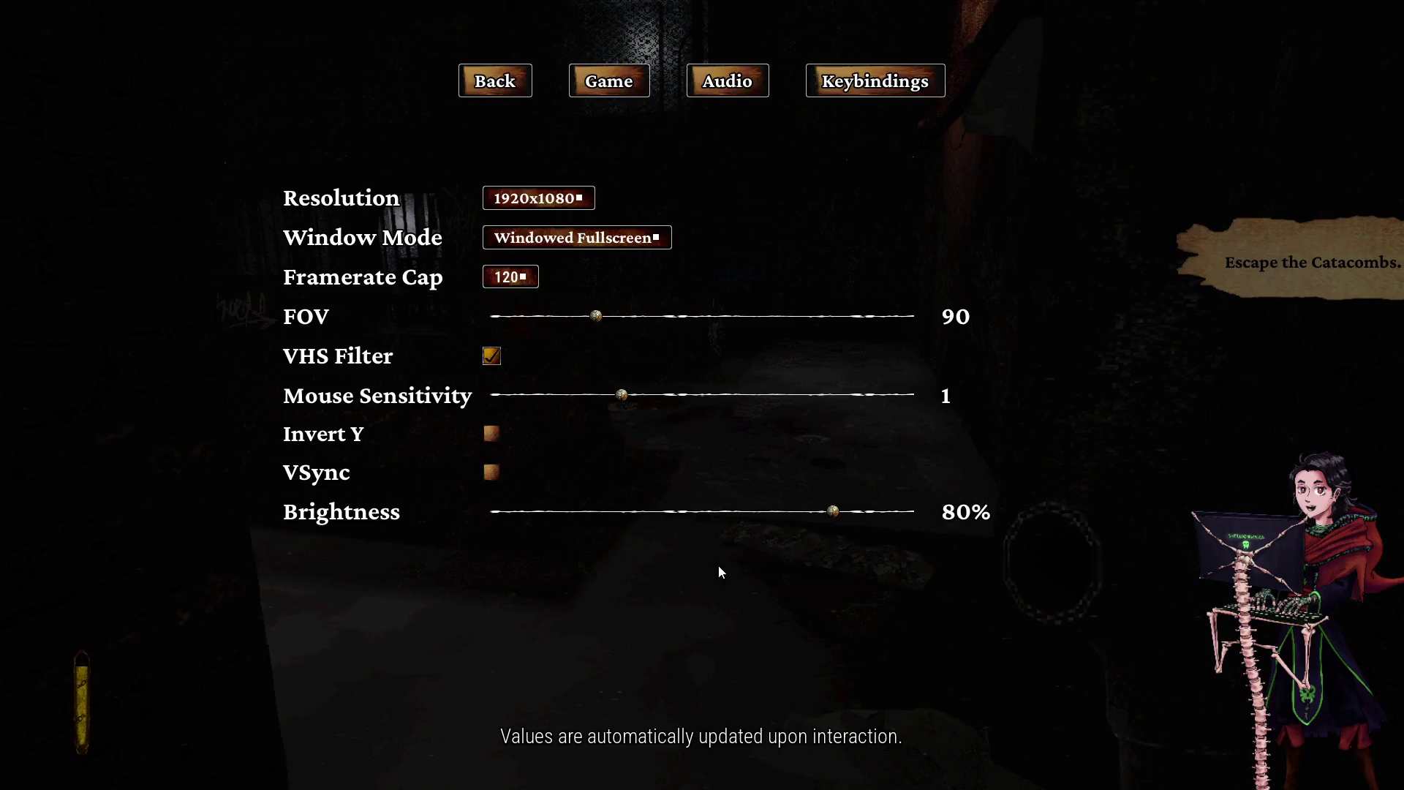
key(Escape)
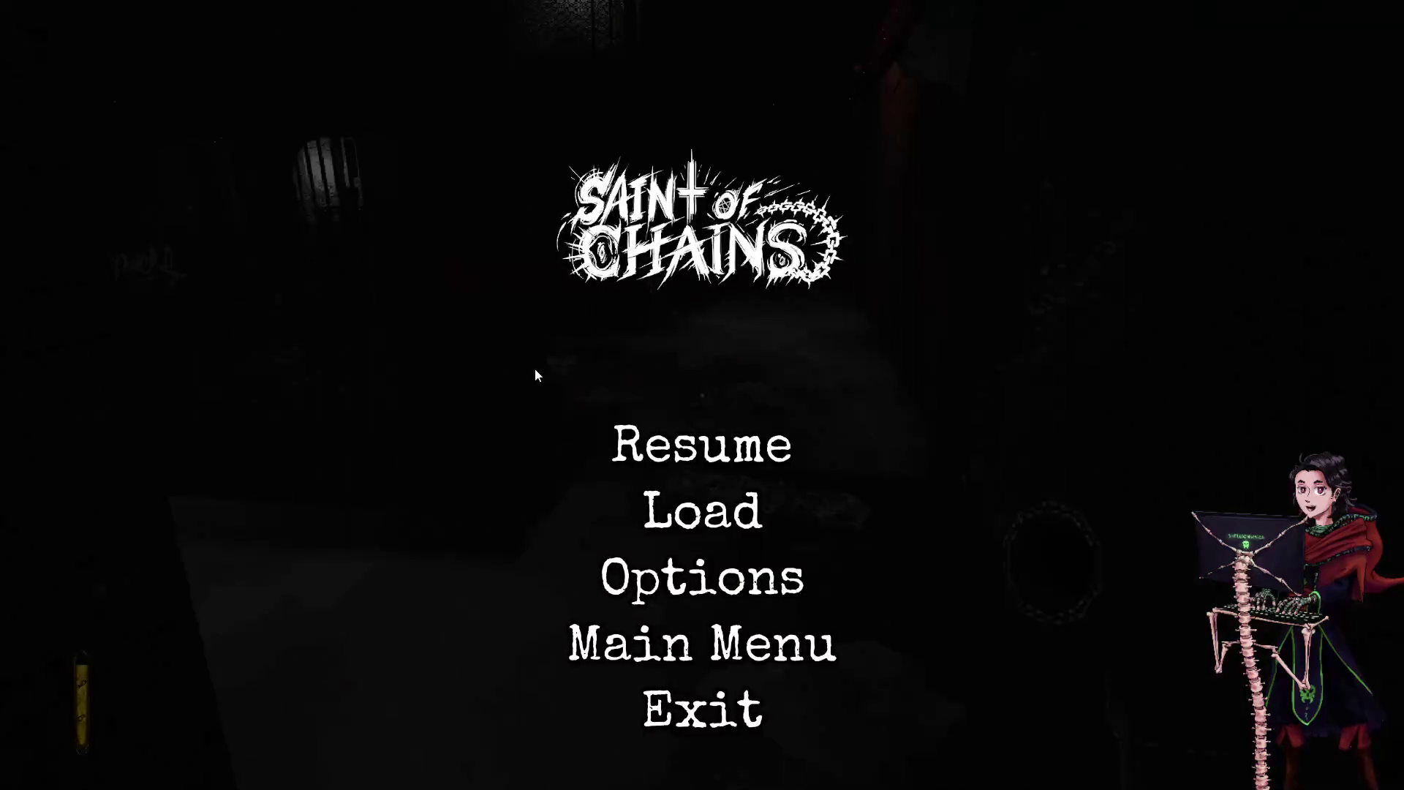
key(Escape)
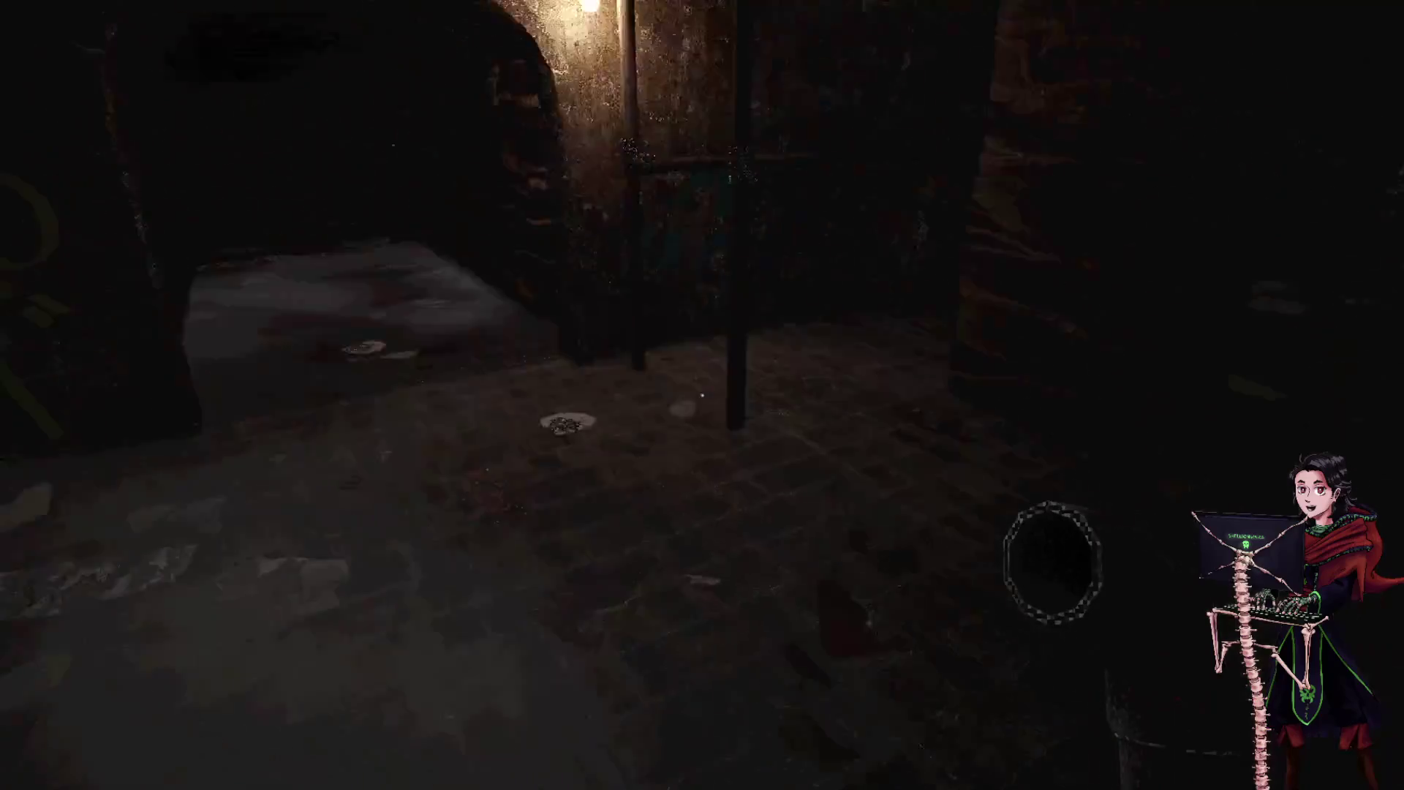
key(Escape)
click(693, 585)
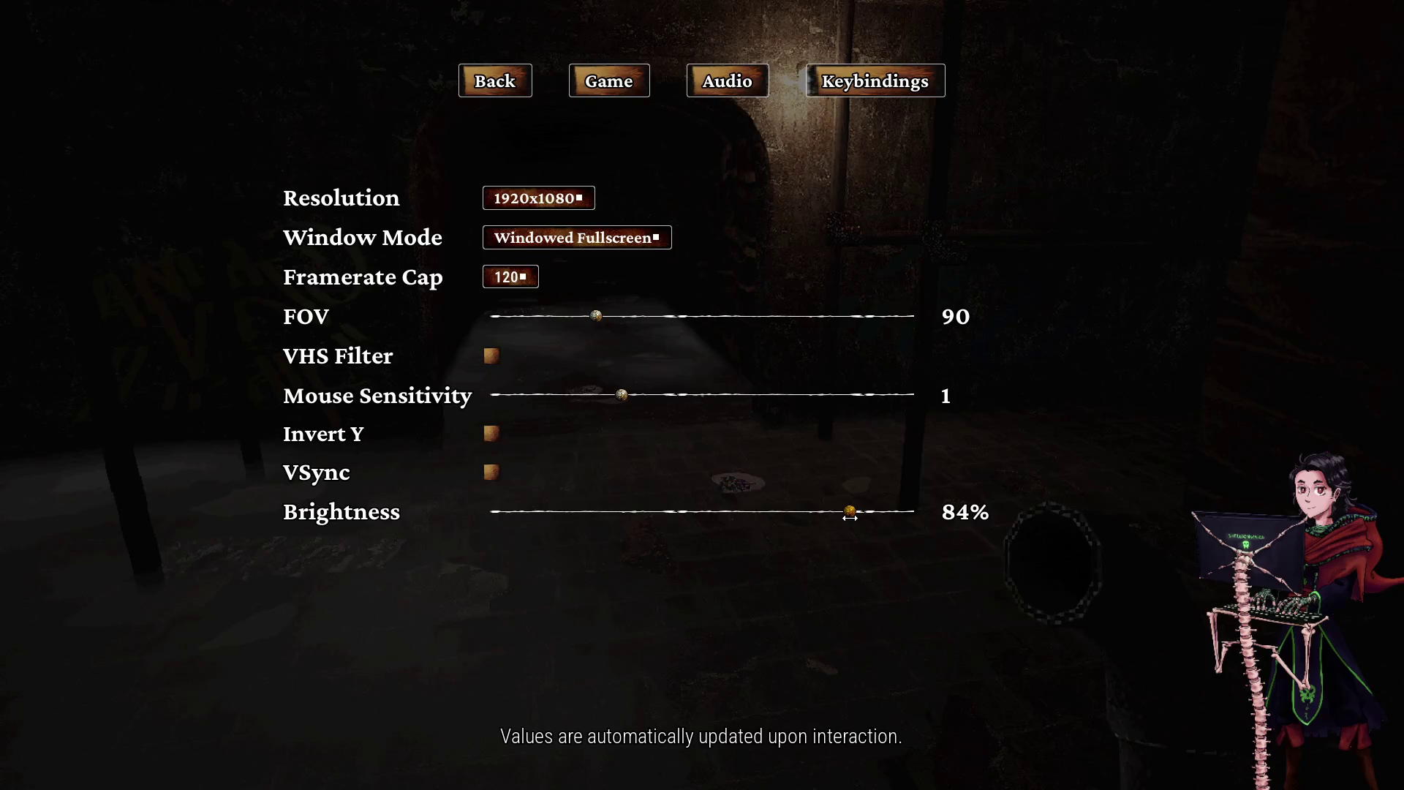
key(Escape)
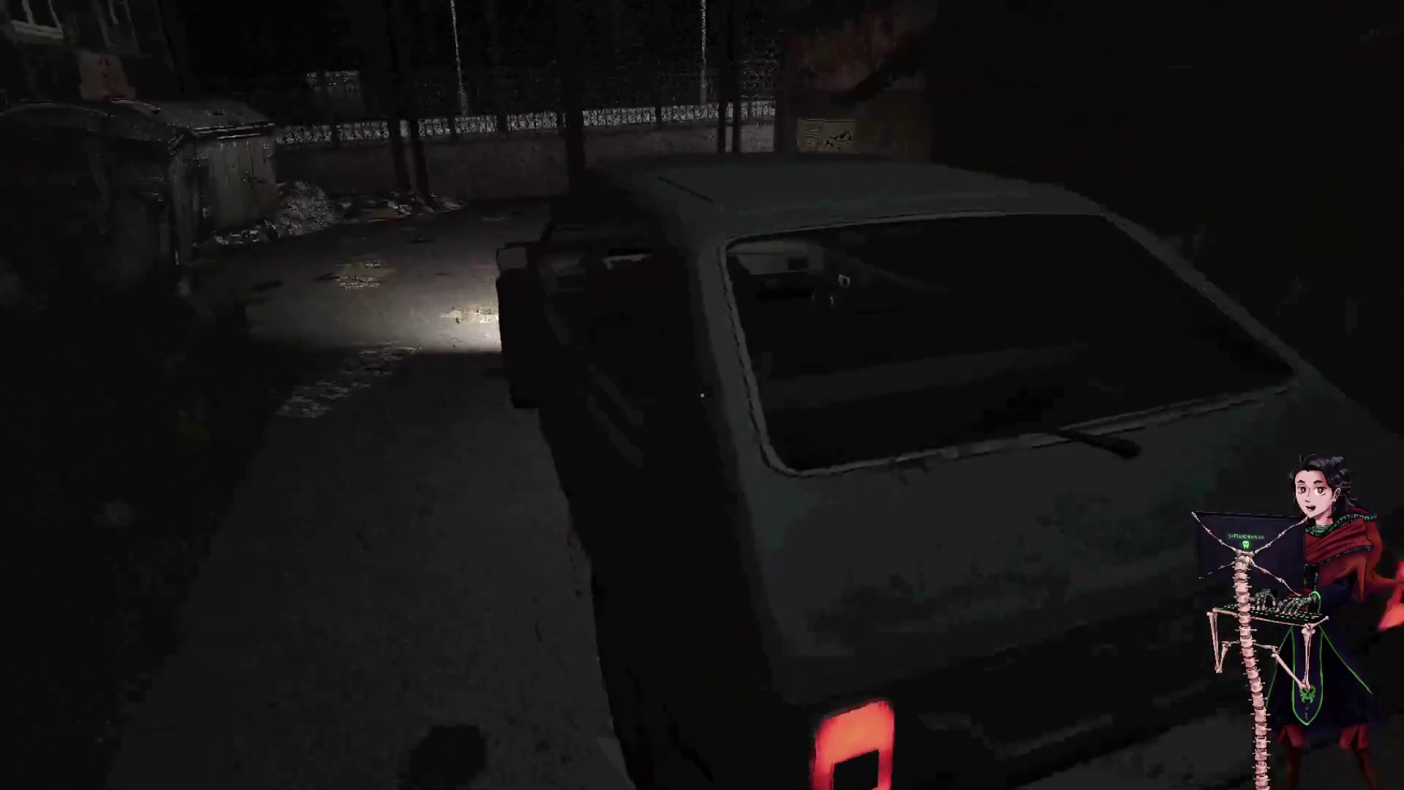
- Open the inventory journal to view its empty Items, Weapons and Objectives sections
key(Tab)
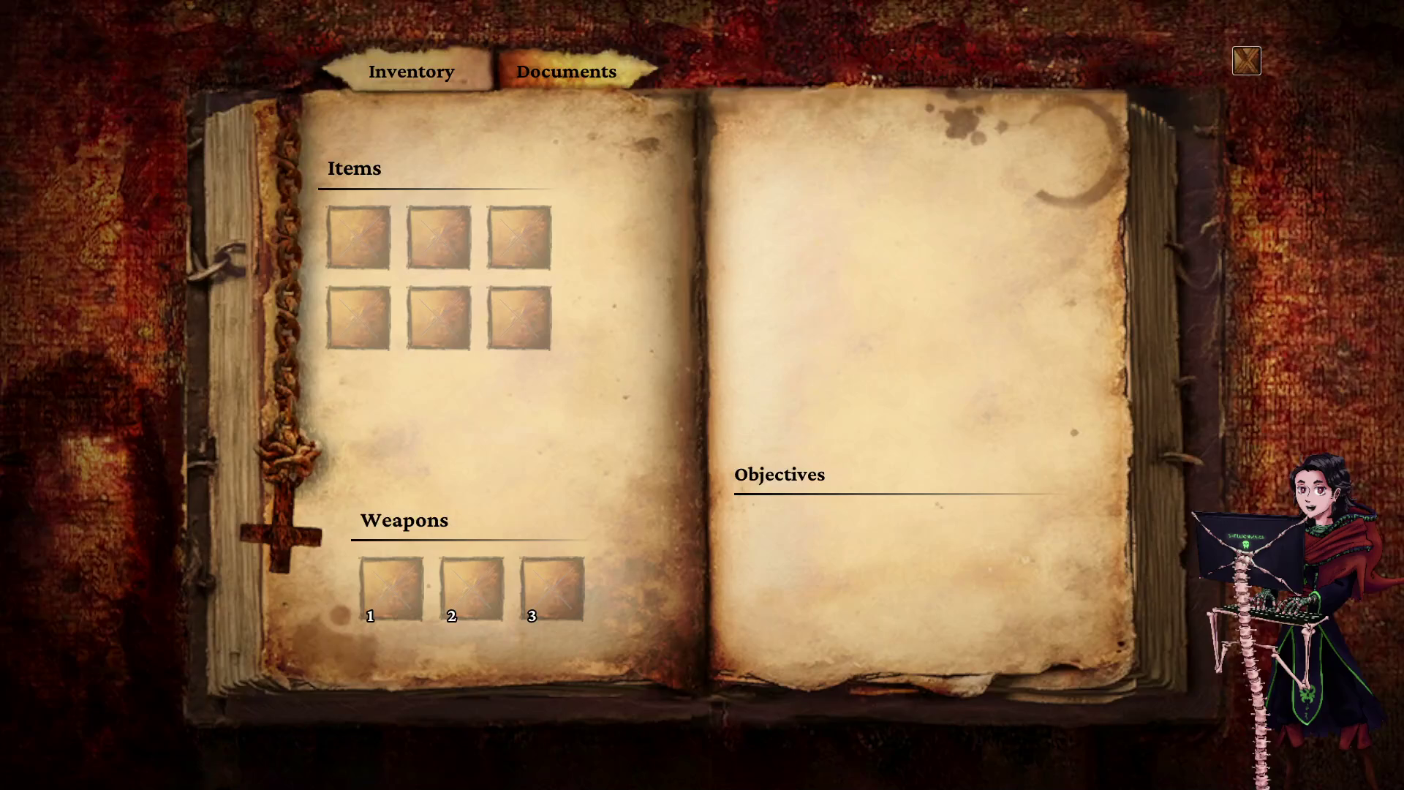
- Close the inventory, walk the alley and dark corridor into the barred cell, then go through the door
key(Tab)
key(Tab)
key(Tab)
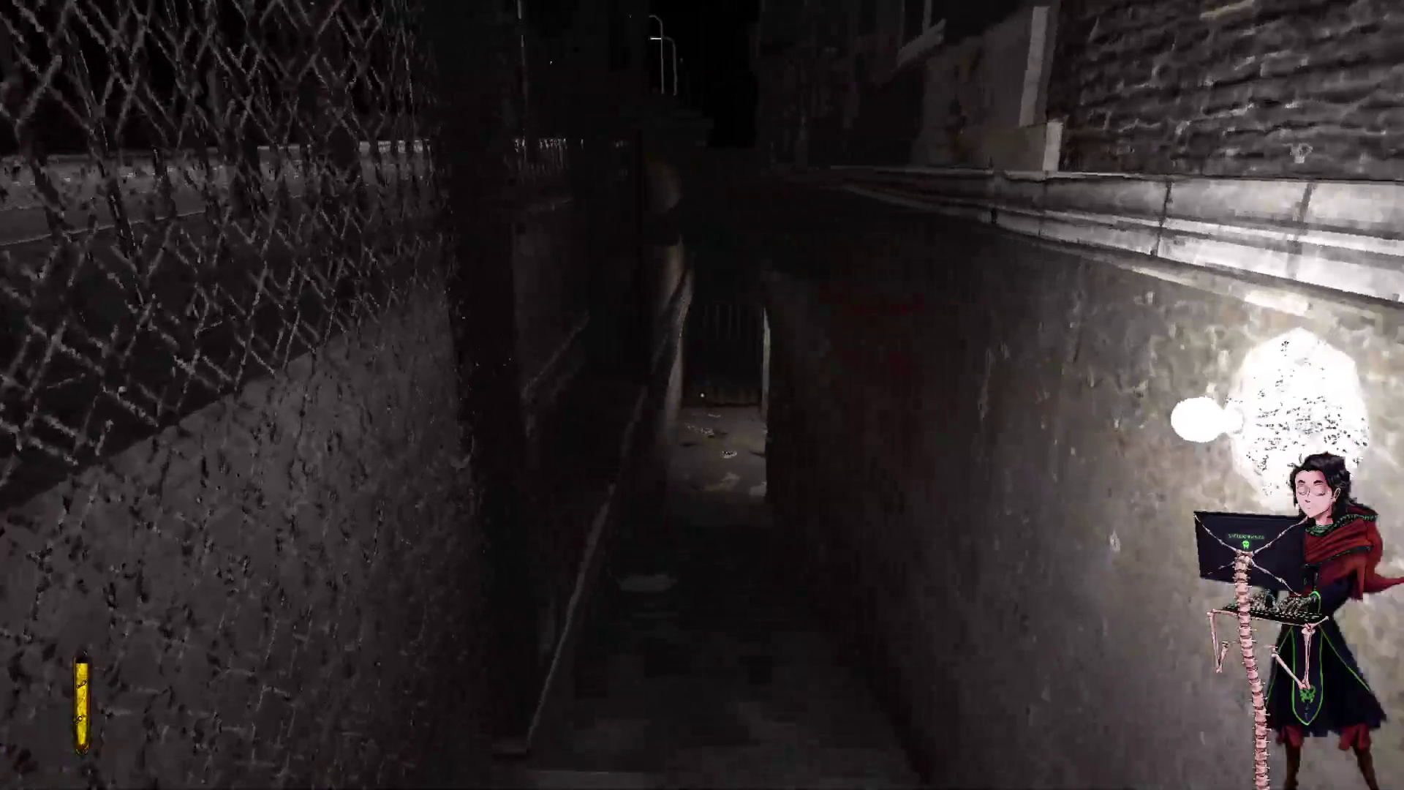
key(w)
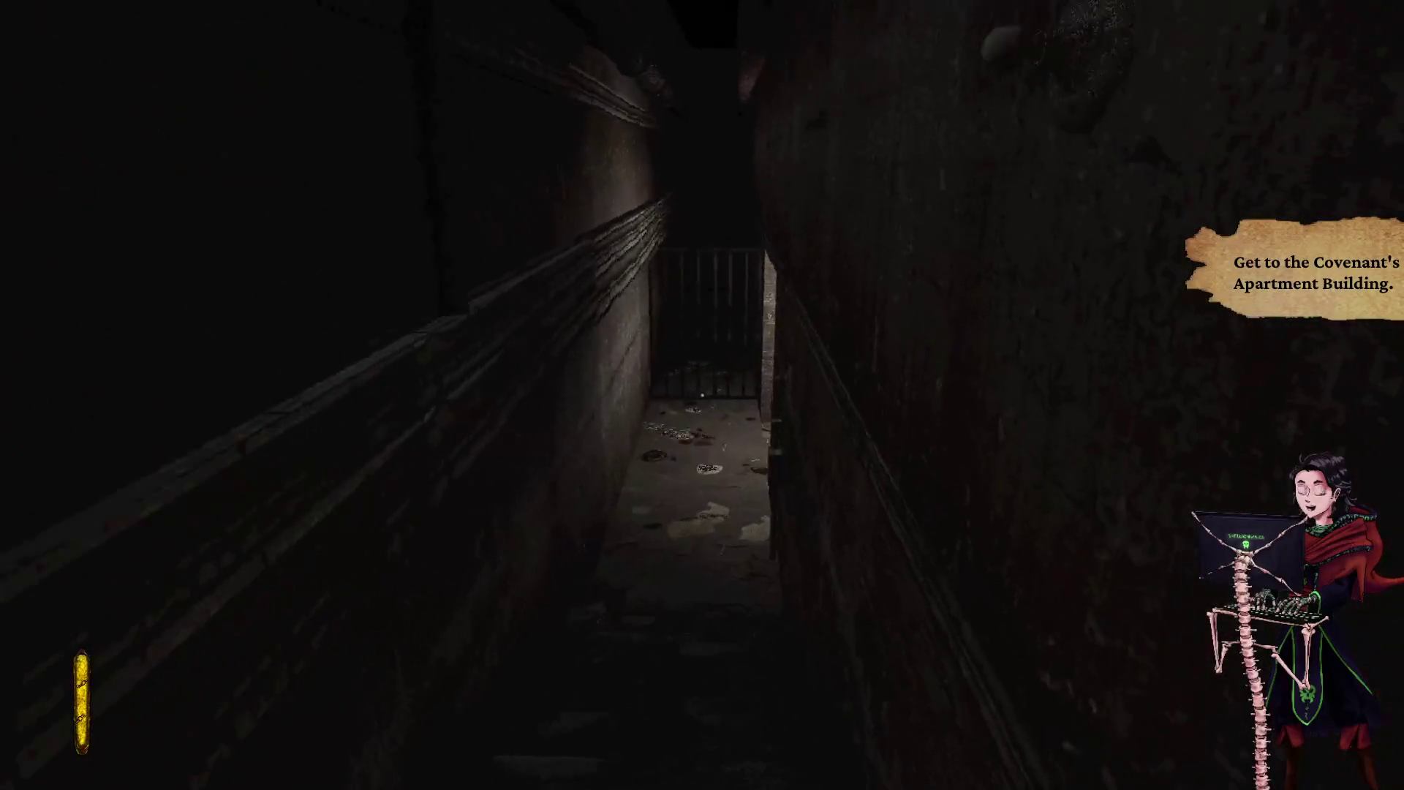
key(w)
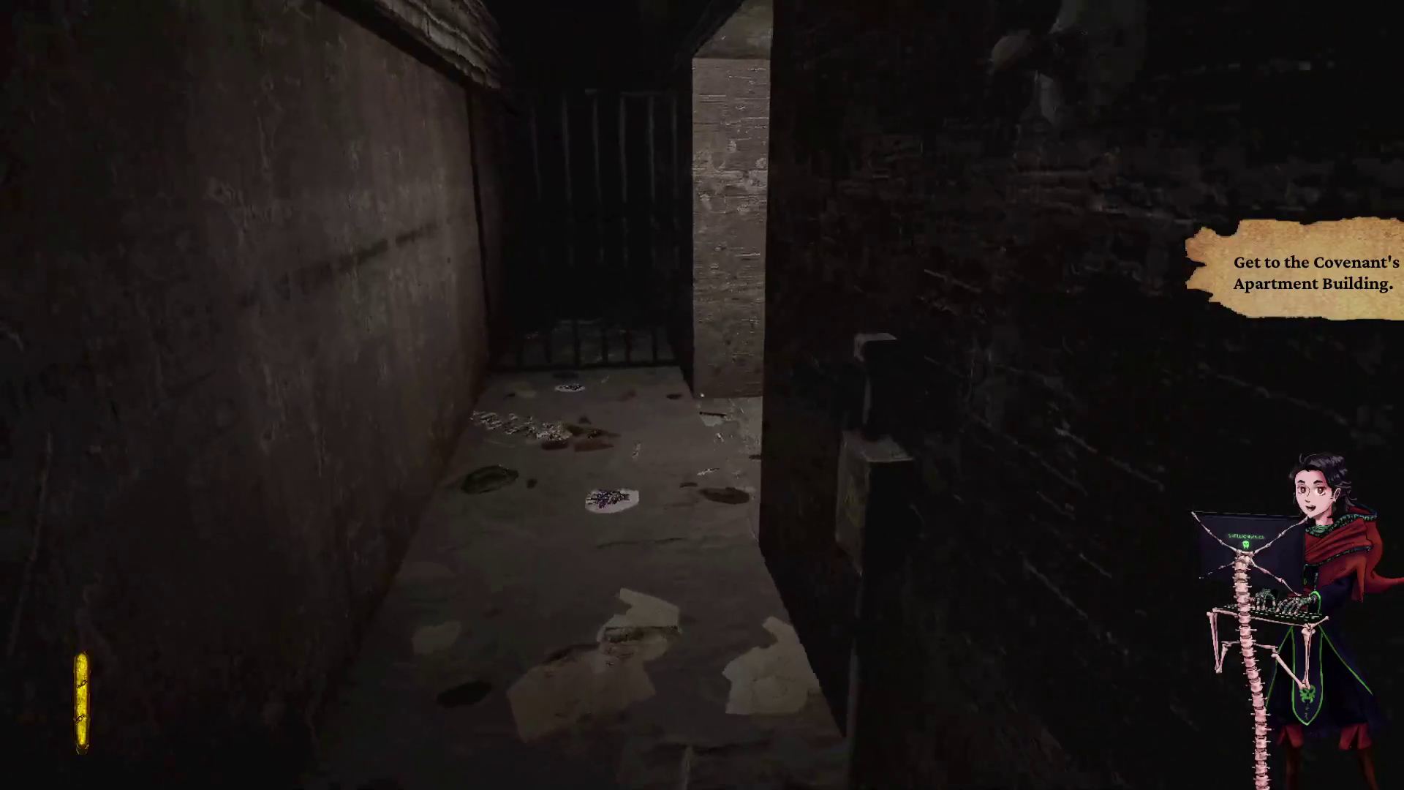
key(w)
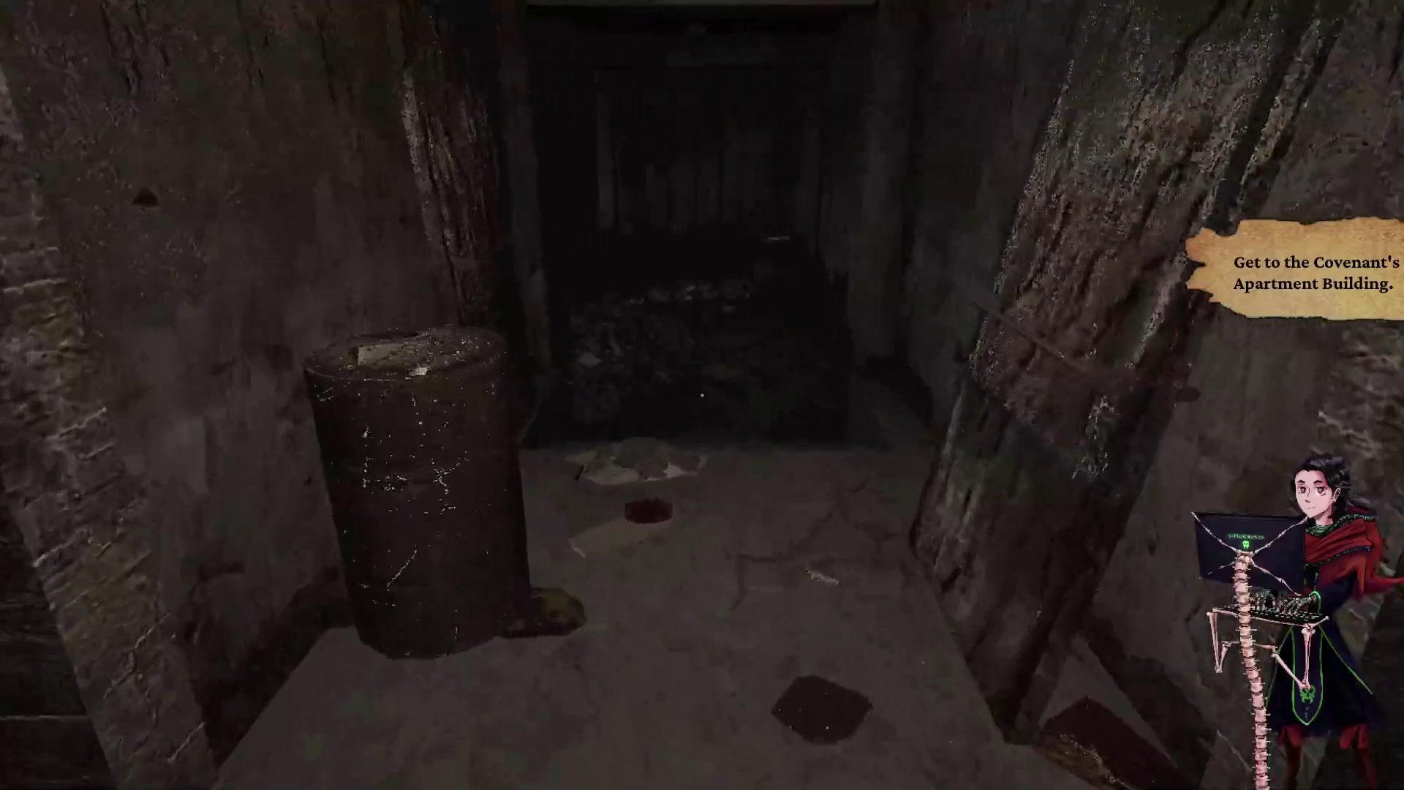
key(w)
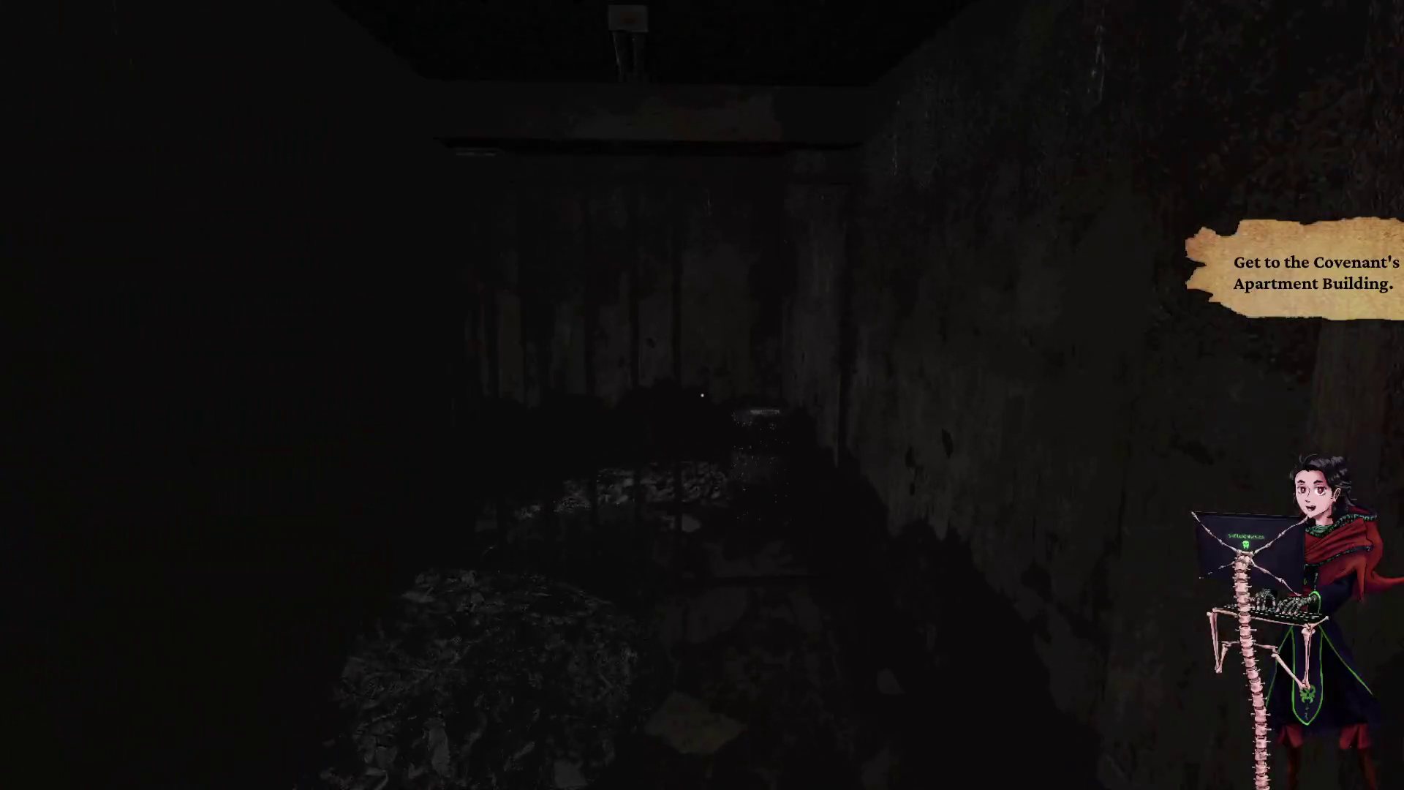
key(w)
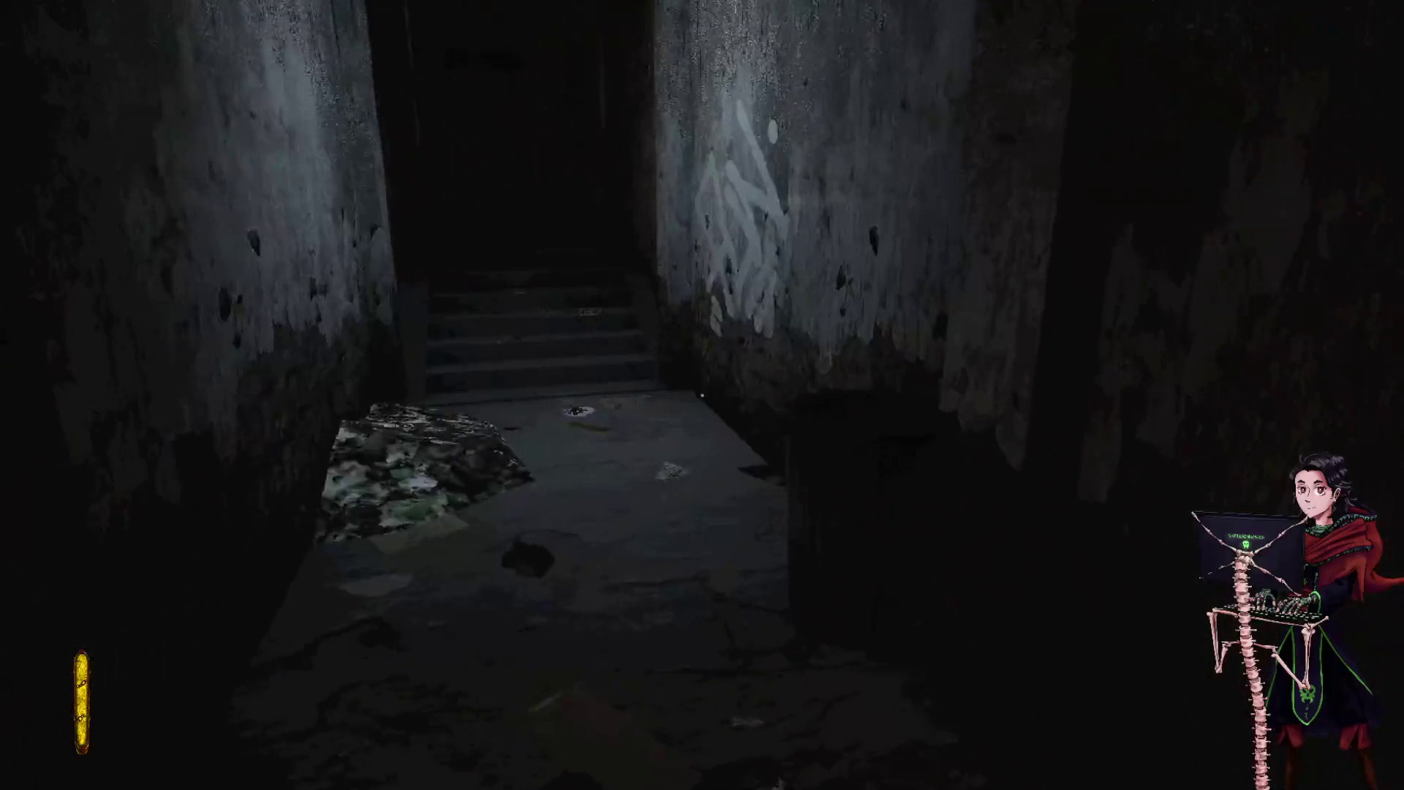
key(w)
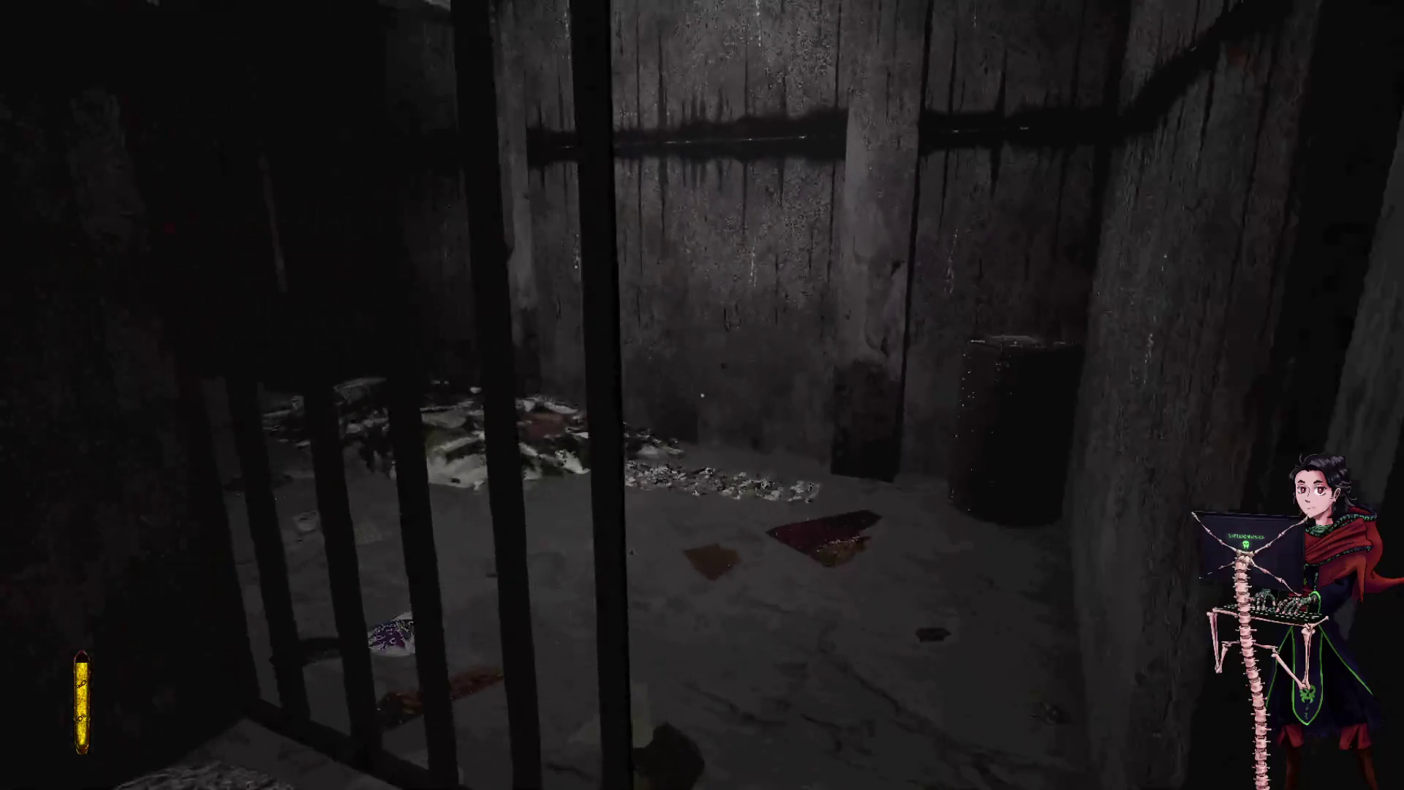
key(w)
key(w)
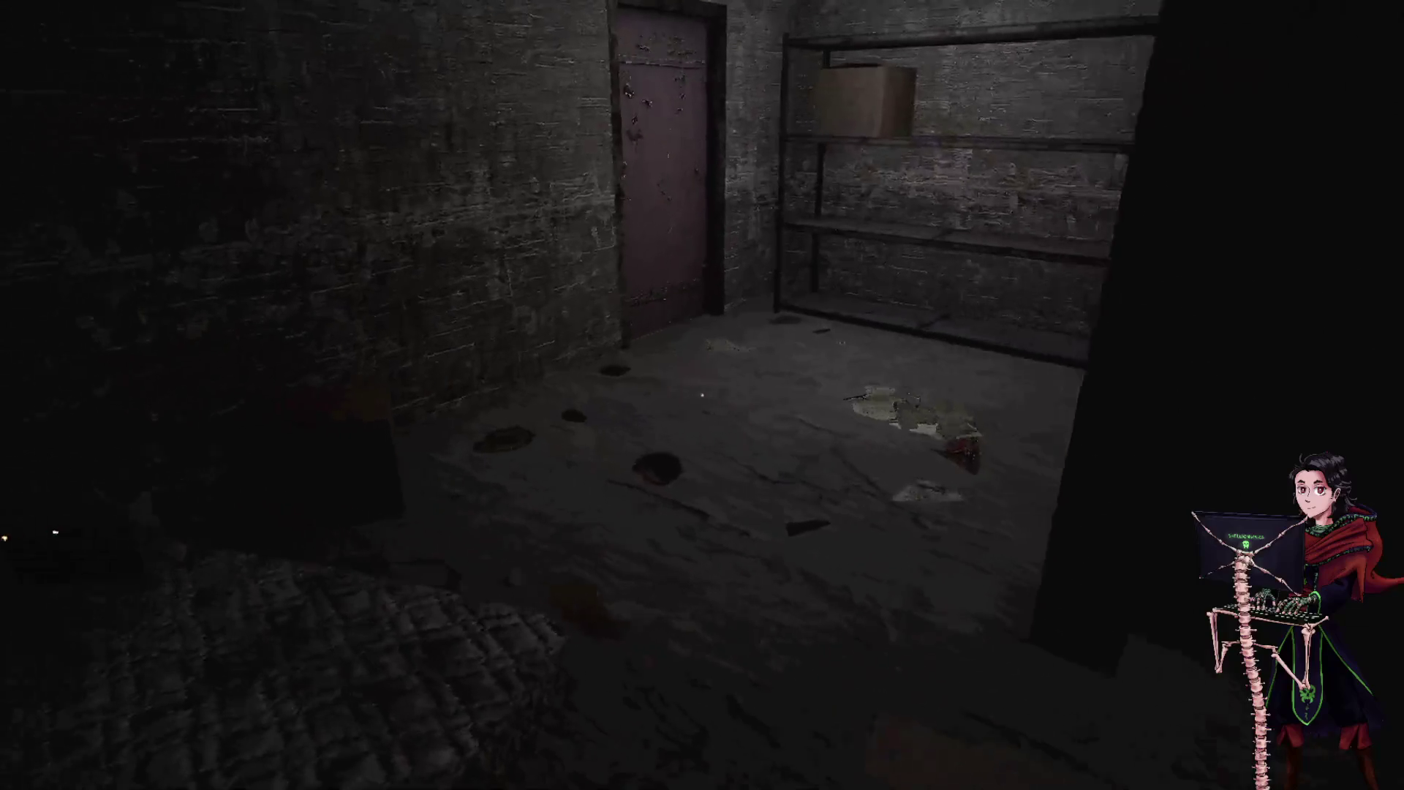
key(w)
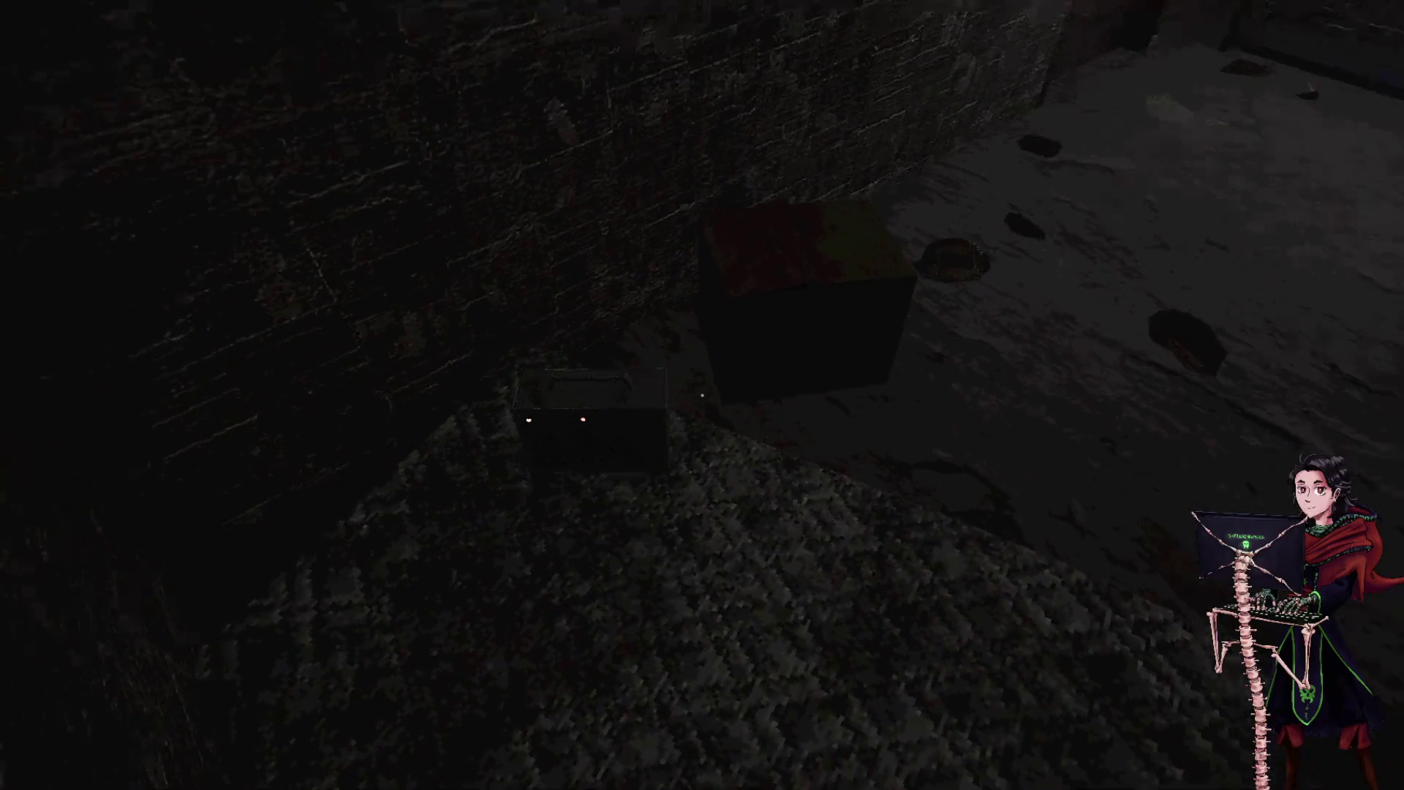
key(w)
key(w)
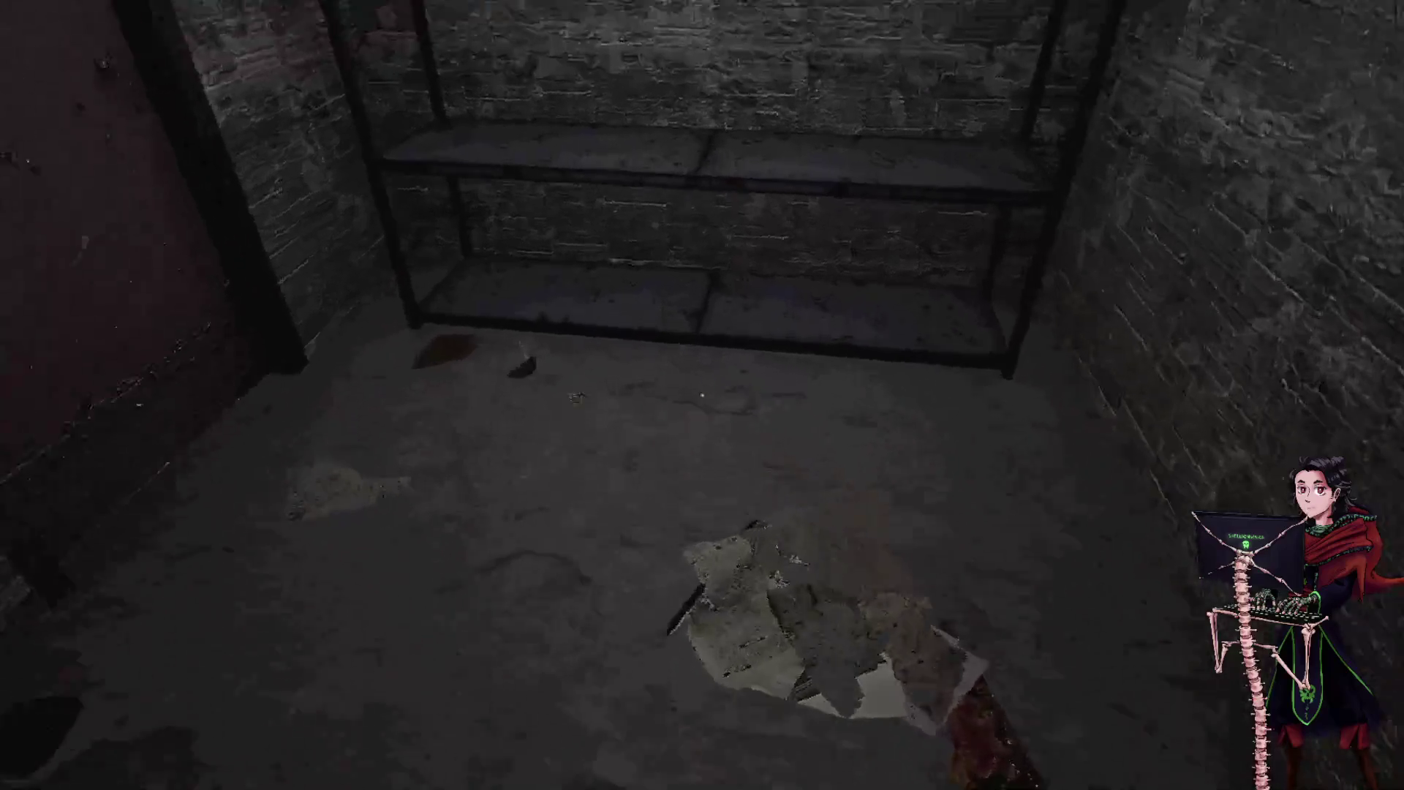
key(e)
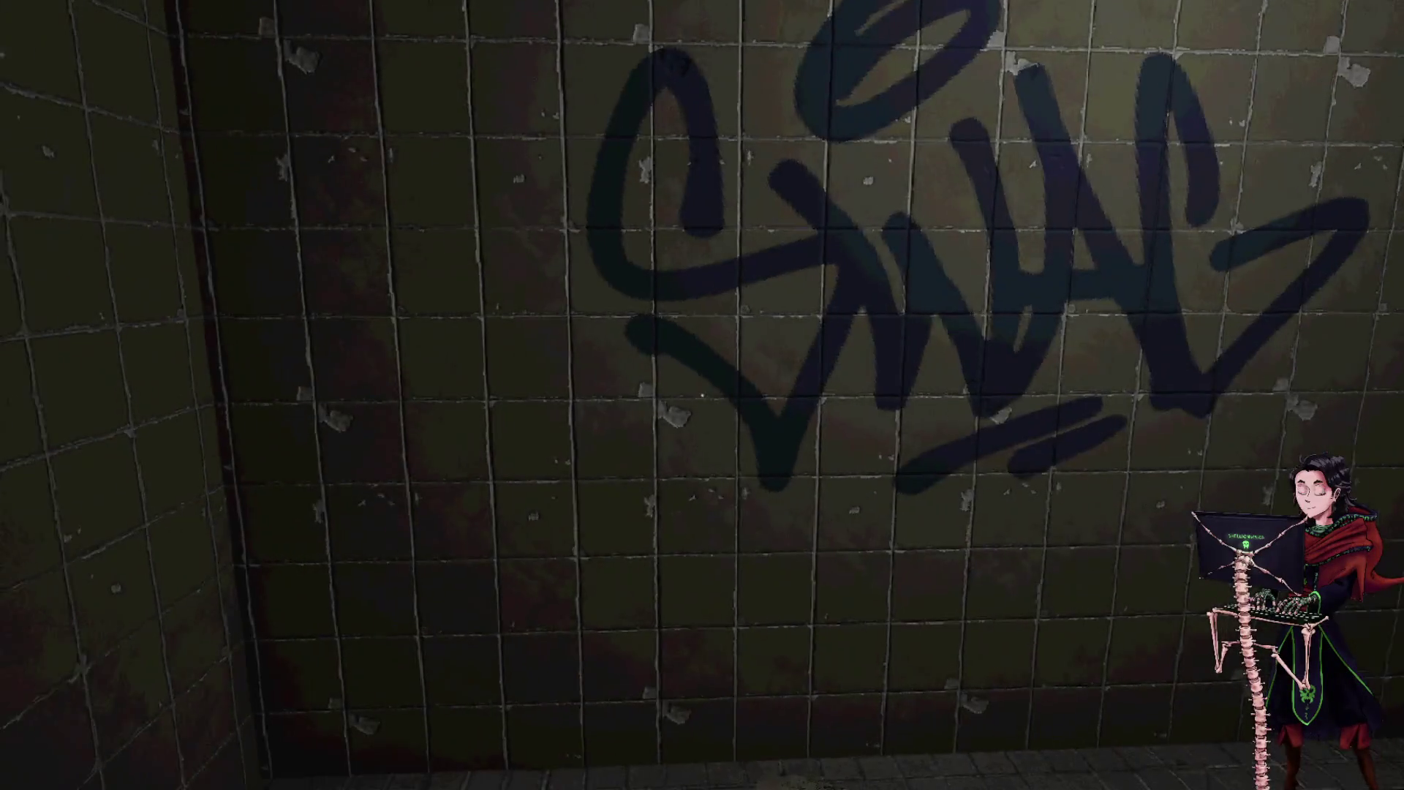
- Walk along the corridor past the tiled pillar and climb the stairs to the landing
mouse_move(700, 395)
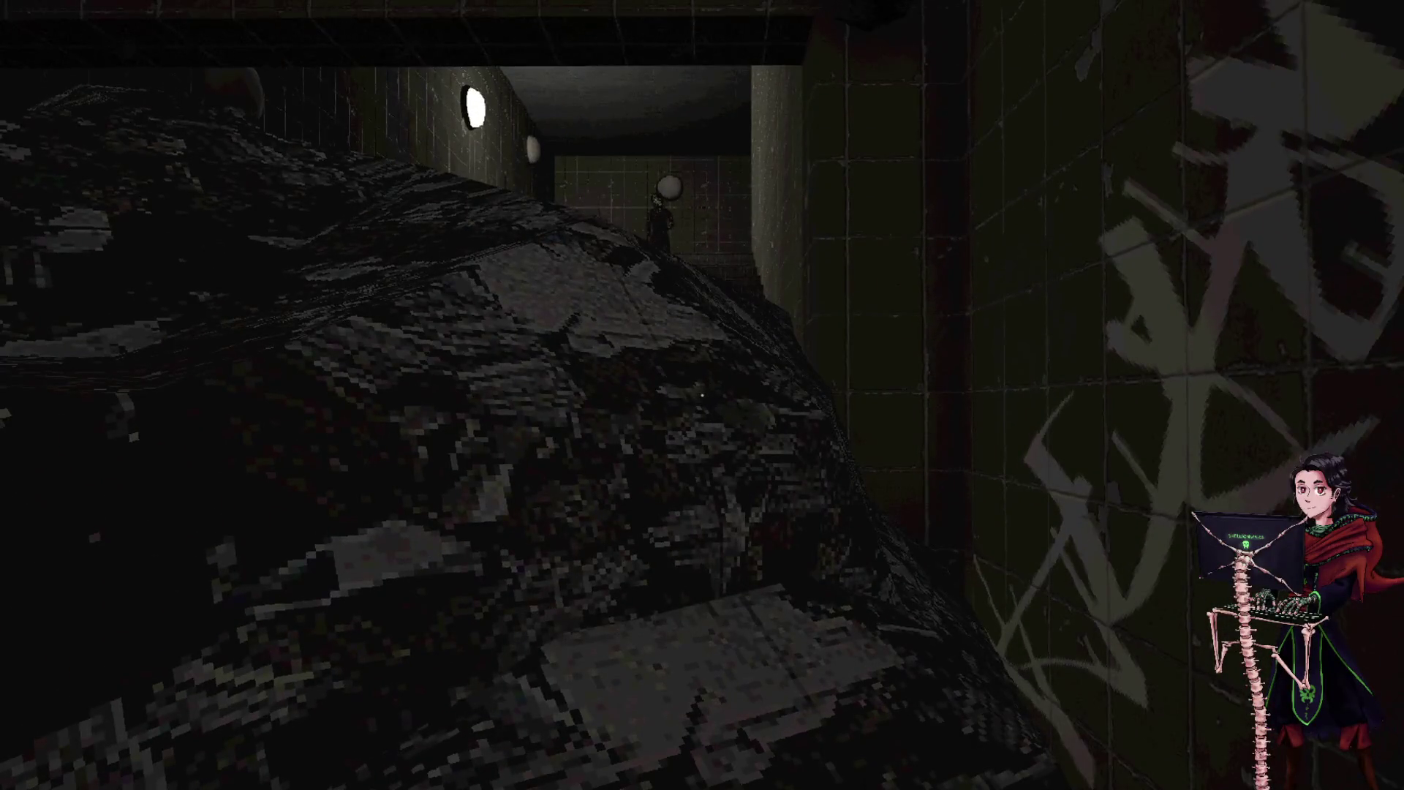
key(w)
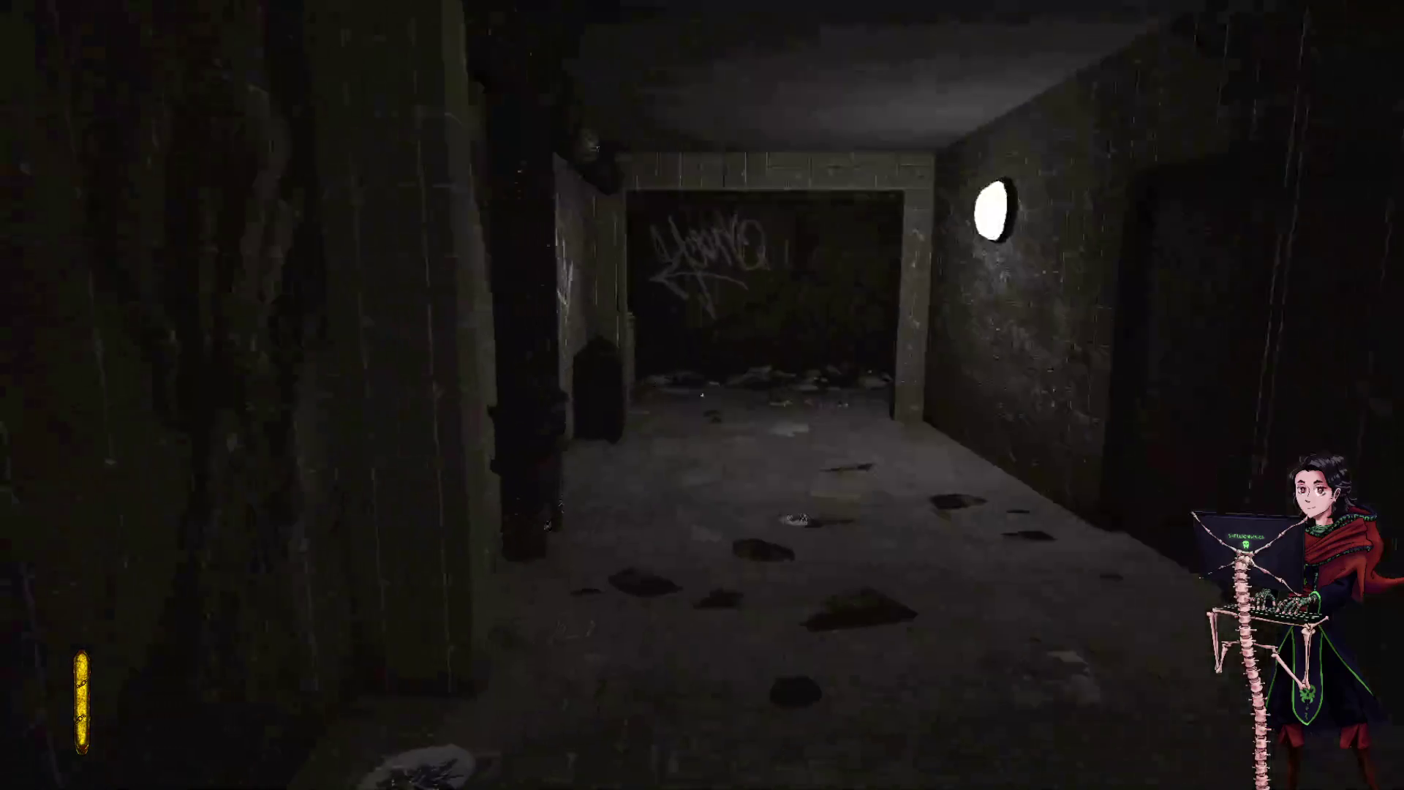
key(w)
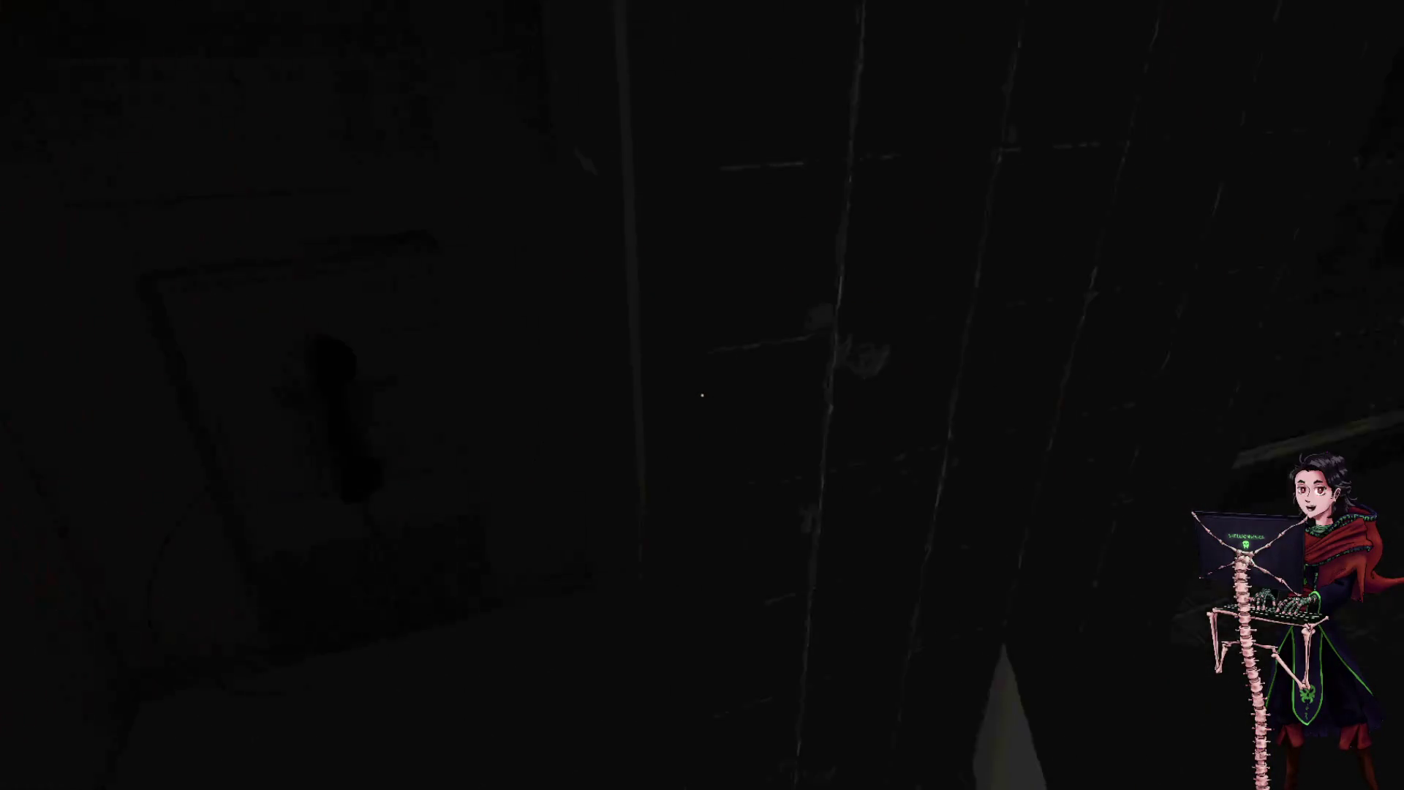
key(w)
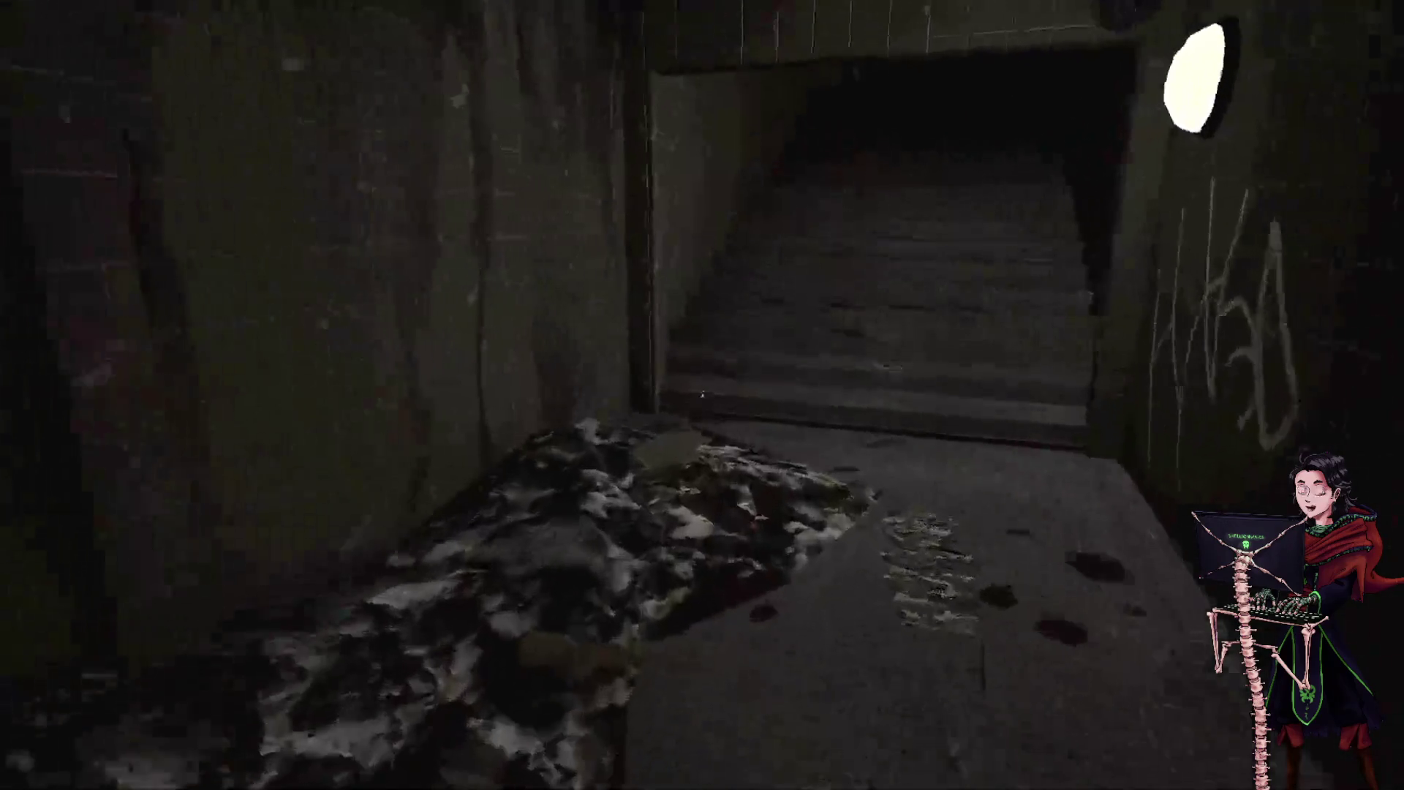
key(w)
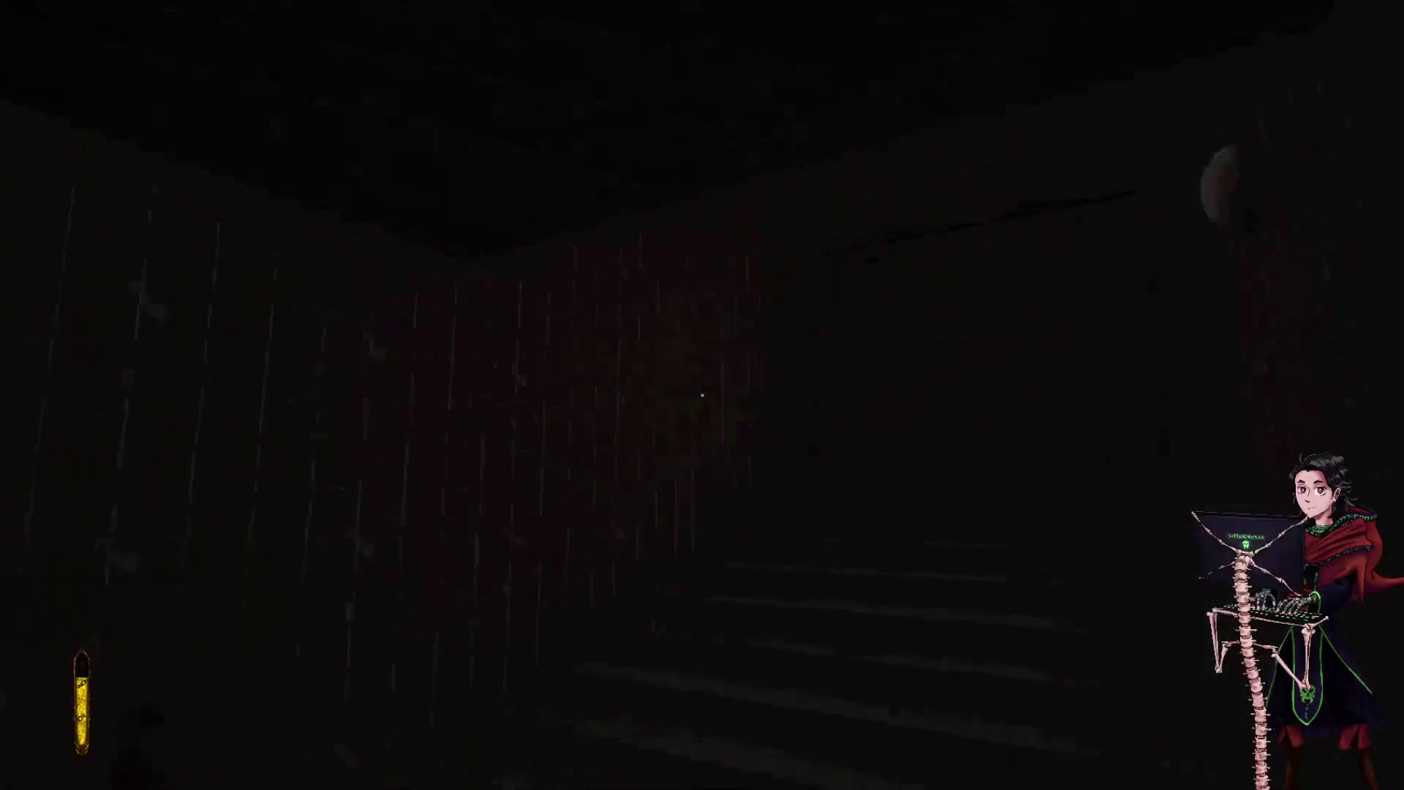
- Switch on the flashlight and walk up the stairs through the railed corridor past the mirror
key(w)
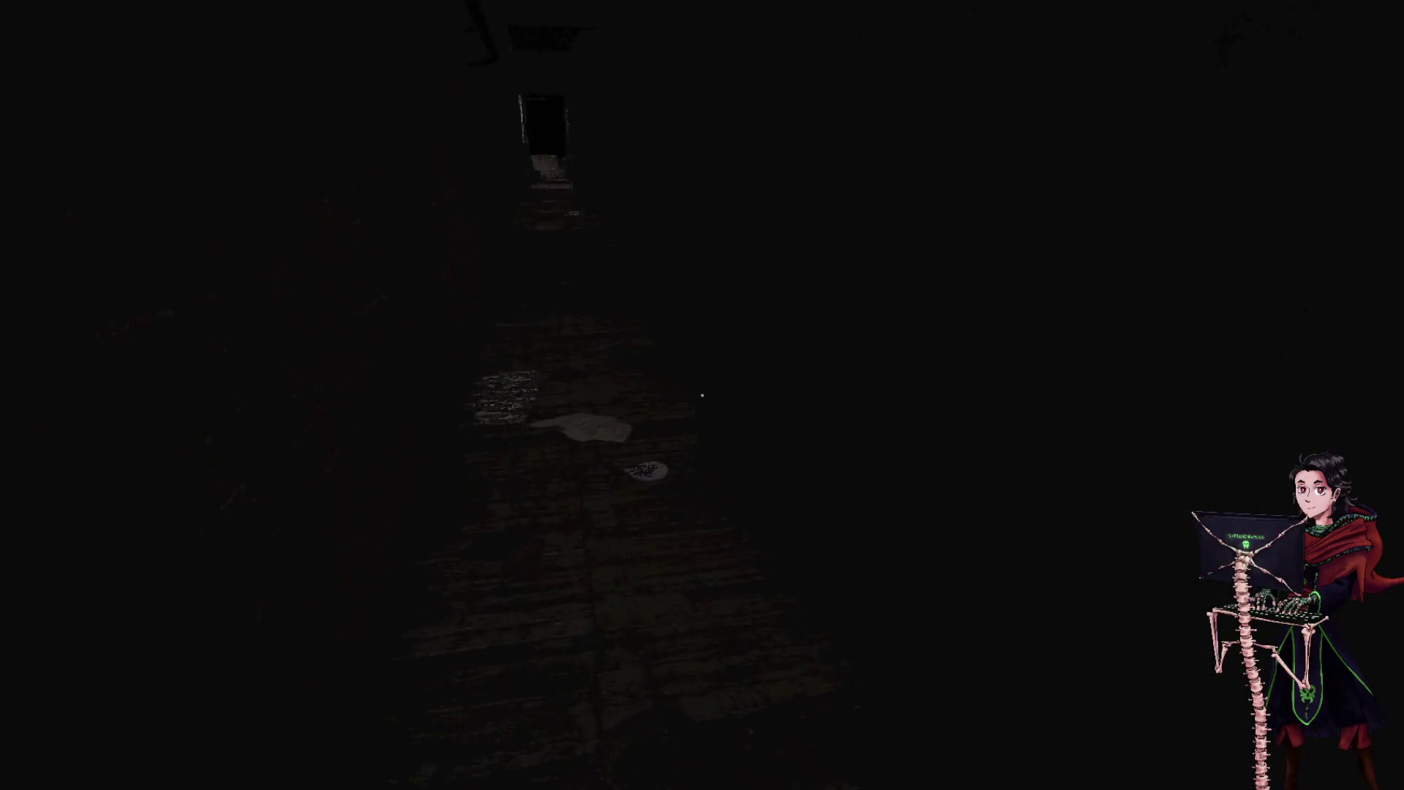
key(f)
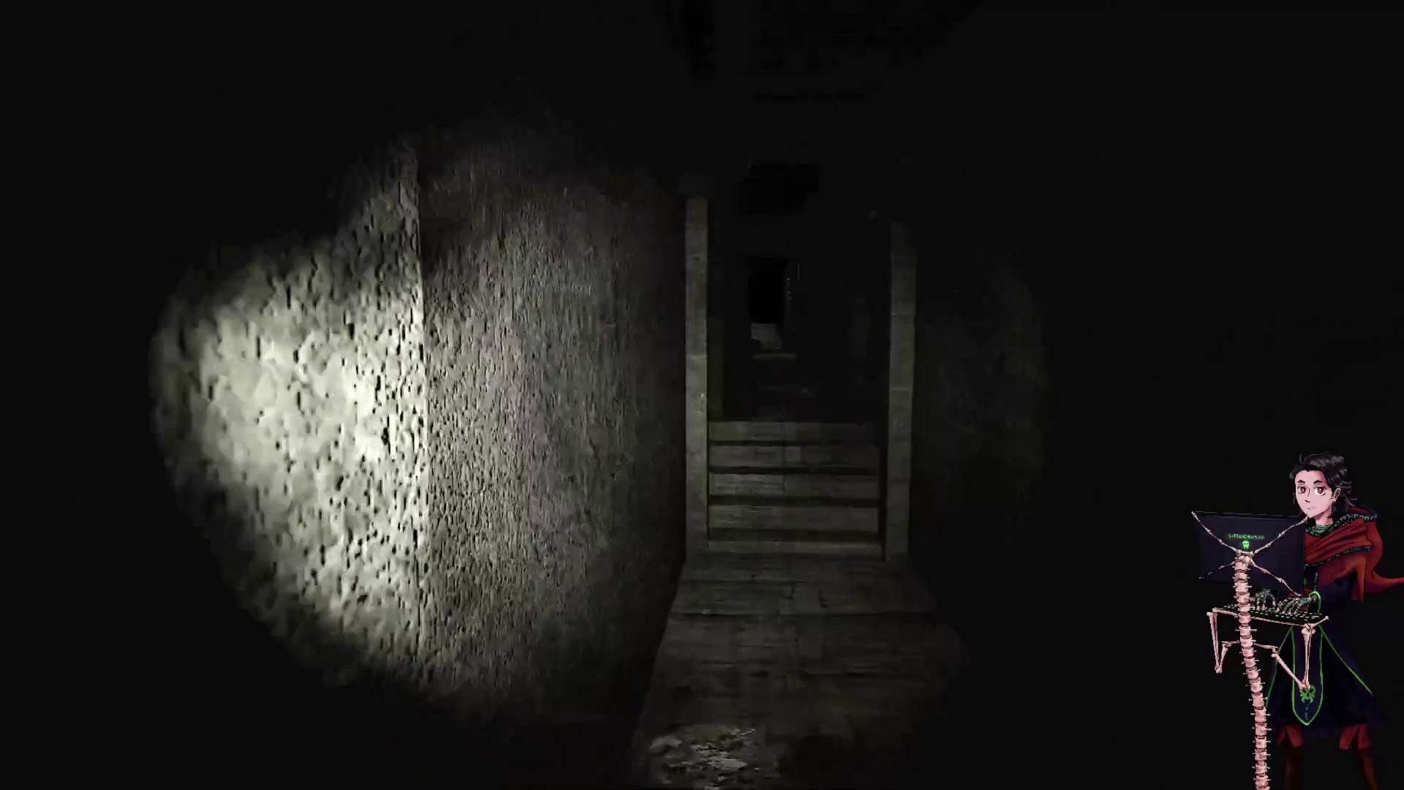
key(w)
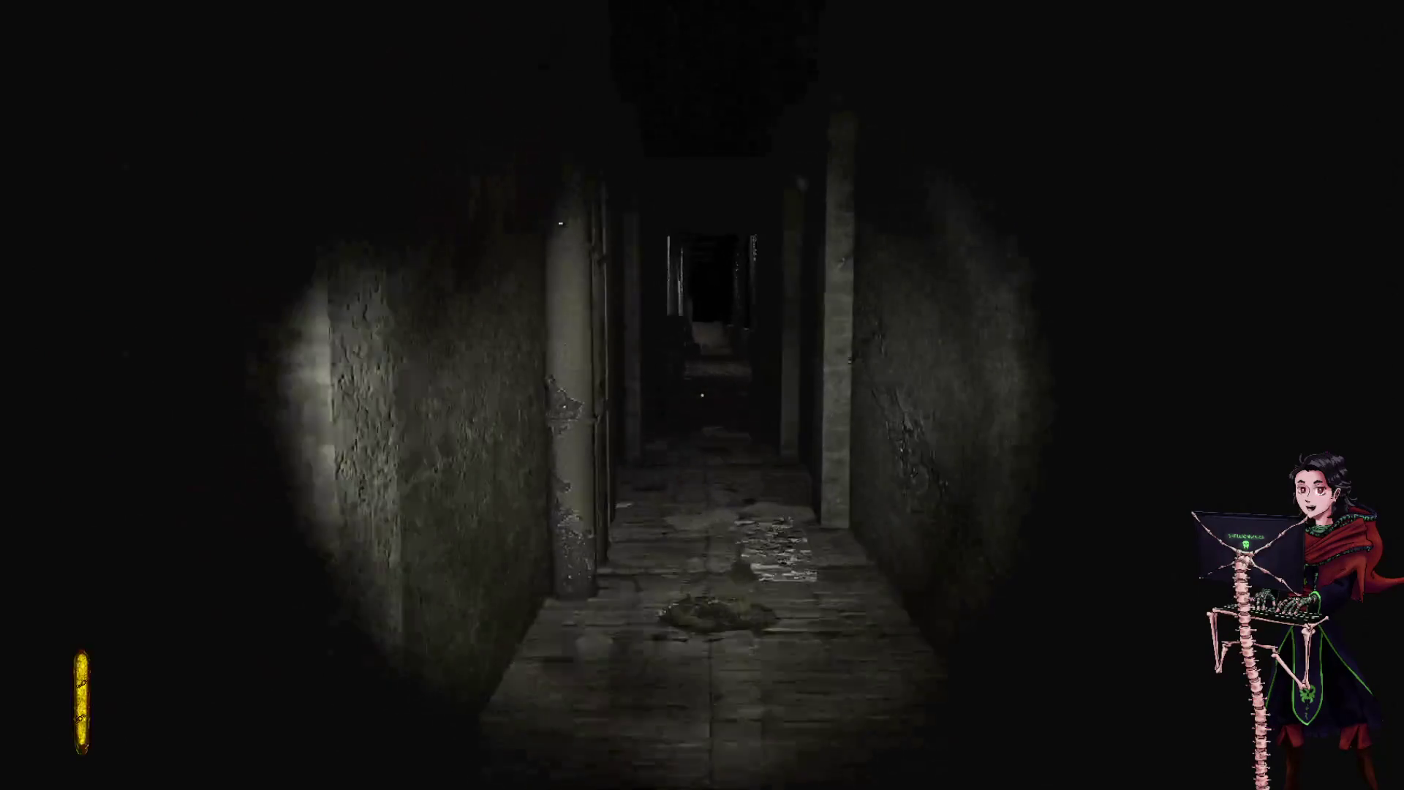
key(w)
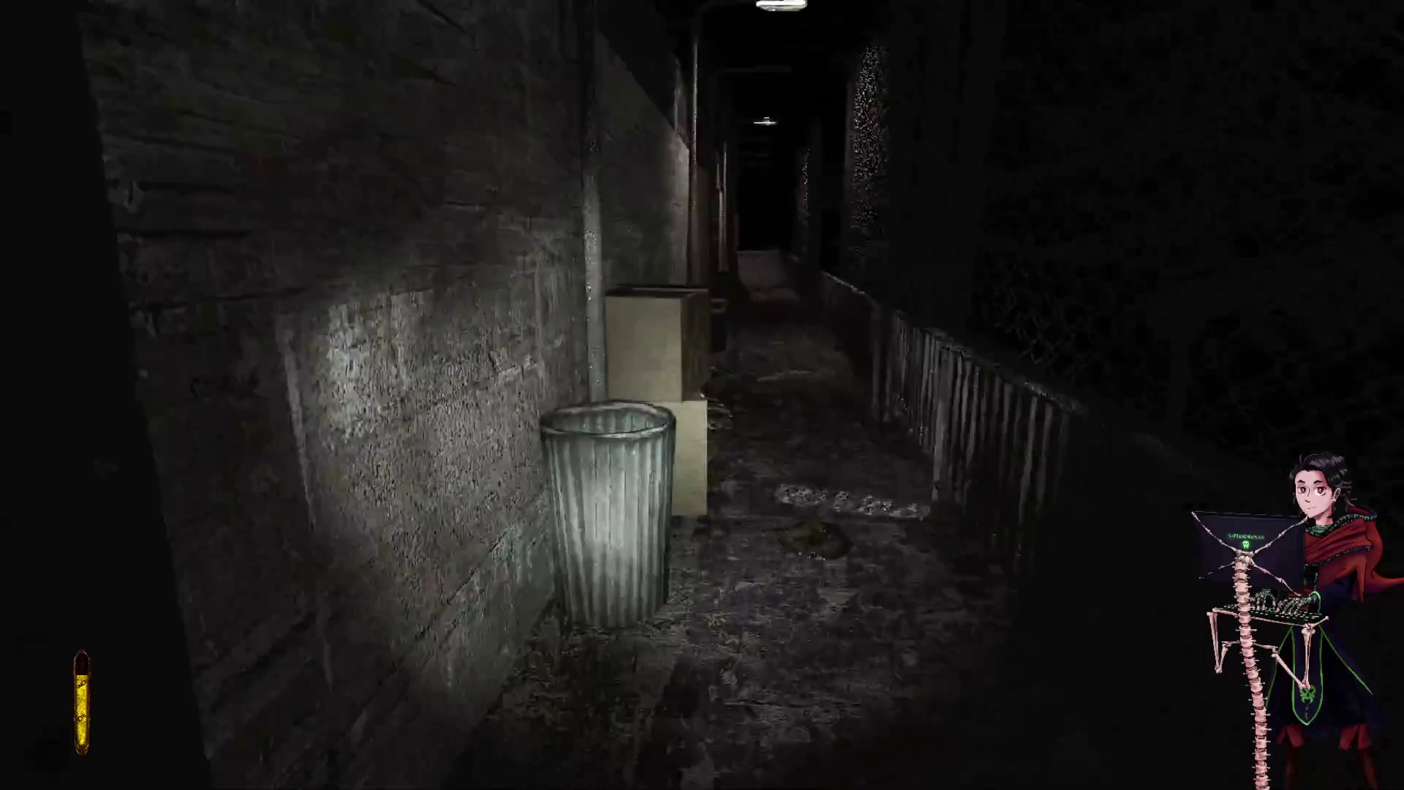
key(w)
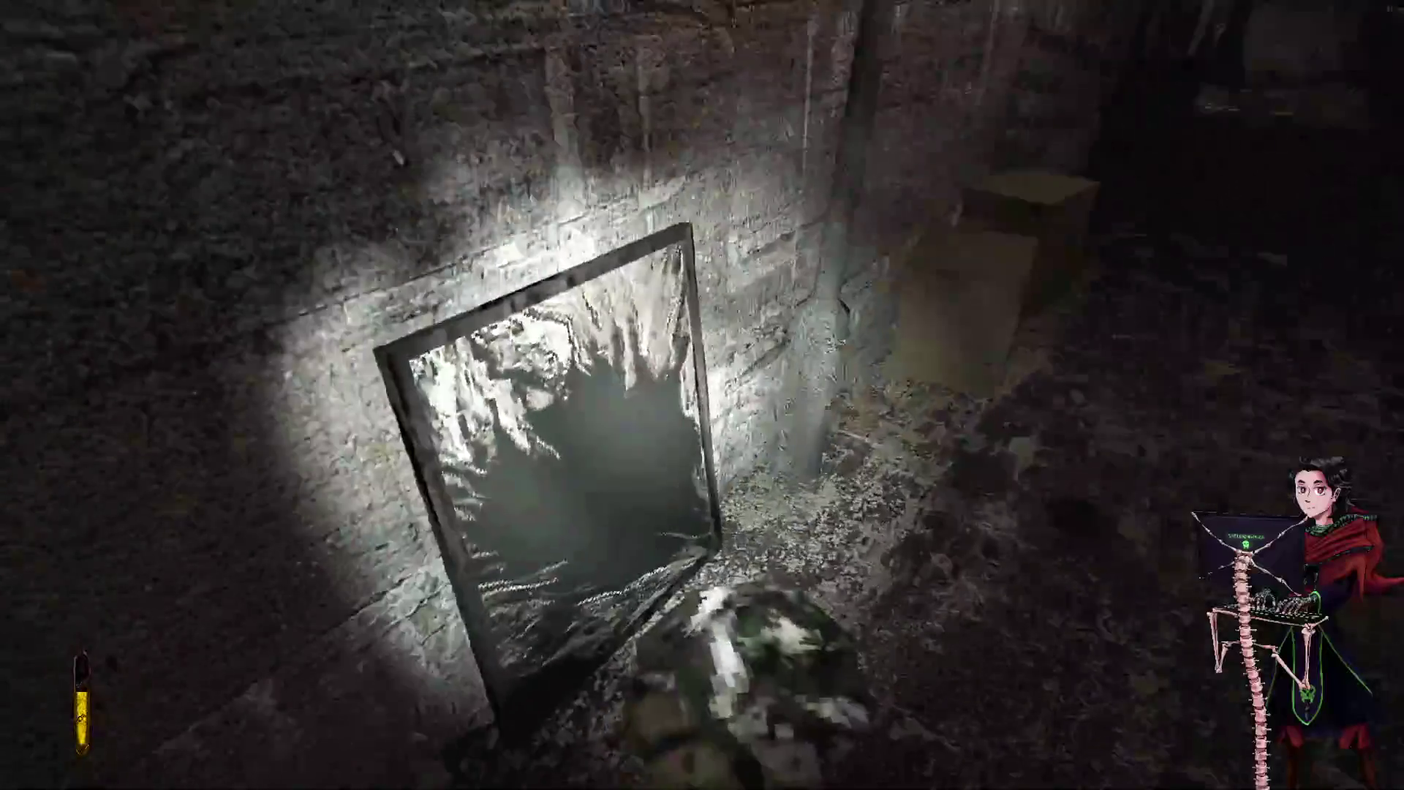
key(w)
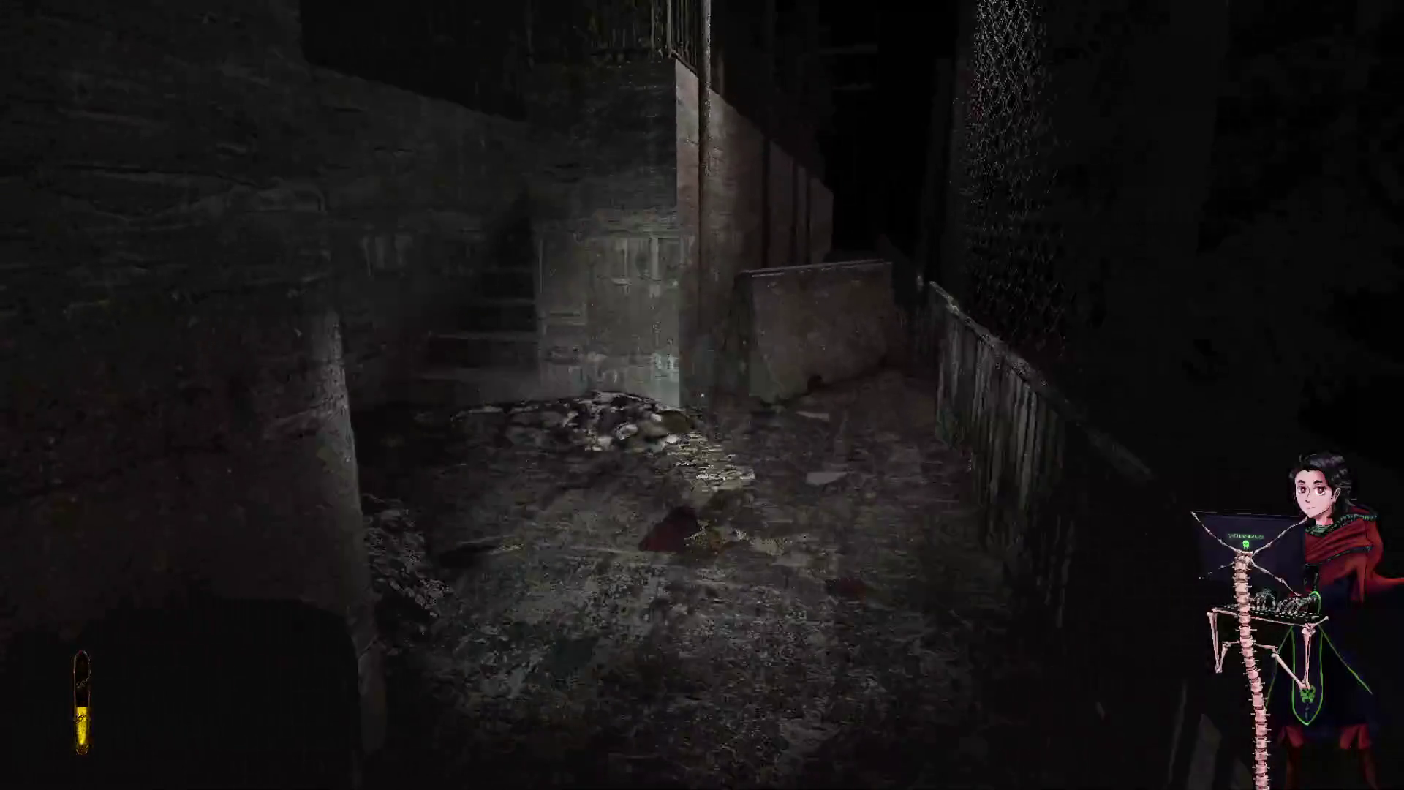
- Move toward the stairwell, pause the game and bring up the graphics options
key(w)
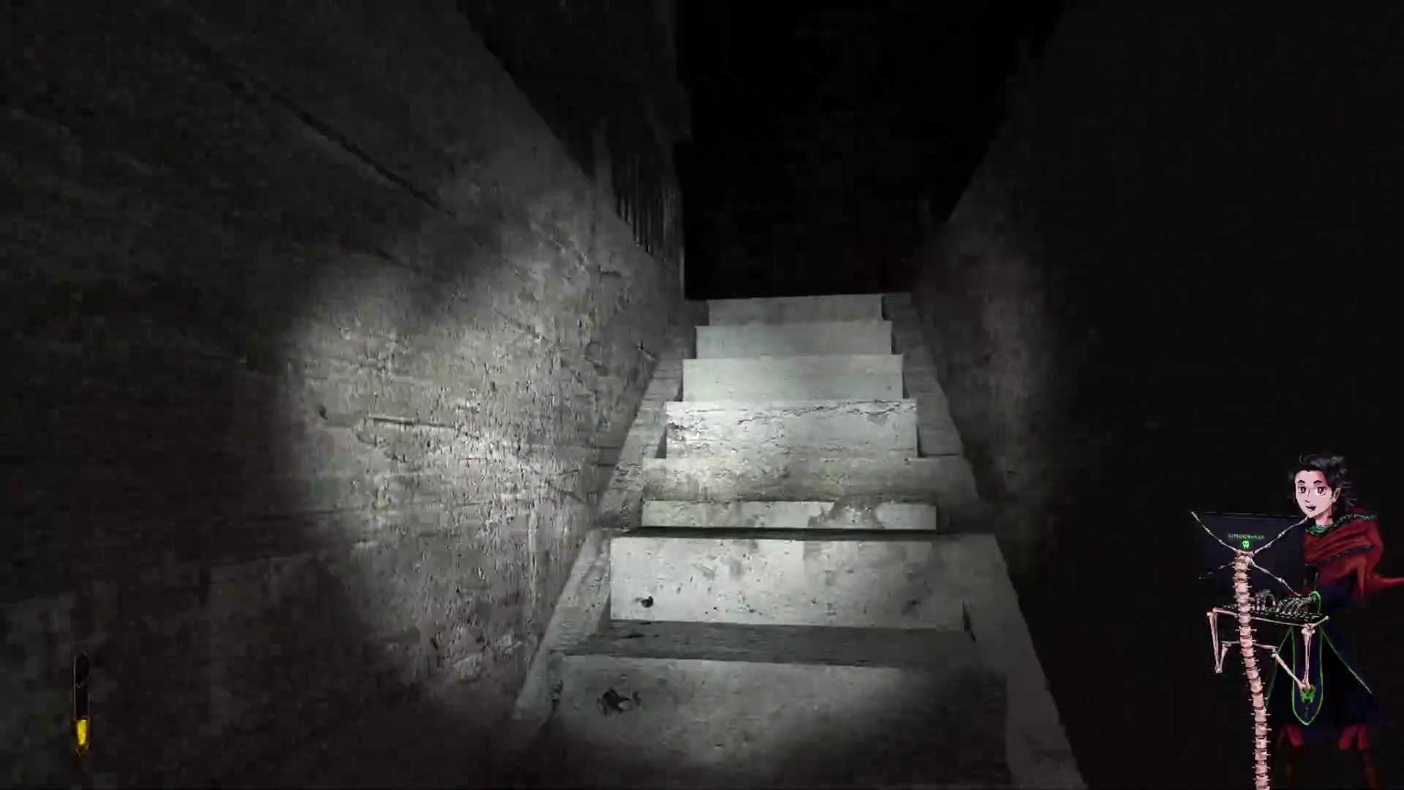
key(Escape)
click(620, 580)
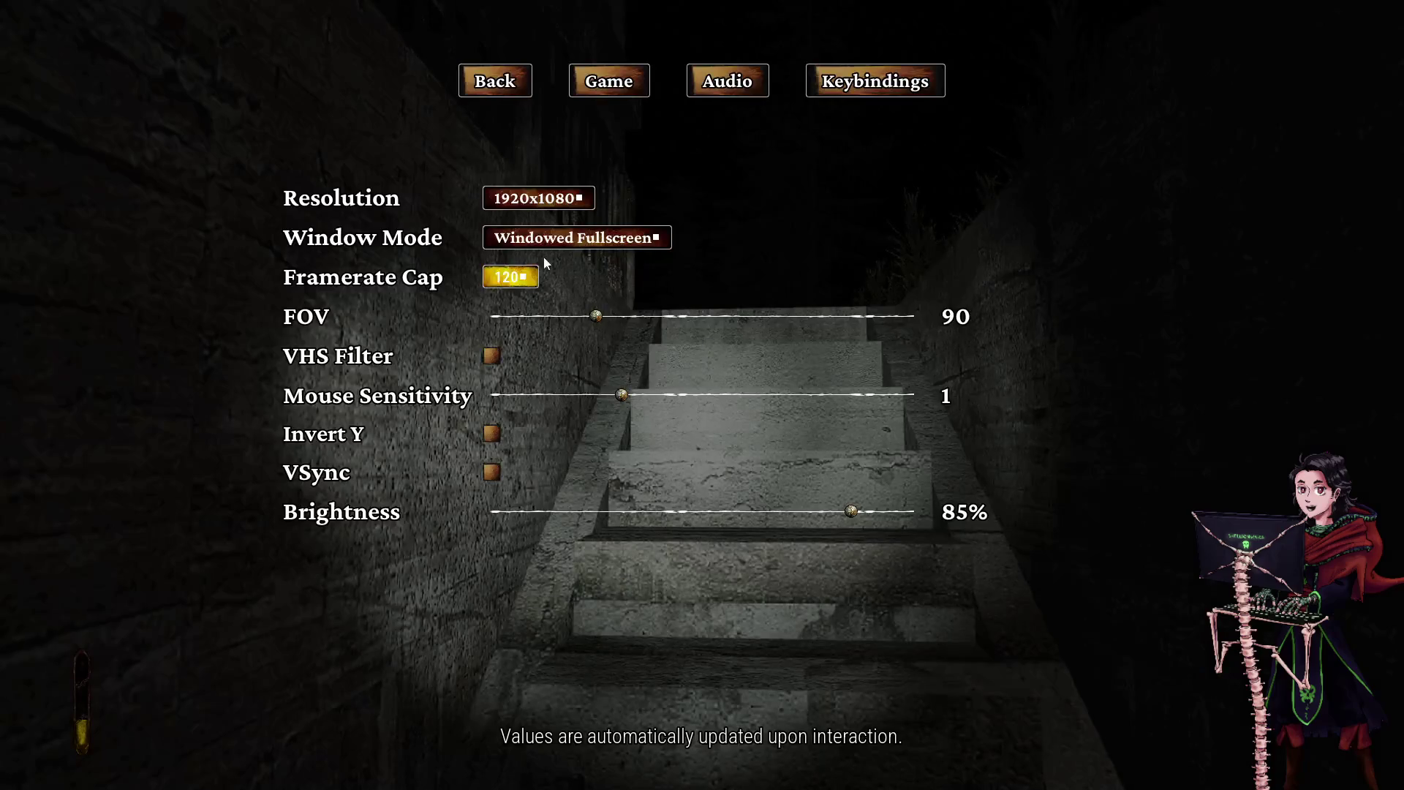
- Check the Audio volume sliders, then leave the options to resume with the new objective
click(706, 85)
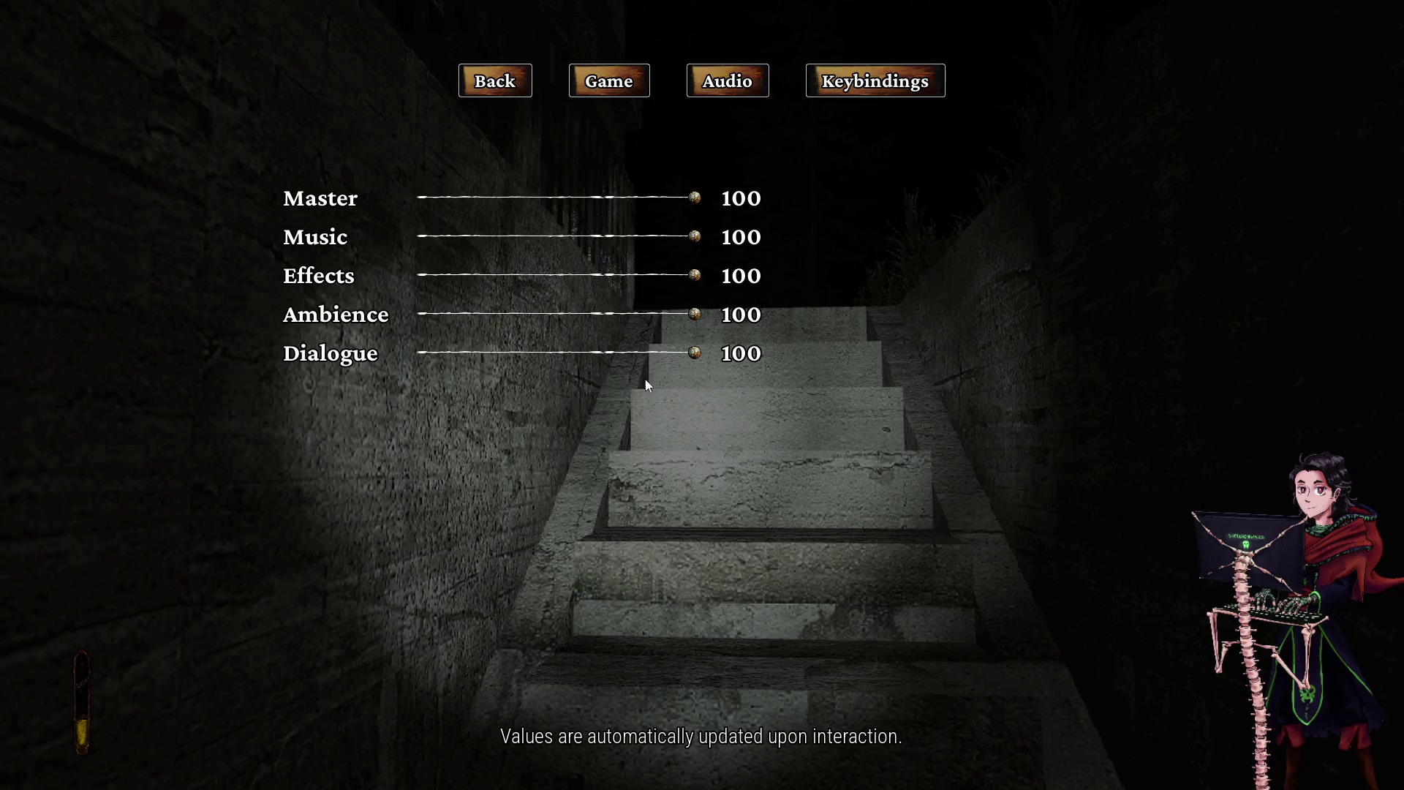
key(Escape)
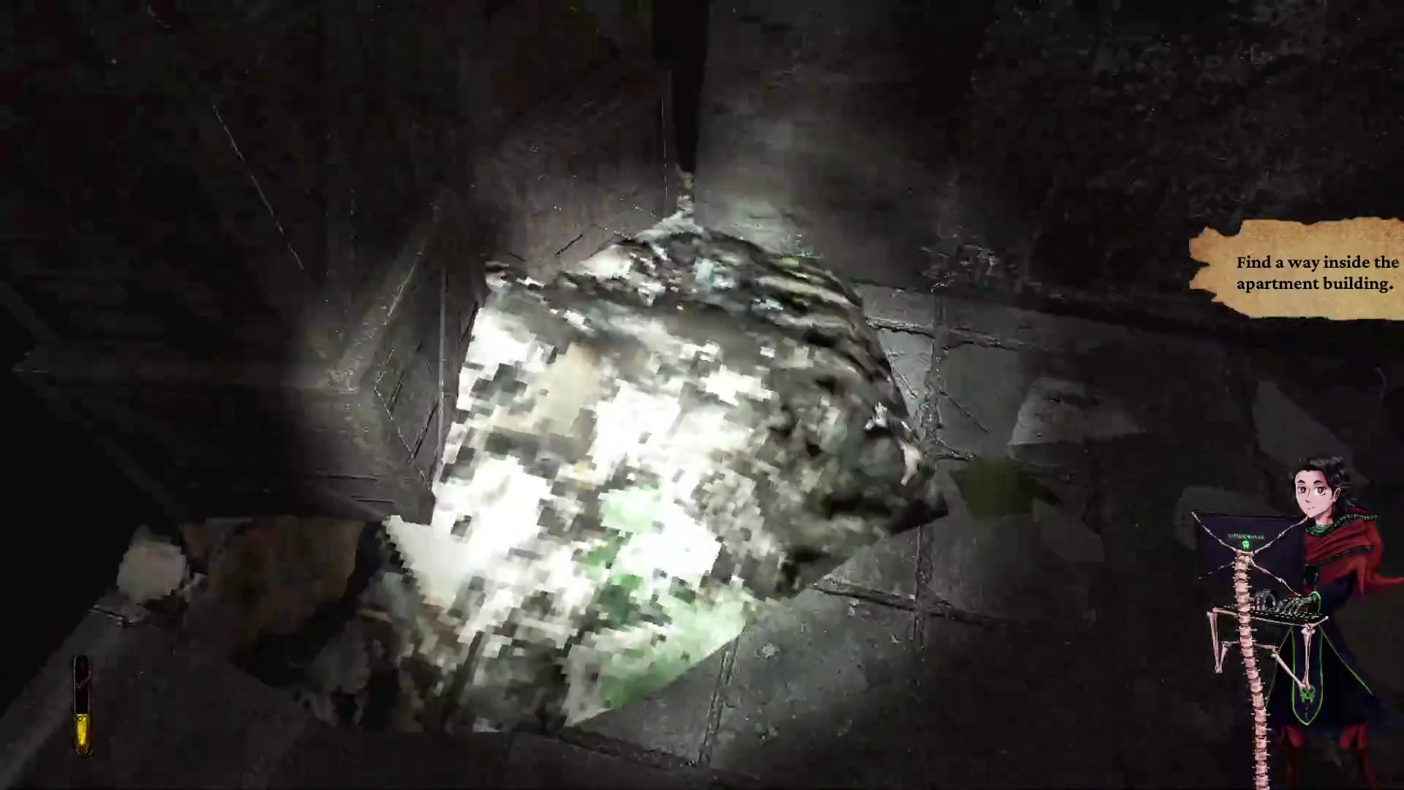
- Walk past the pentagram-marked wall along the alley to the ladder and climb it
key(w)
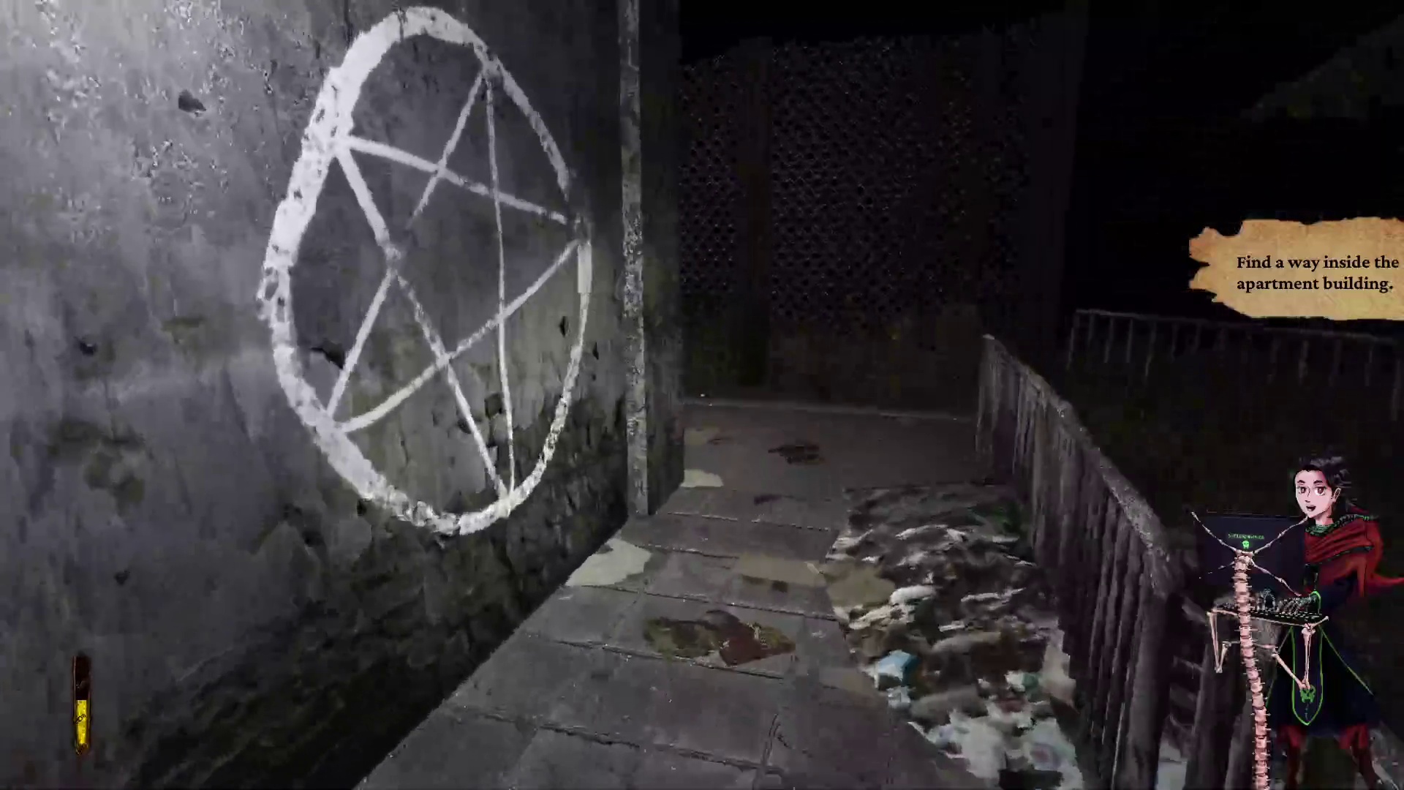
key(w)
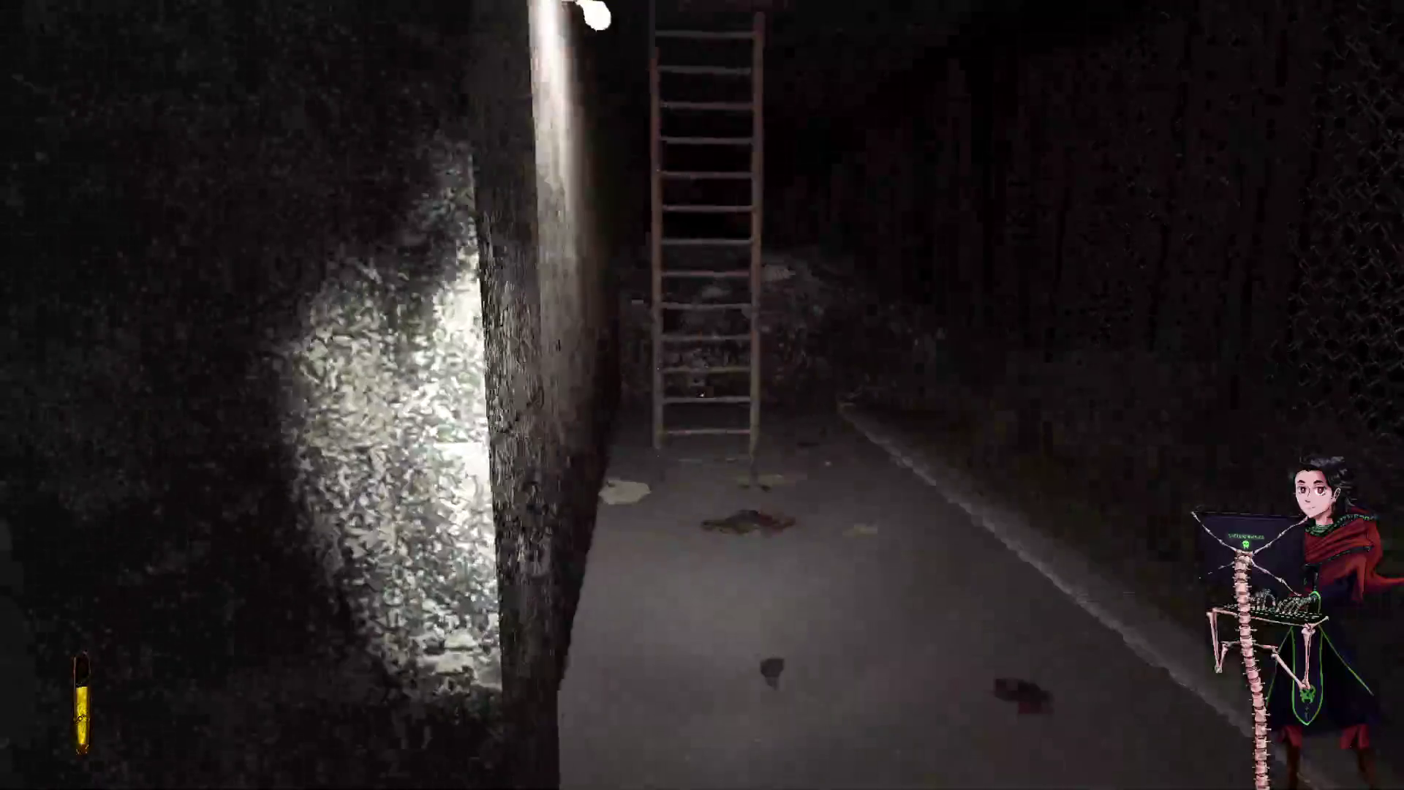
key(w)
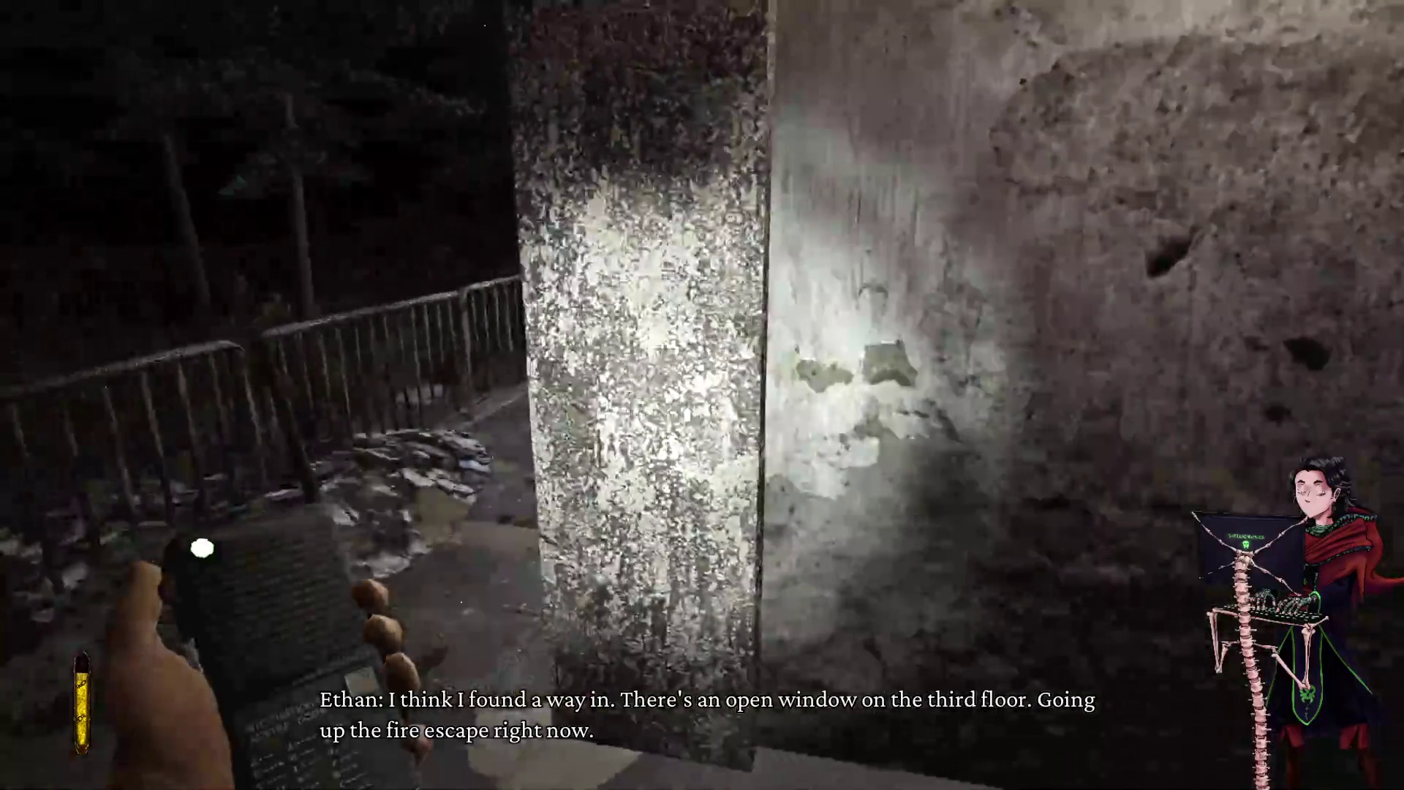
key(w)
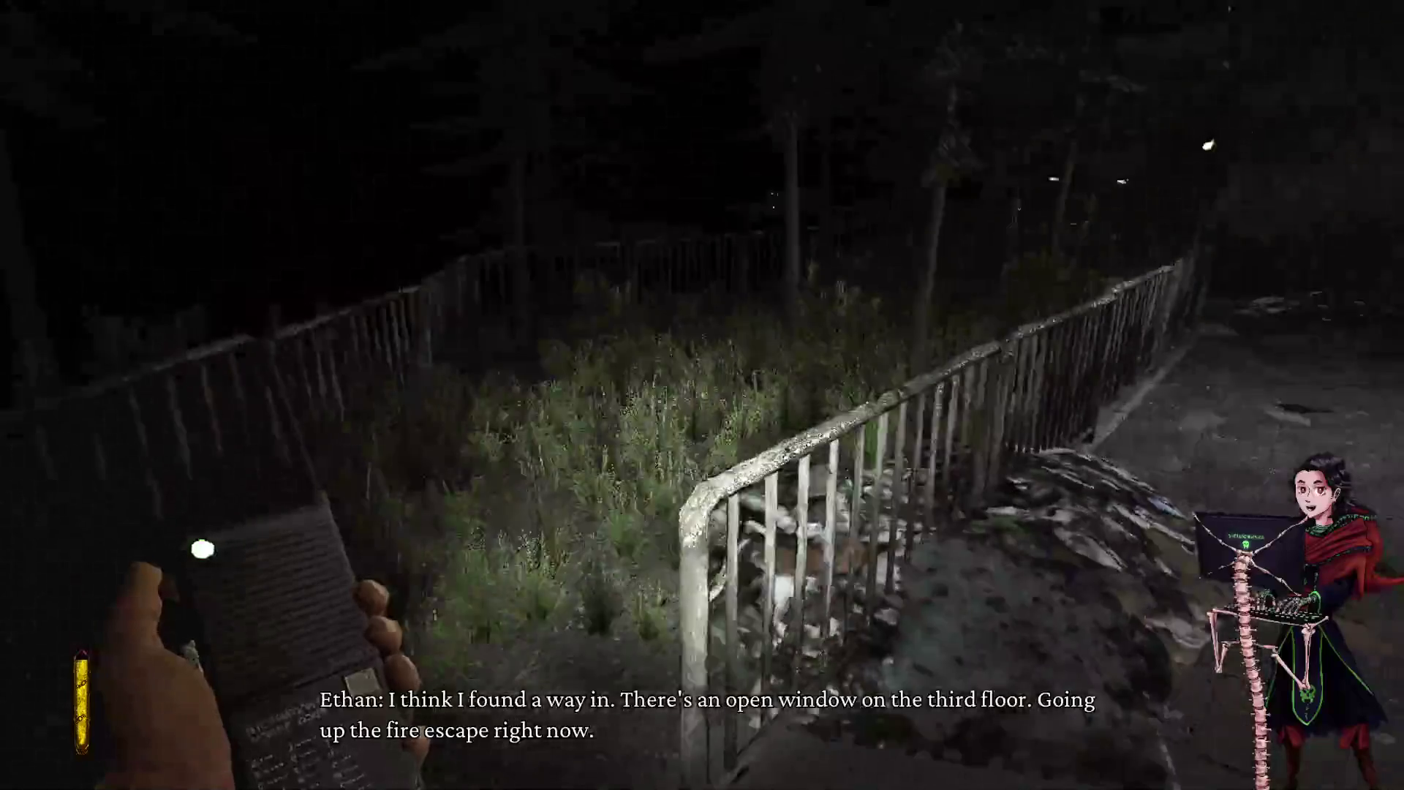
key(w)
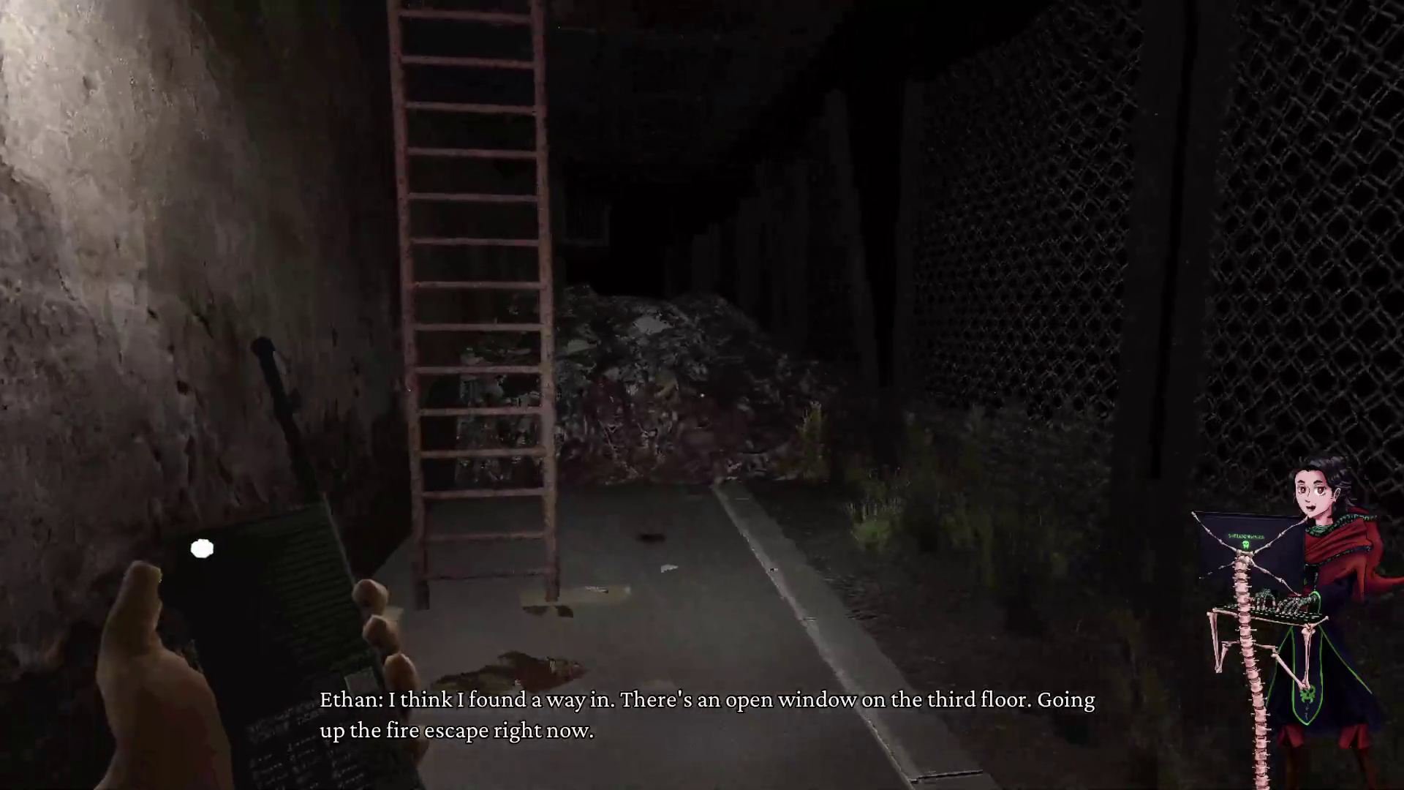
key(w)
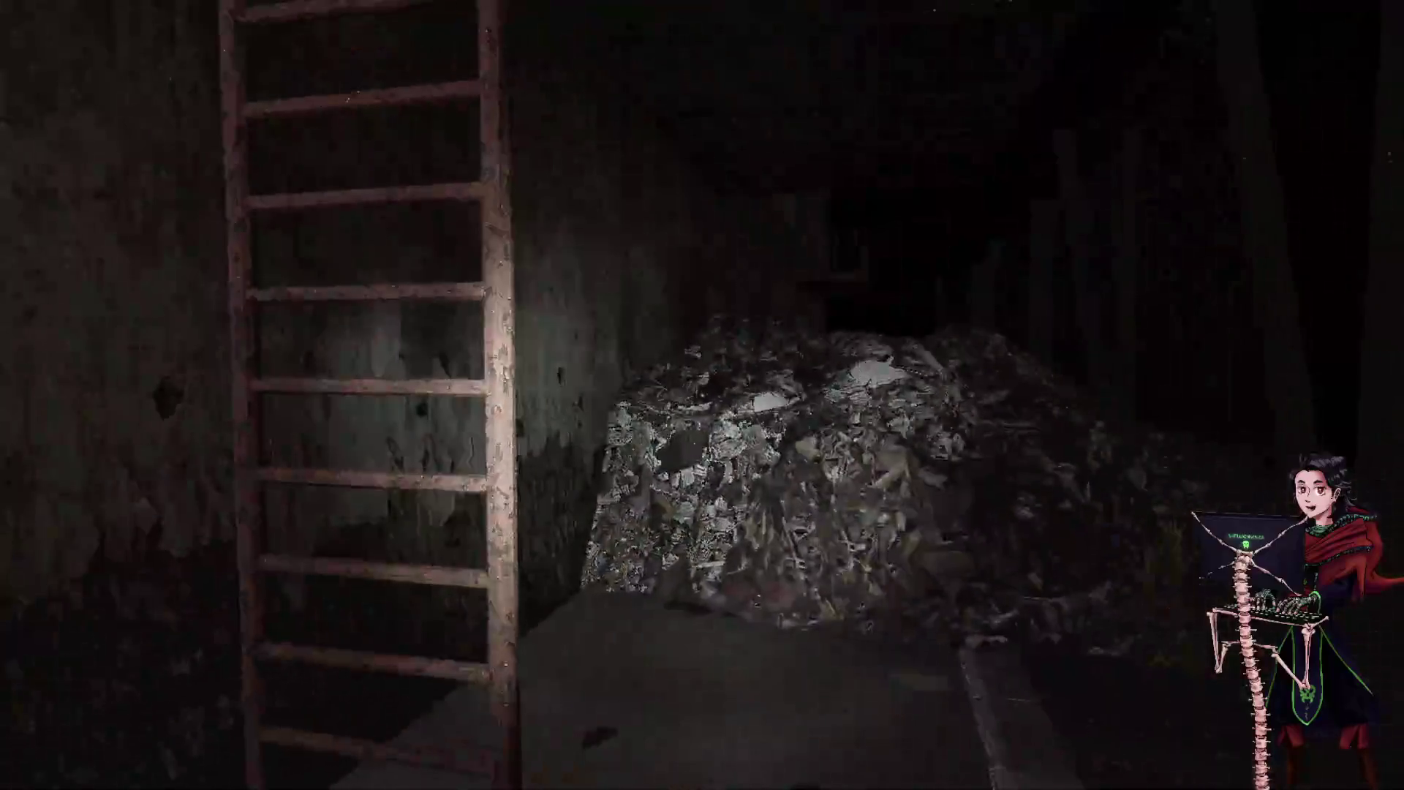
key(w)
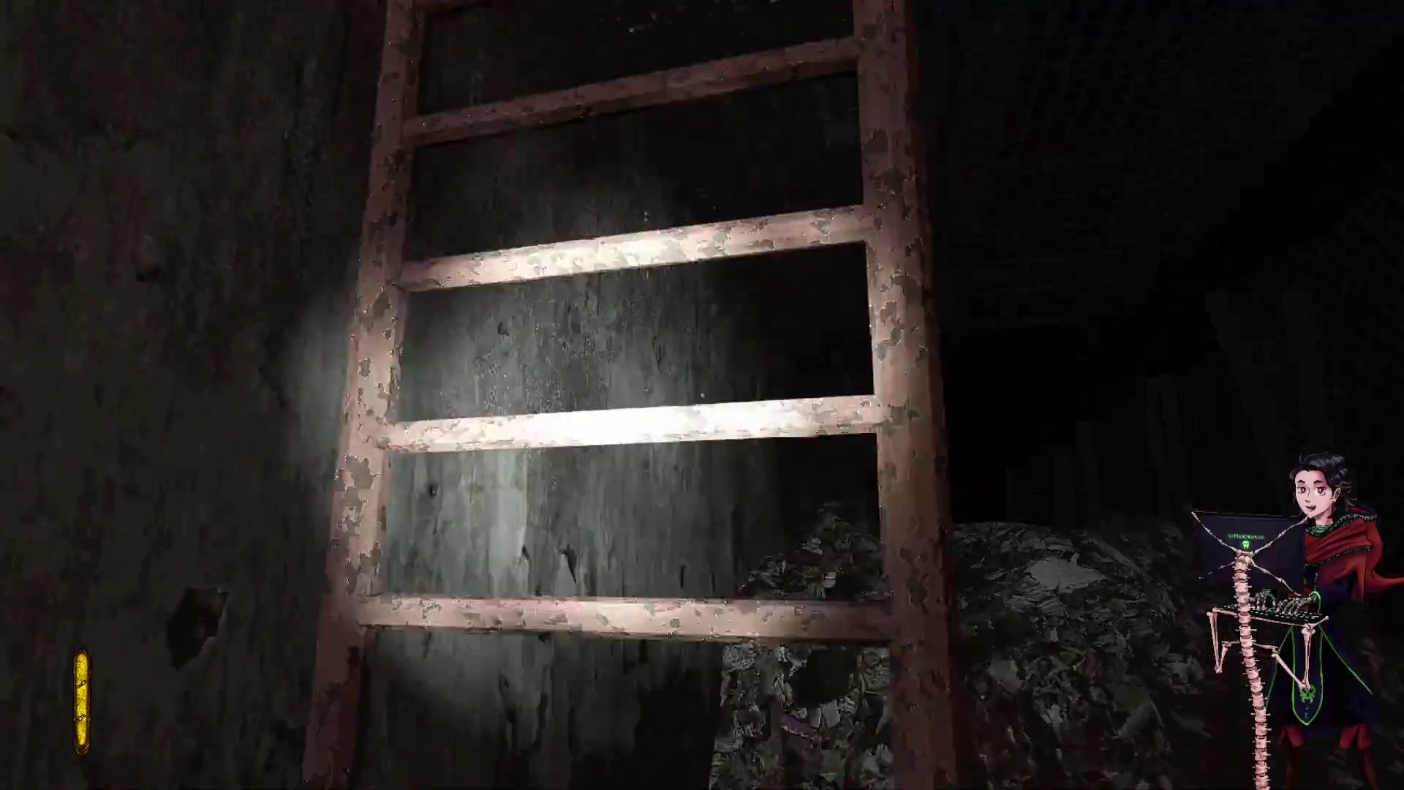
key(w)
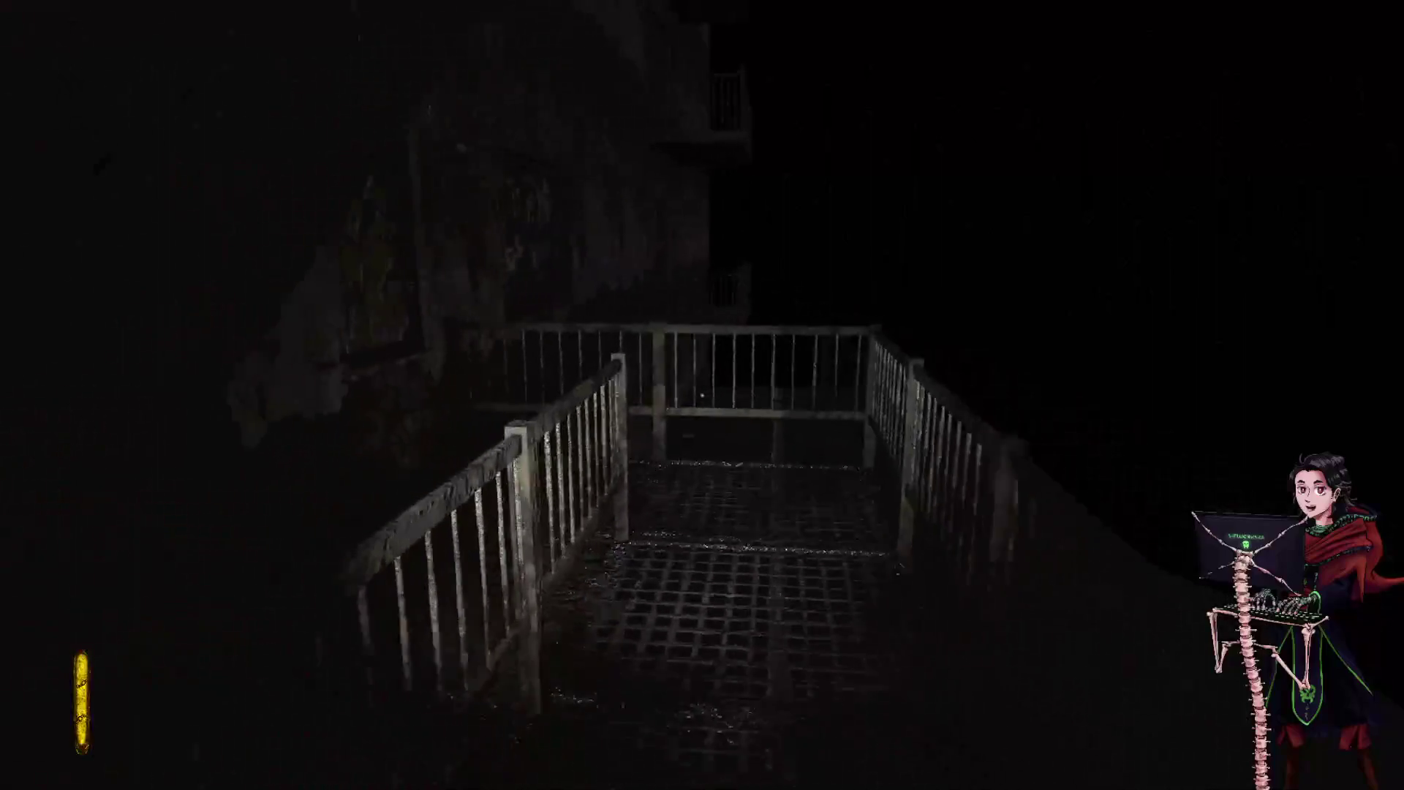
- Follow the grated walkway and stairs up to the open third-floor window and interact with it
key(w)
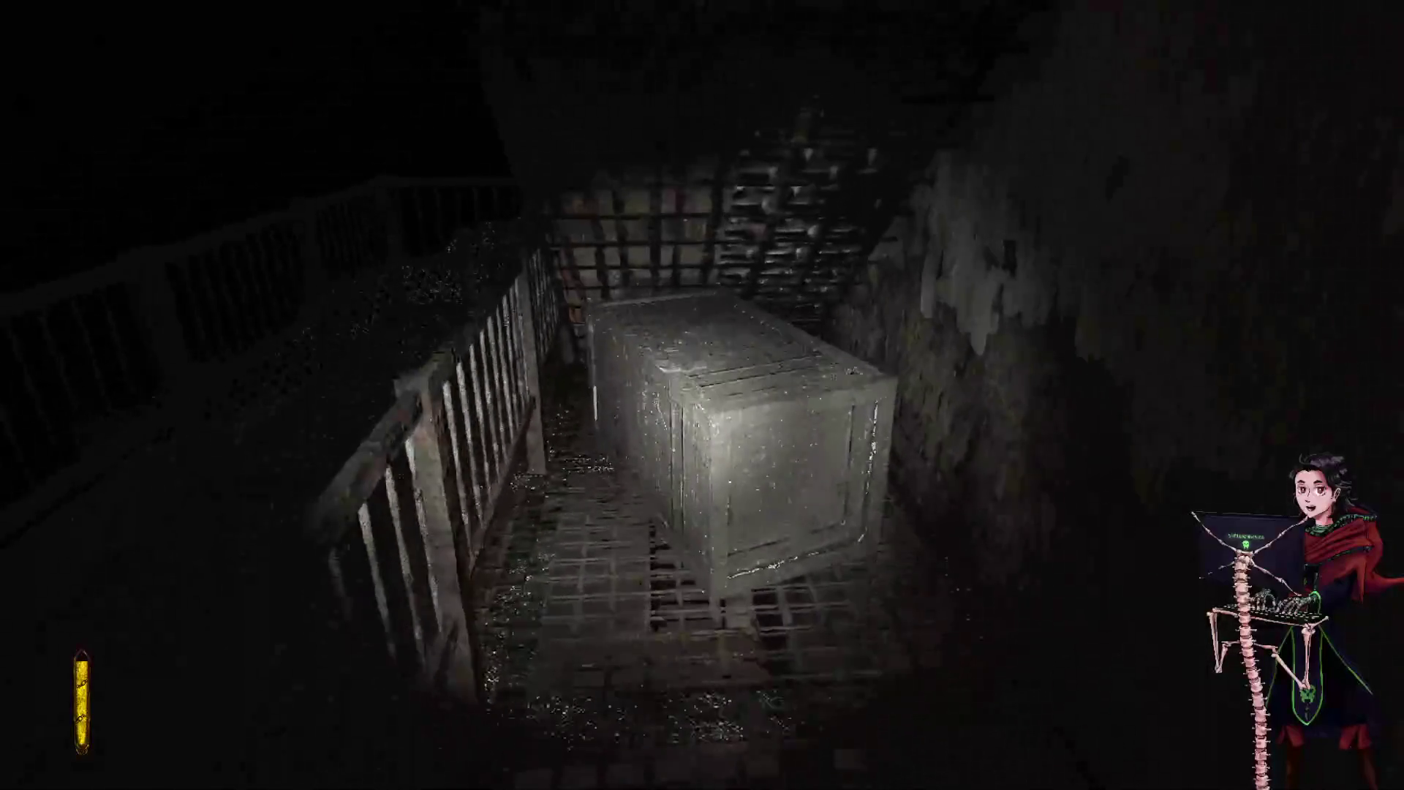
mouse_move(702, 395)
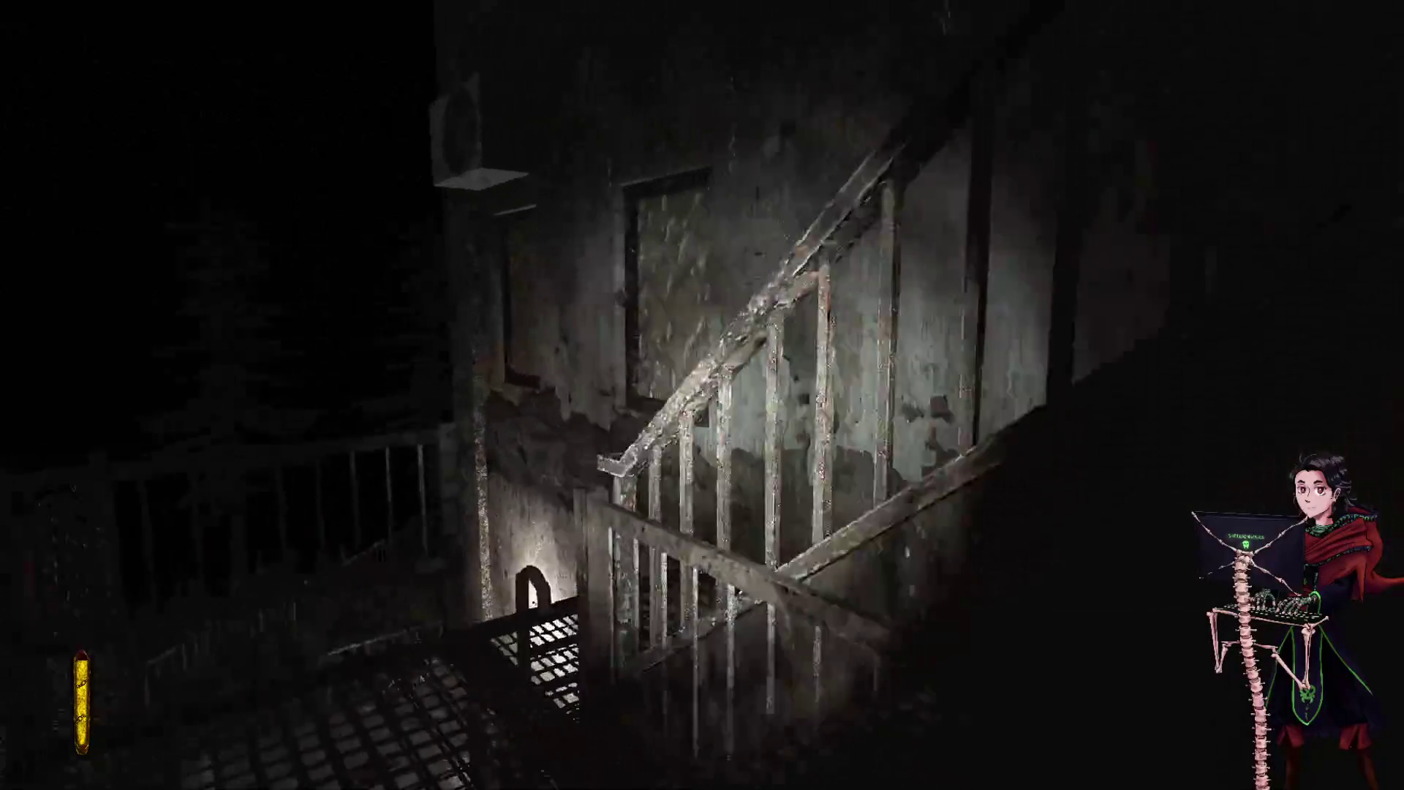
key(w)
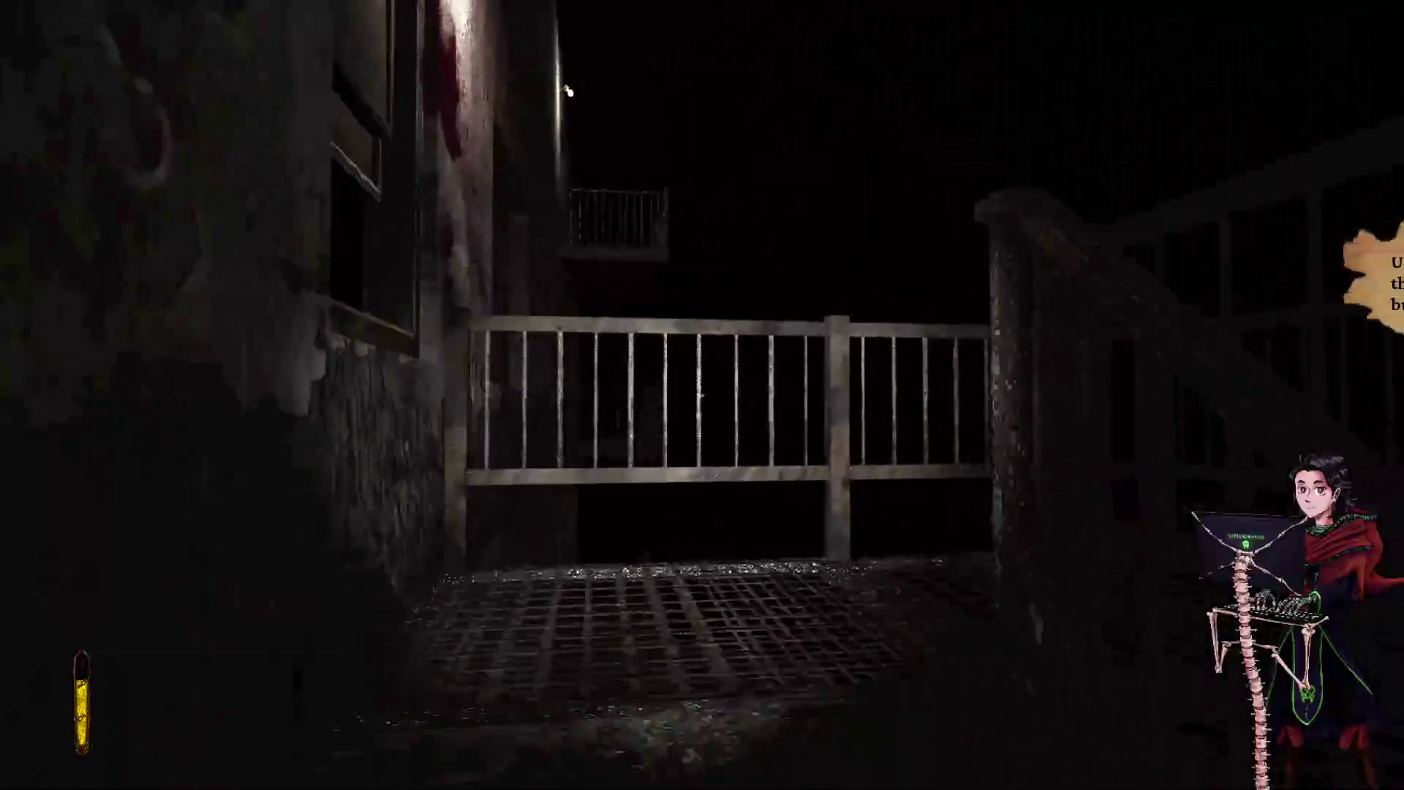
key(e)
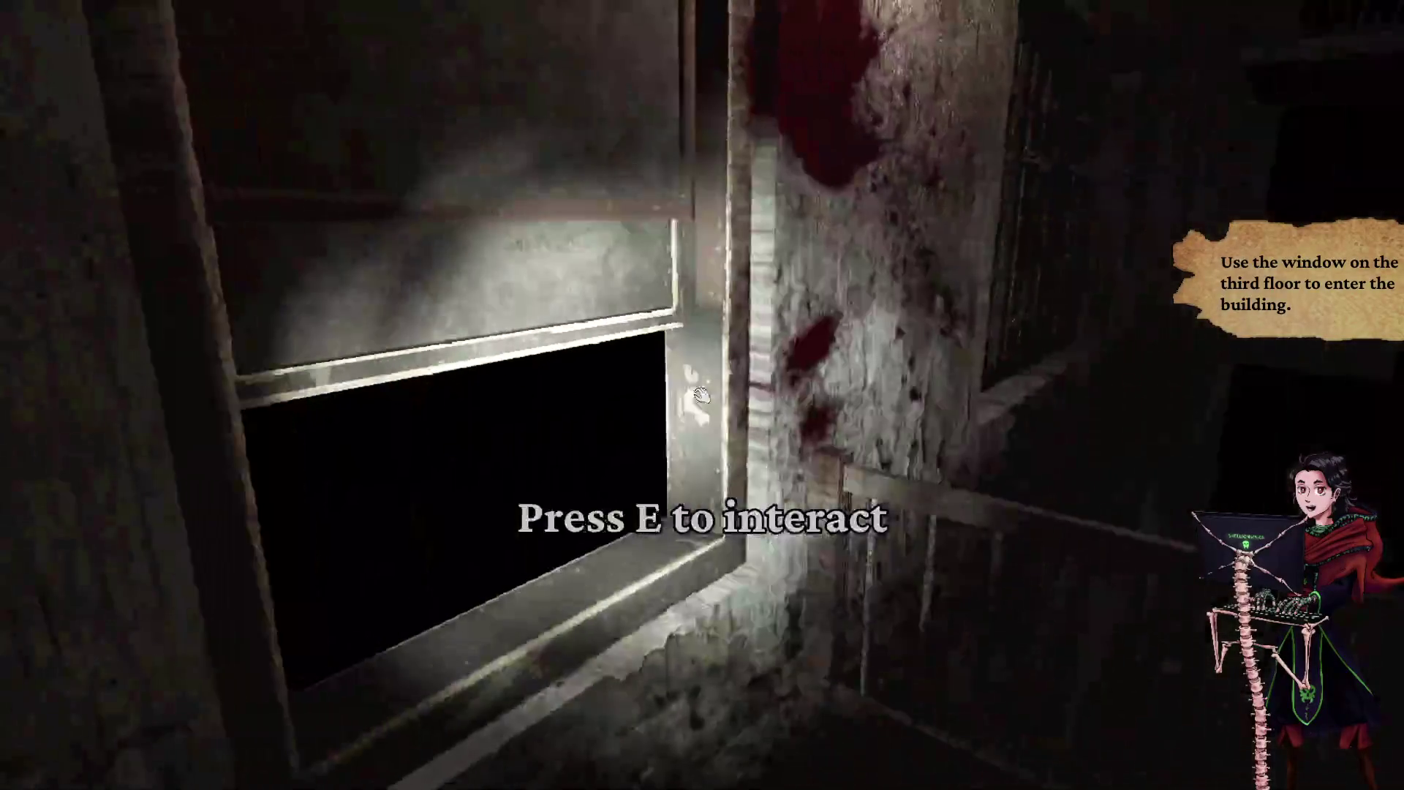
- Climb in through the third-floor window and wait through loading for the intro story
key(e)
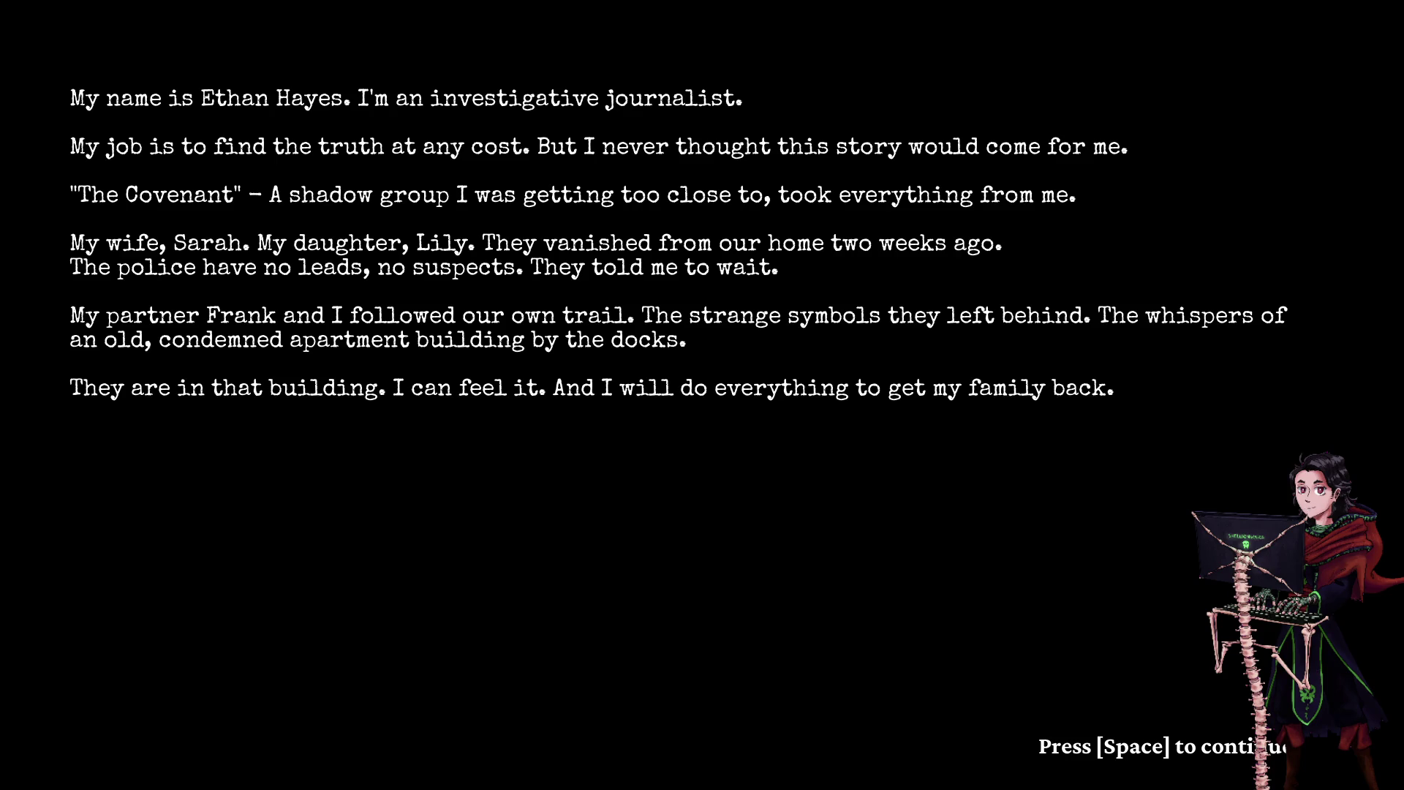
- Dismiss the intro narration about the journalist's missing wife and daughter
key(space)
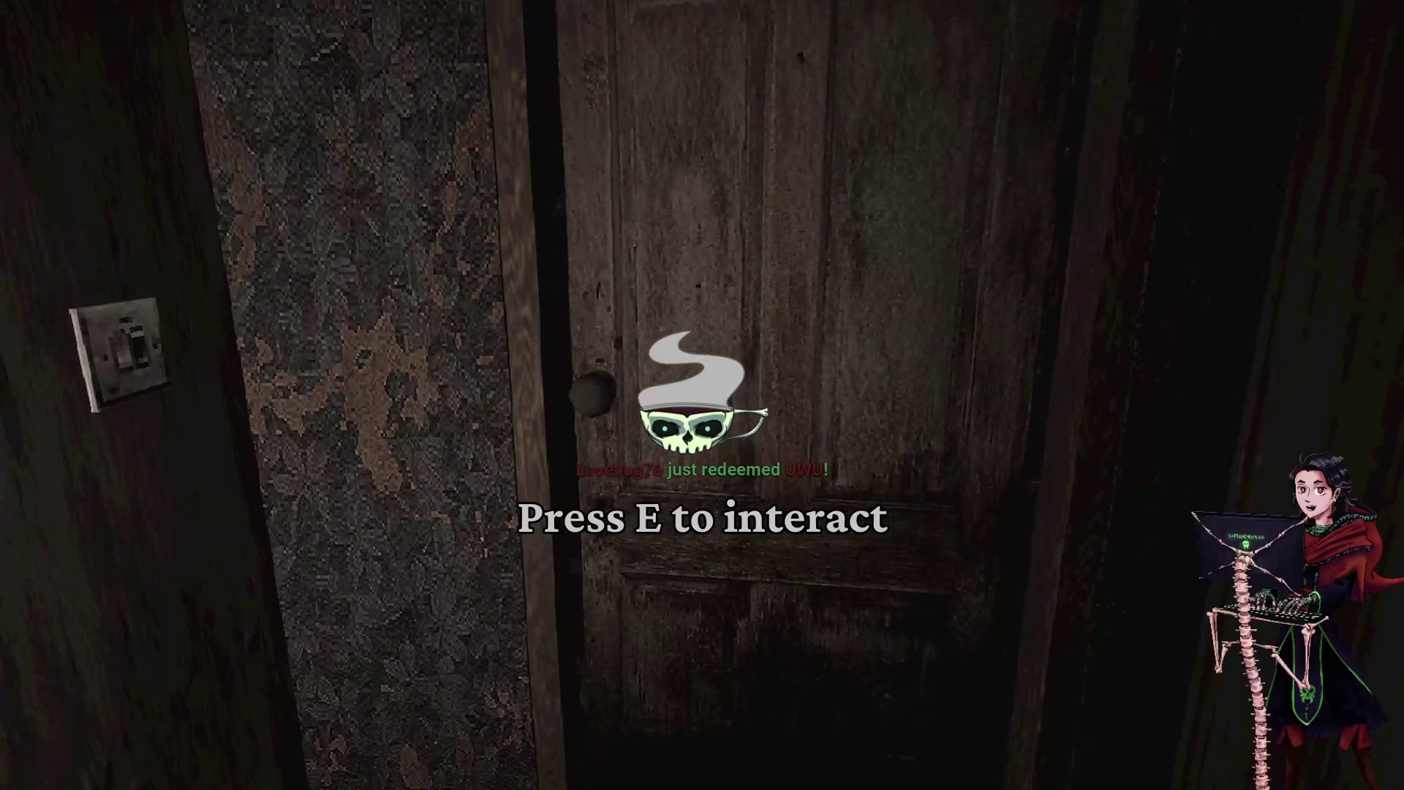
- Read The Broken Knob note, take the Boltcutter Second Piece from the fridge, and view the inventory
key(e)
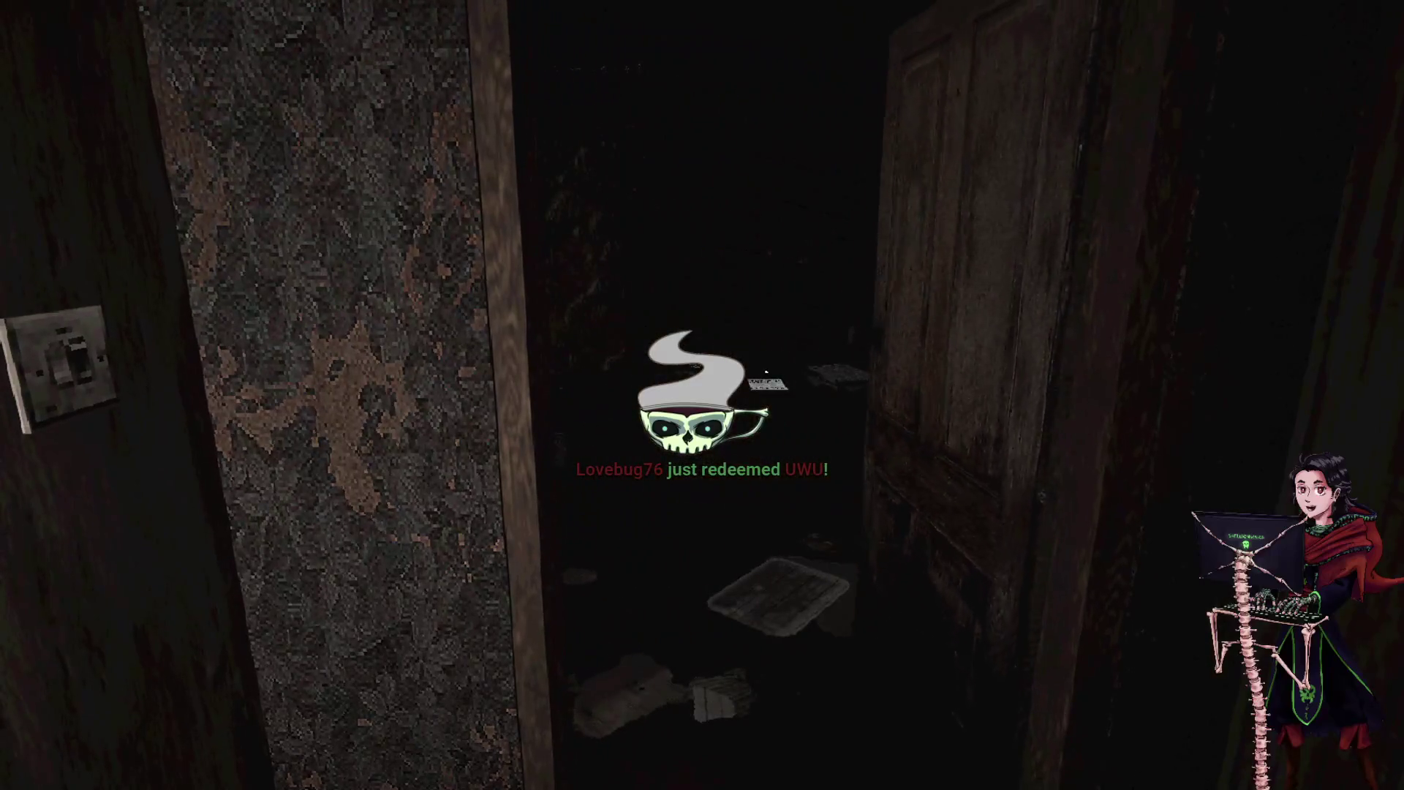
key(w)
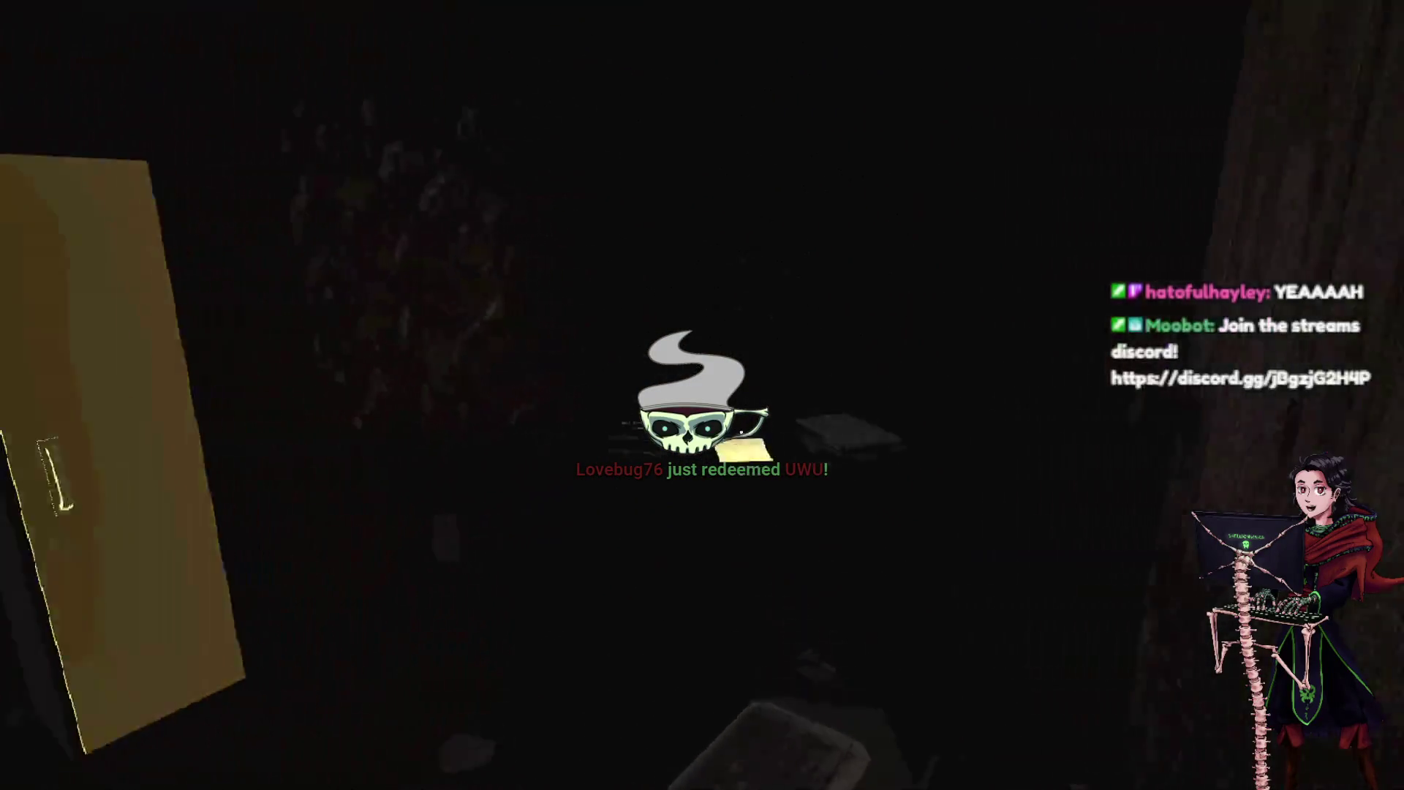
key(e)
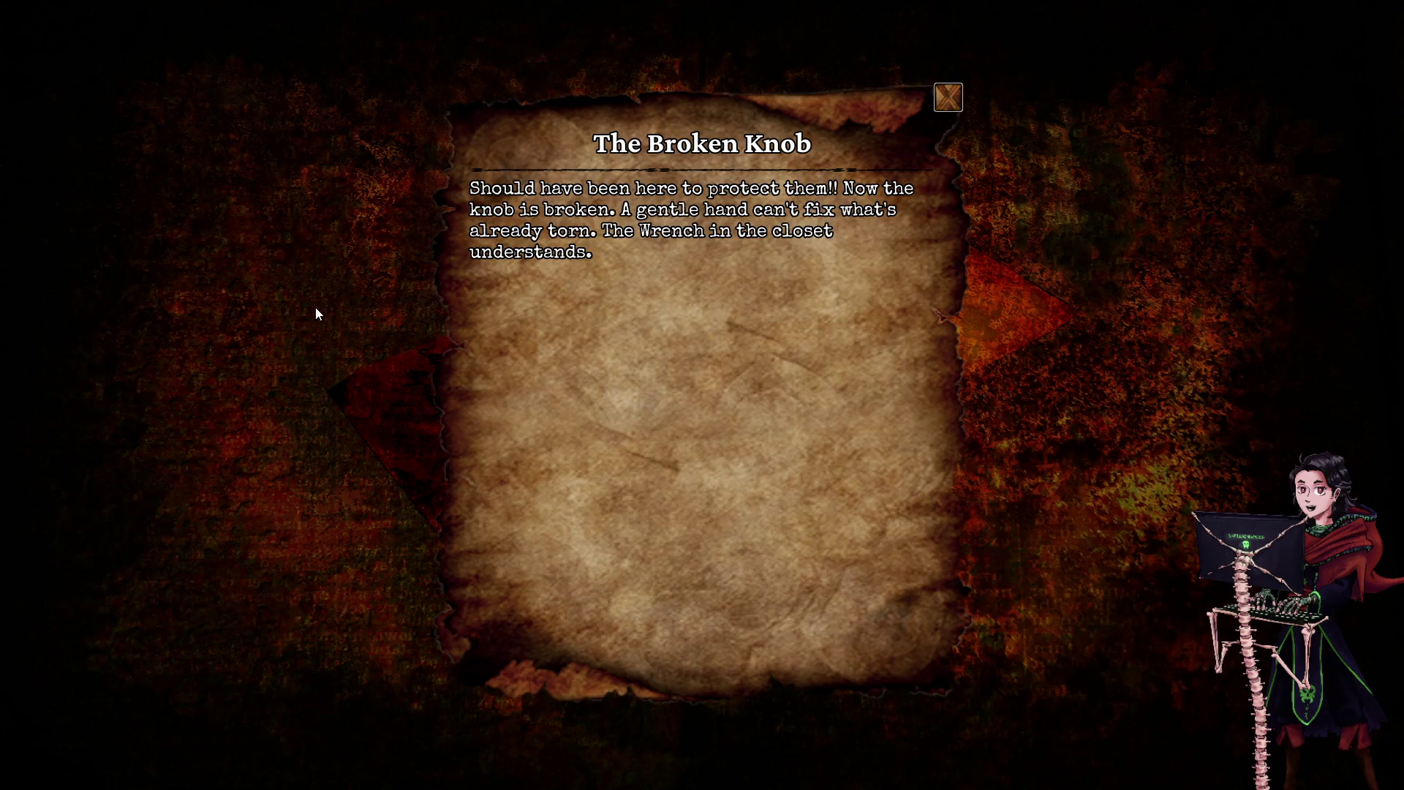
click(950, 86)
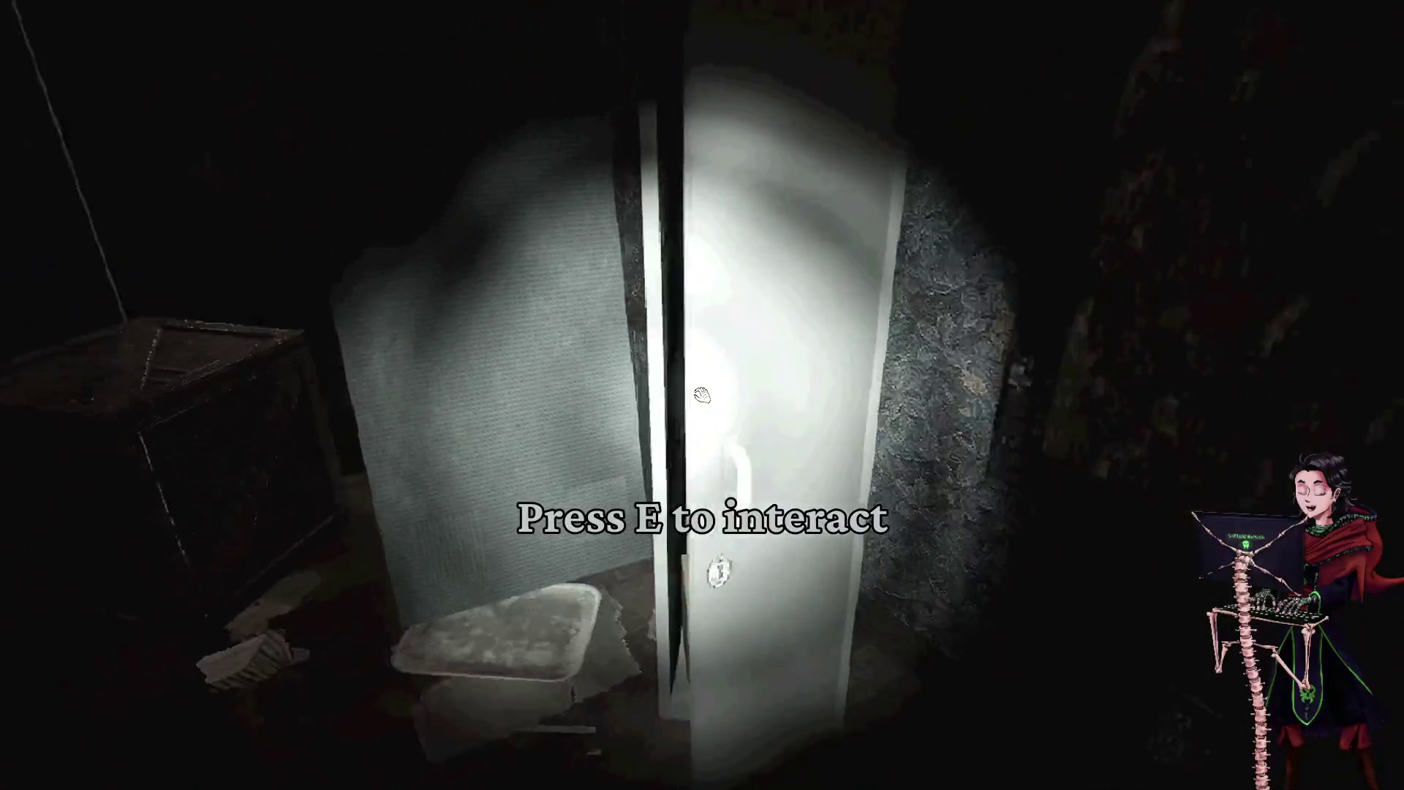
key(e)
key(e)
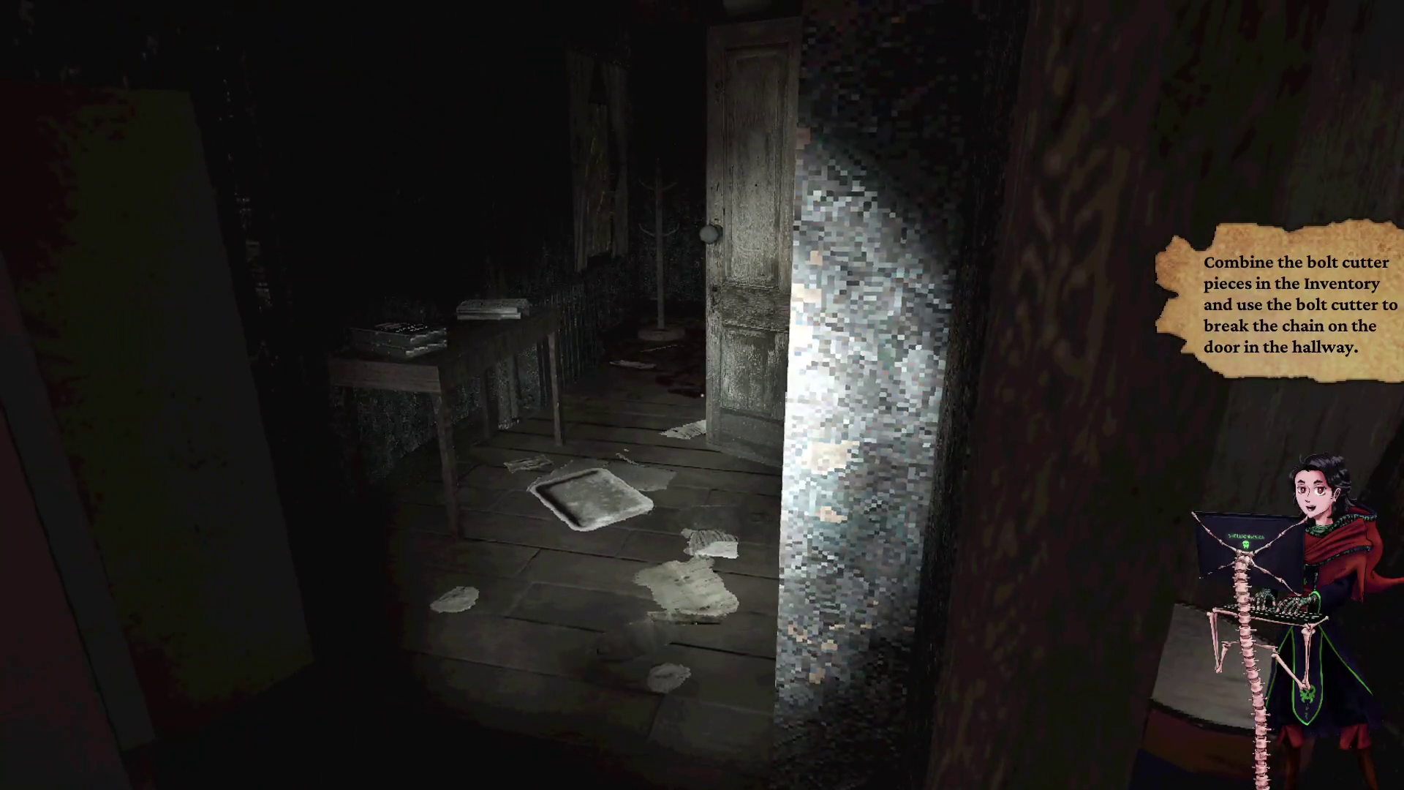
key(Tab)
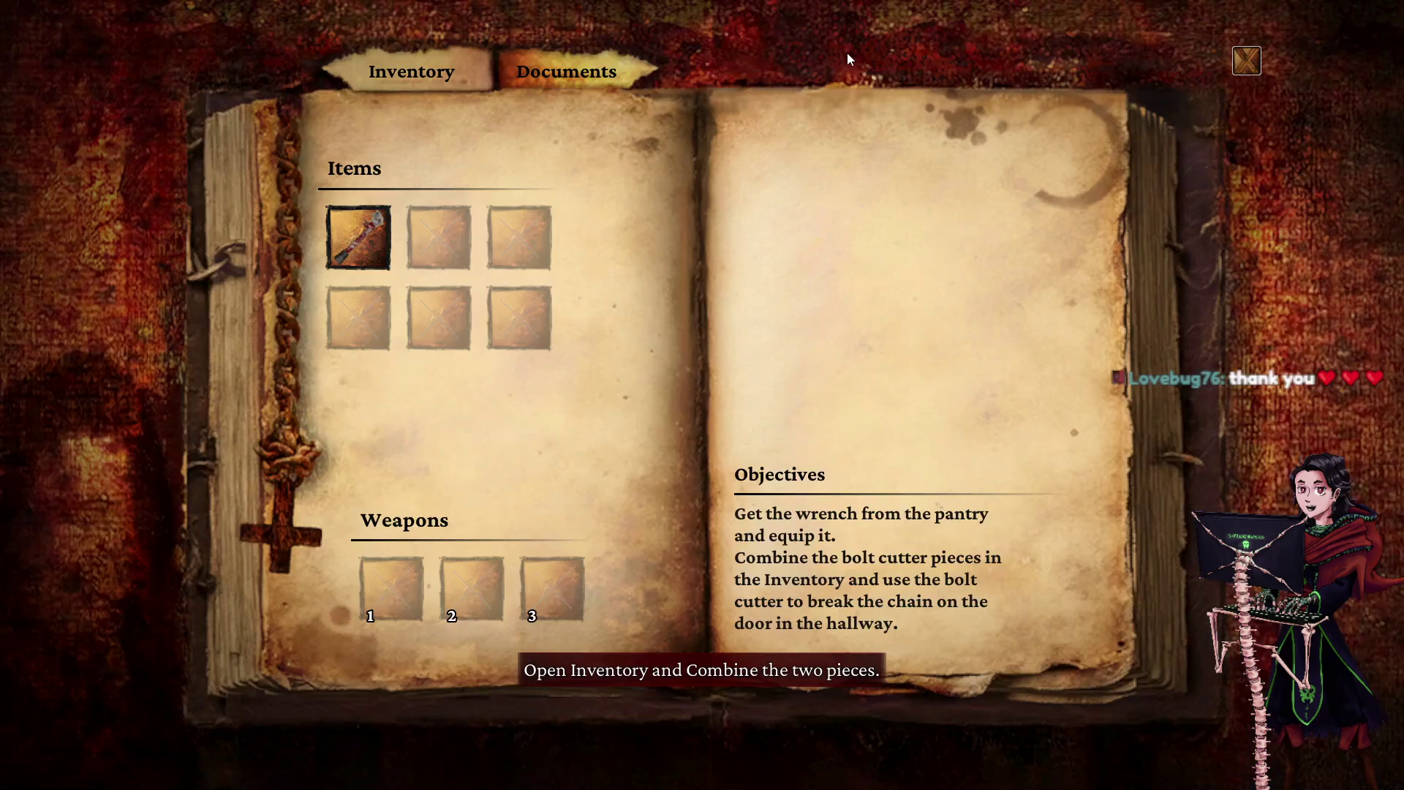
- Inspect the Boltcutter Second Piece's Use/Combine options twice without combining, closing the inventory afterwards
click(376, 226)
click(459, 207)
key(Tab)
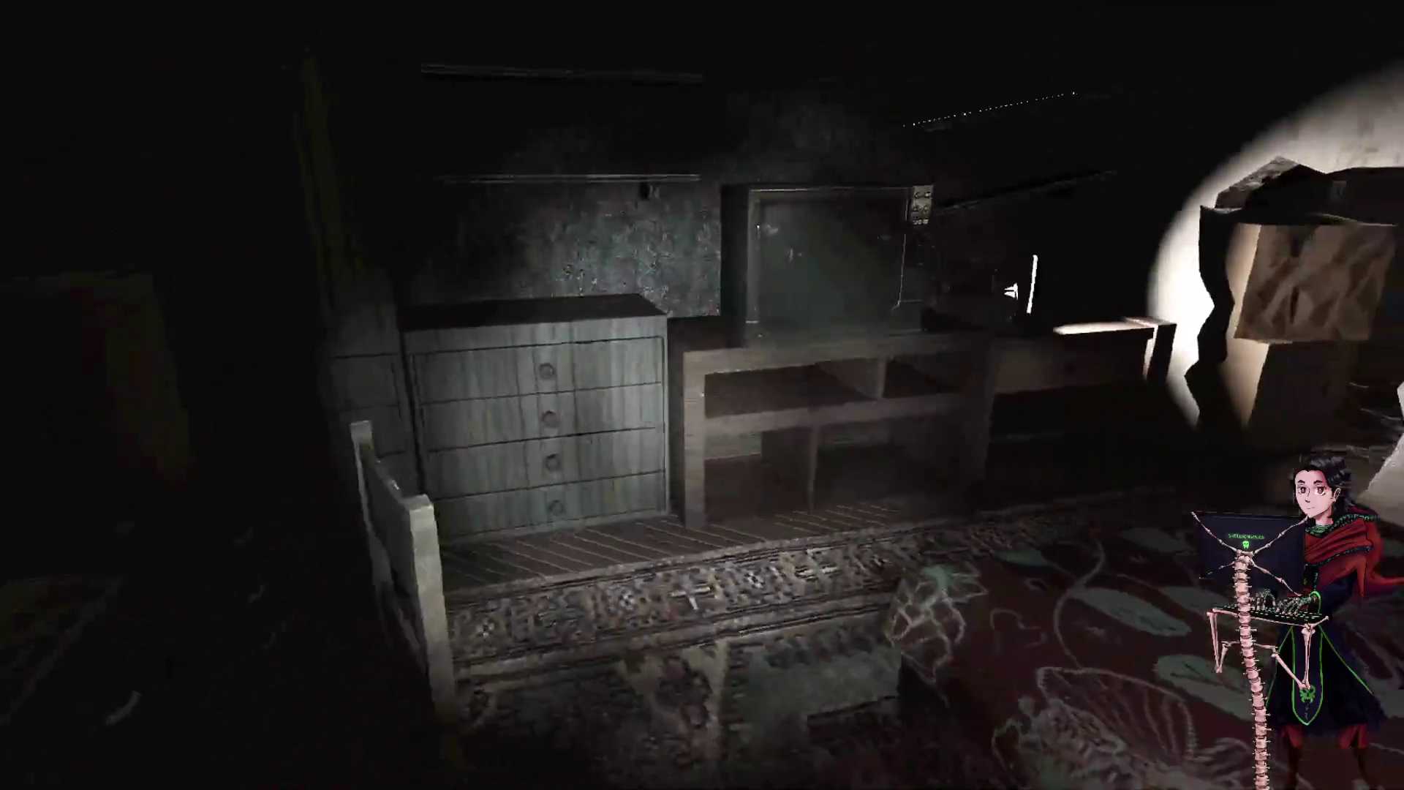
key(Tab)
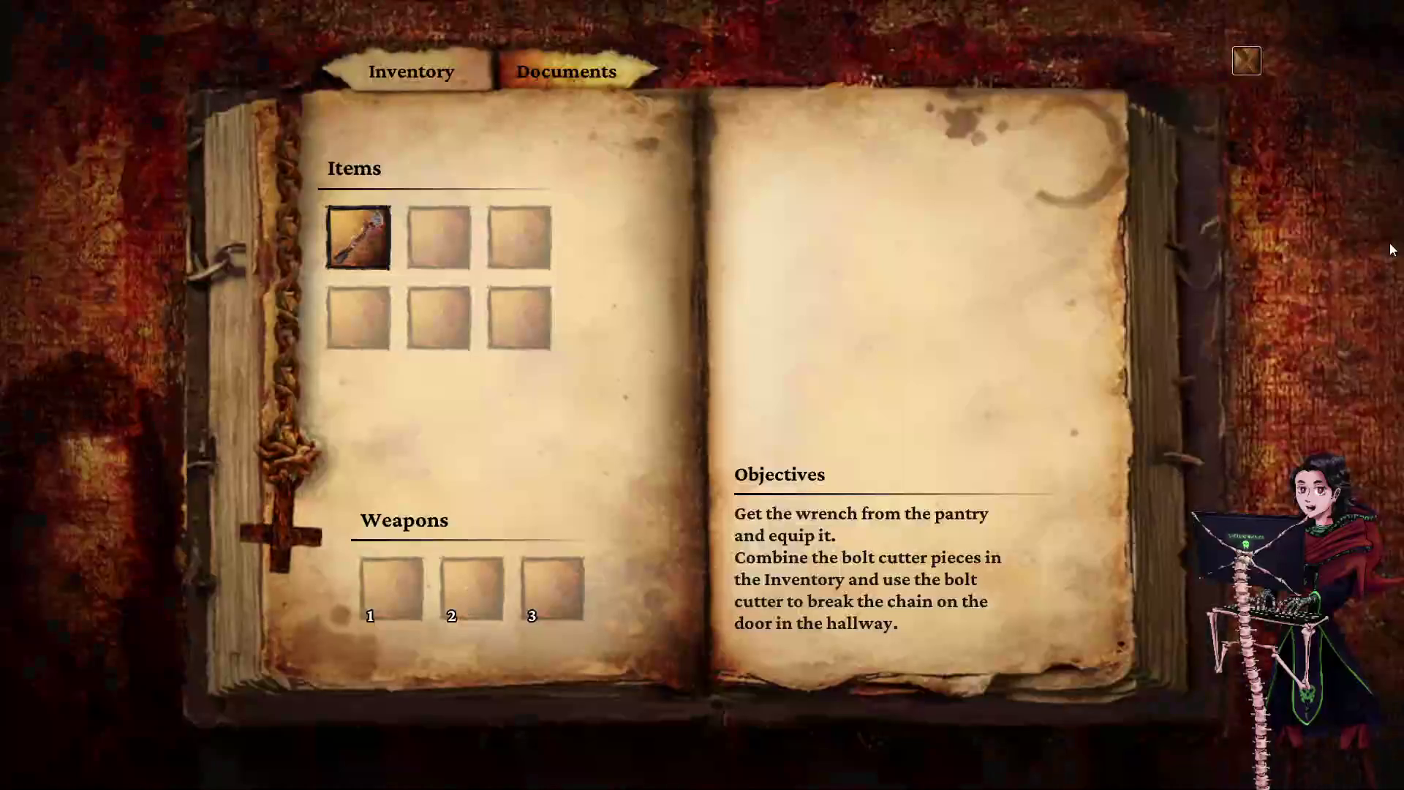
click(352, 230)
key(Tab)
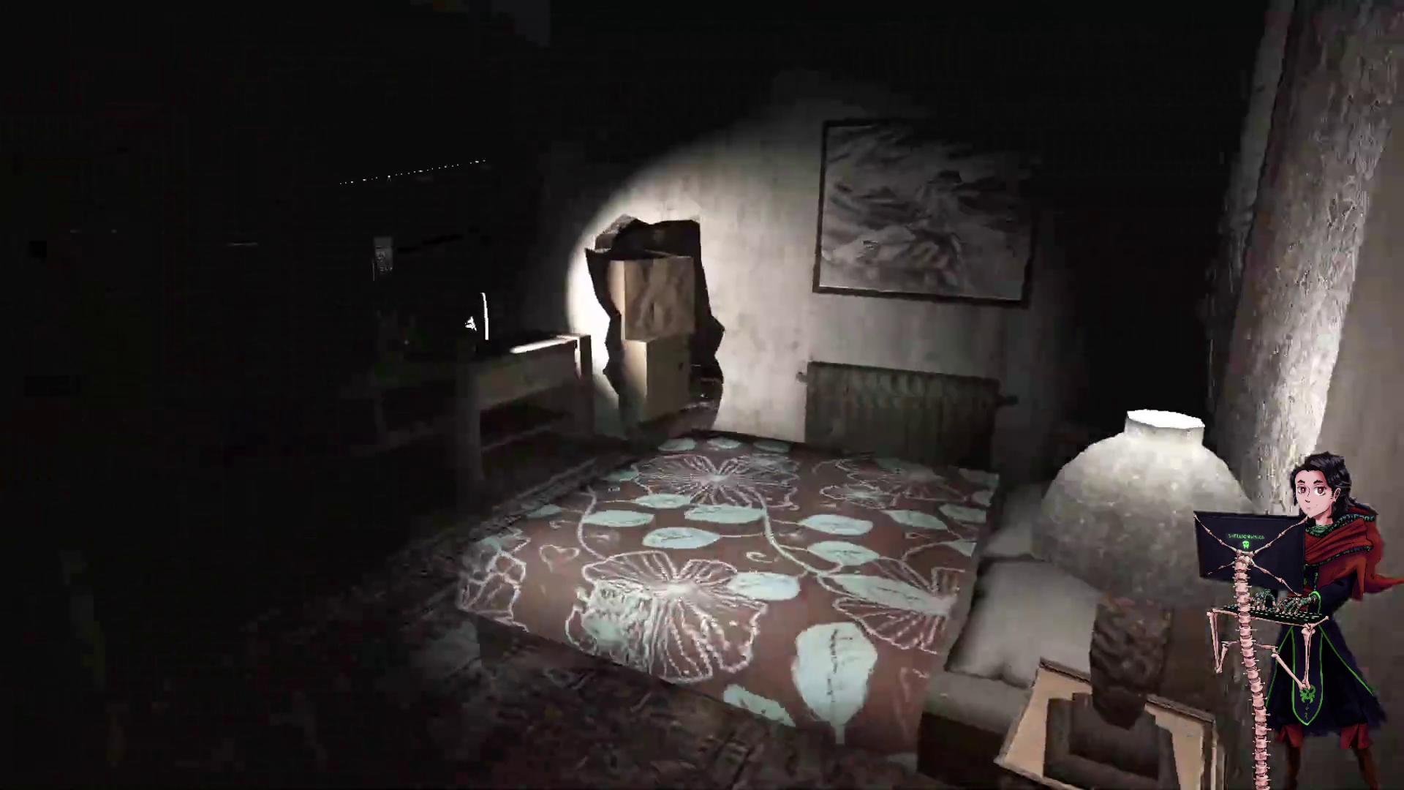
- Walk through the living room and kitchen, back past the tape-recorder table to the clawed wall
key(w)
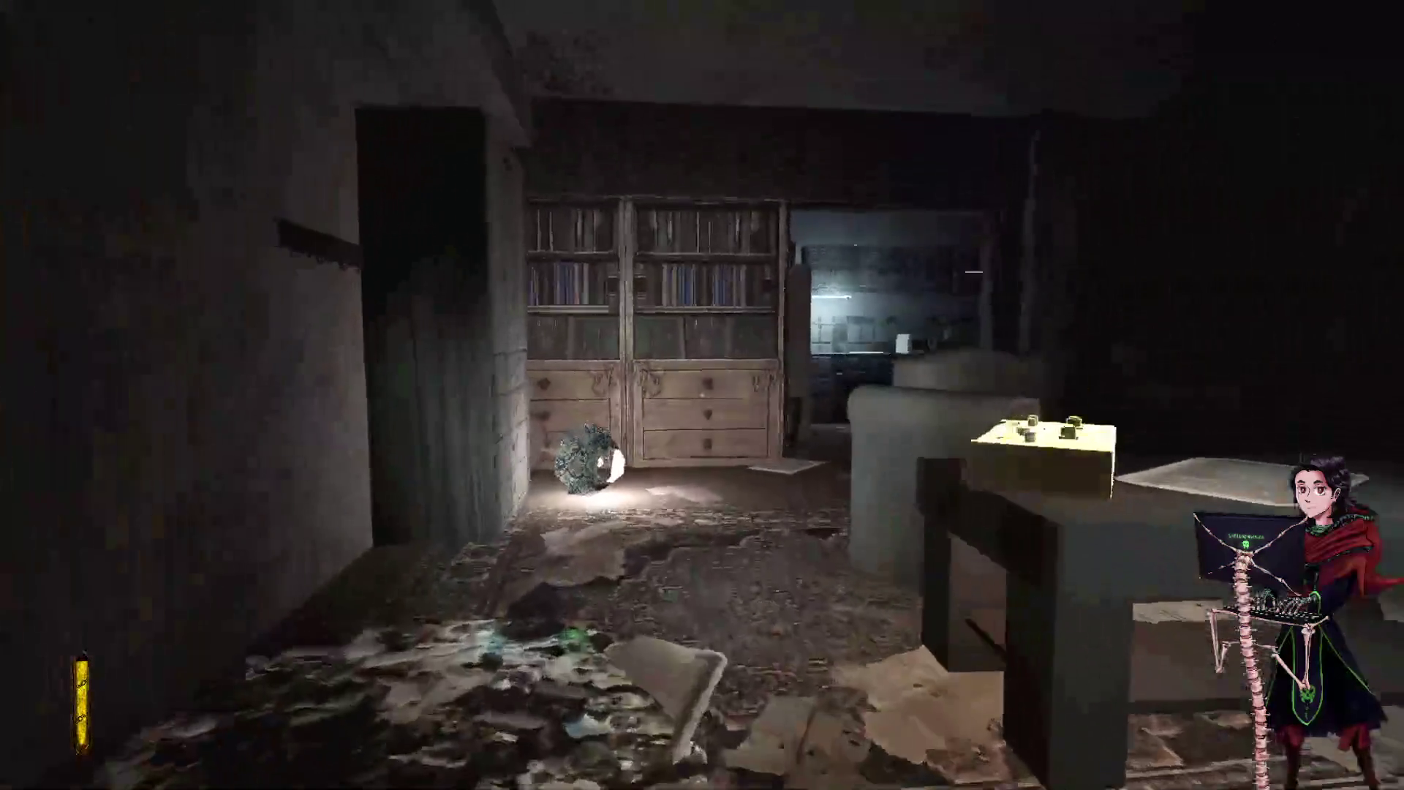
key(w)
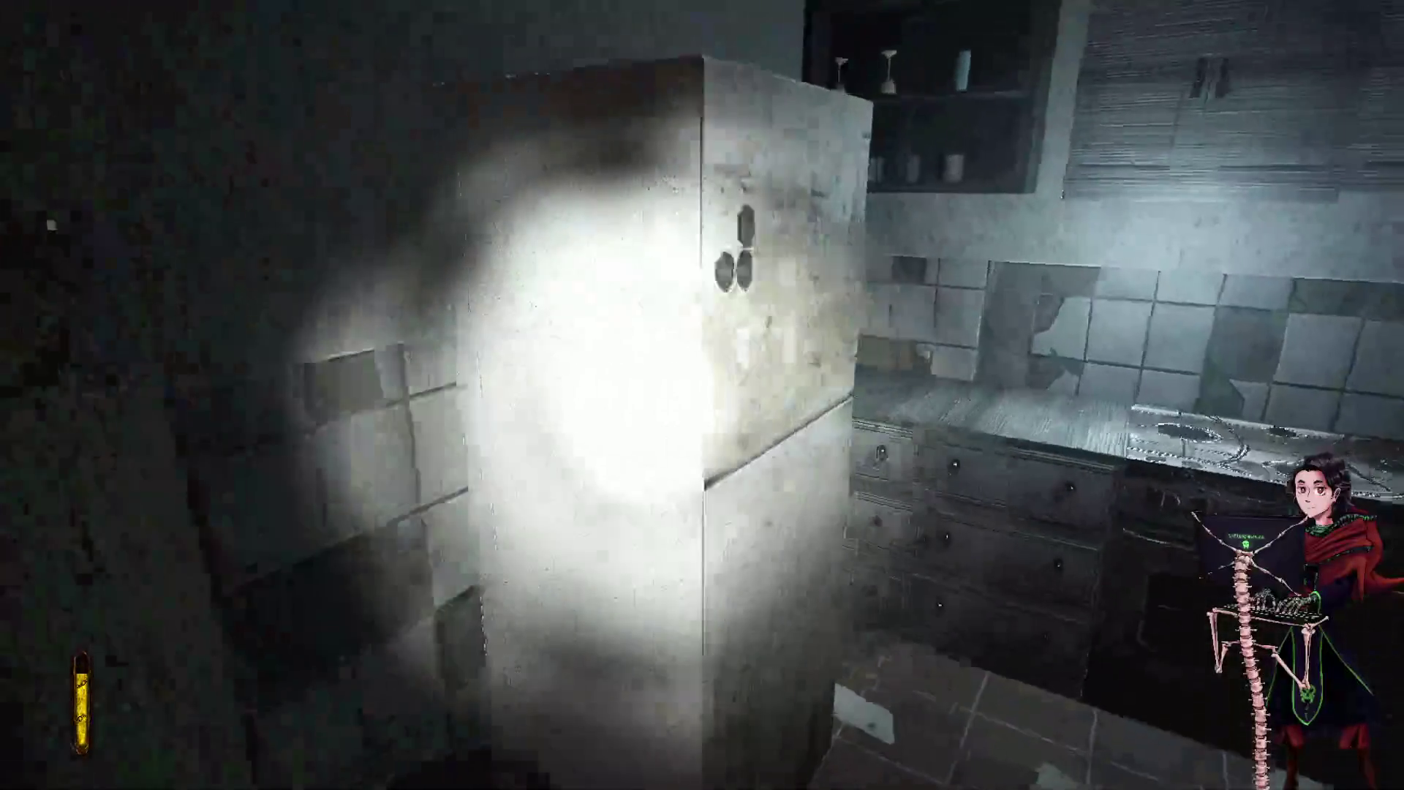
key(w)
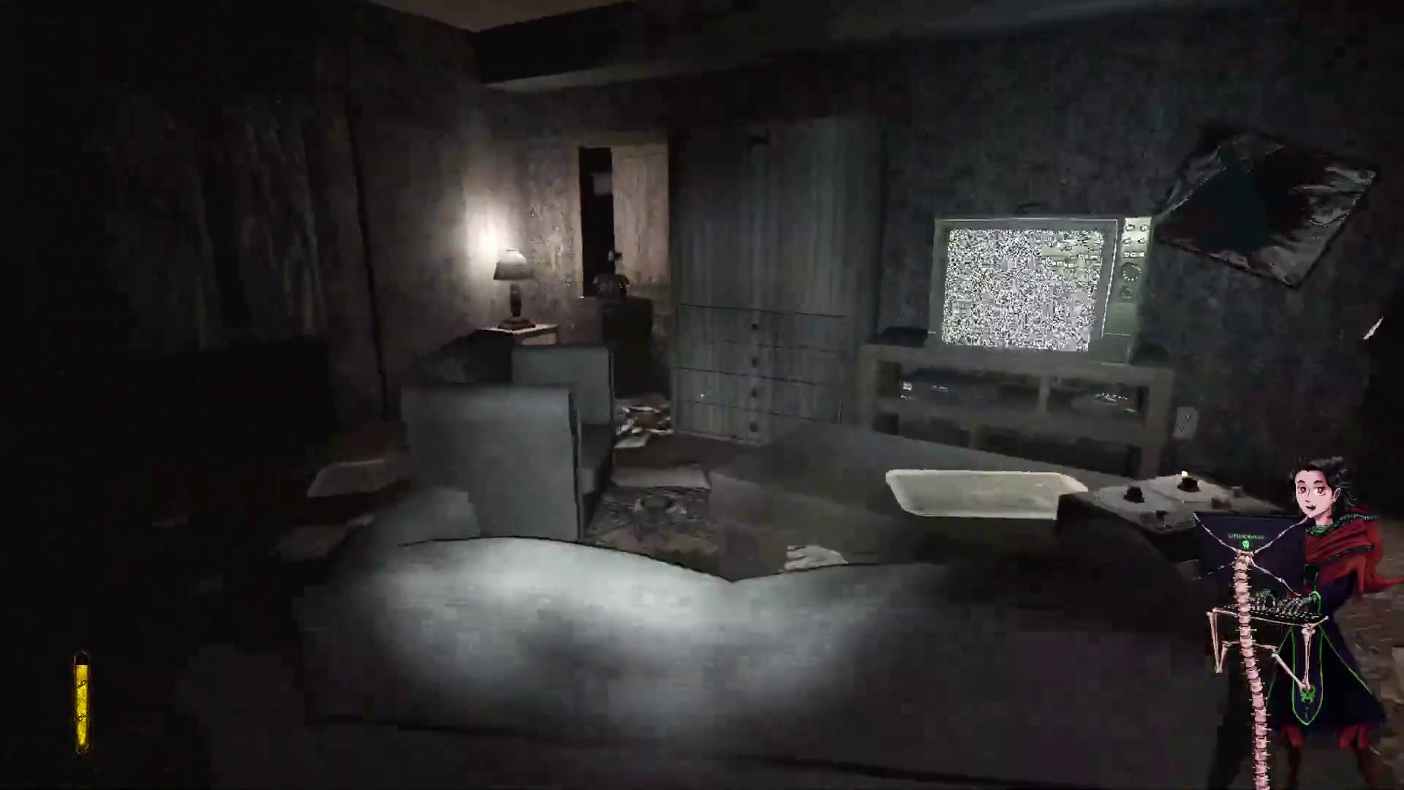
key(w)
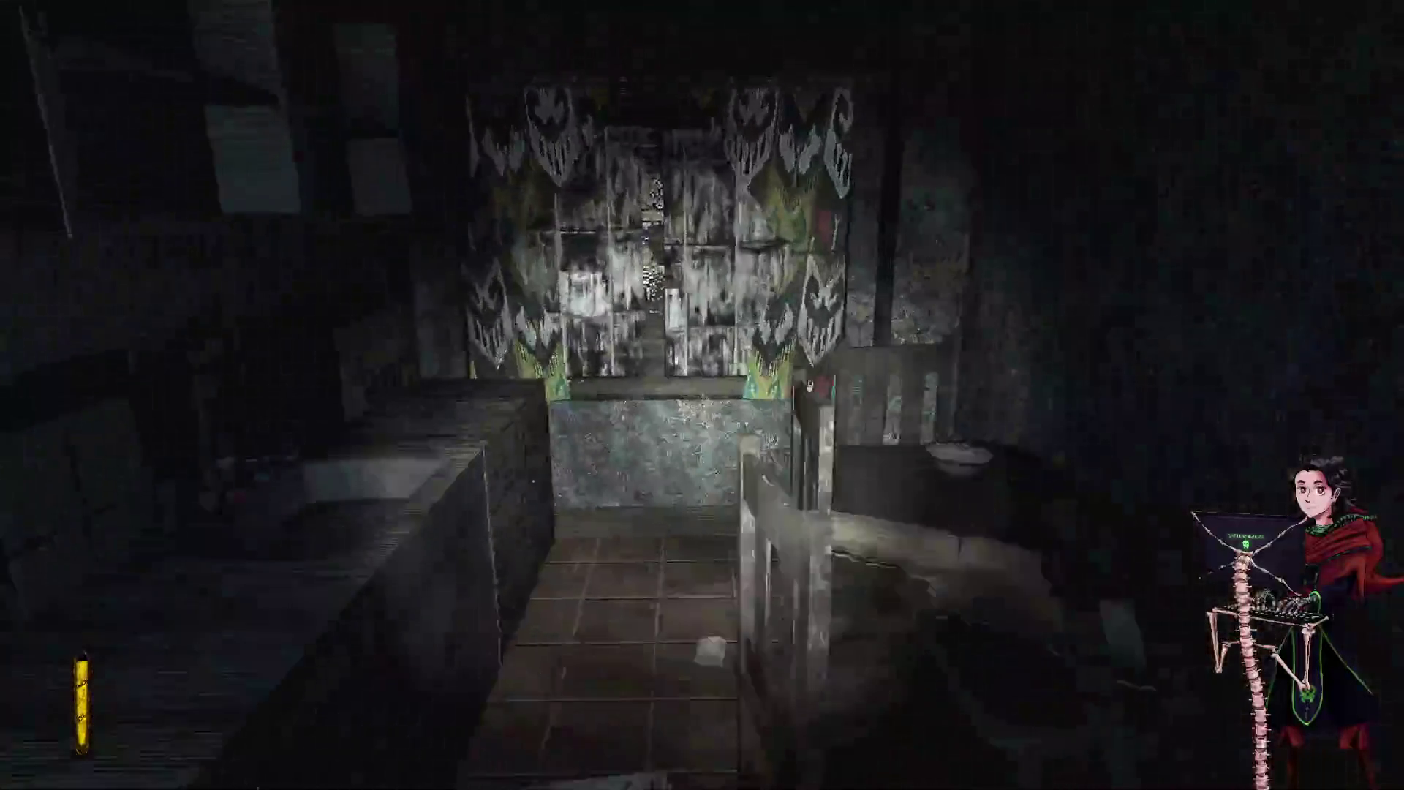
key(w)
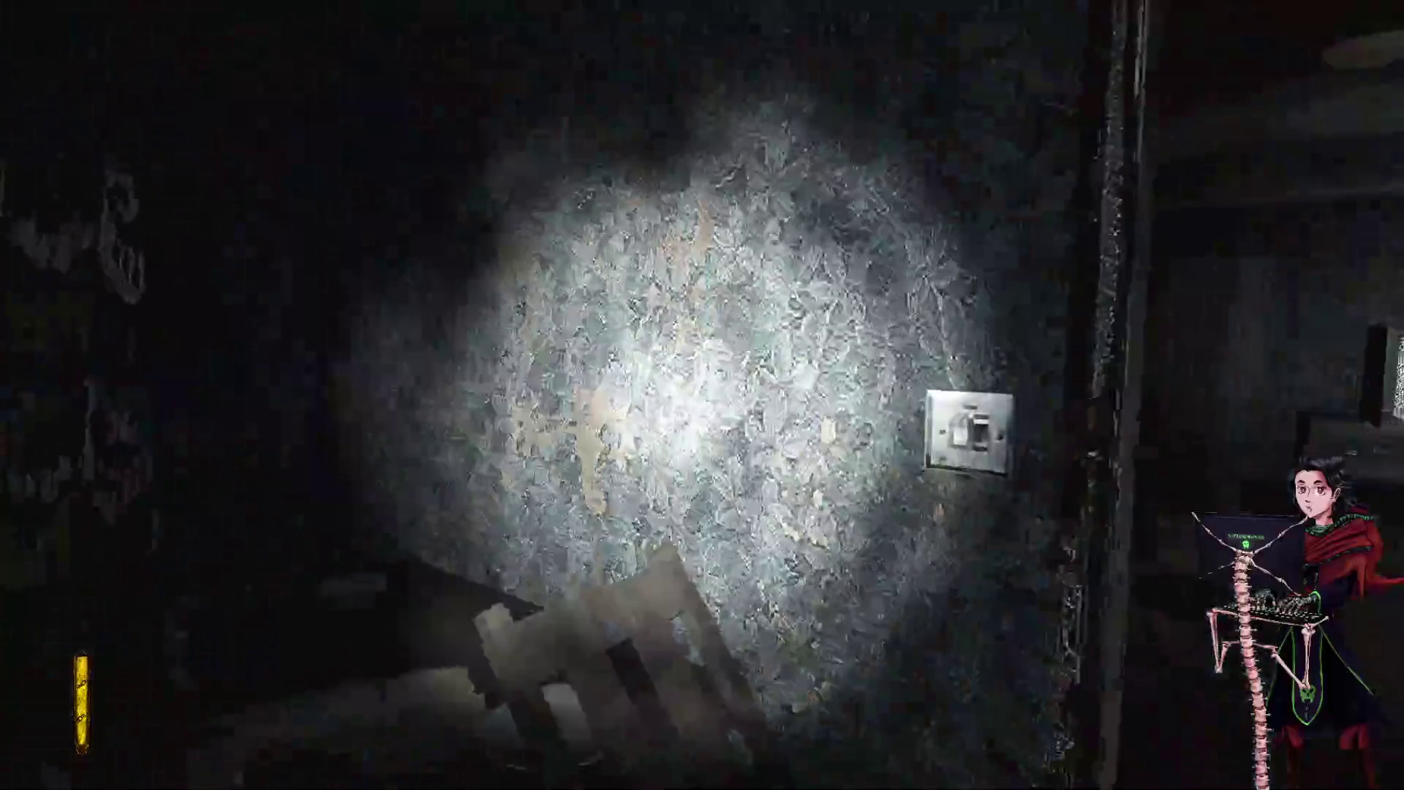
key(w)
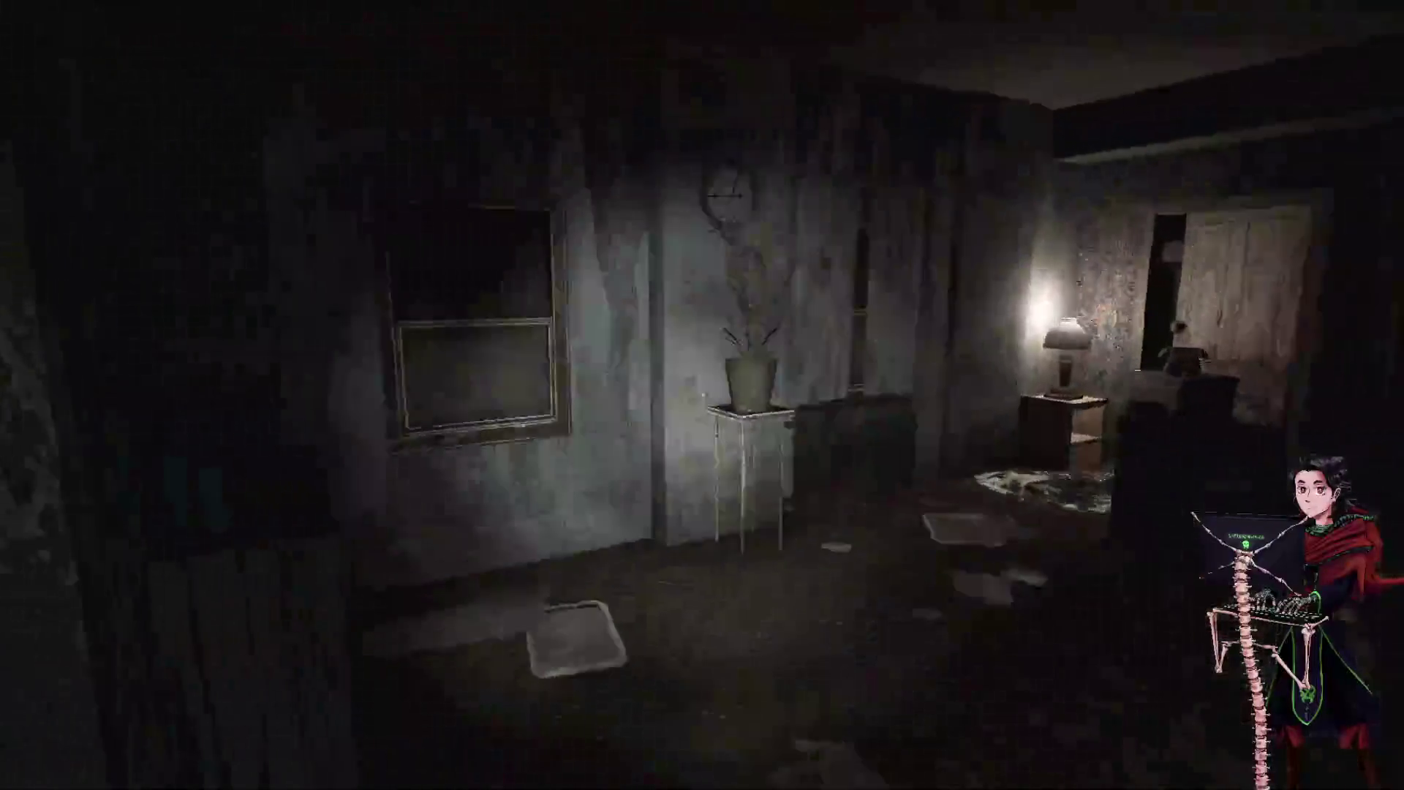
key(w)
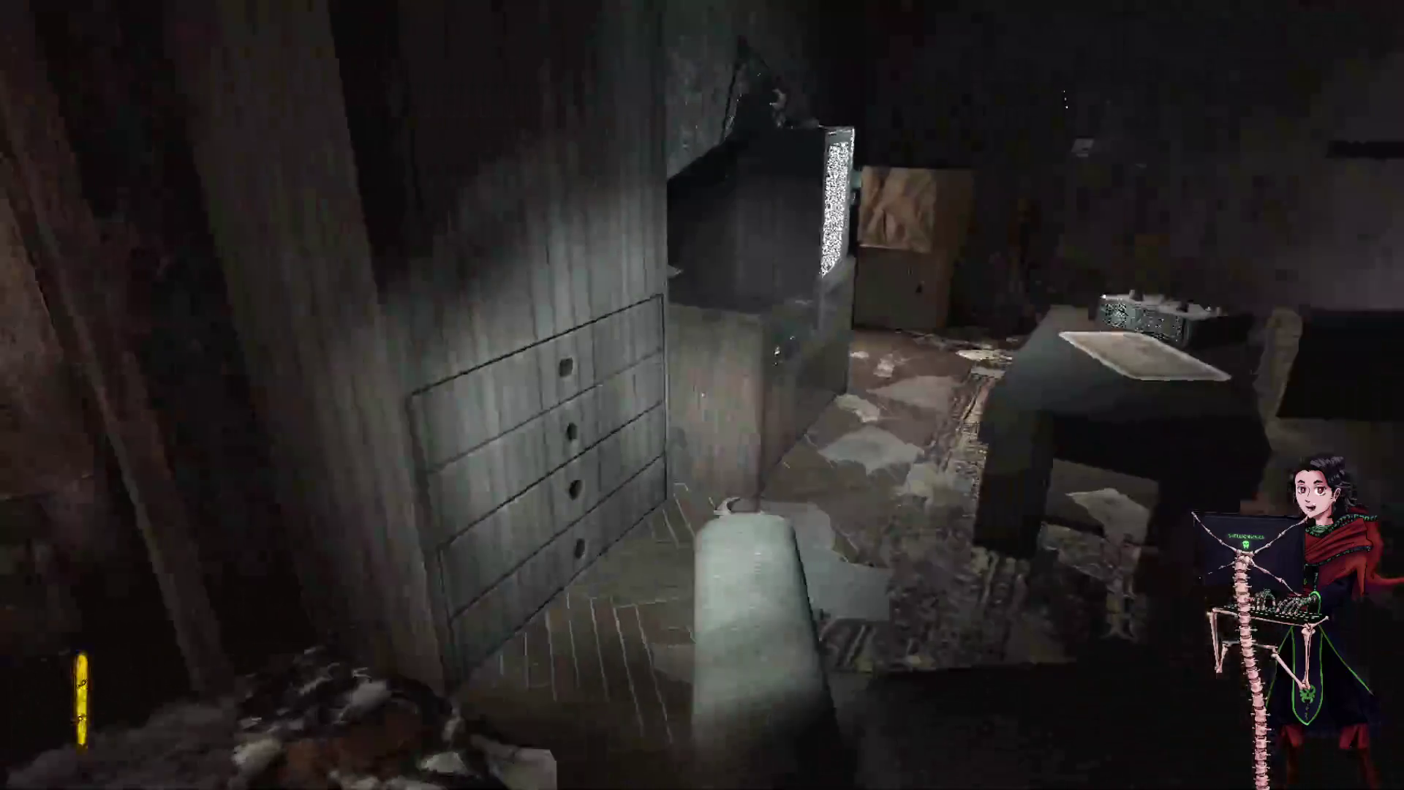
key(w)
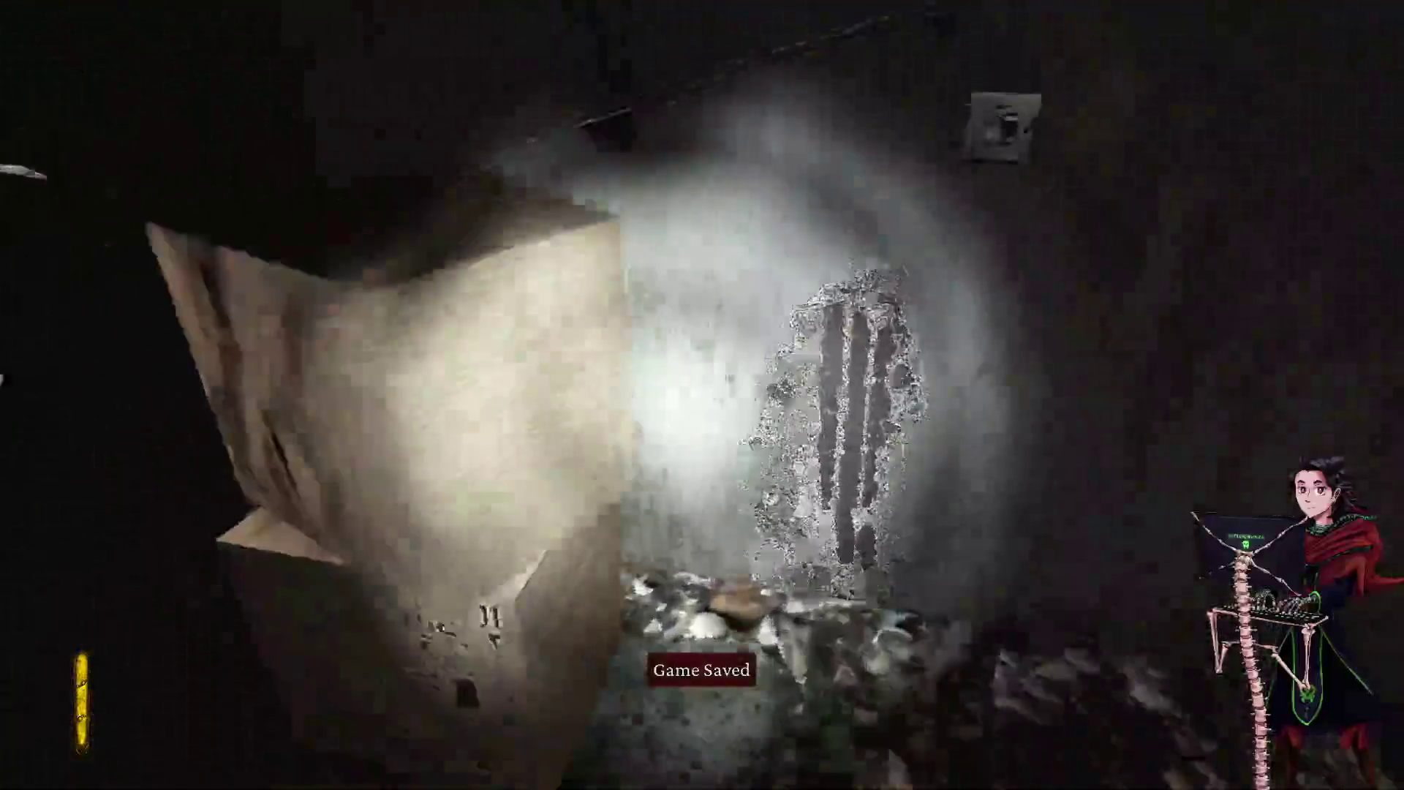
- Cross the bedroom and hallway into the bathroom and dim room, then check the wrench in the inventory journal
key(w)
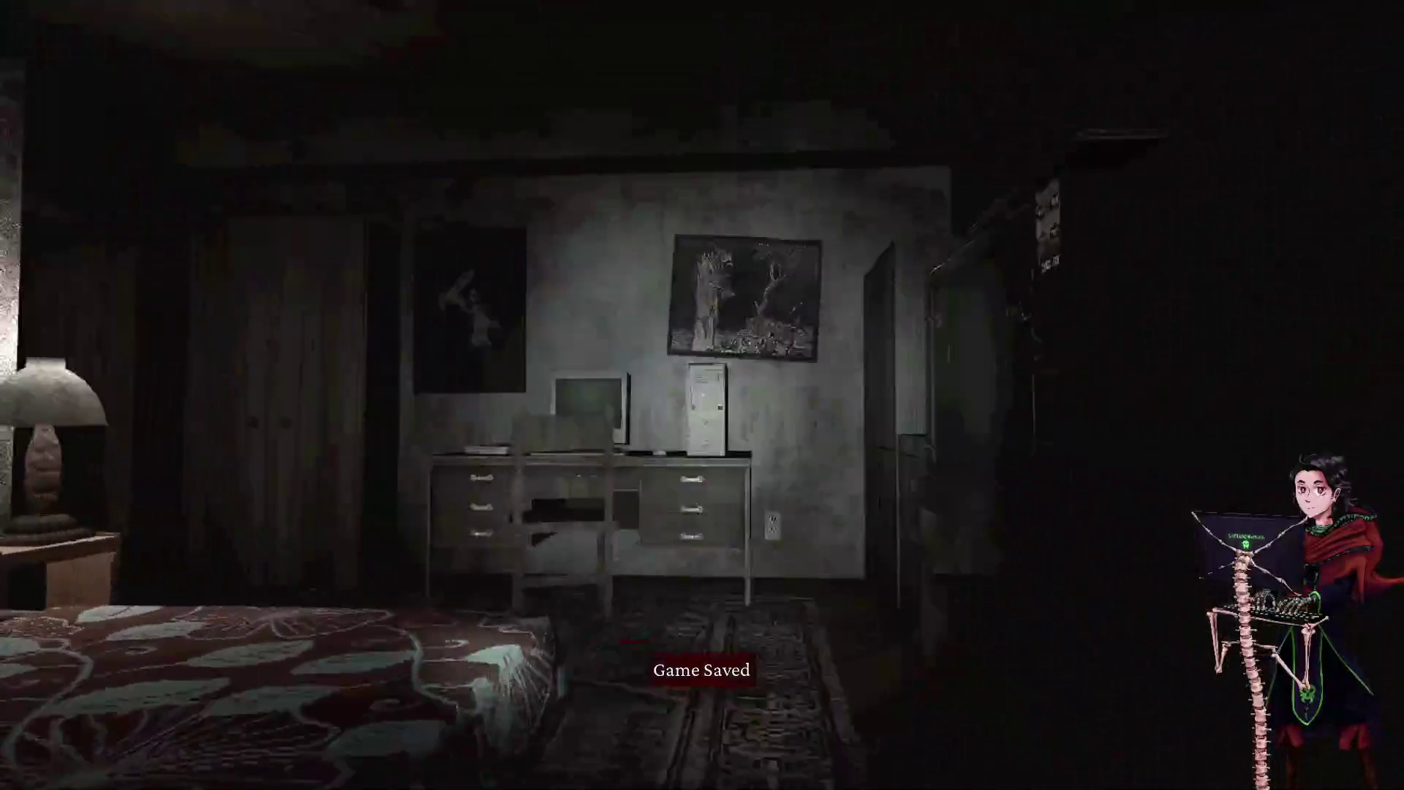
key(w)
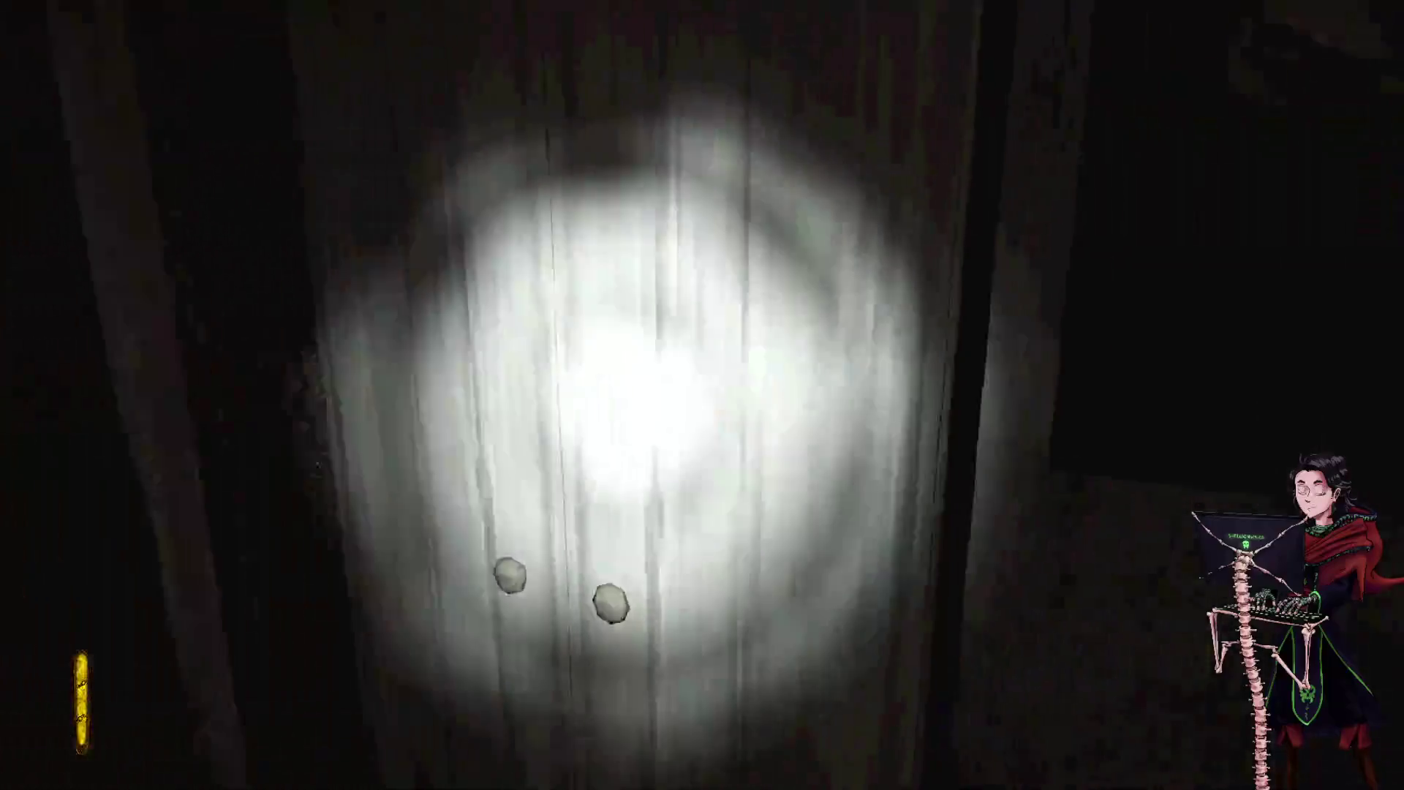
key(s)
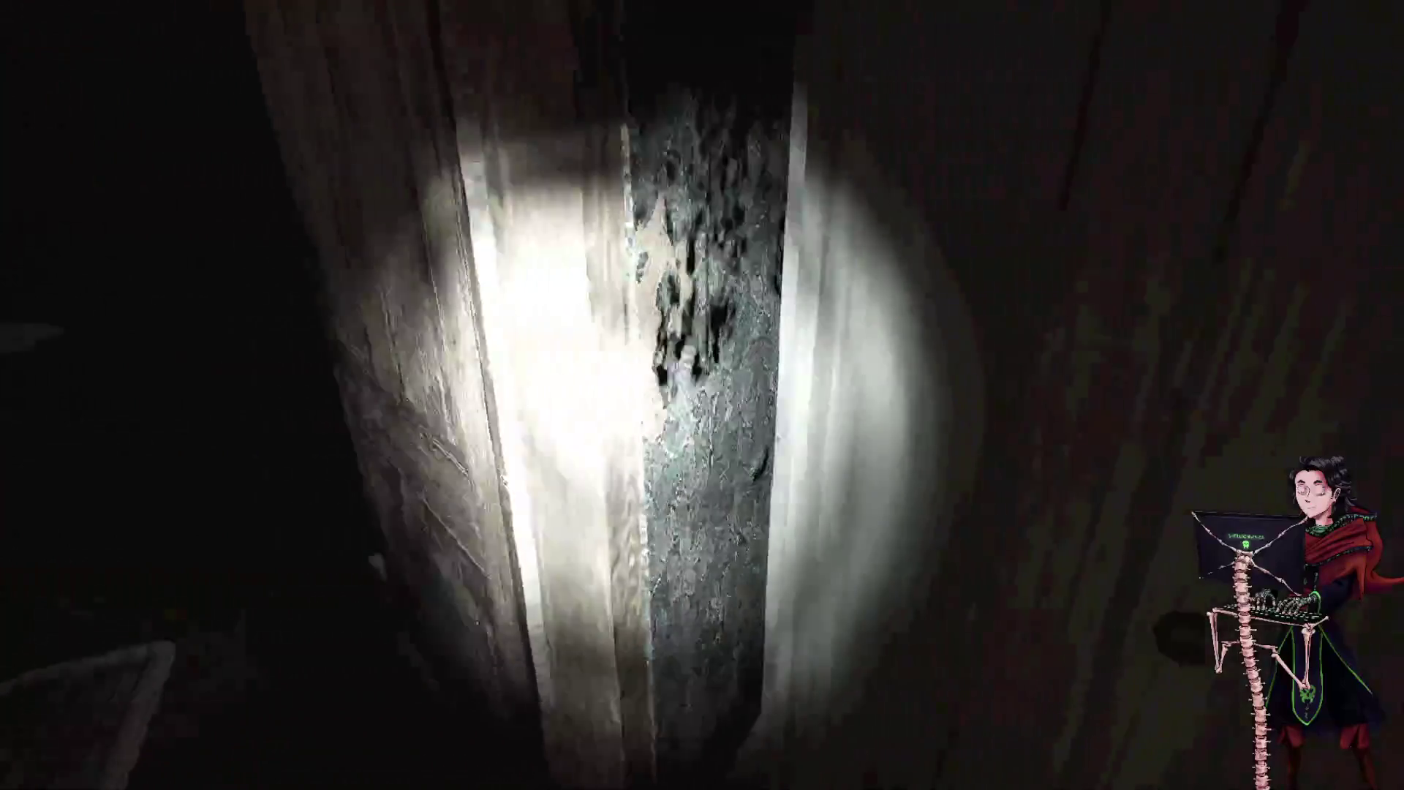
key(w)
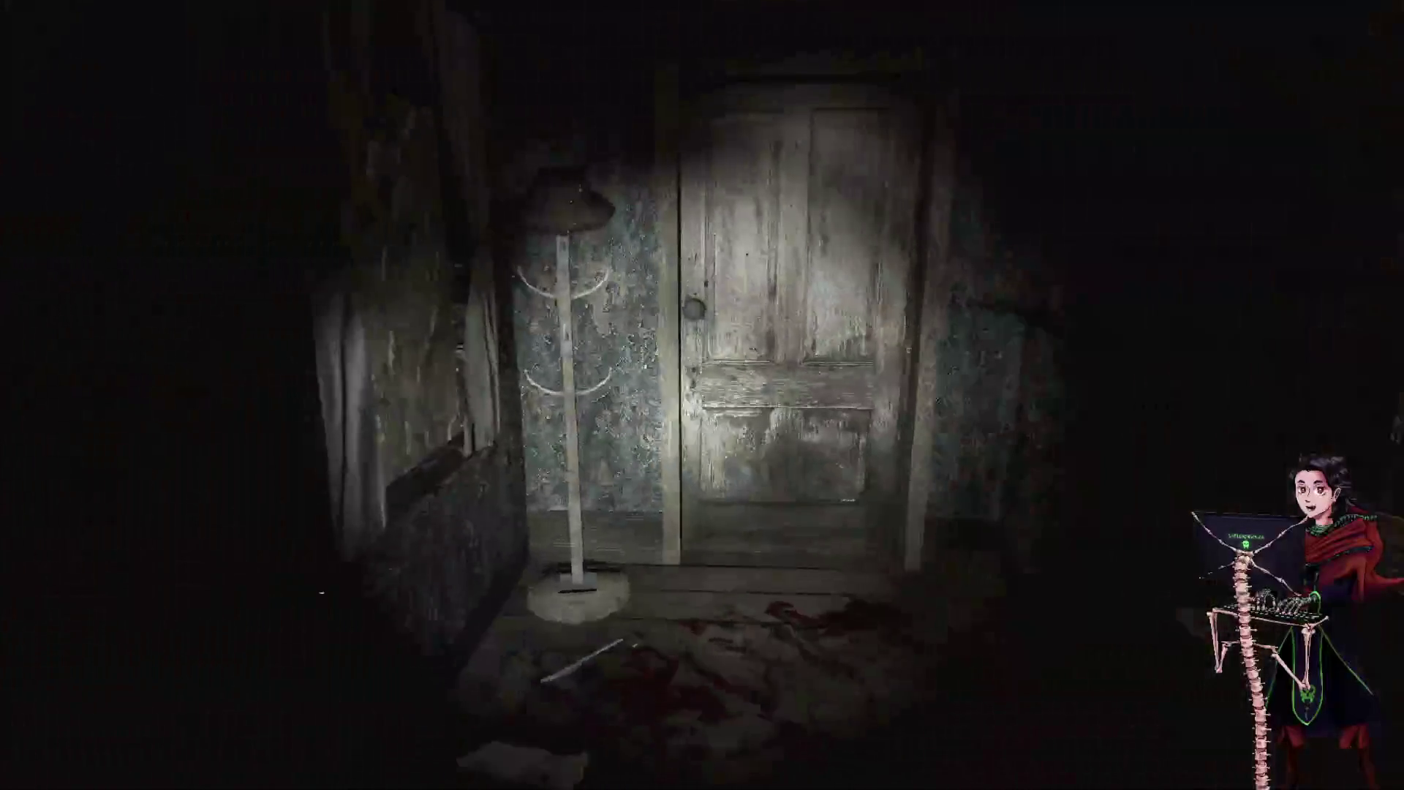
key(e)
key(w)
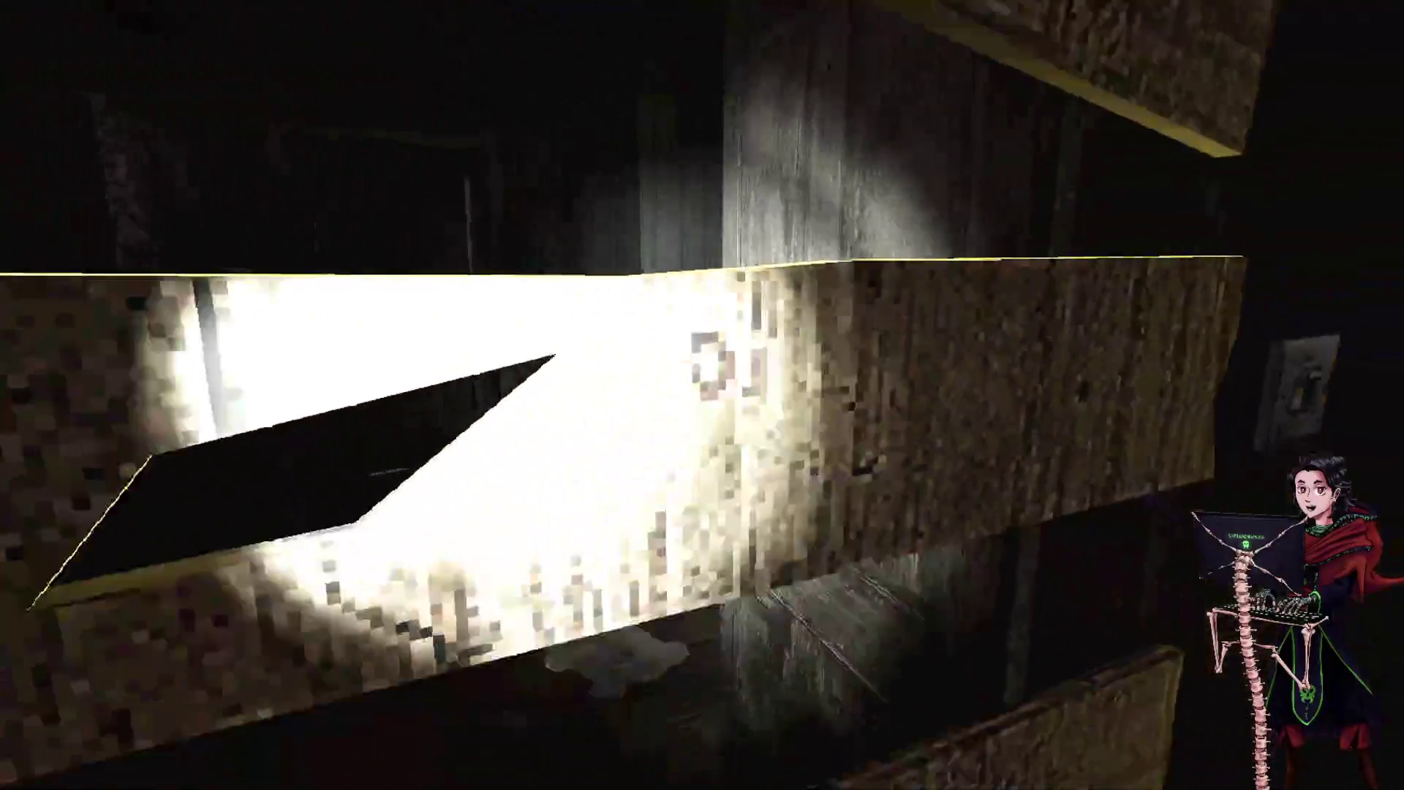
key(w)
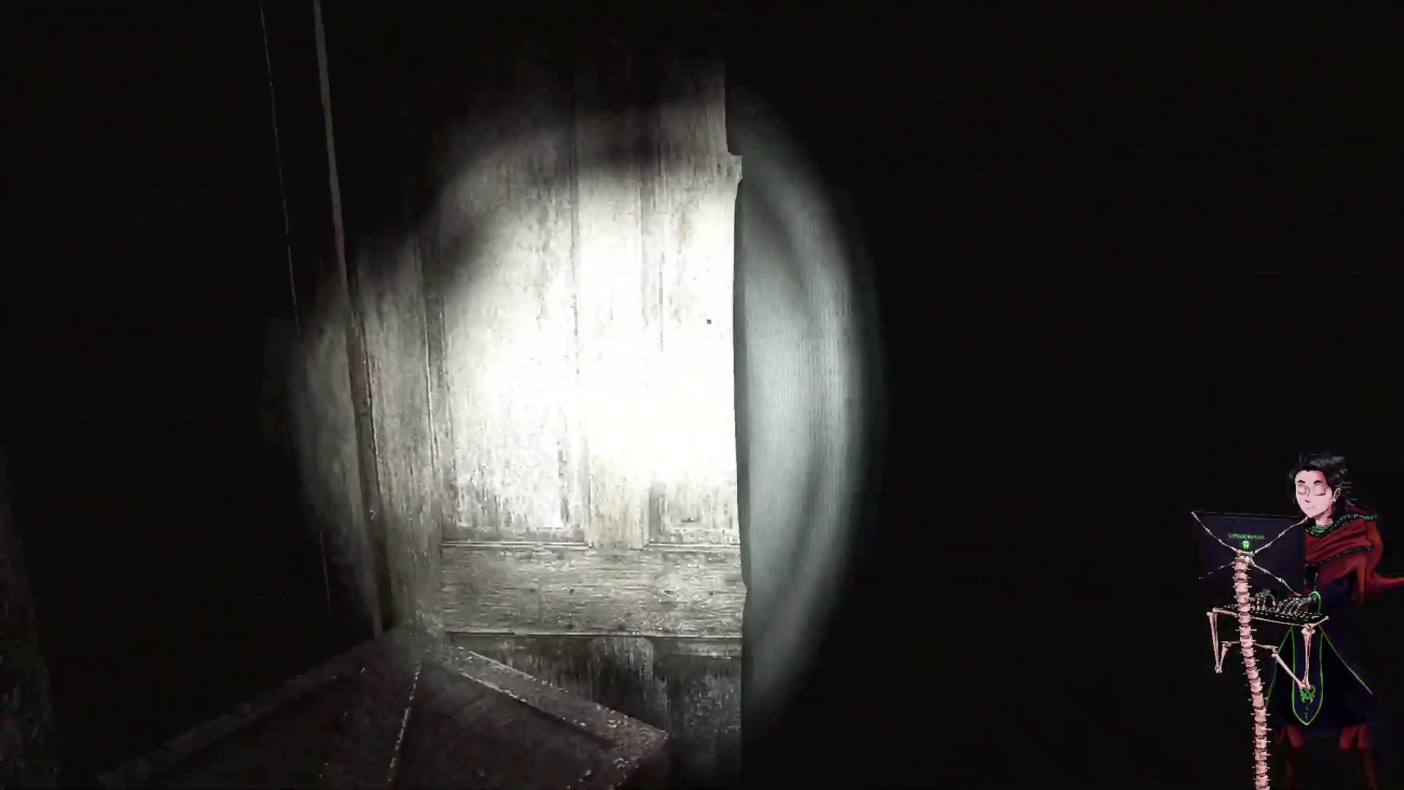
key(Tab)
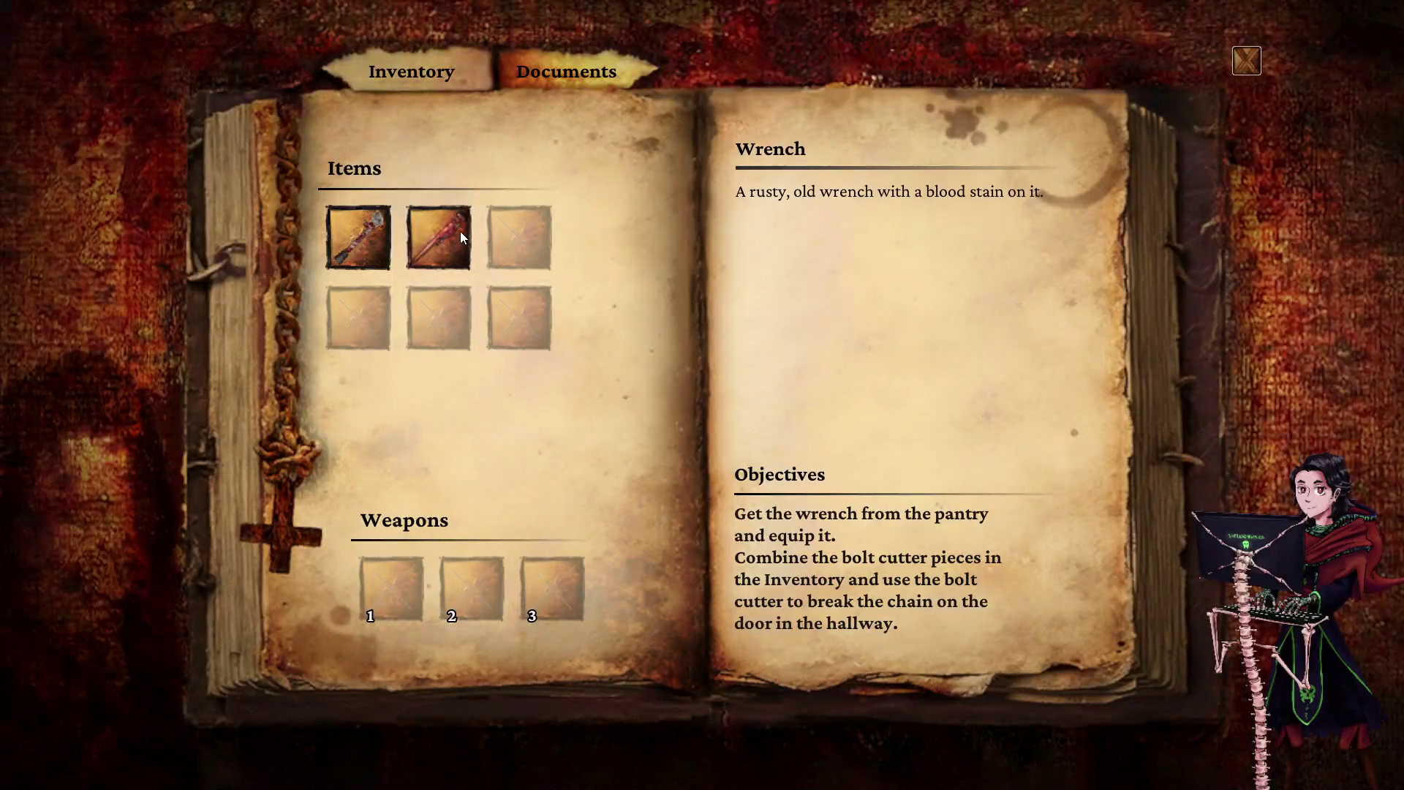
- Equip the wrench from the inventory and smash all the boards off the doorway
click(459, 231)
click(493, 267)
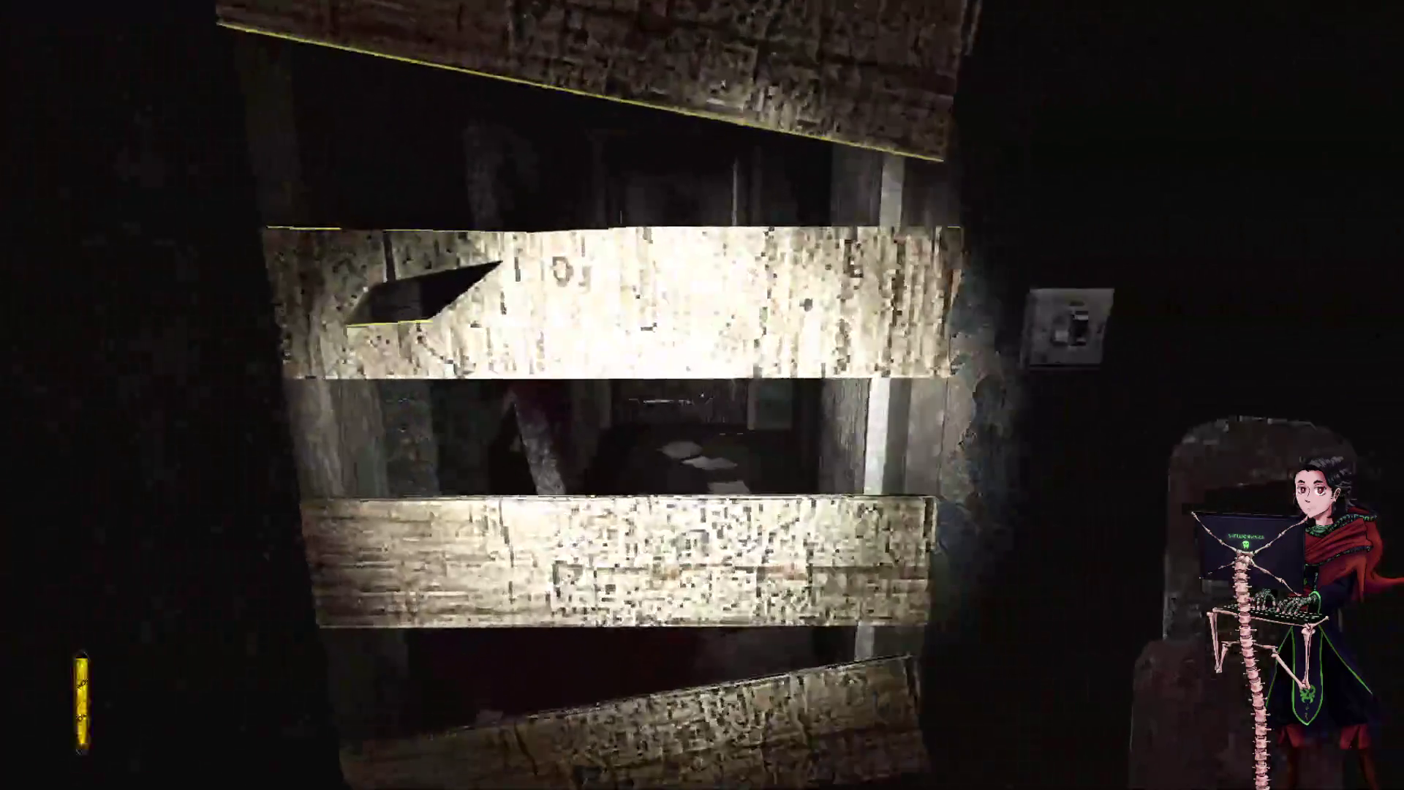
click(702, 395)
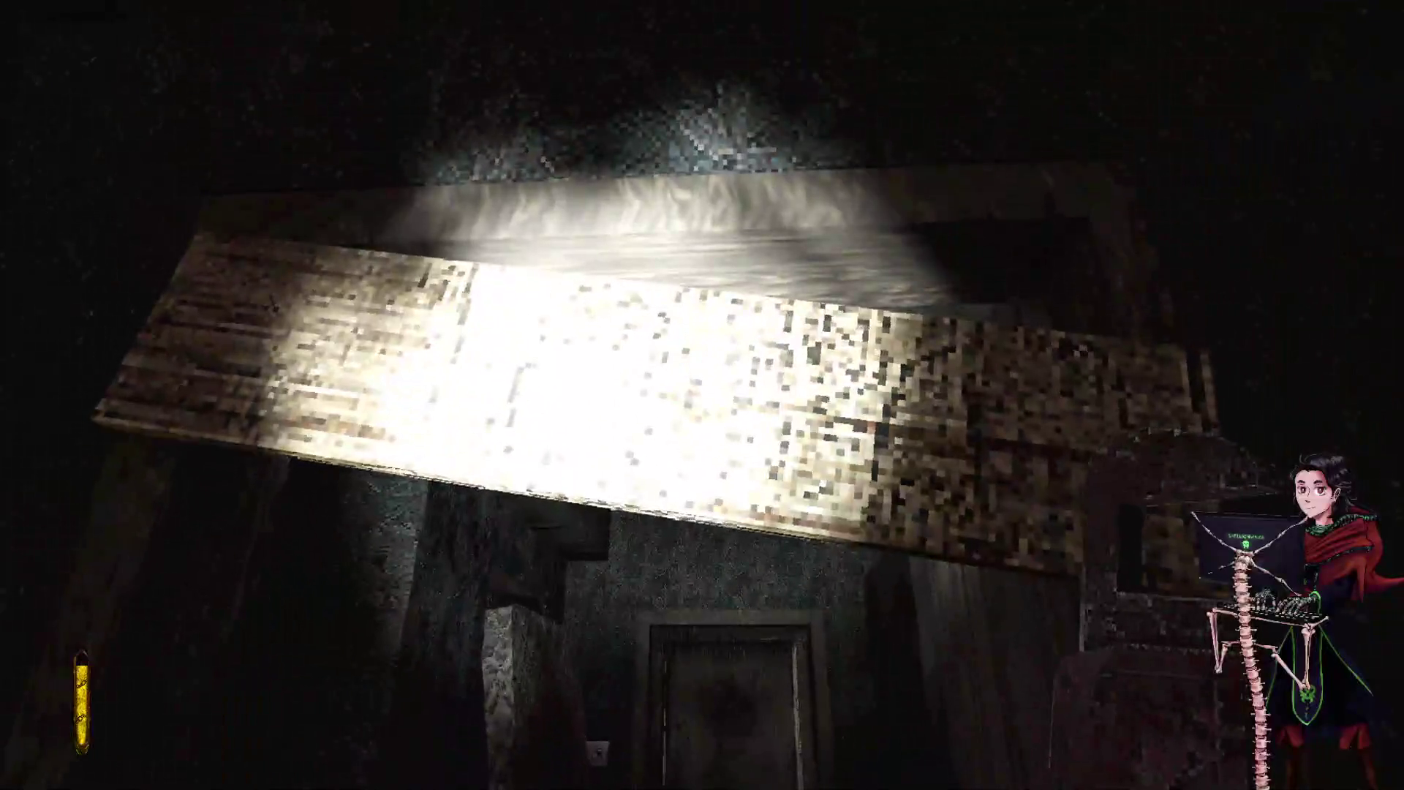
click(702, 395)
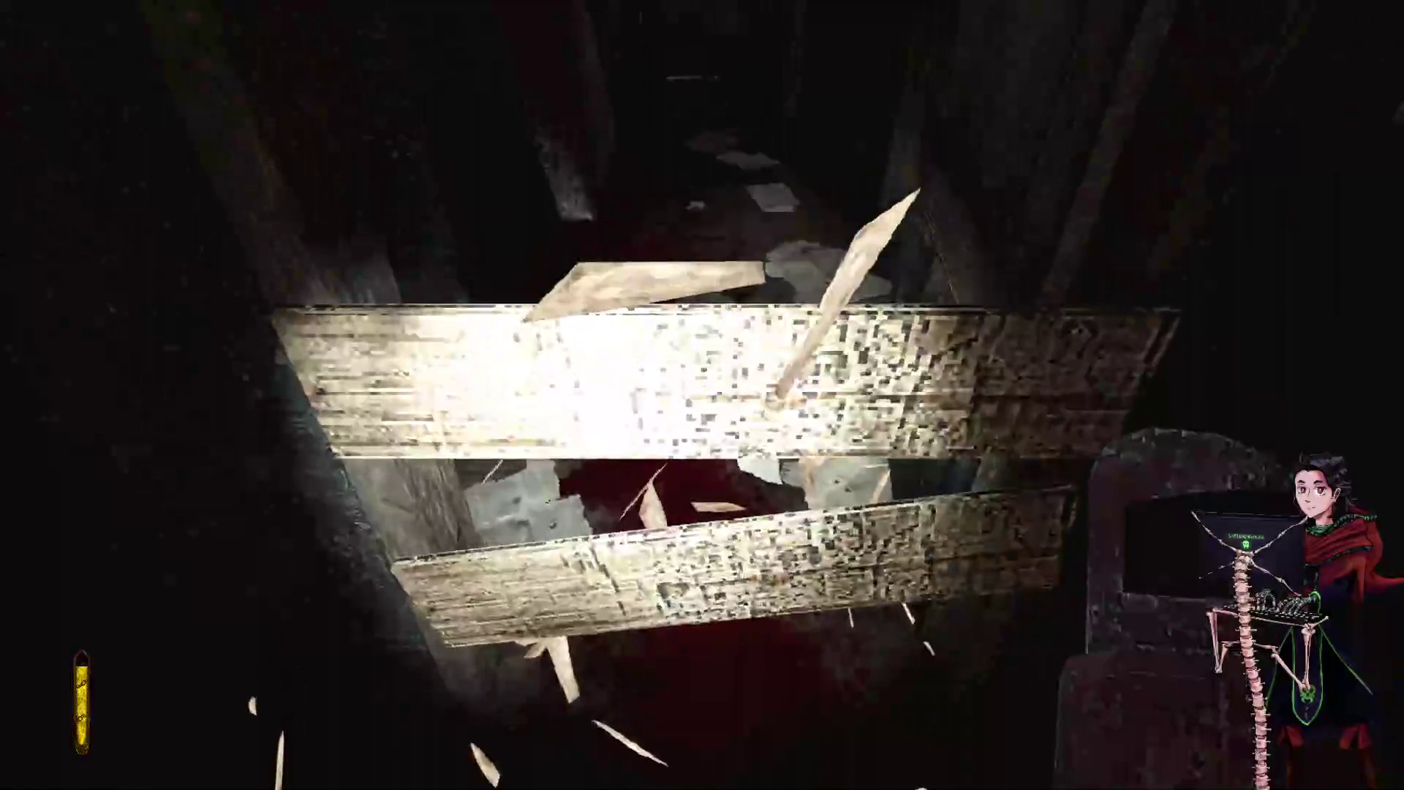
click(702, 395)
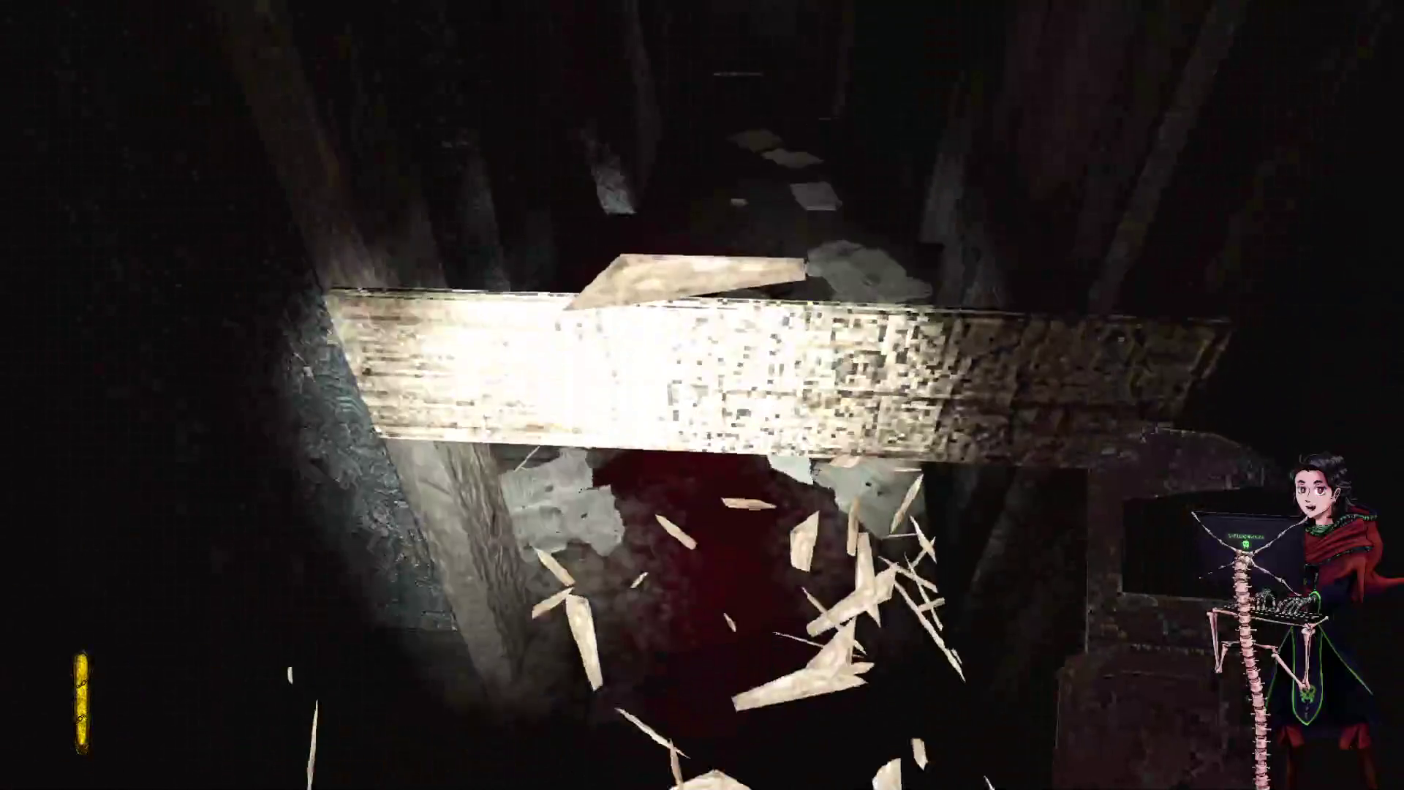
click(702, 395)
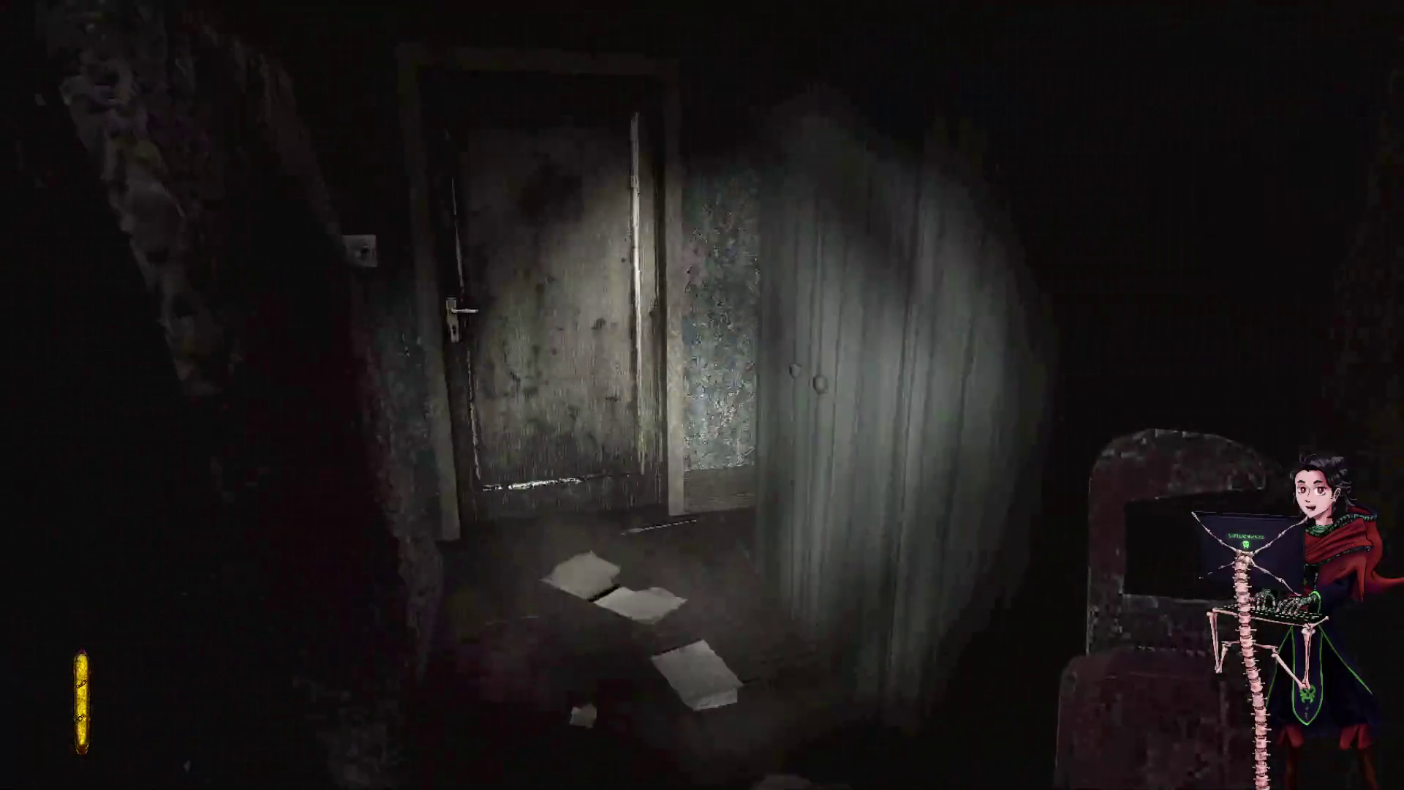
- Walk through the broken doorway and down the corridor past the planter and white wardrobe
key(w)
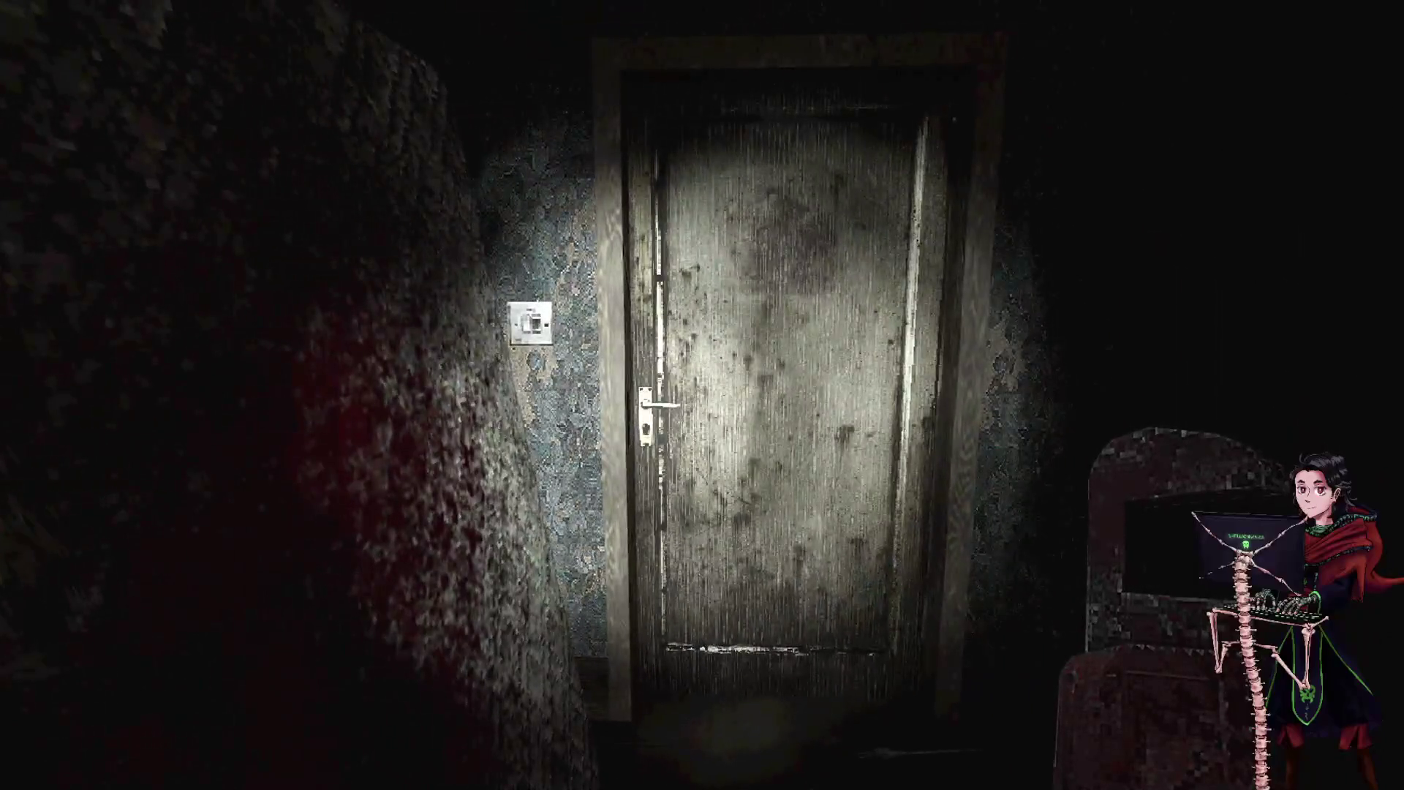
key(w)
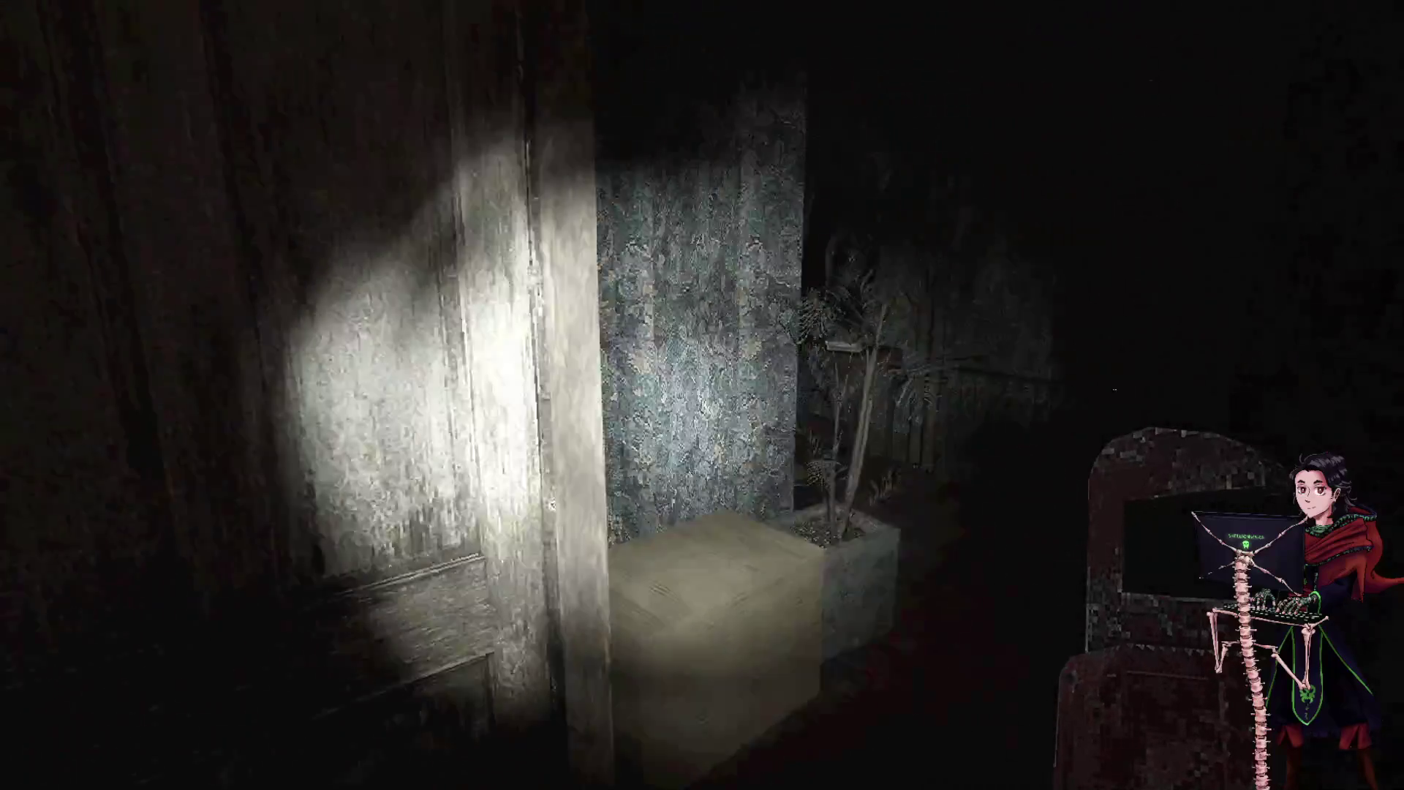
key(w)
key(w)
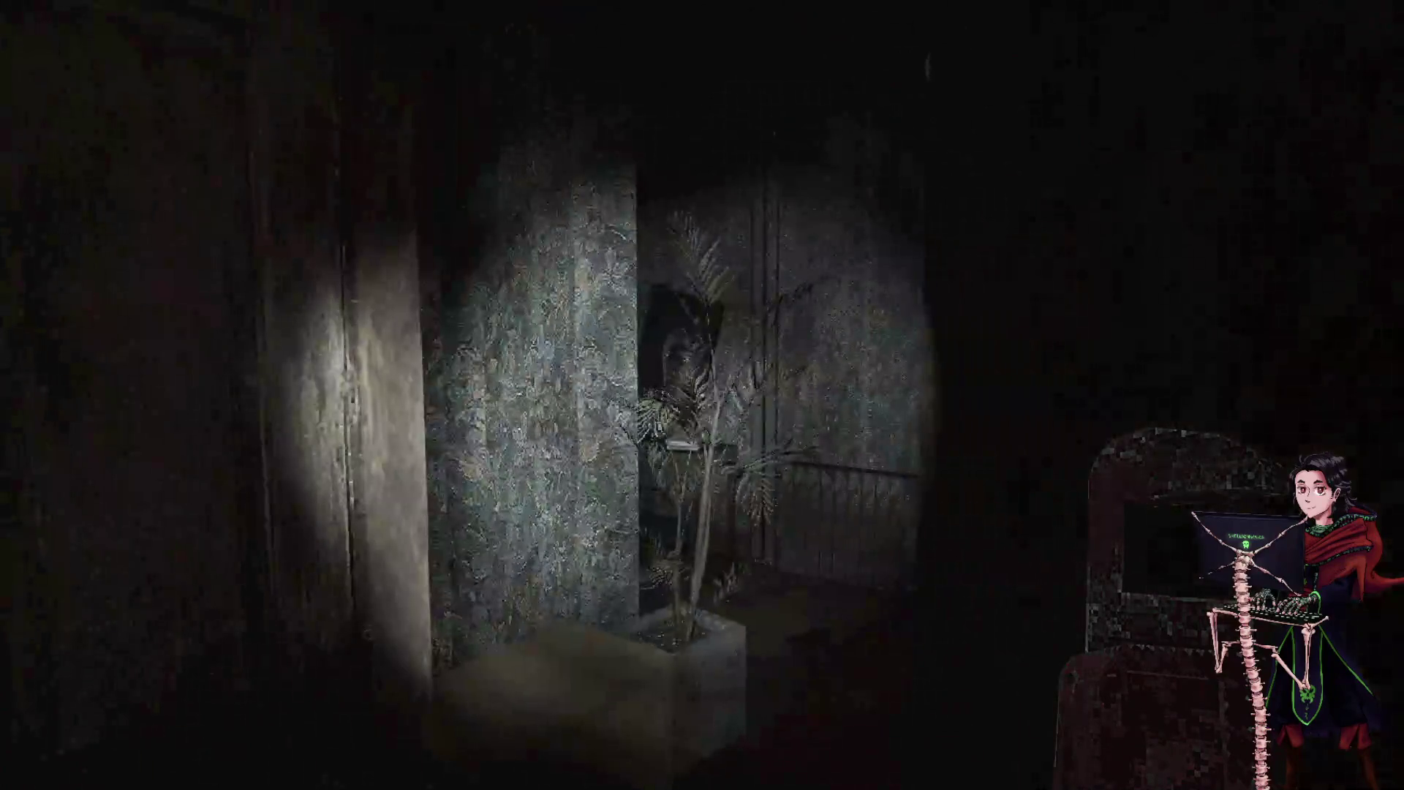
key(w)
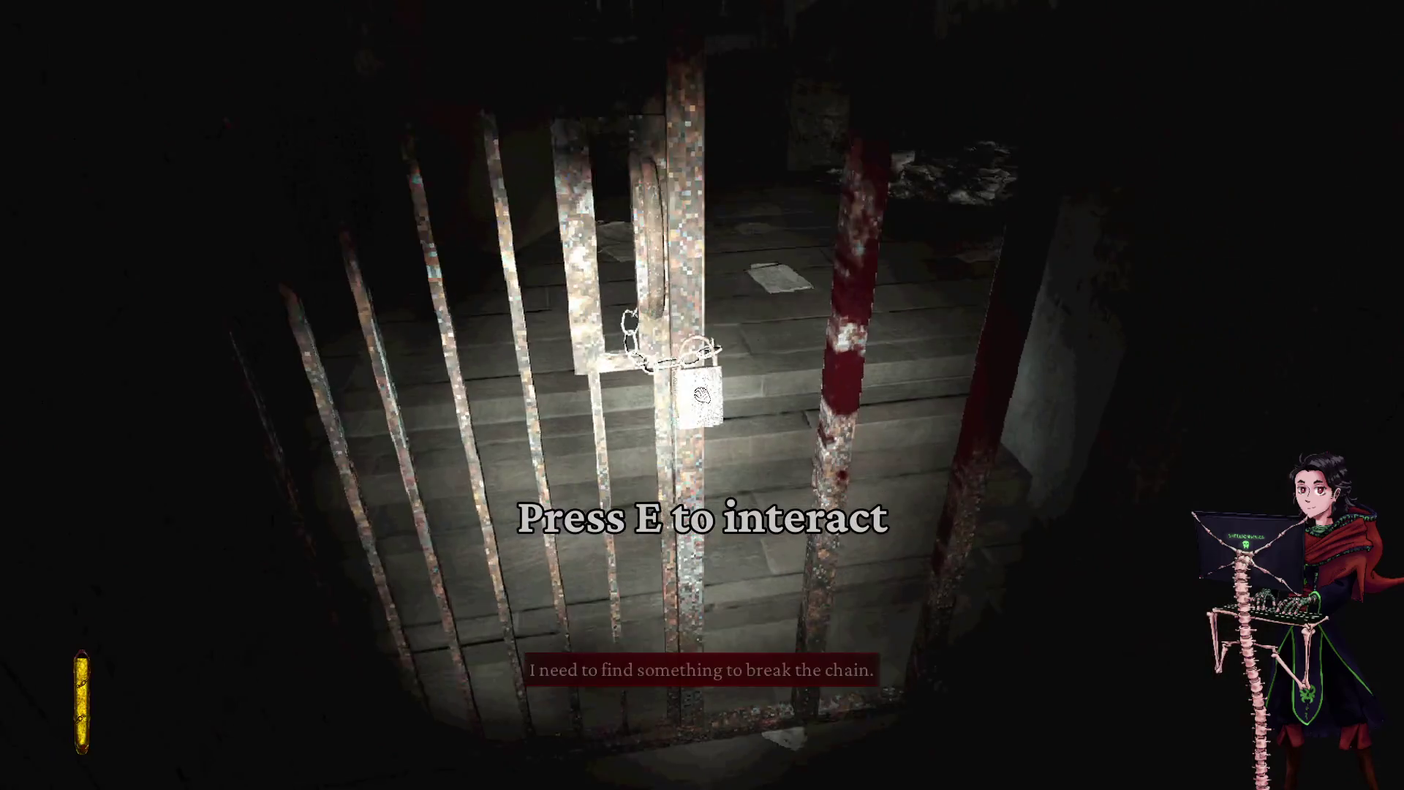
- Try the wooden door, then grab the Boltcutter First Piece from the box and check it in the inventory
mouse_move(702, 395)
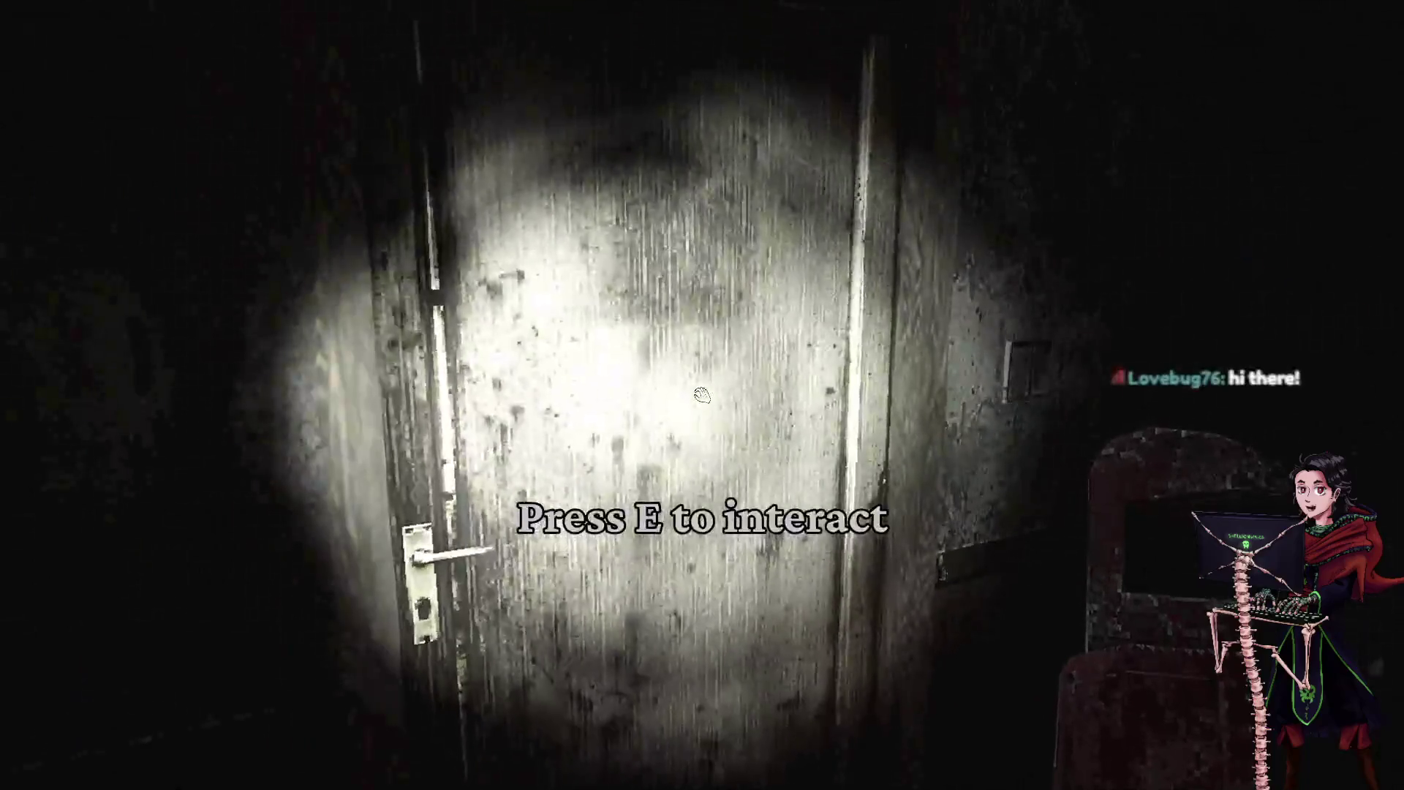
key(e)
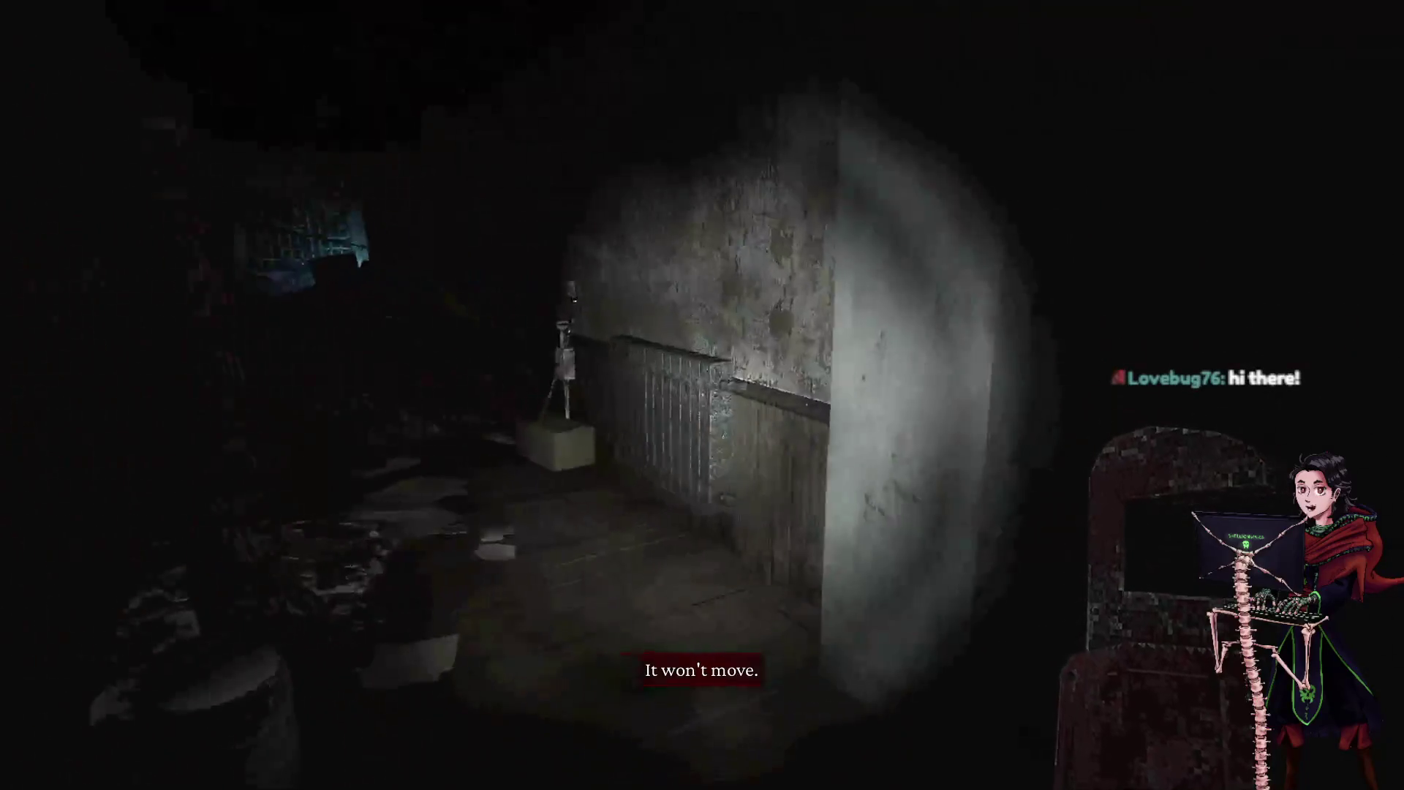
key(w)
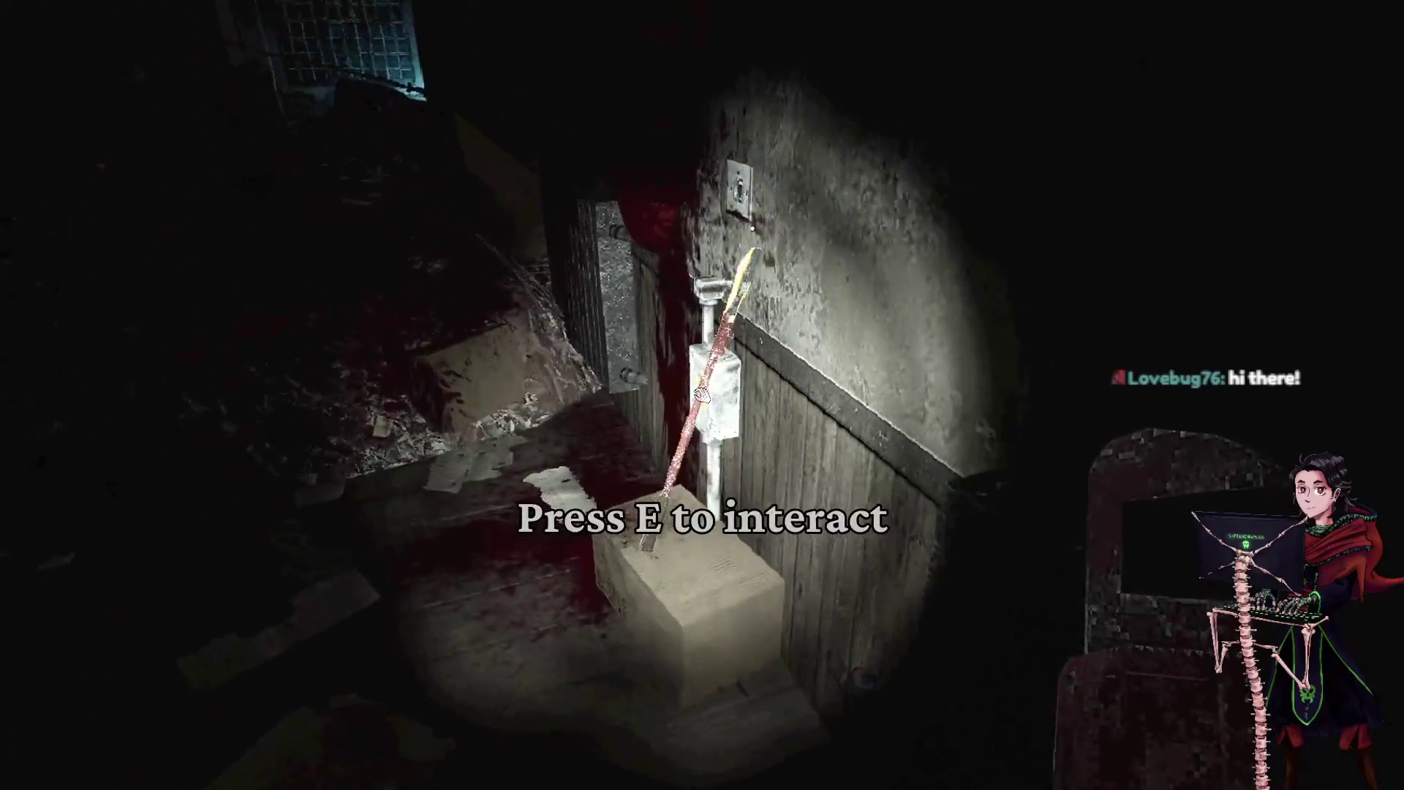
key(e)
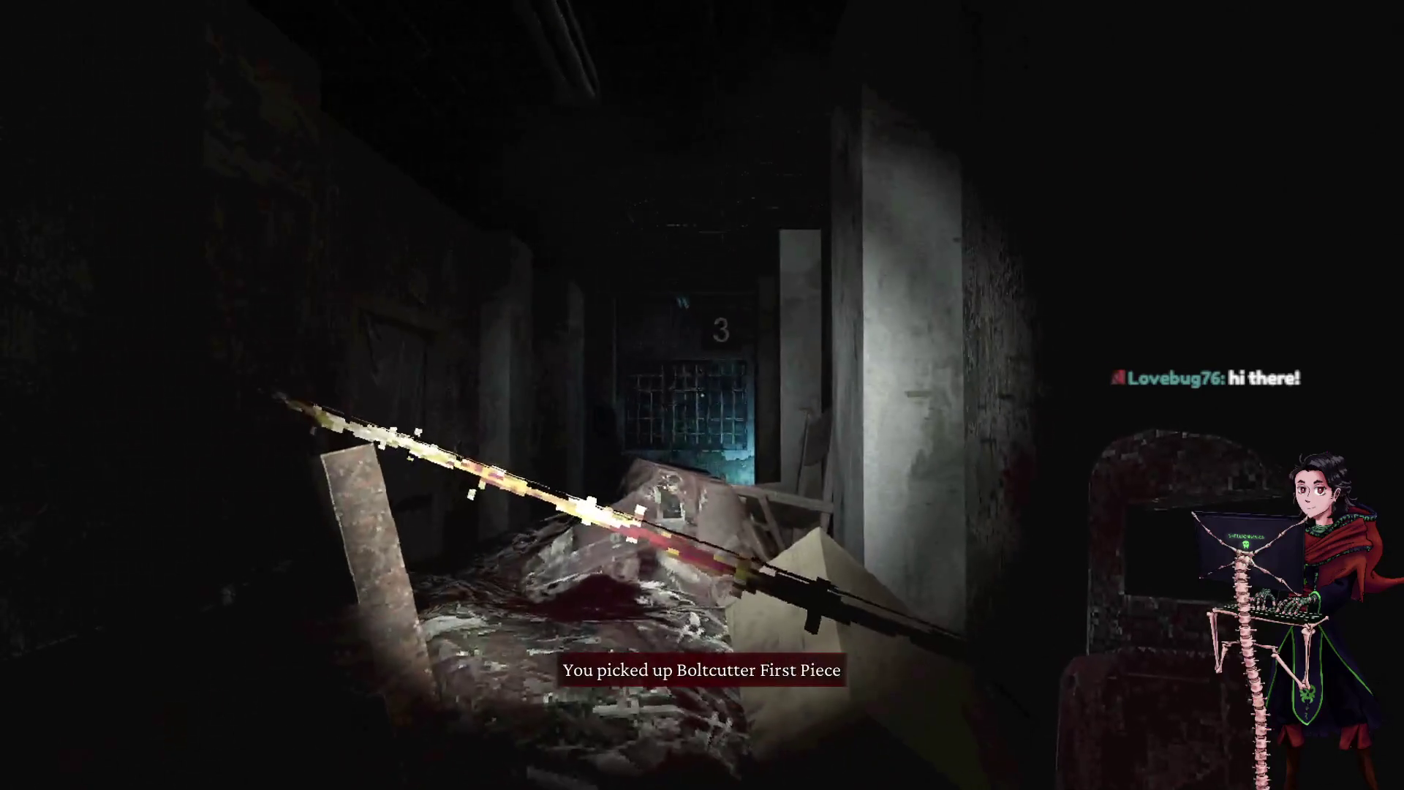
key(Tab)
key(Tab)
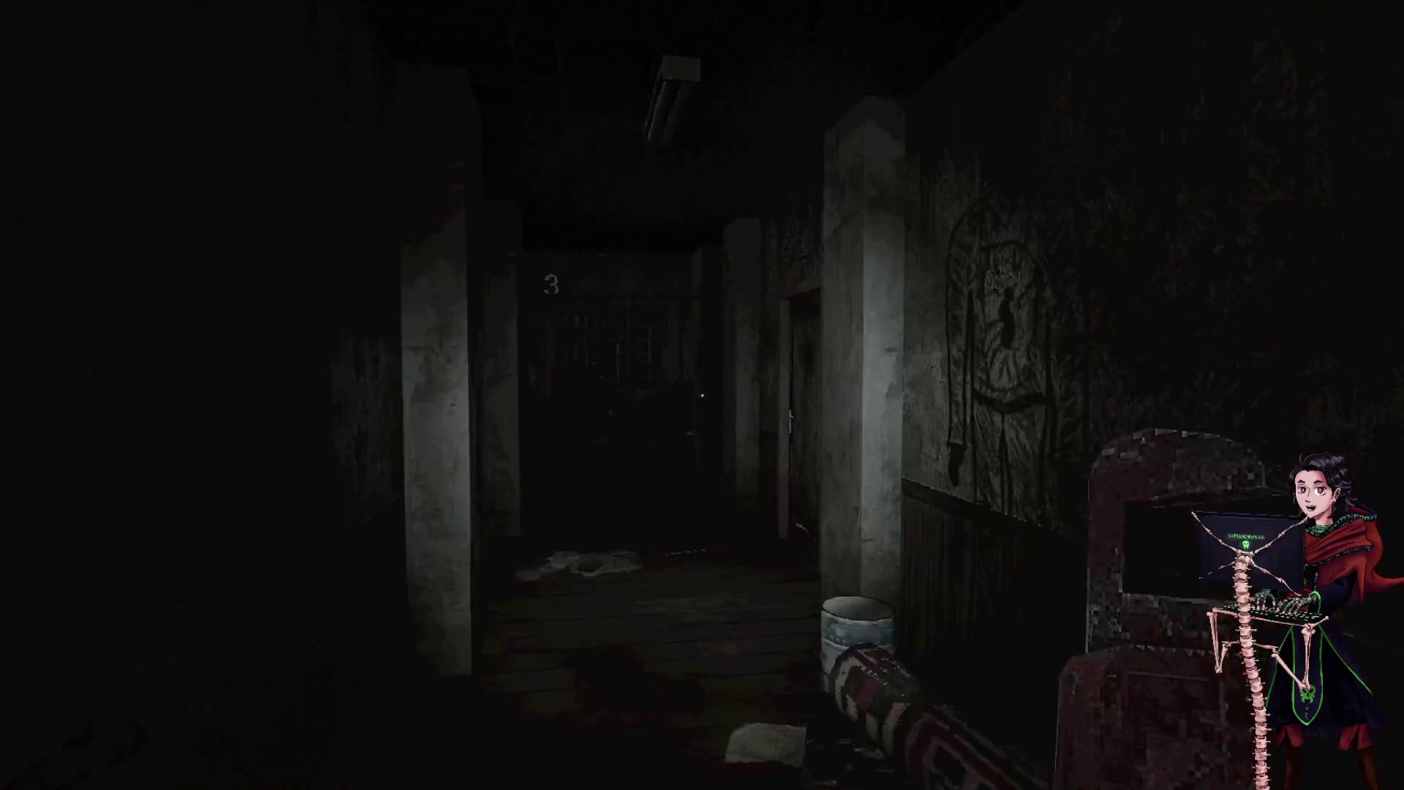
key(Tab)
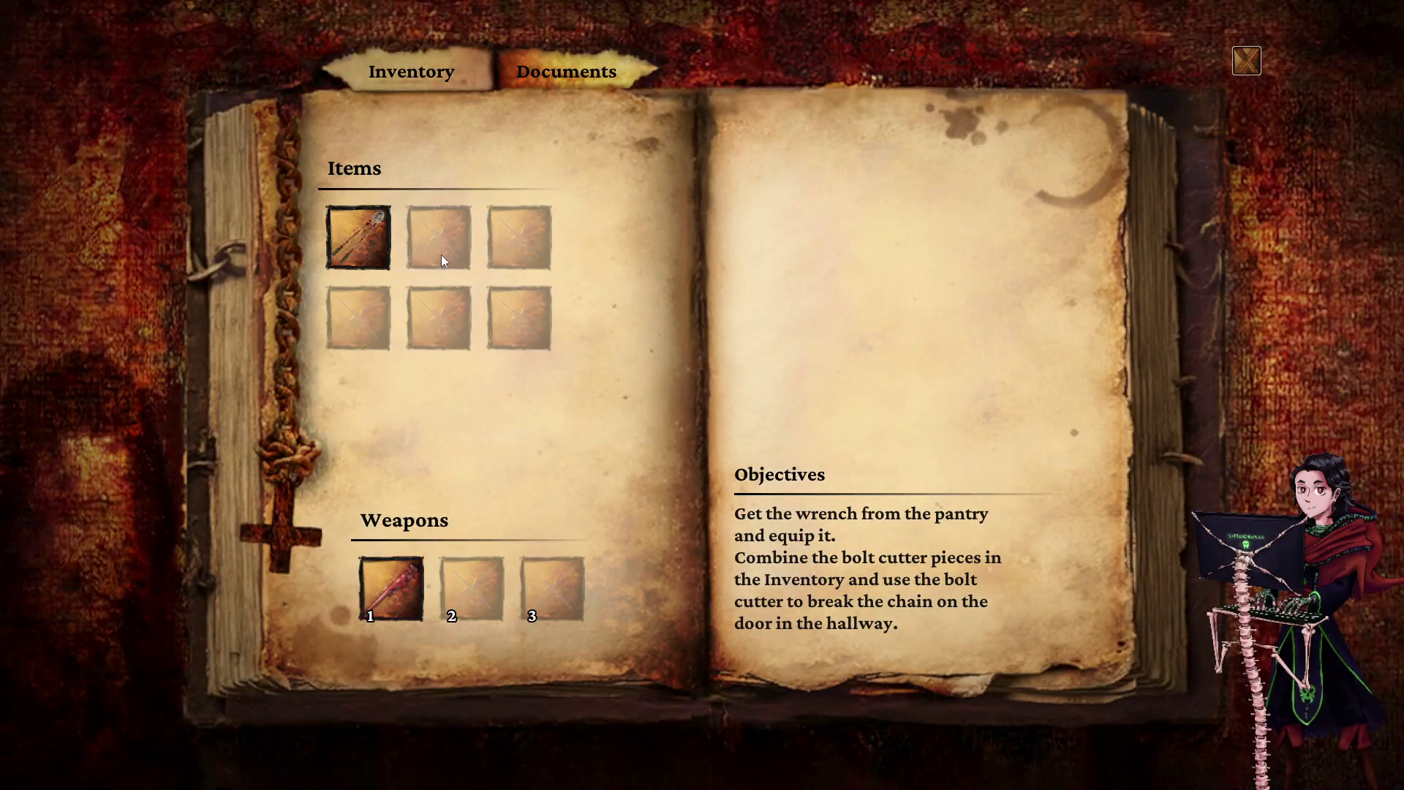
- Try using the bolt cutter piece from the inventory, then walk to the chained gate and try opening it
click(367, 252)
click(373, 272)
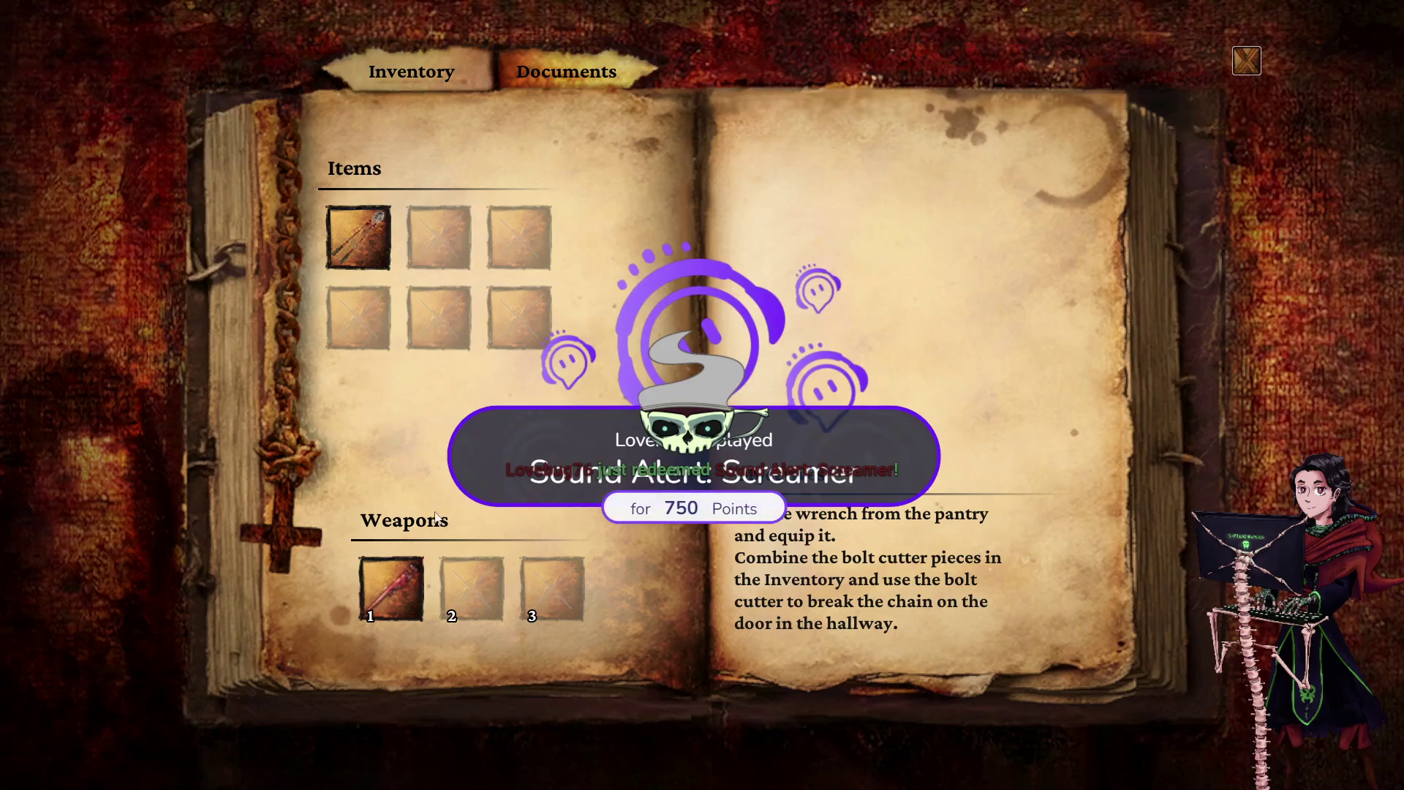
key(Tab)
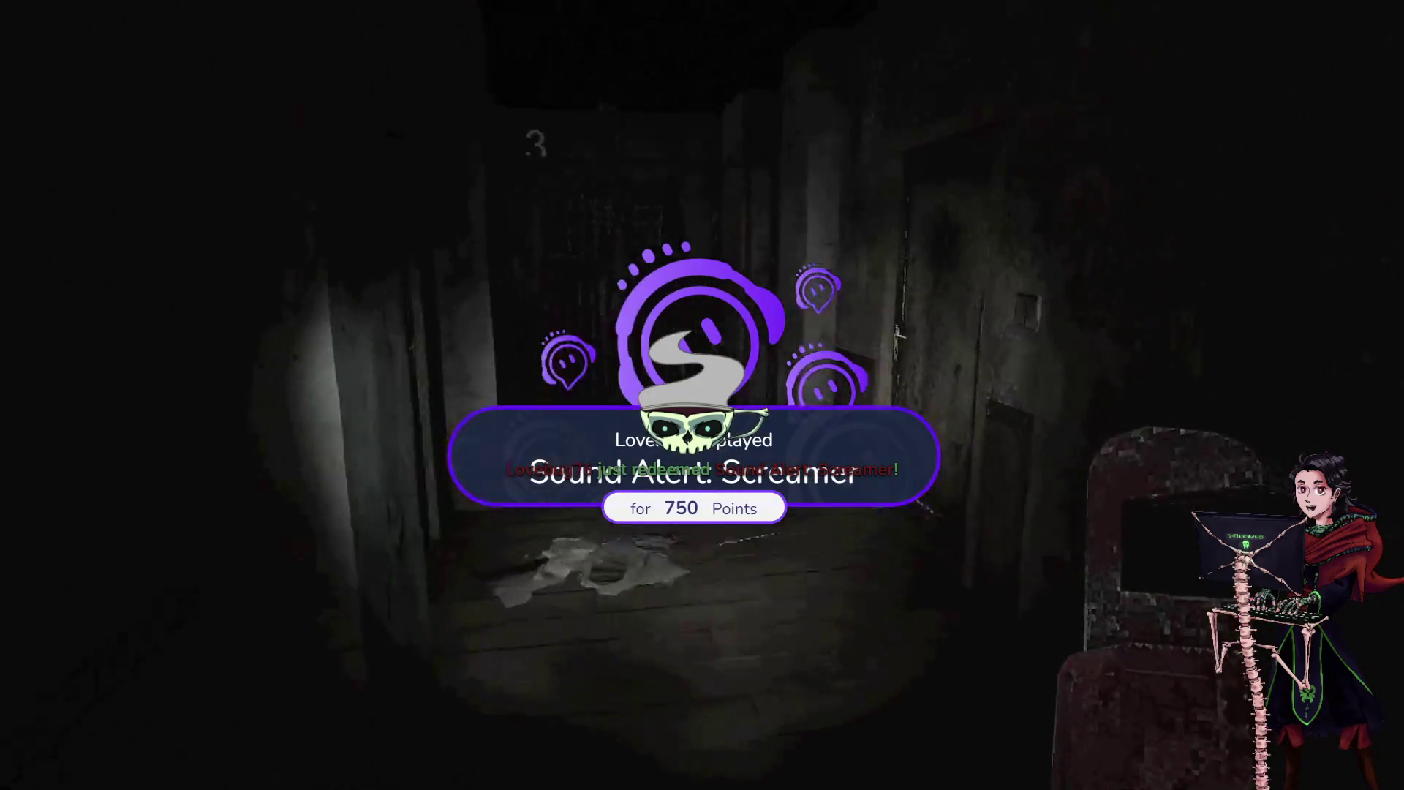
key(w)
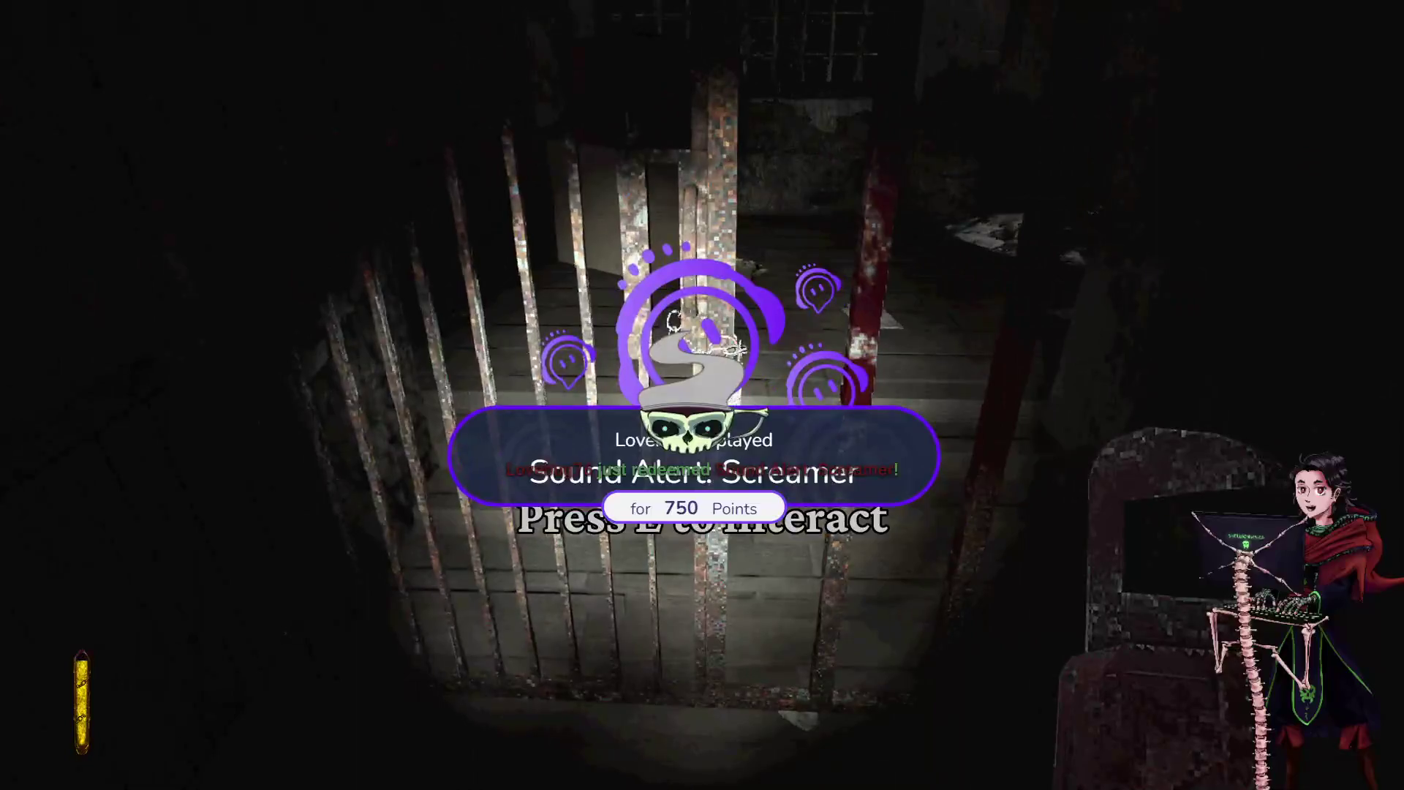
key(e)
key(Tab)
key(Tab)
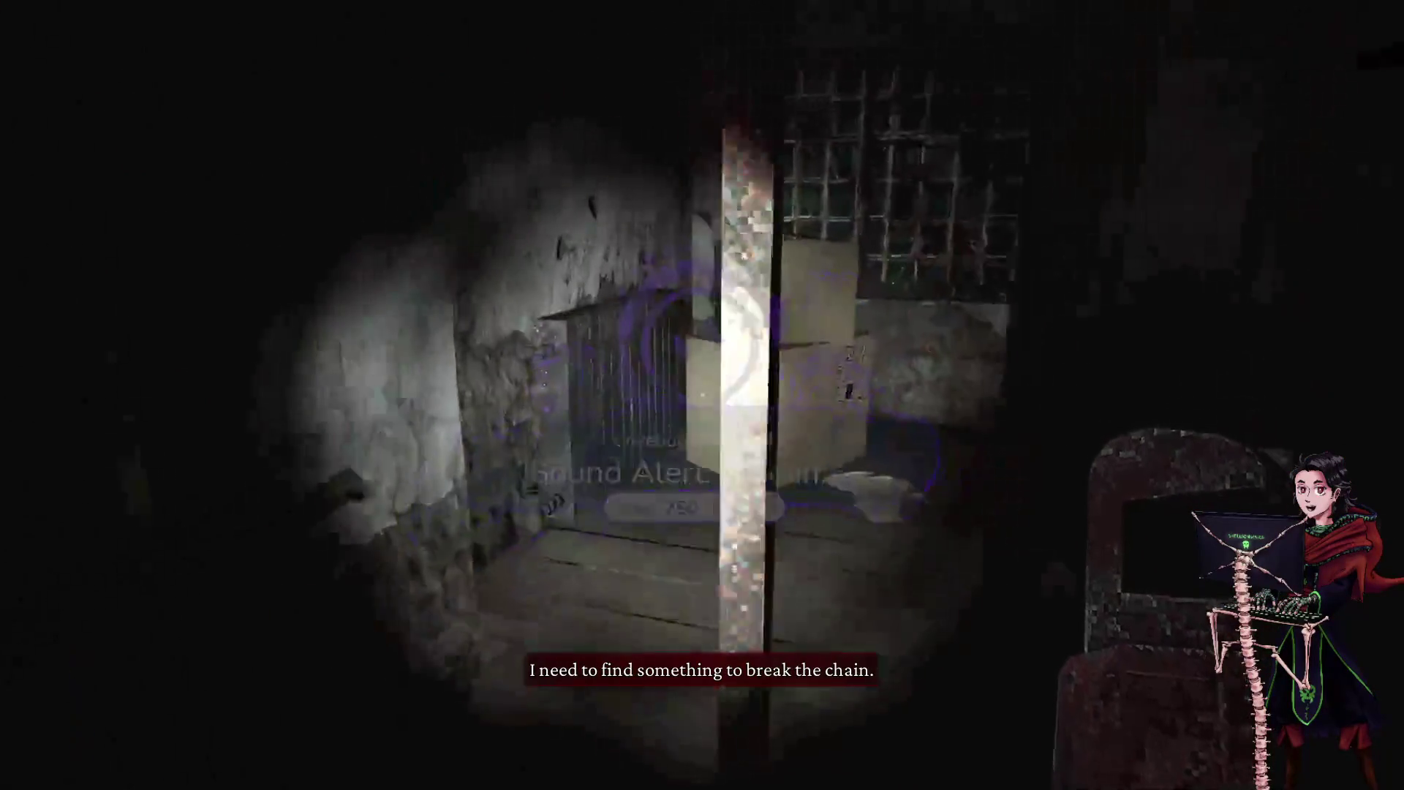
- Turn from the gate and walk the dark corridor past the potted plant to the open doorway
key(w)
key(w)
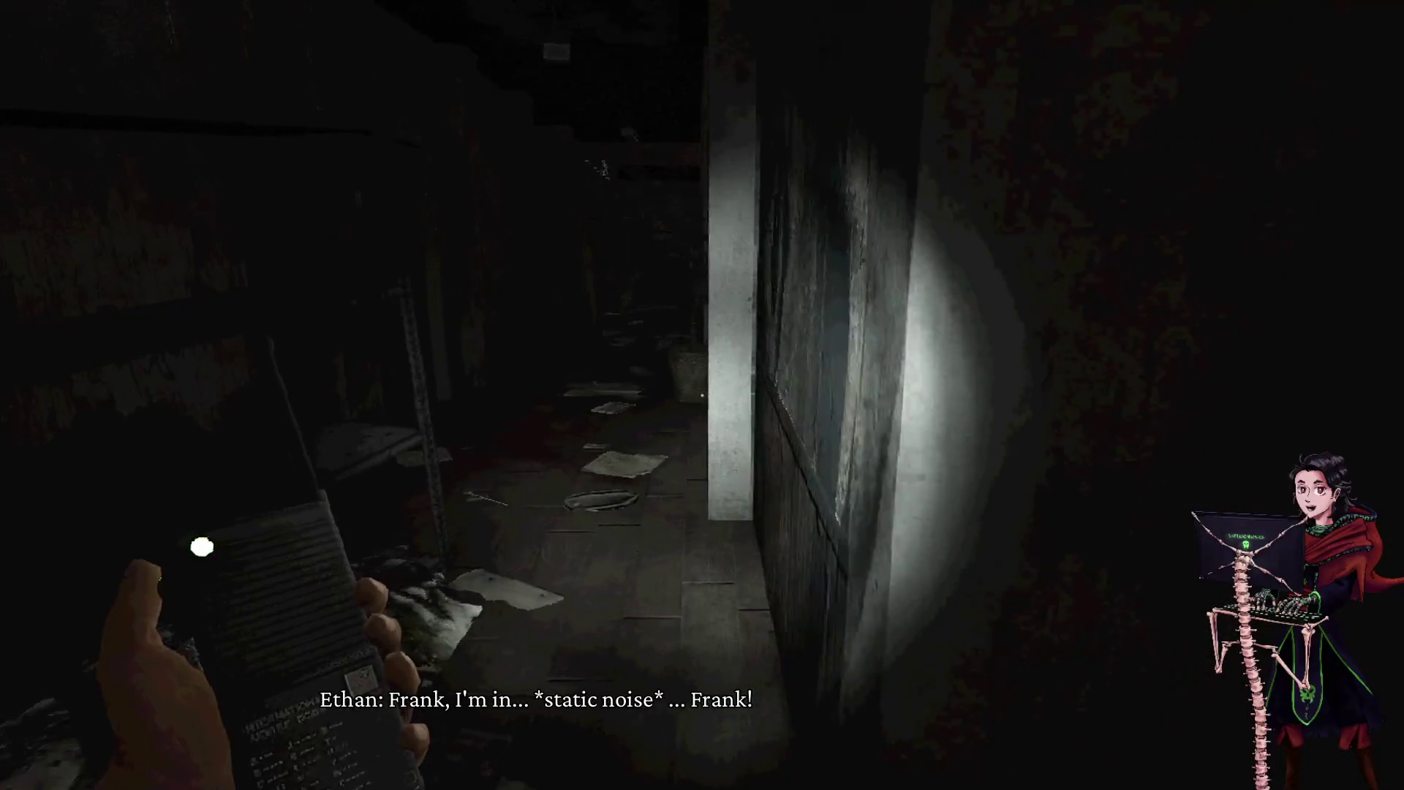
key(w)
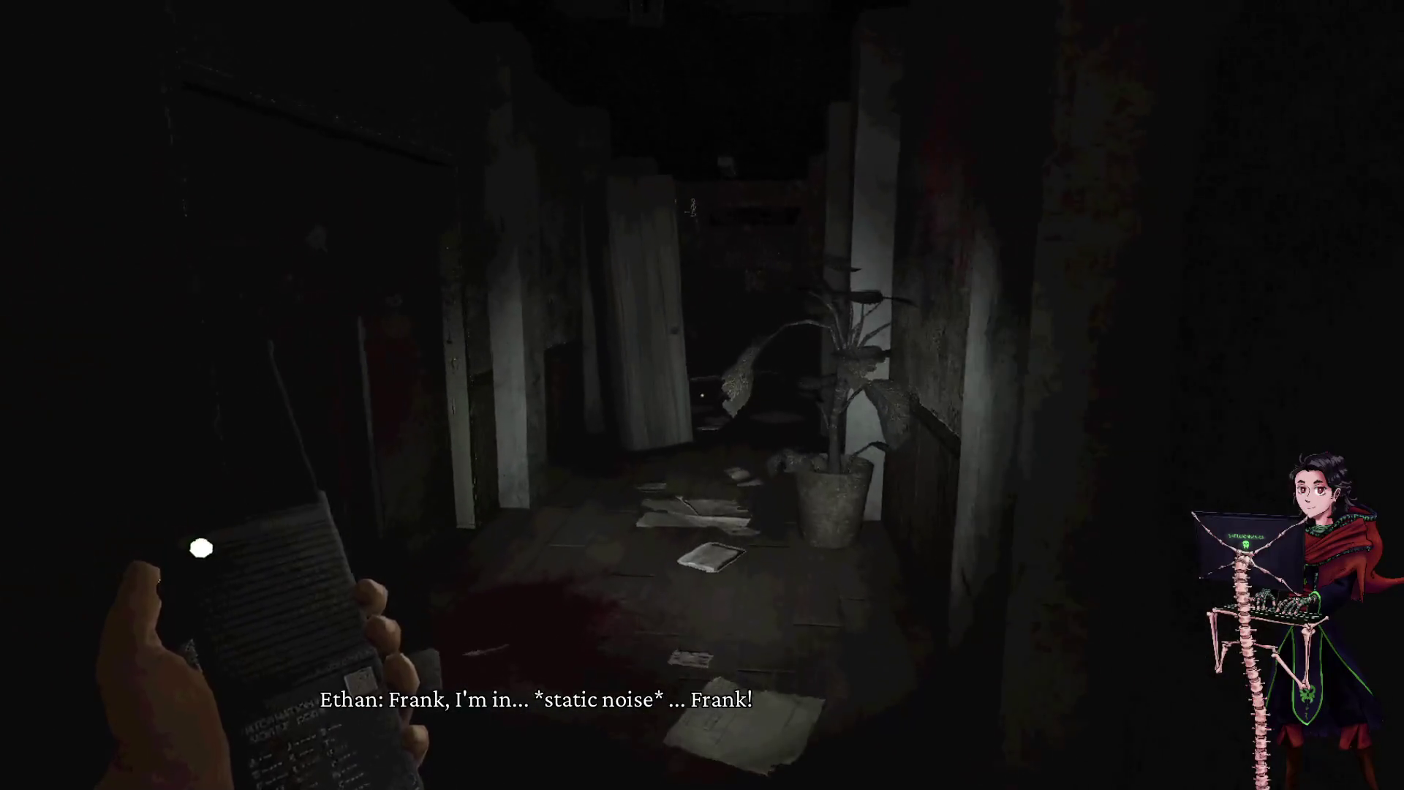
key(w)
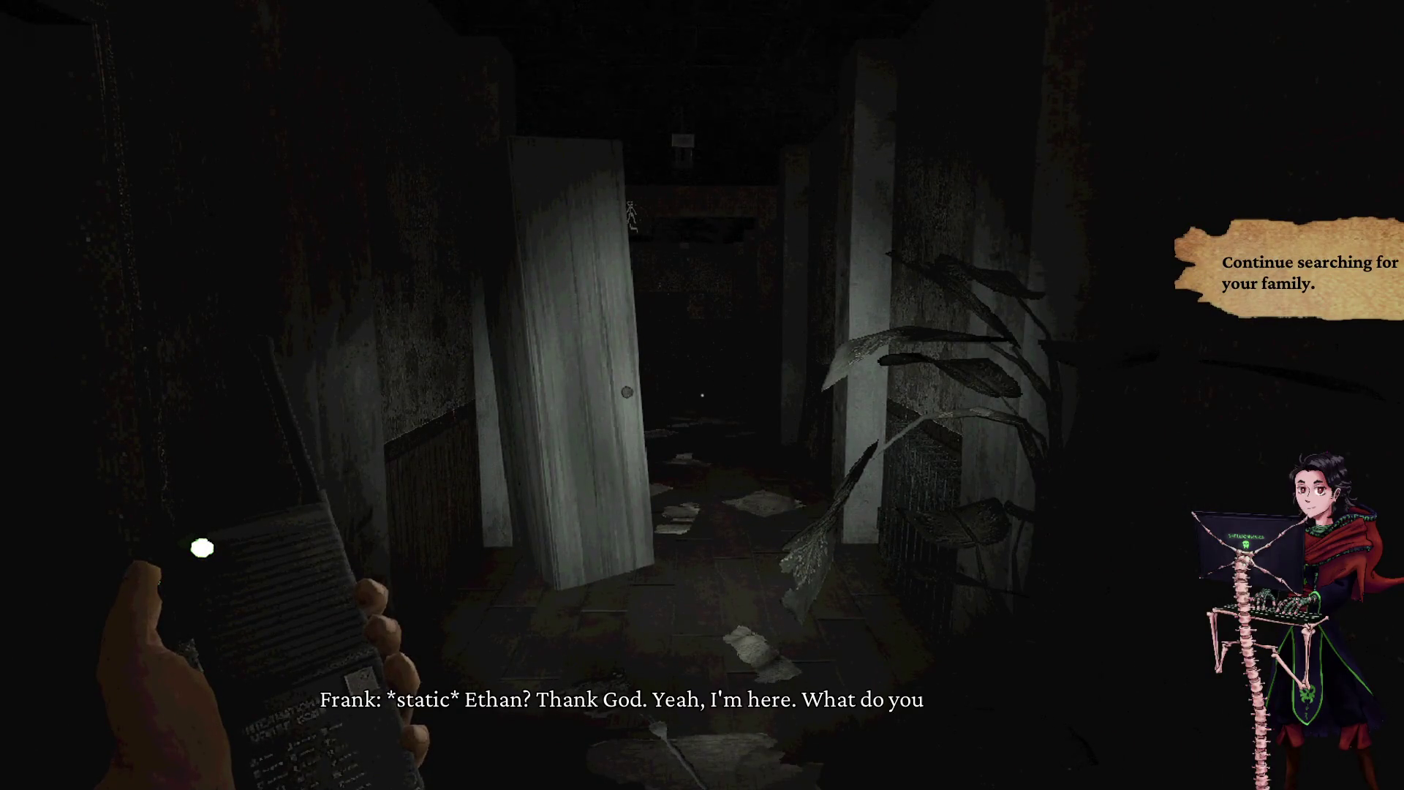
key(w)
key(w)
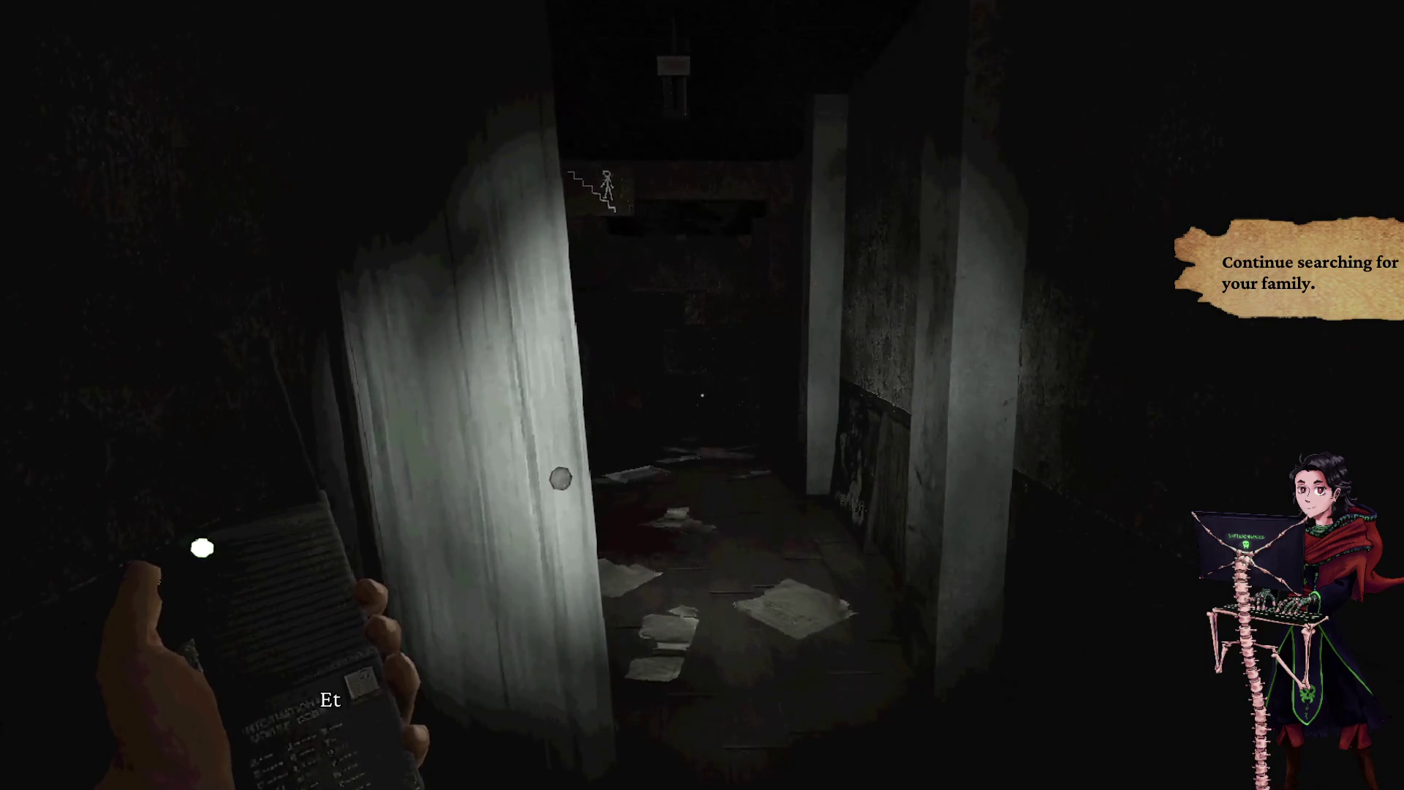
key(w)
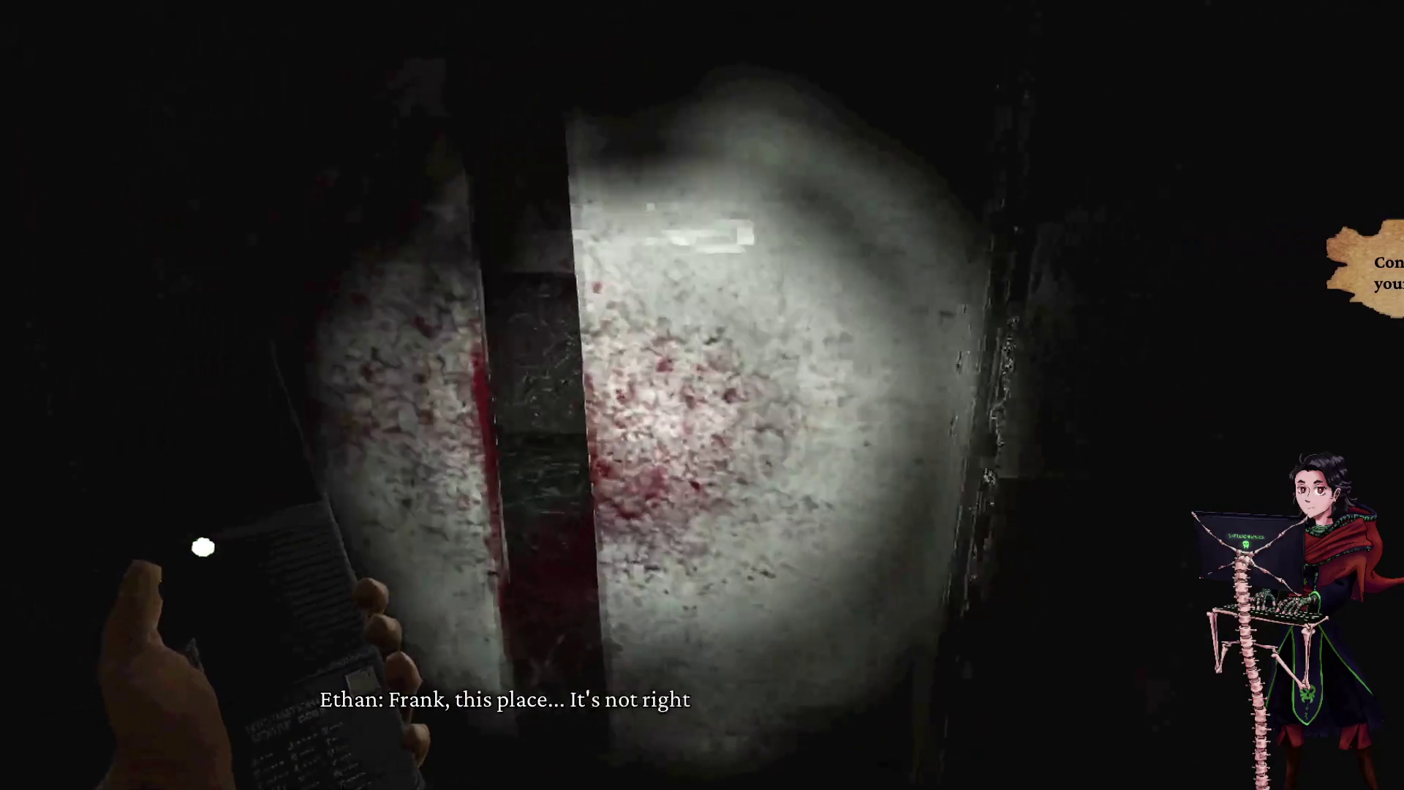
- Look over the mural room's crates, chair and papers, then approach the ornate door and use it
key(s)
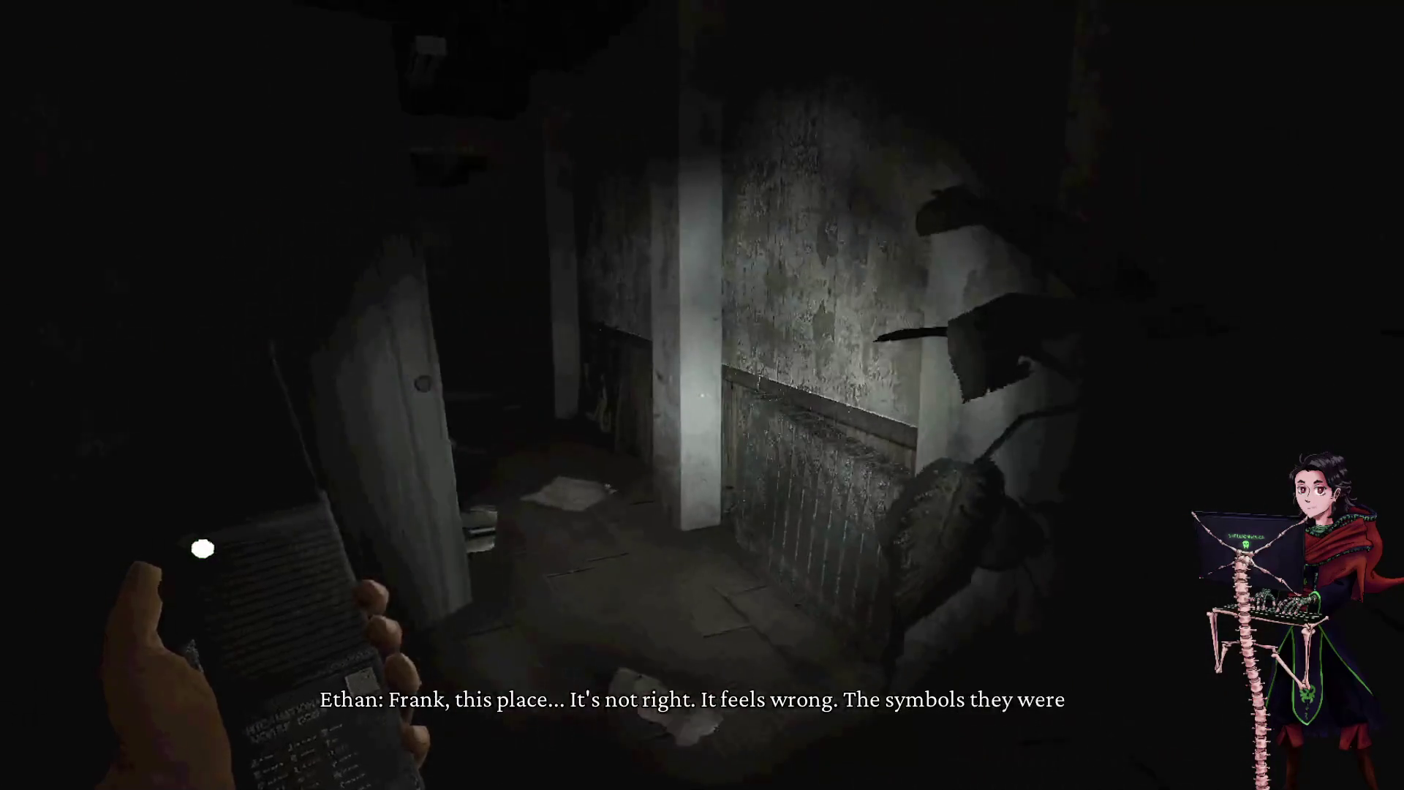
key(w)
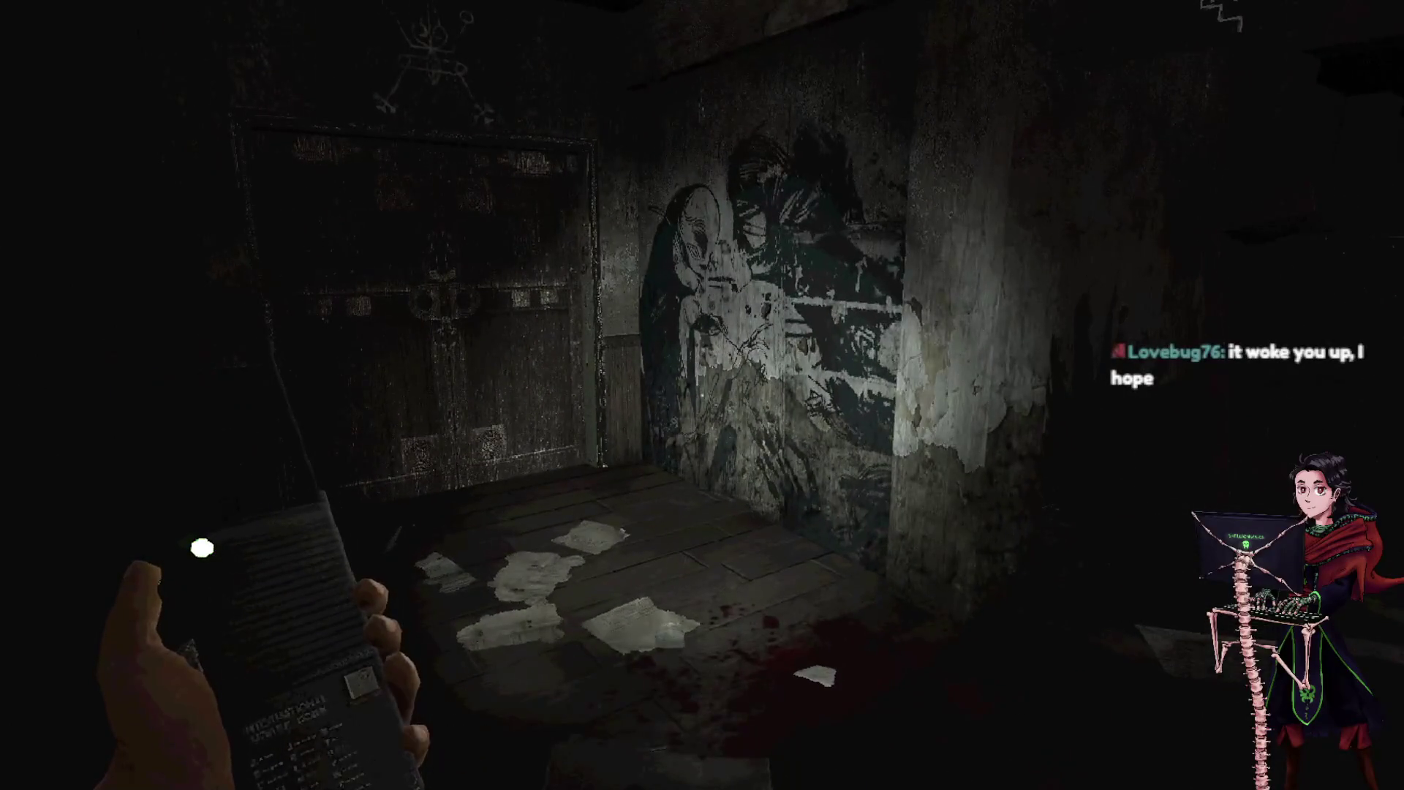
key(w)
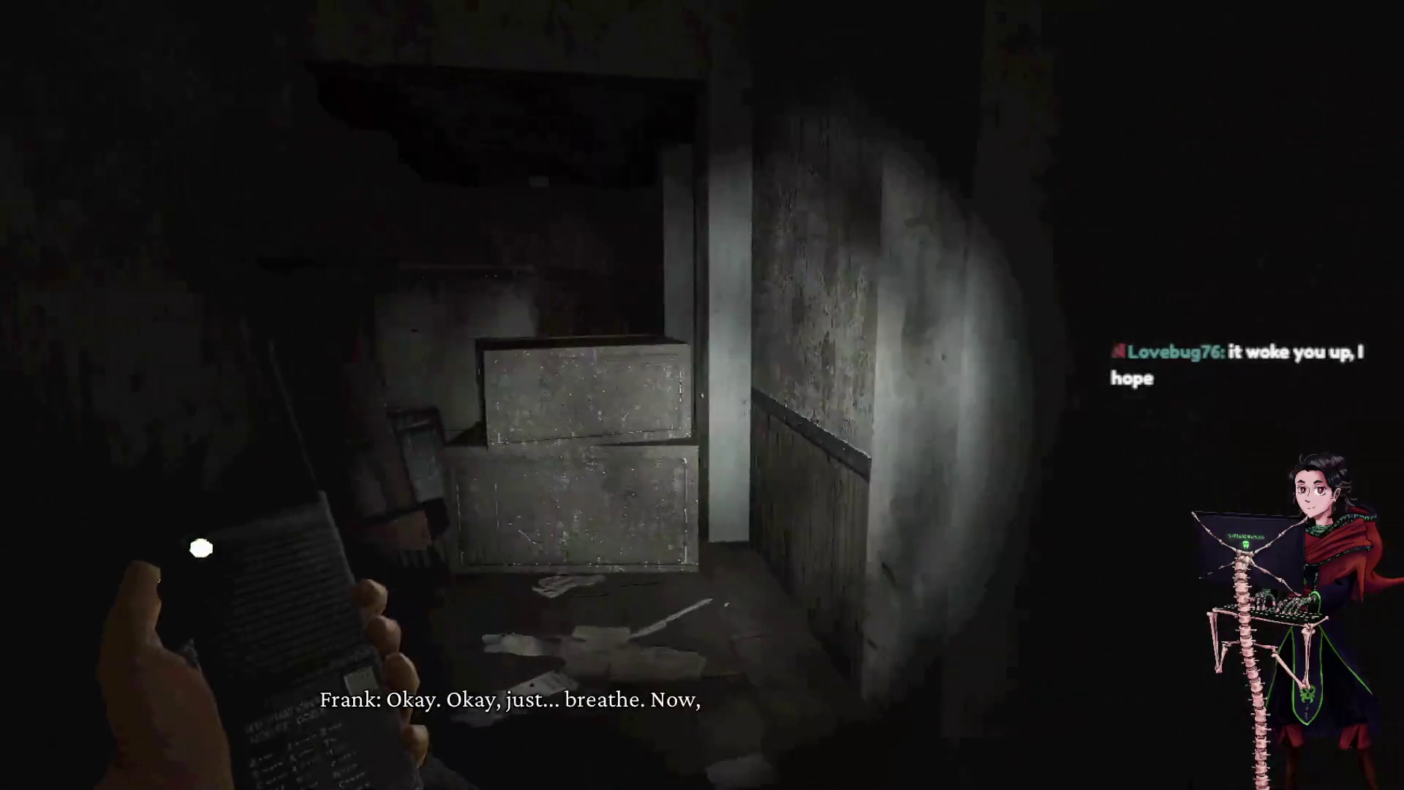
key(w)
key(w)
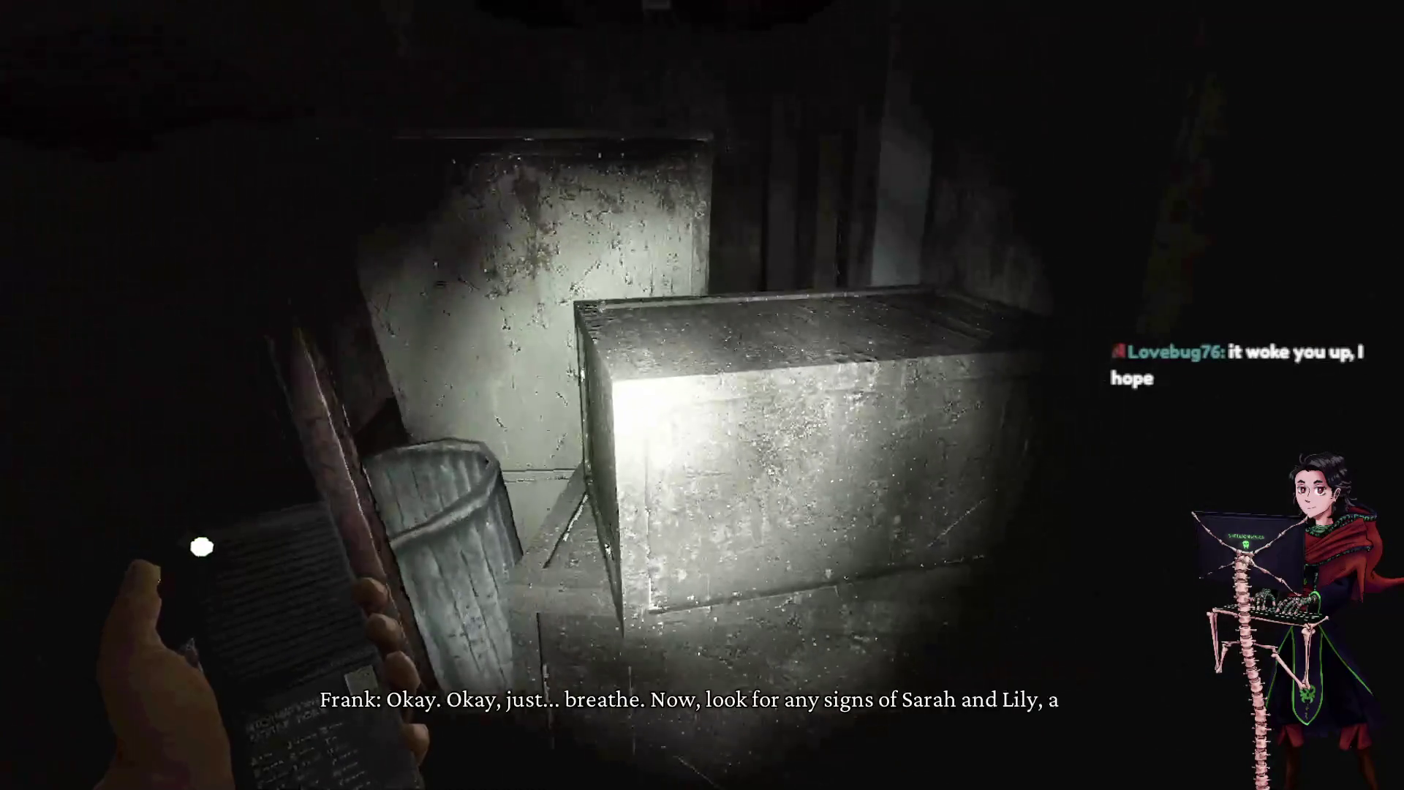
key(w)
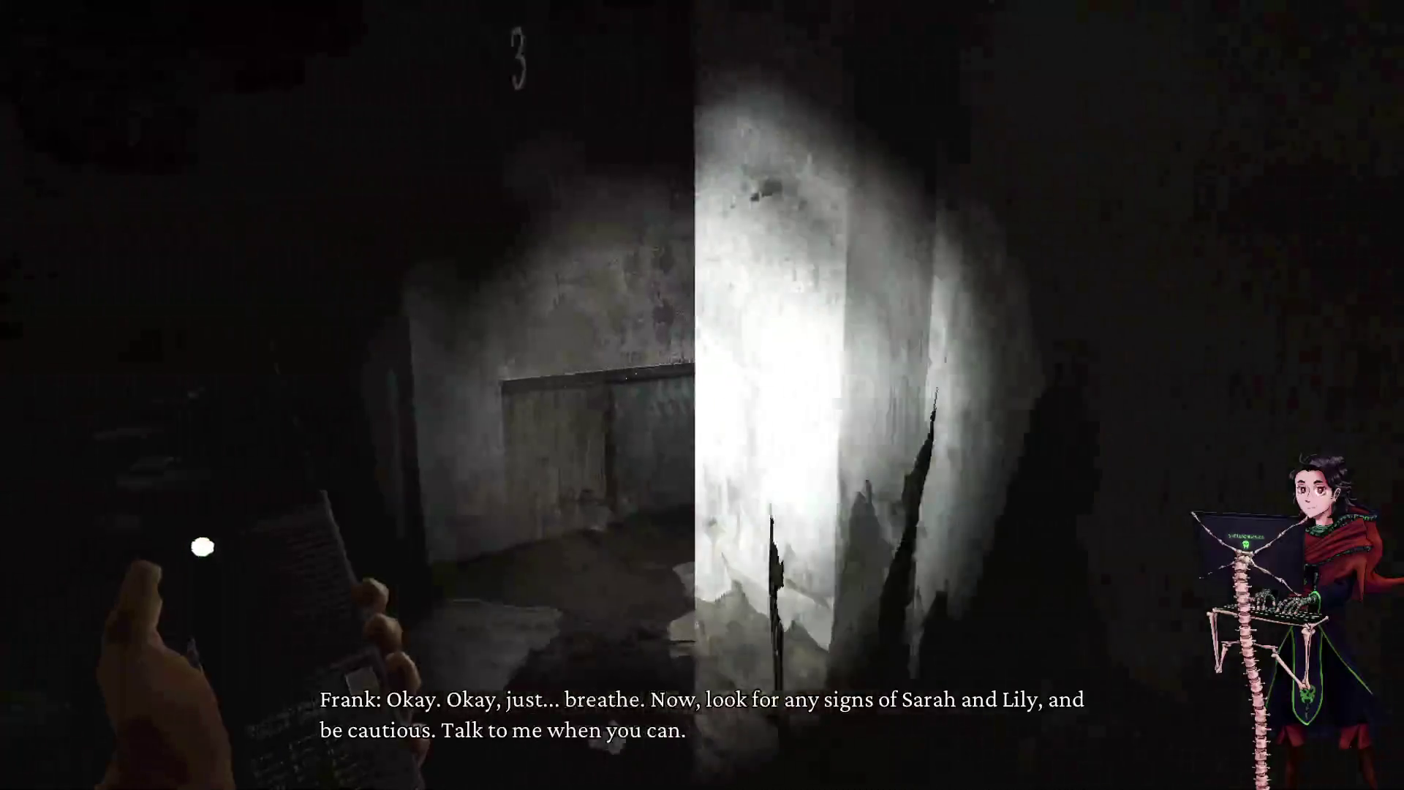
key(w)
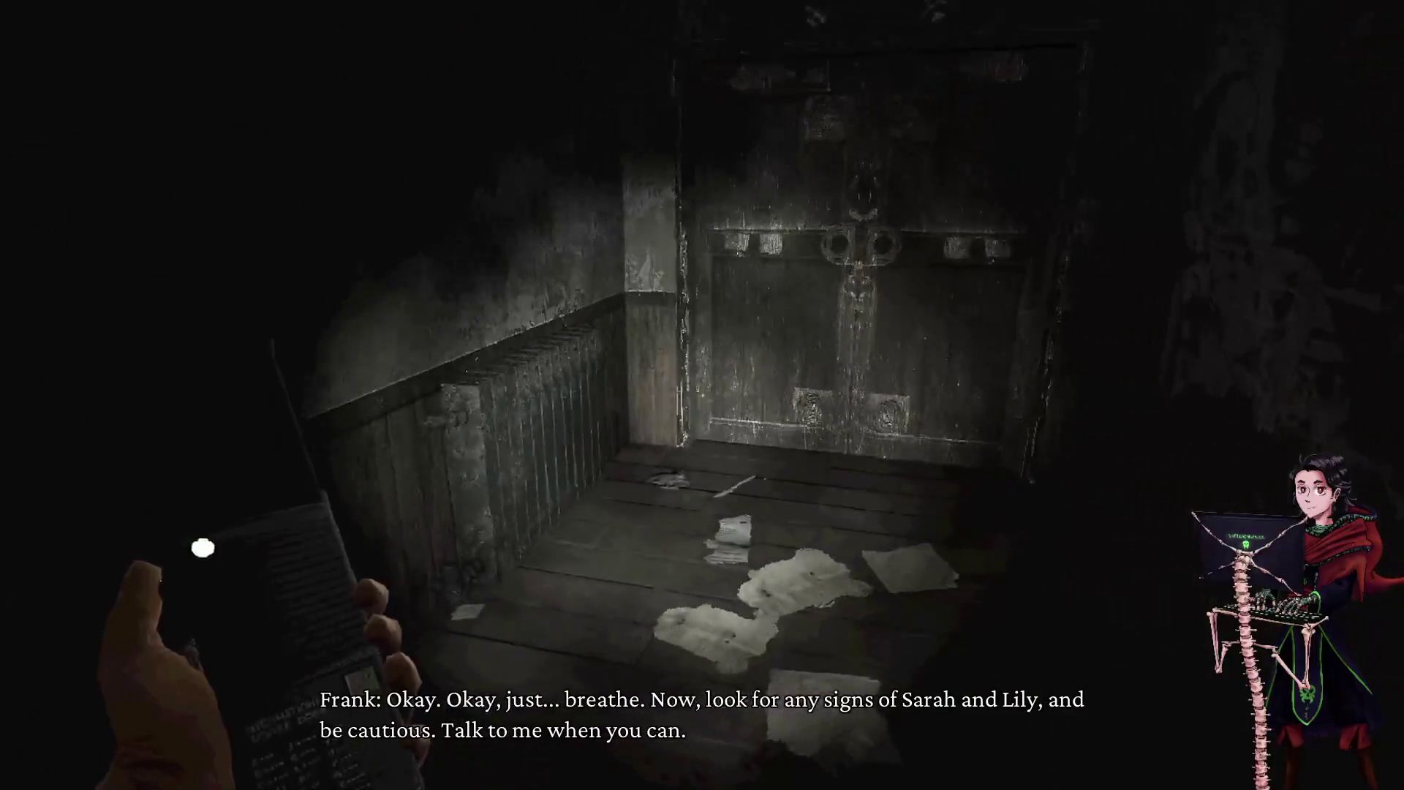
key(w)
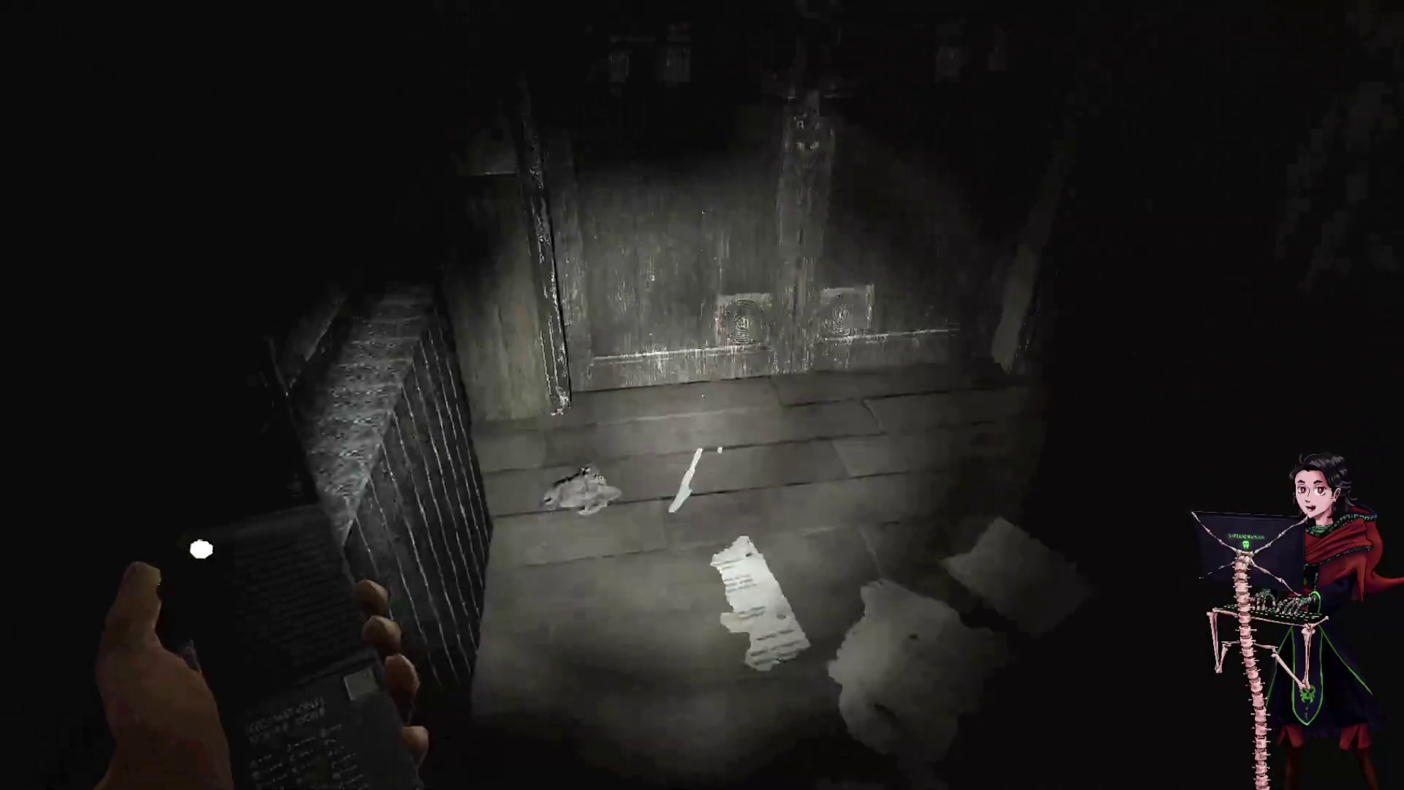
key(e)
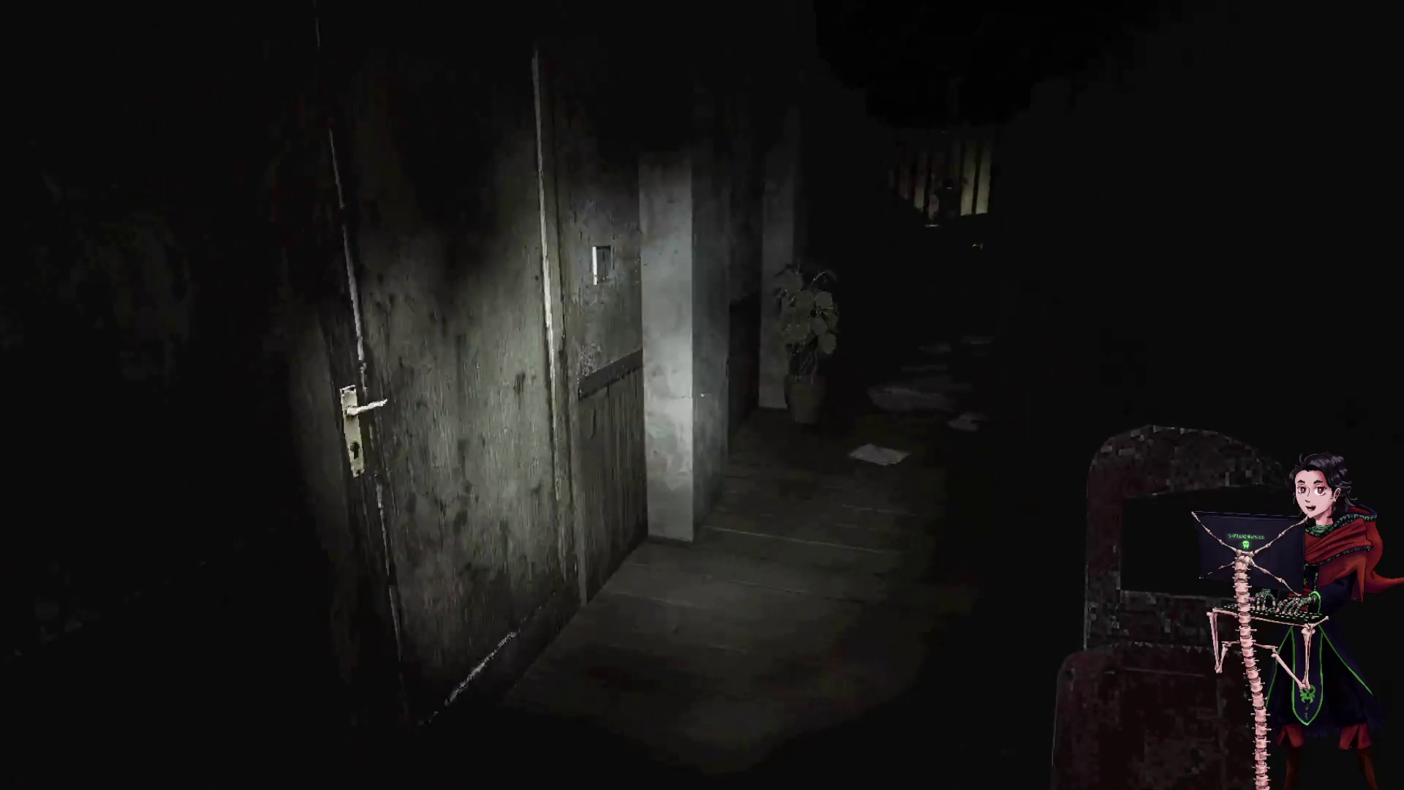
- Read the Neighbor note on the wall, then try the locked door
key(e)
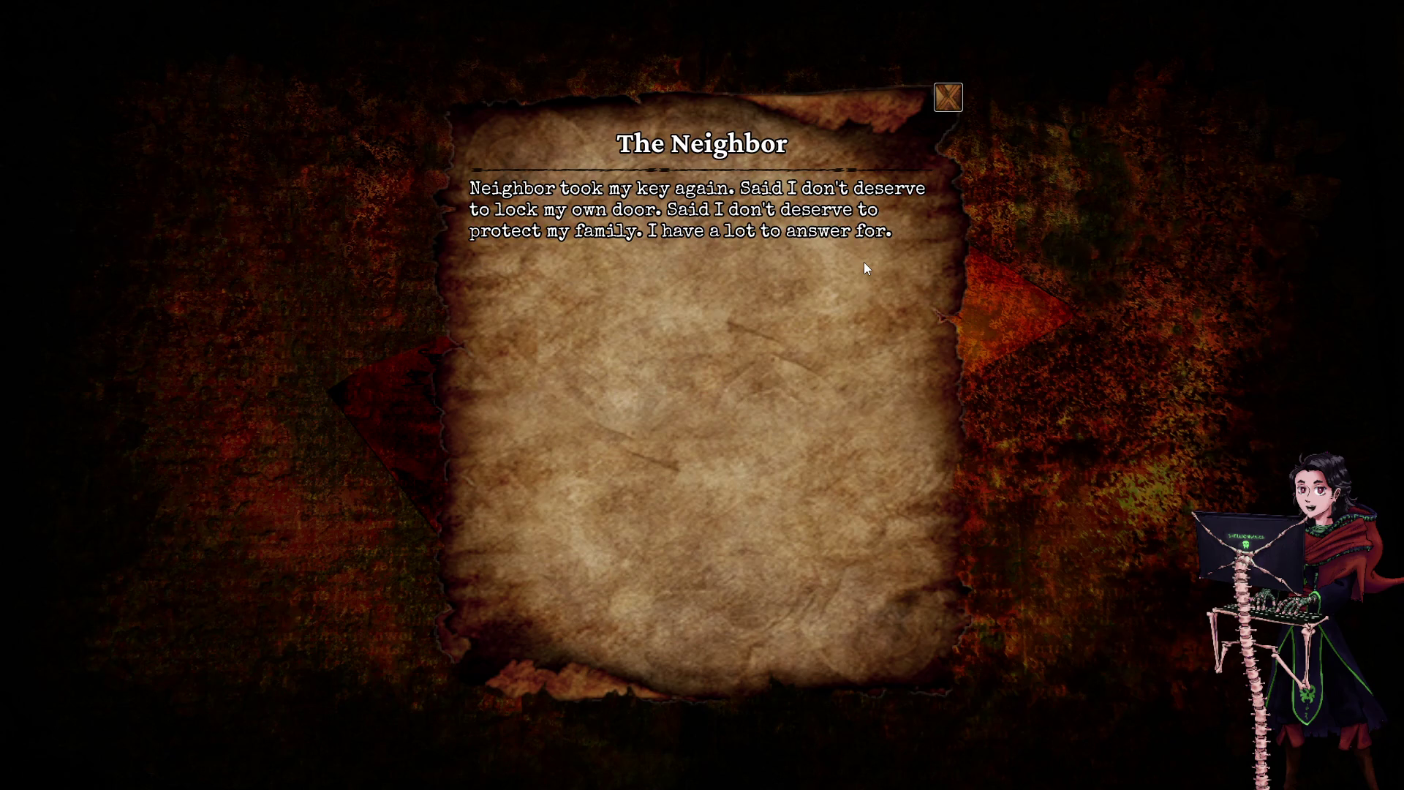
key(e)
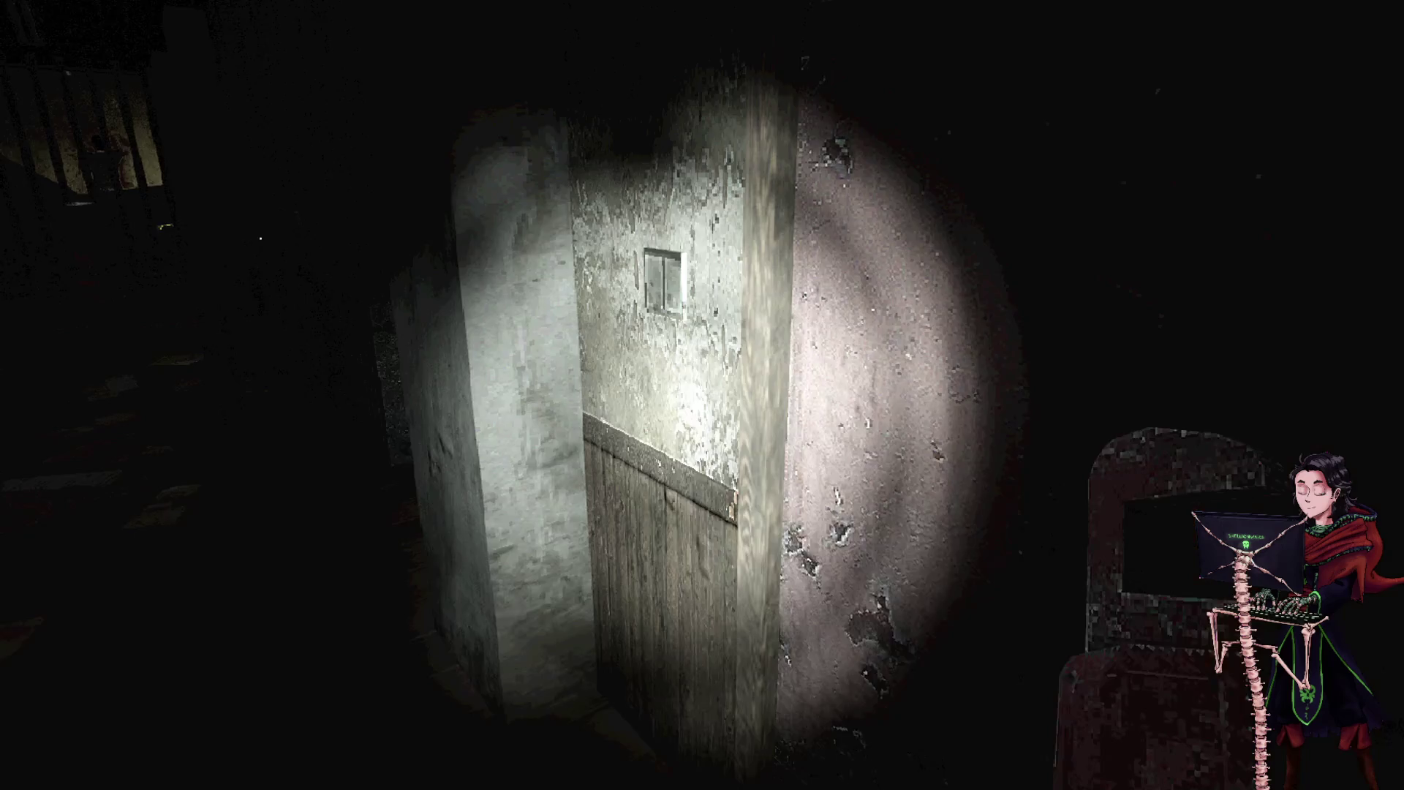
key(e)
key(e)
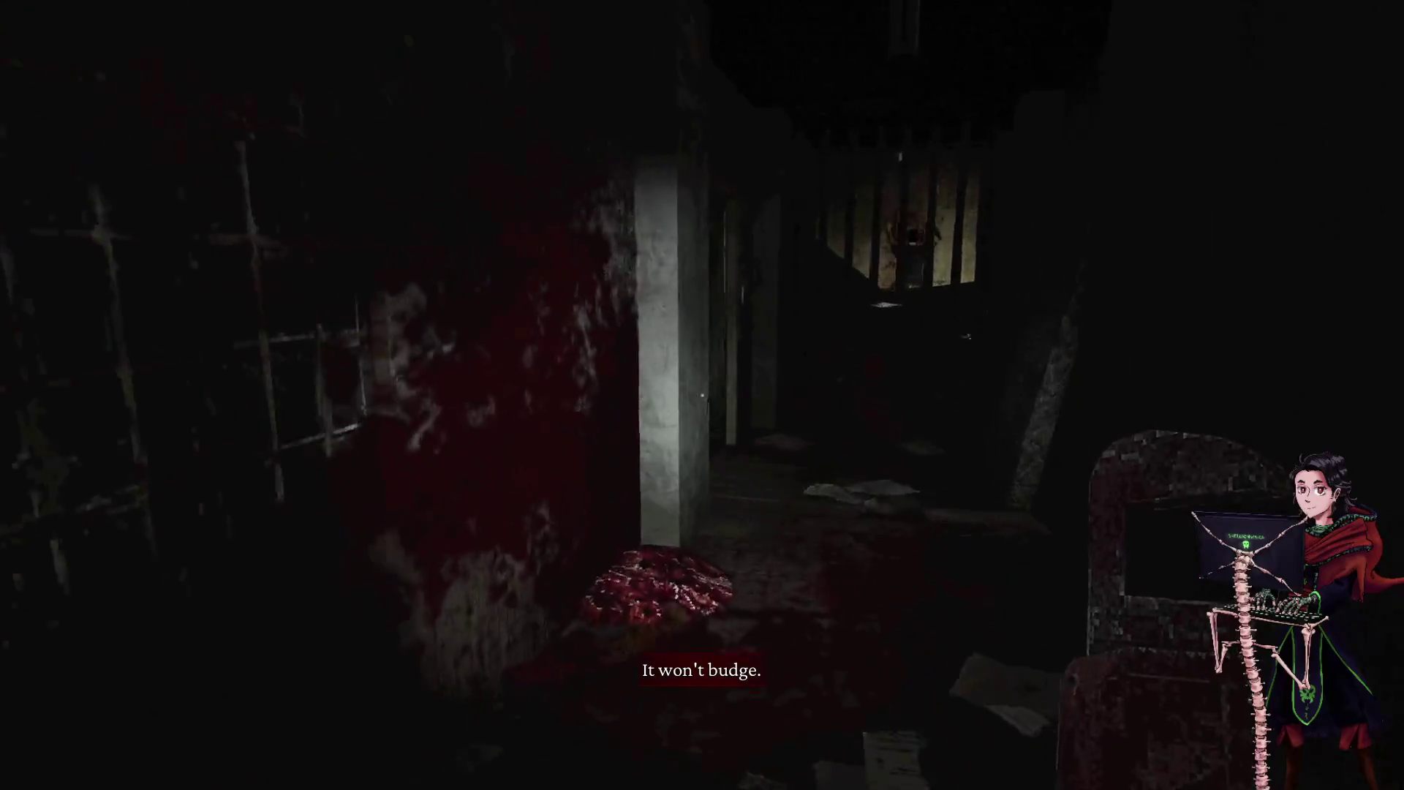
- Pick up and read the computer password note by the bloody chair, then close it
key(w)
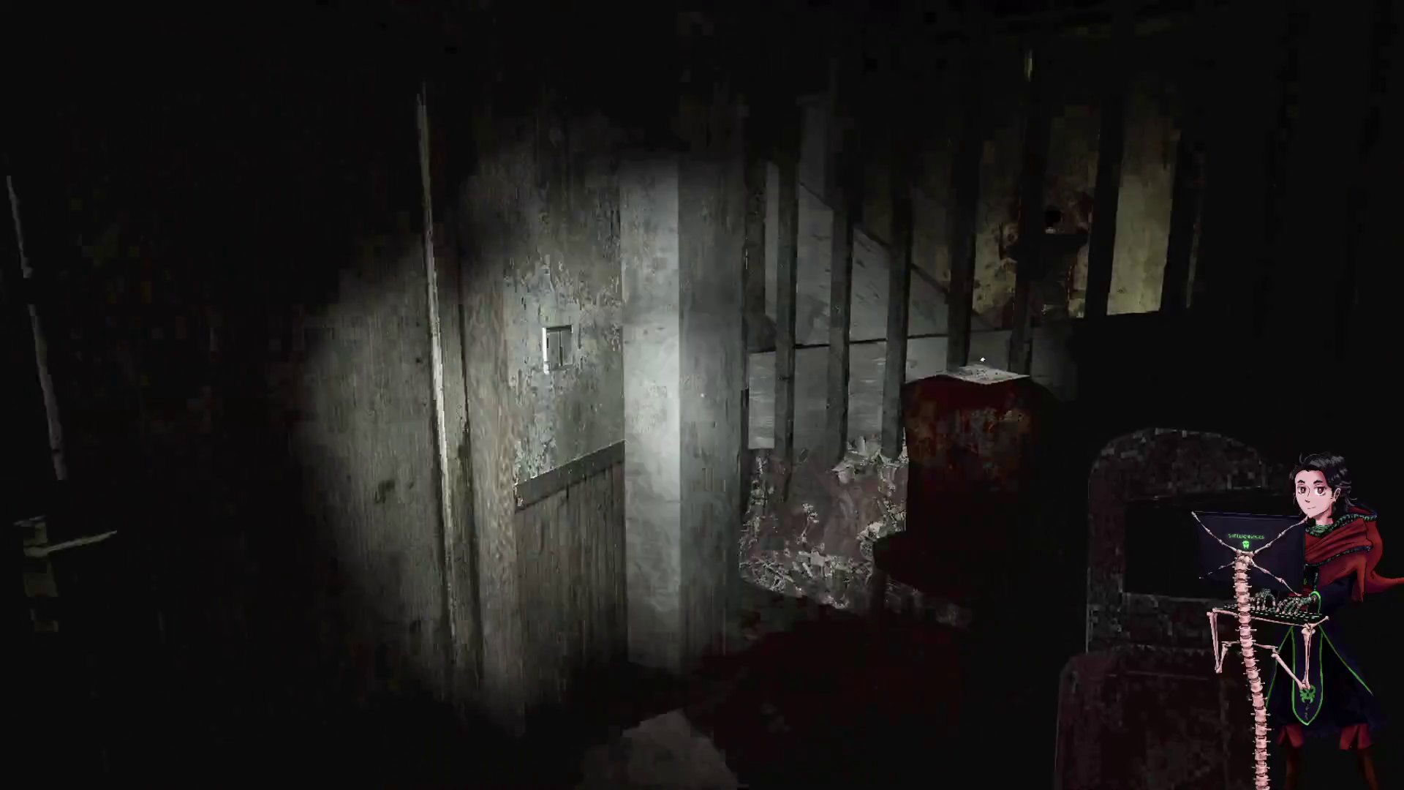
key(e)
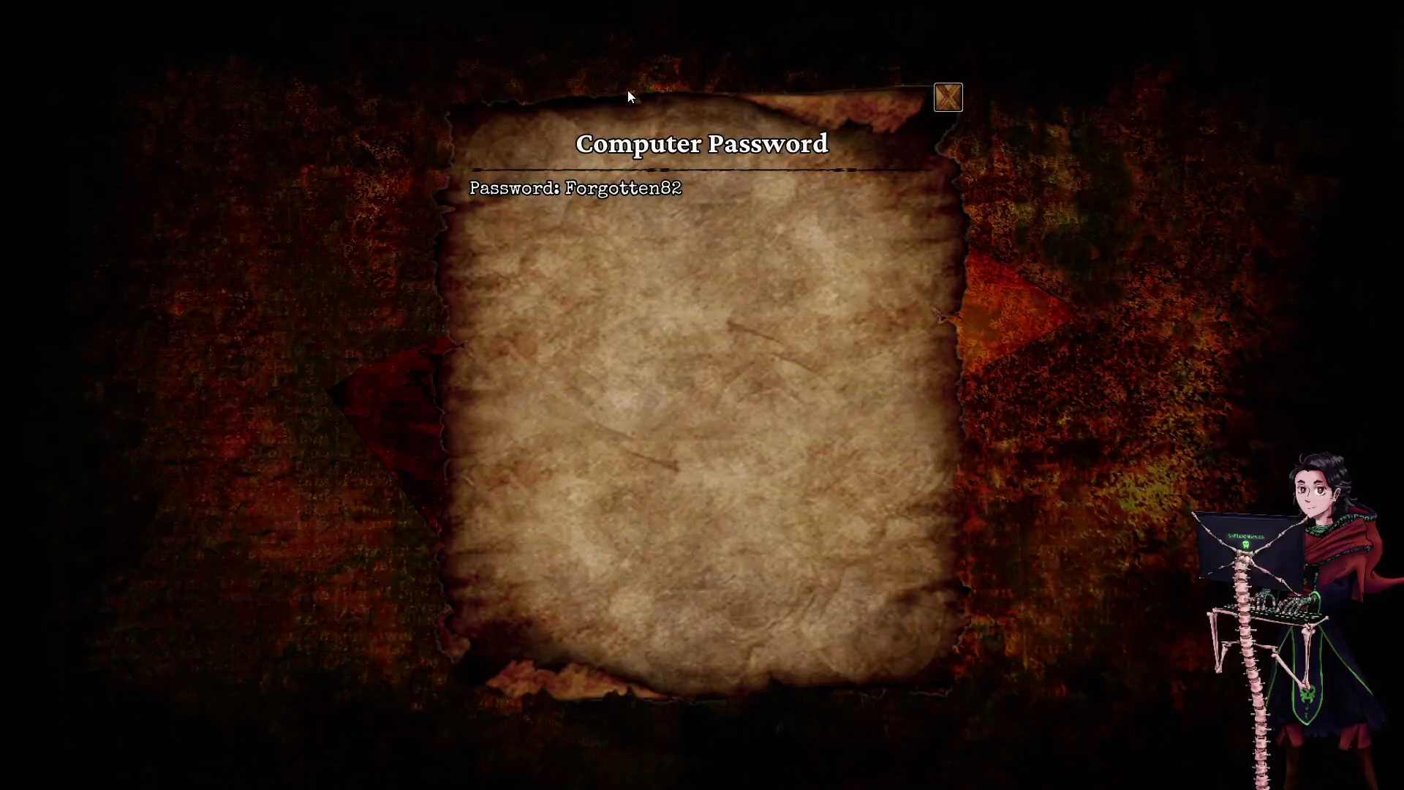
click(945, 95)
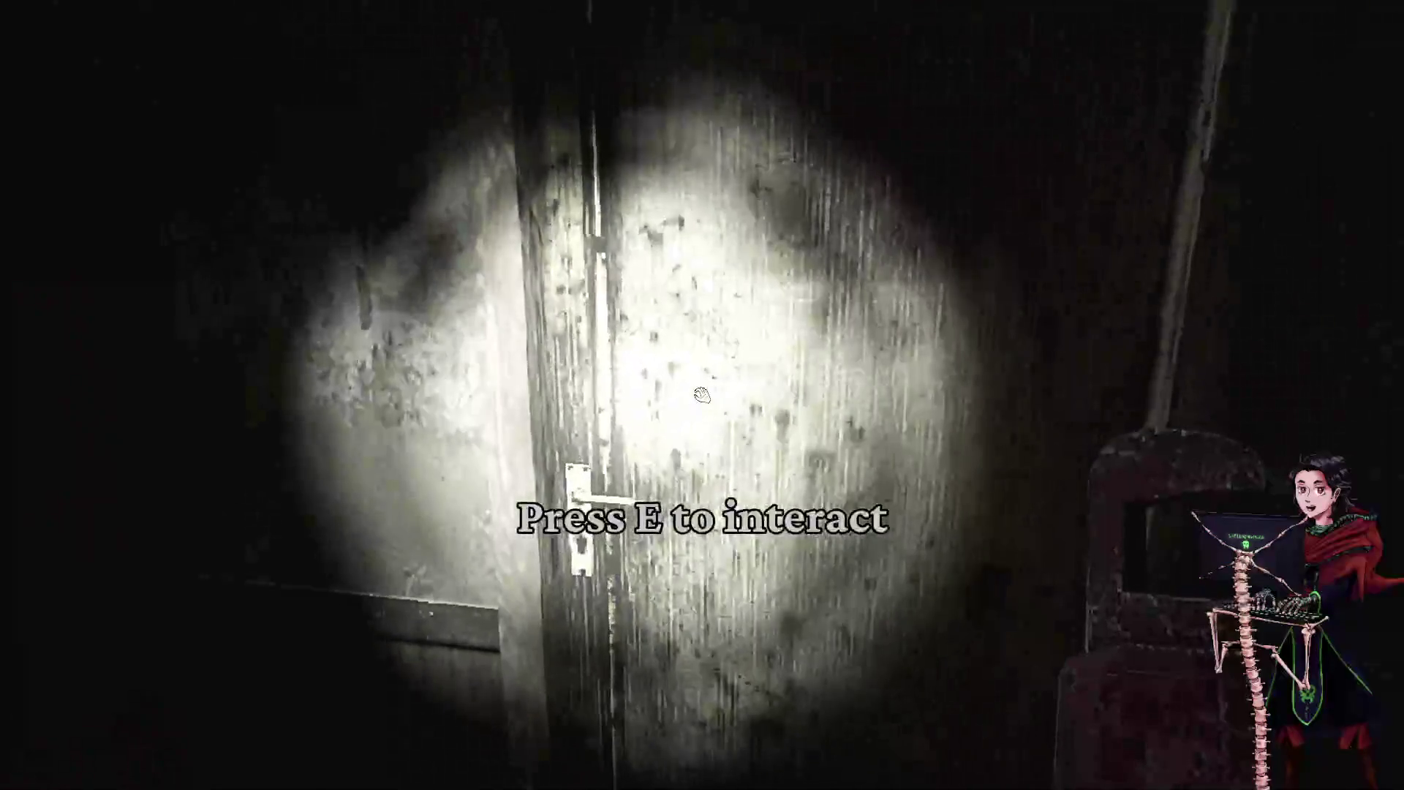
- Go through the doorway past the crate and TV stand, then read and close the computer username note
key(e)
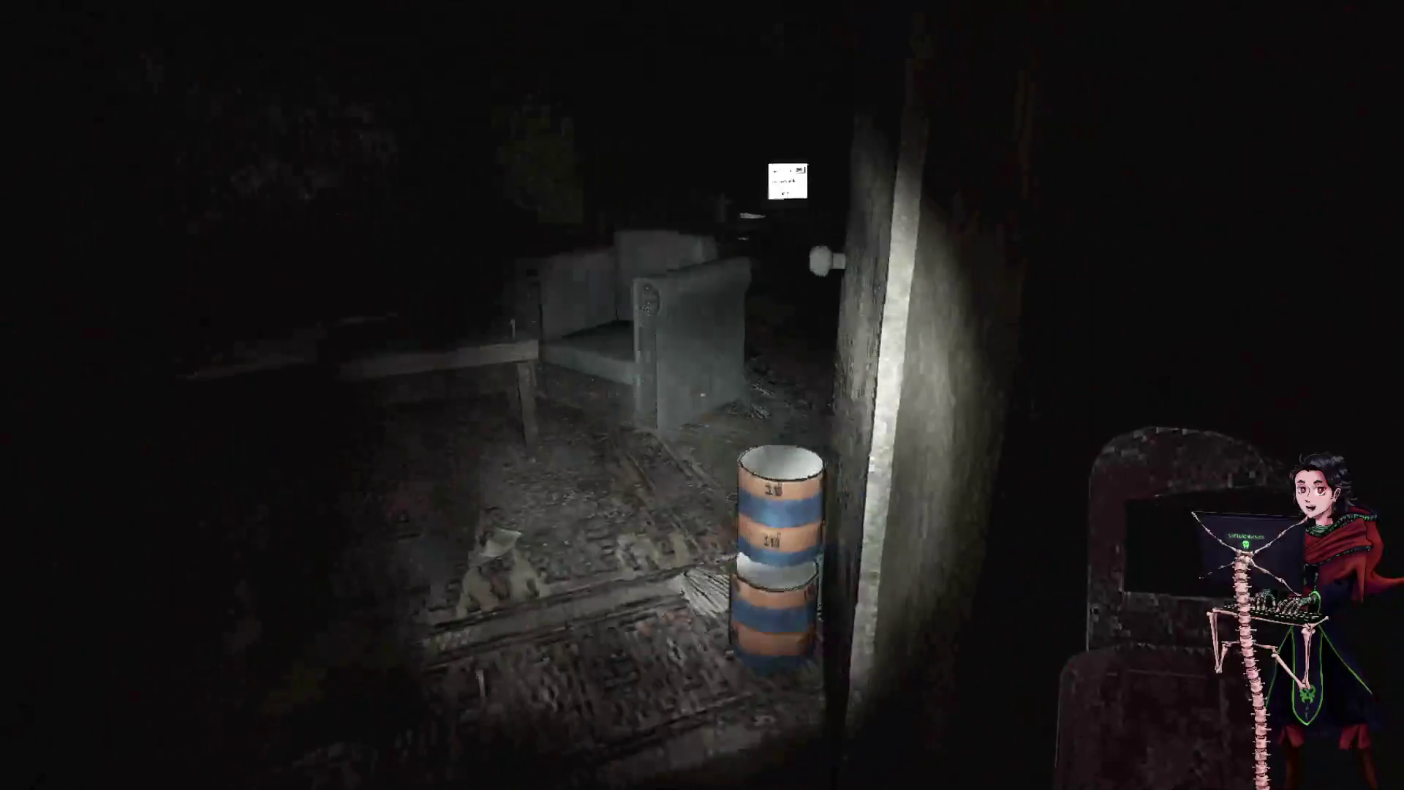
key(w)
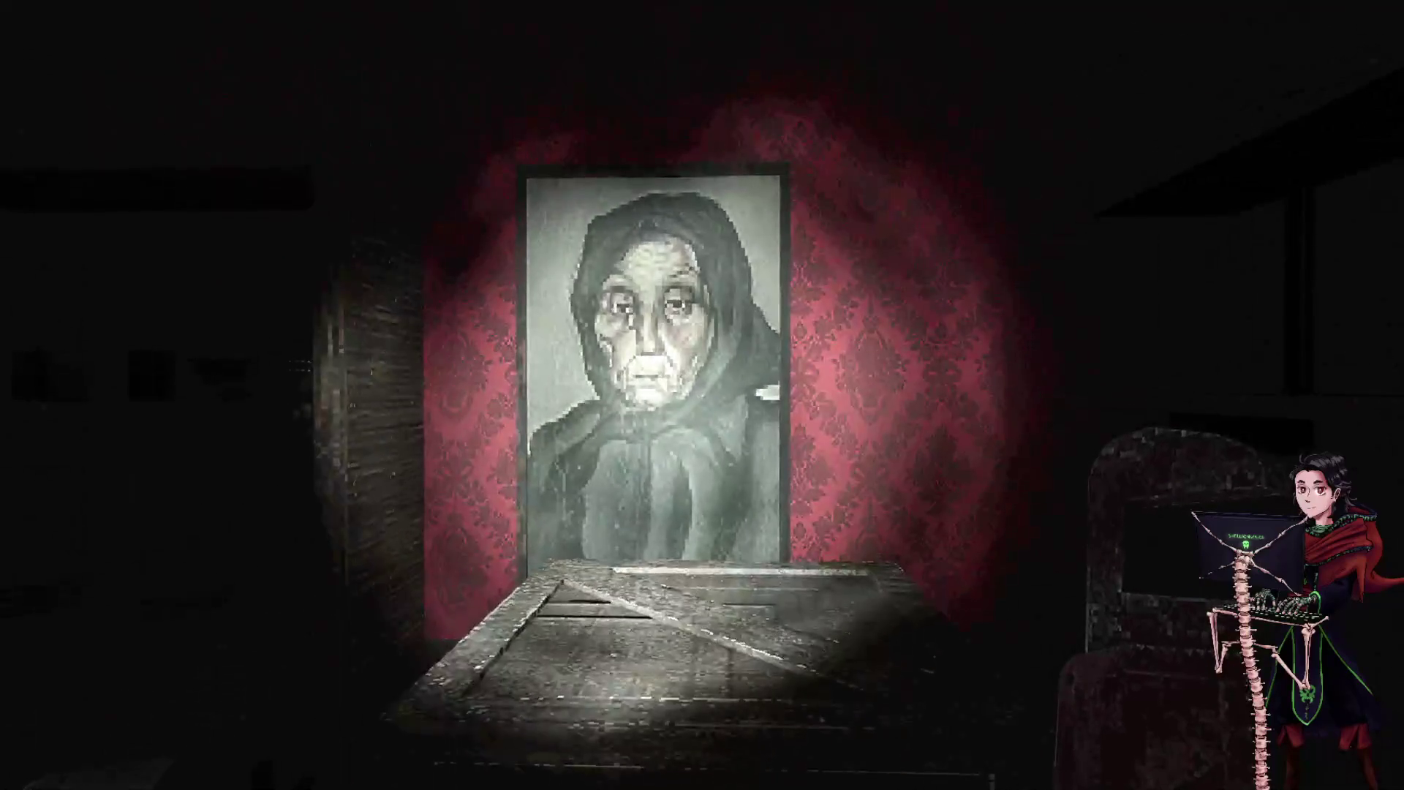
key(shift)
key(w)
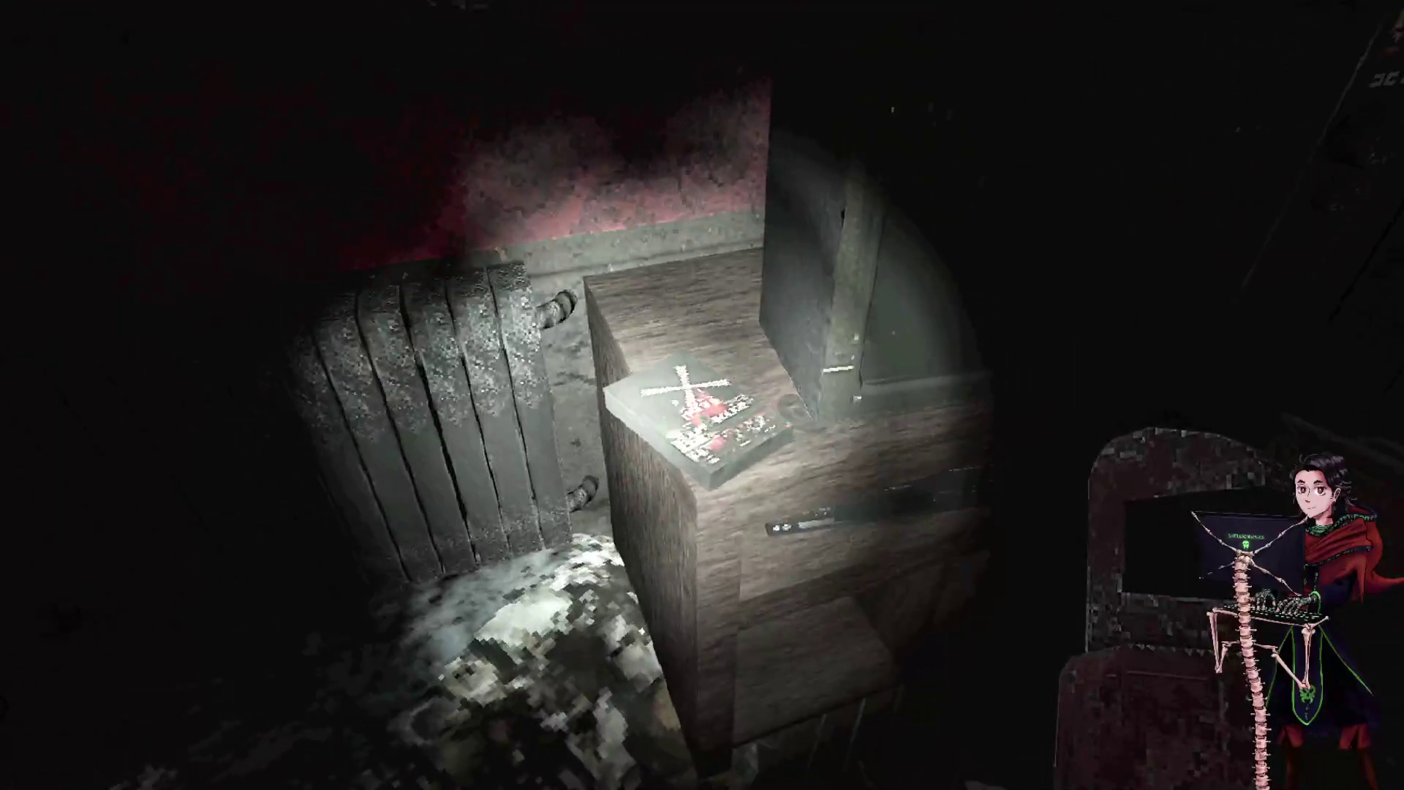
key(w)
key(w)
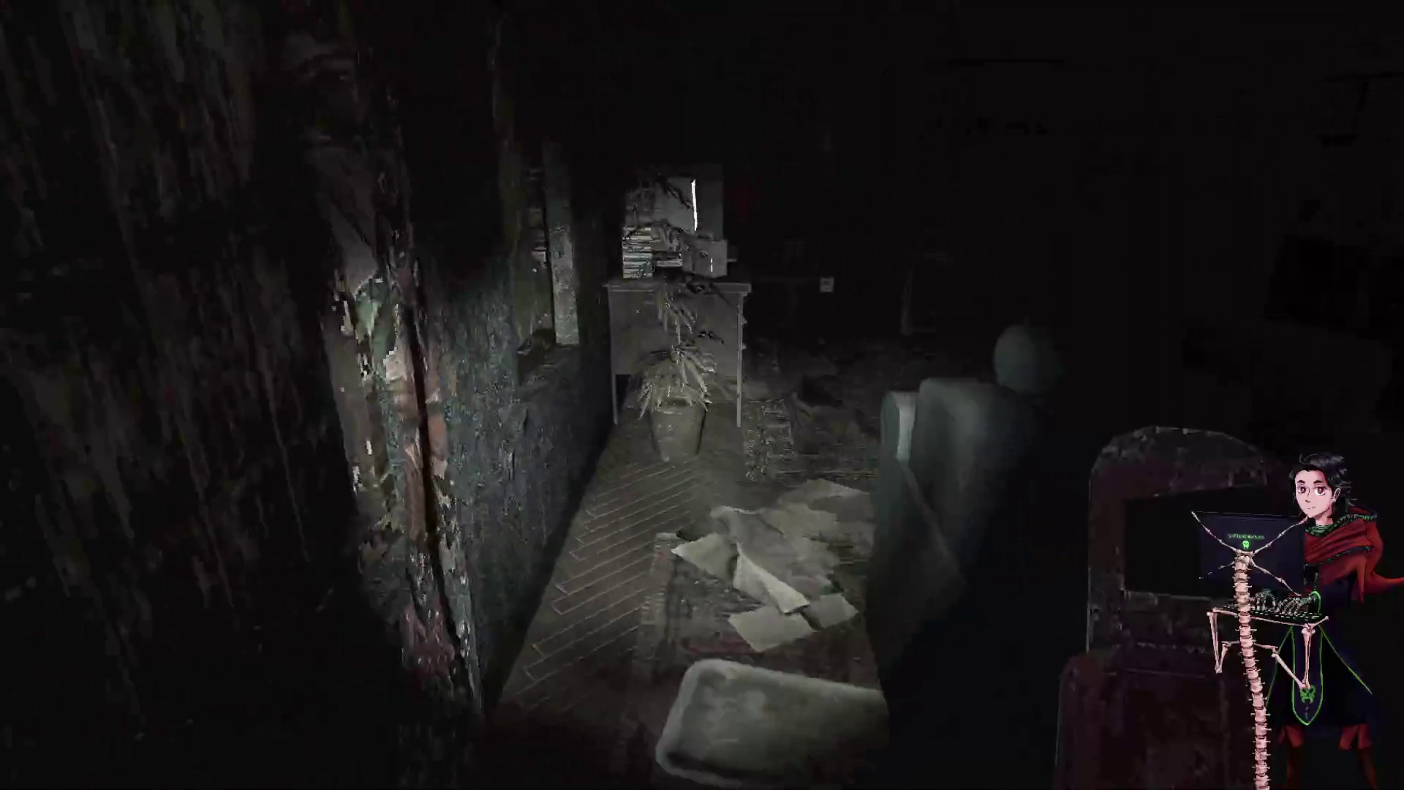
key(e)
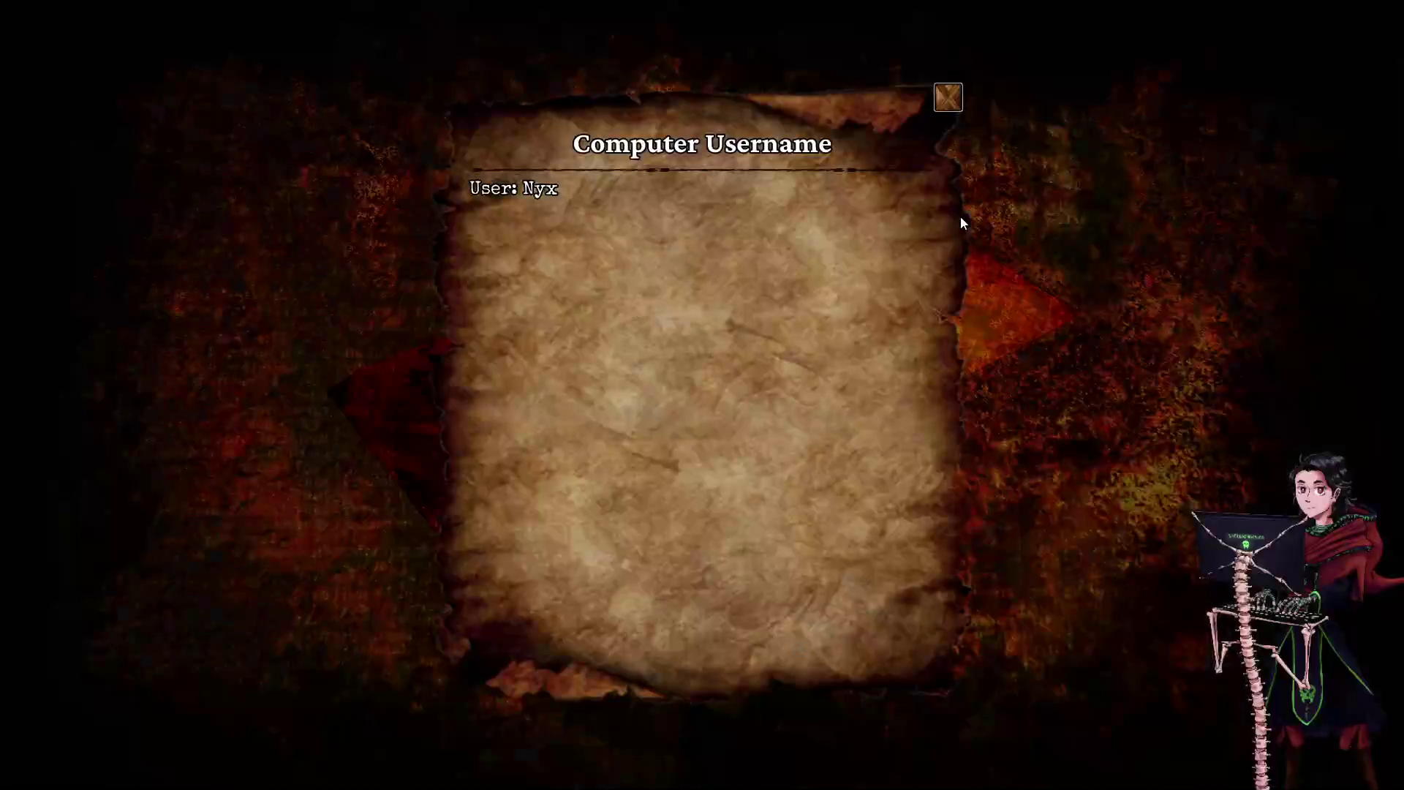
click(962, 108)
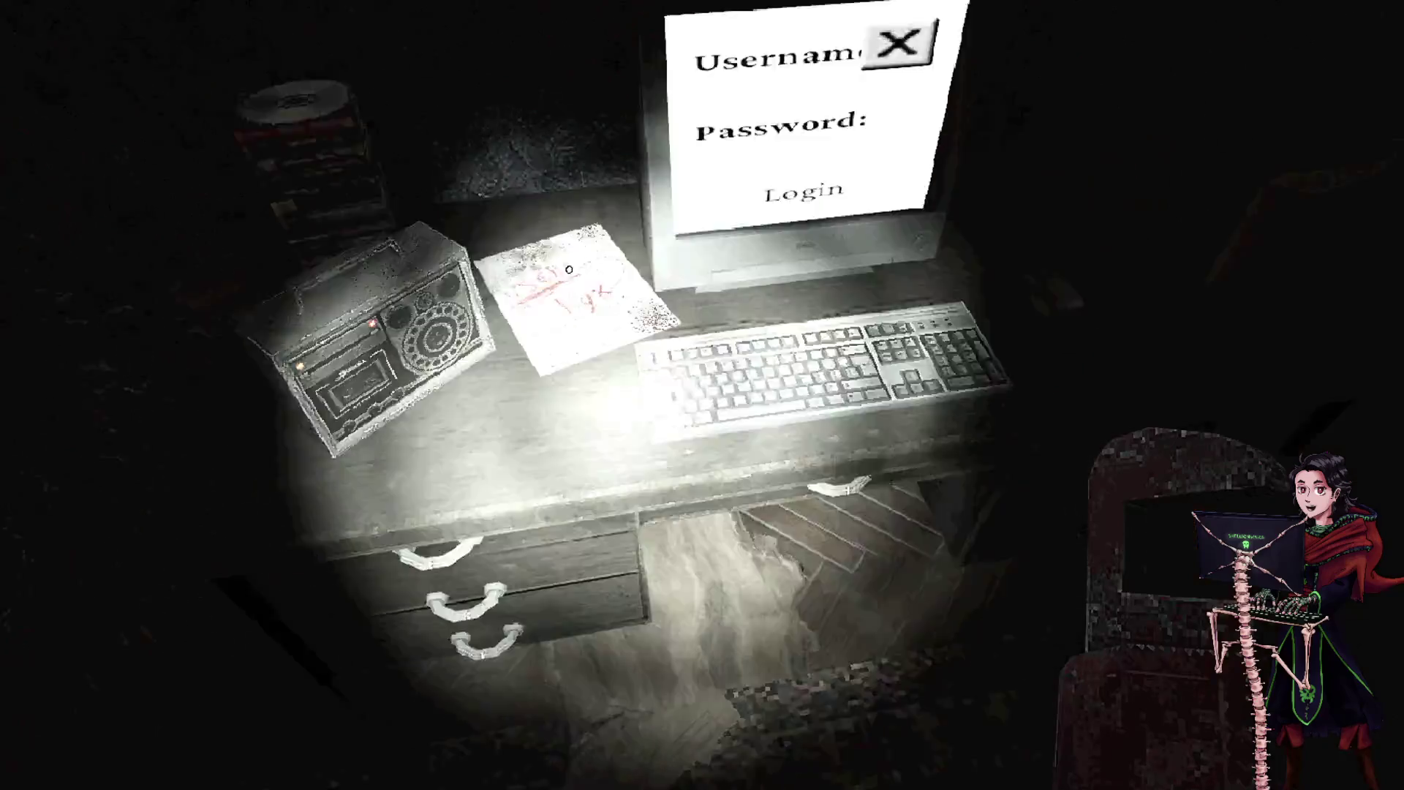
- Log in to the desk computer with the noted password, read the mail message, and close it
text(Ny)
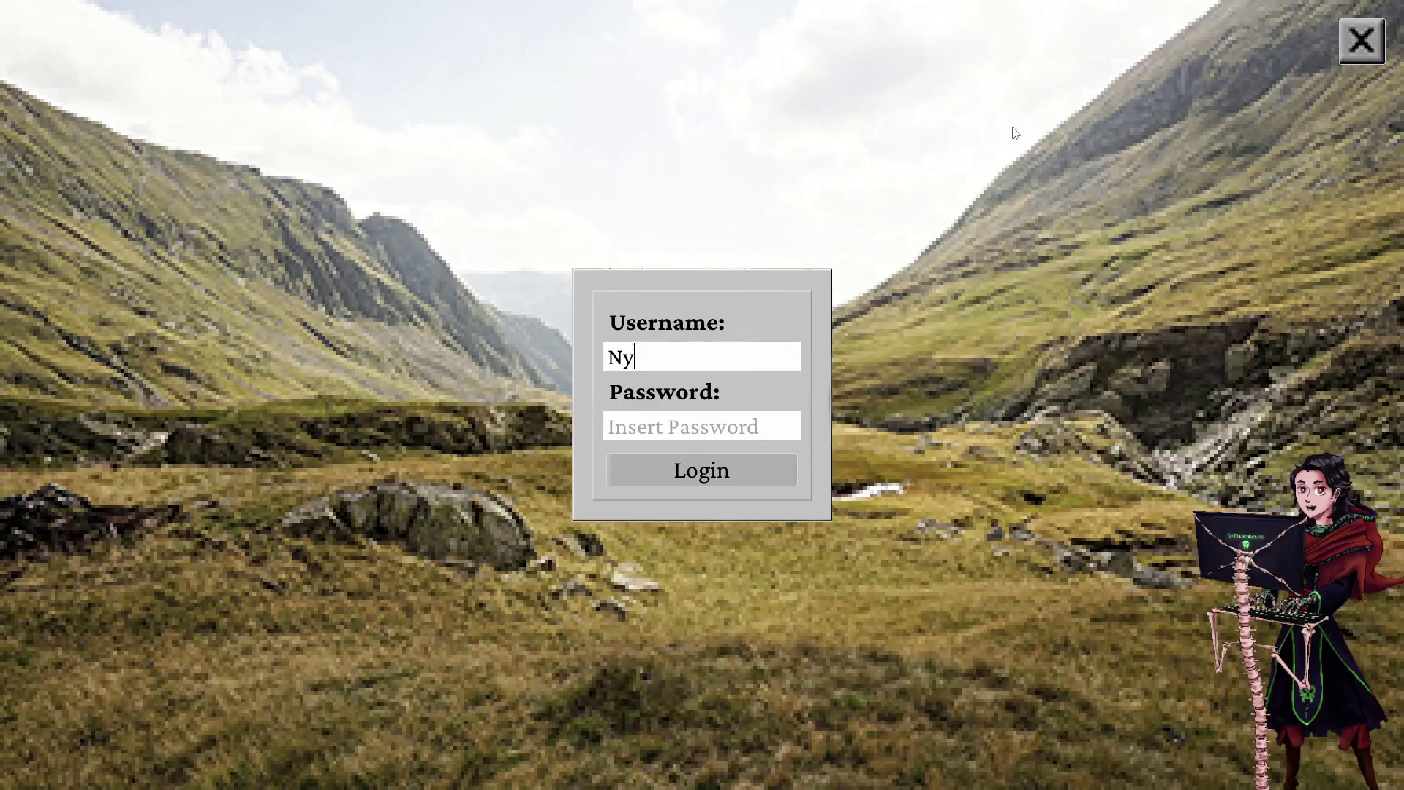
text(******)
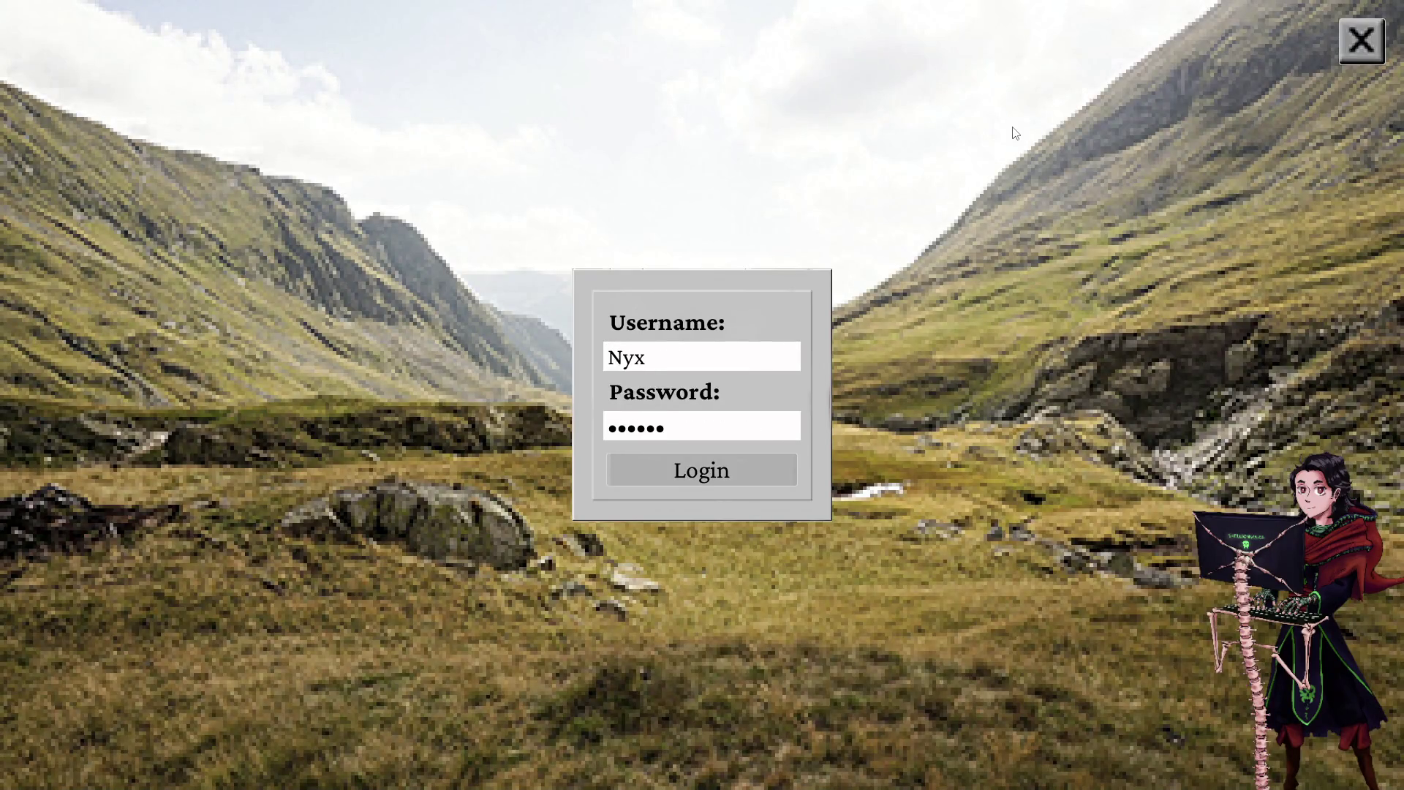
text(*)
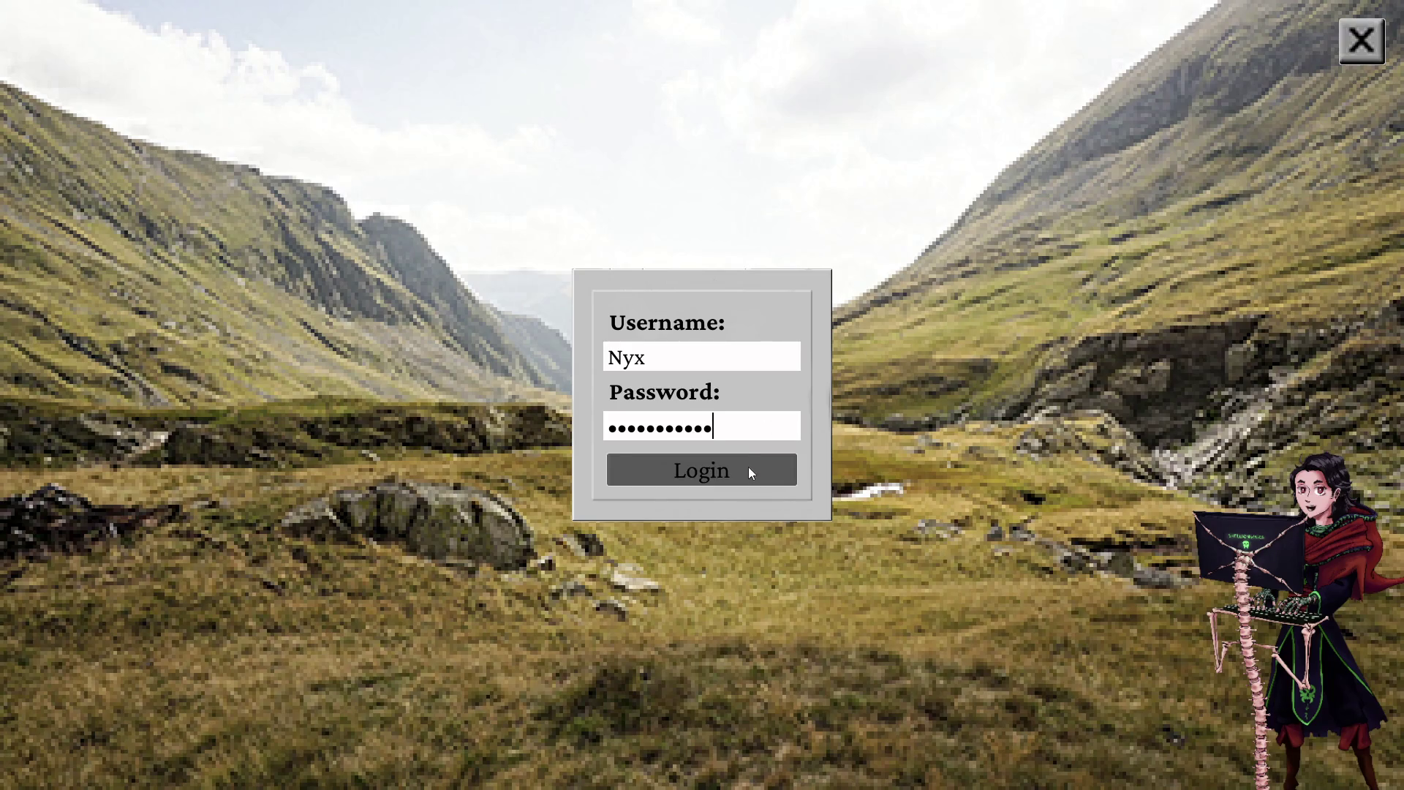
click(748, 468)
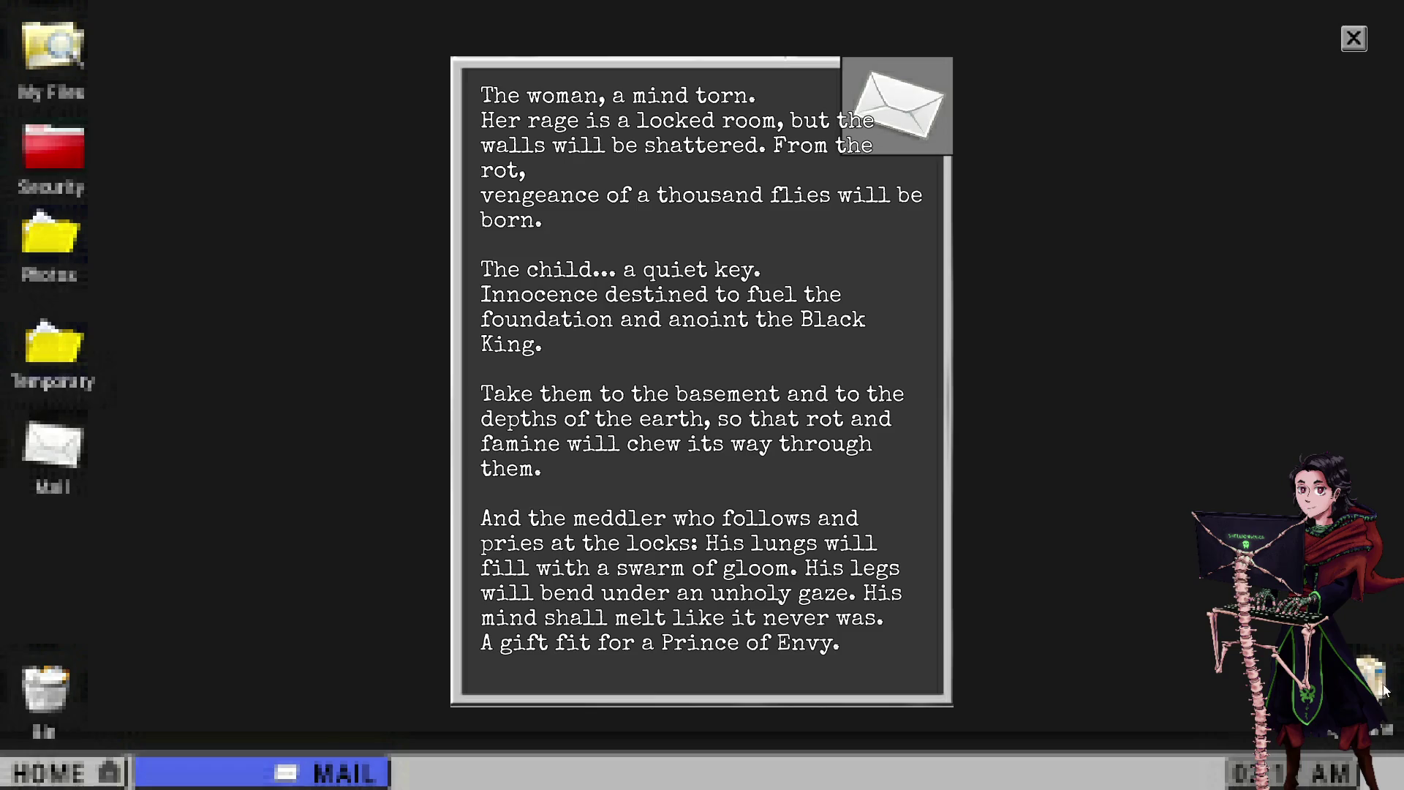
click(1354, 44)
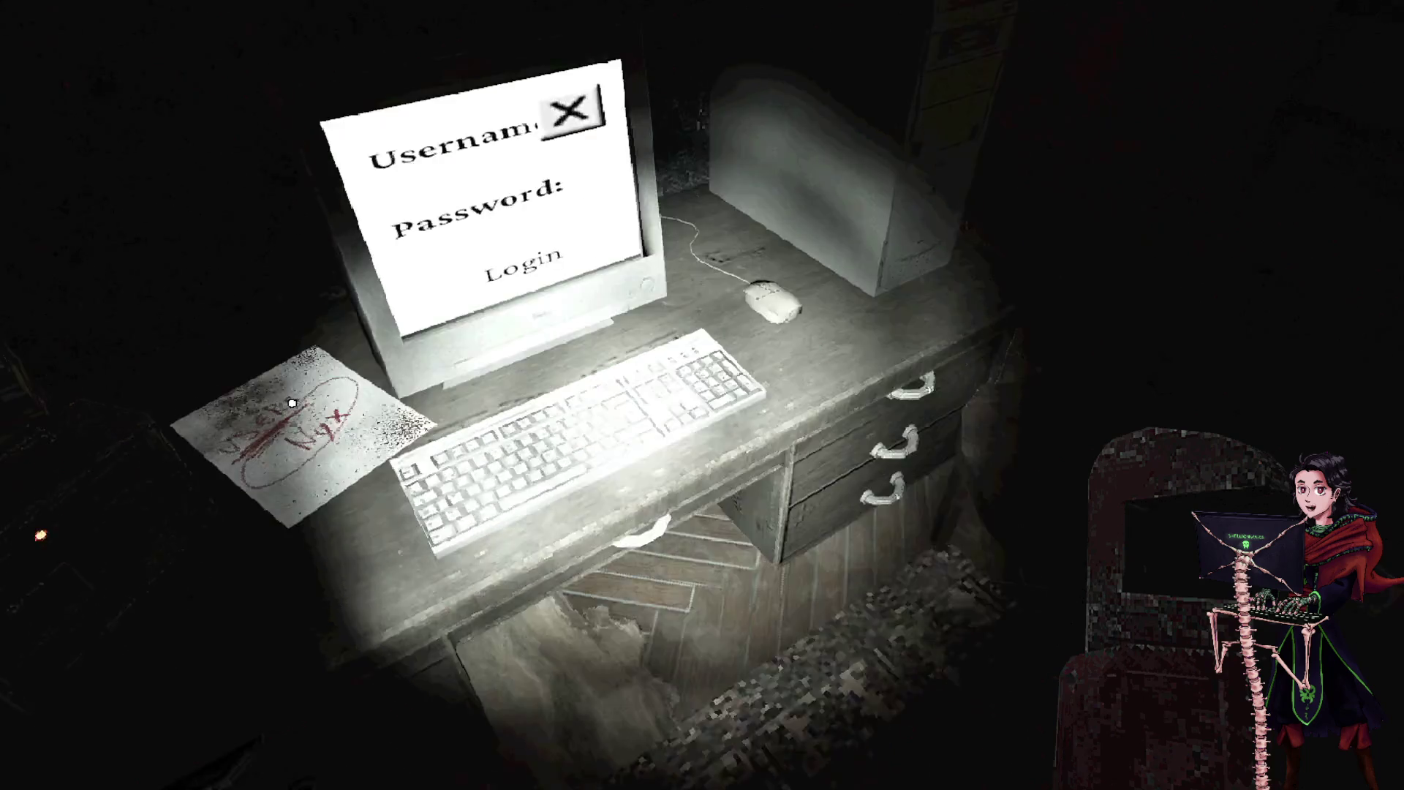
- Reread the username note beside the computer, then head into the hallway and pick up the Apartment 8 Key
key(w)
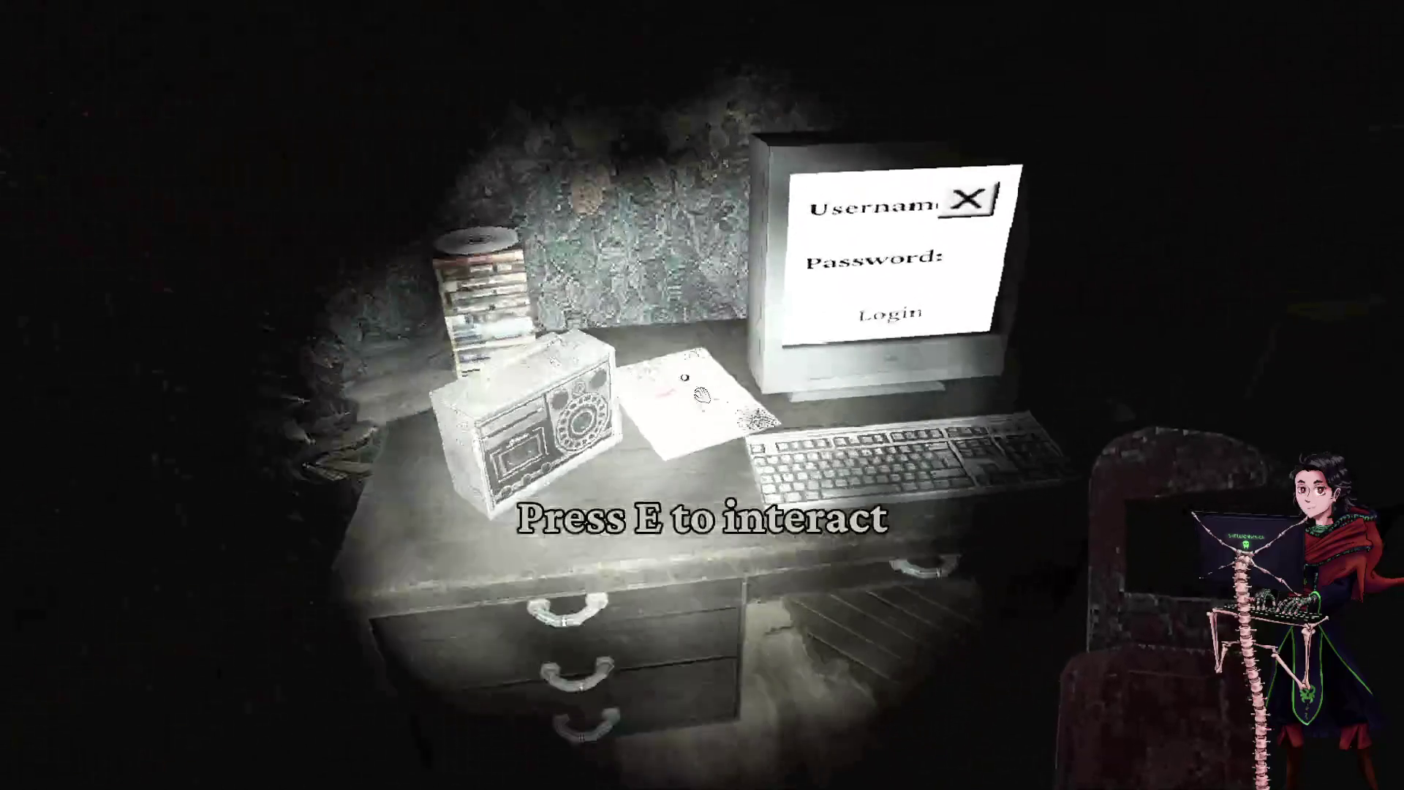
key(e)
click(950, 109)
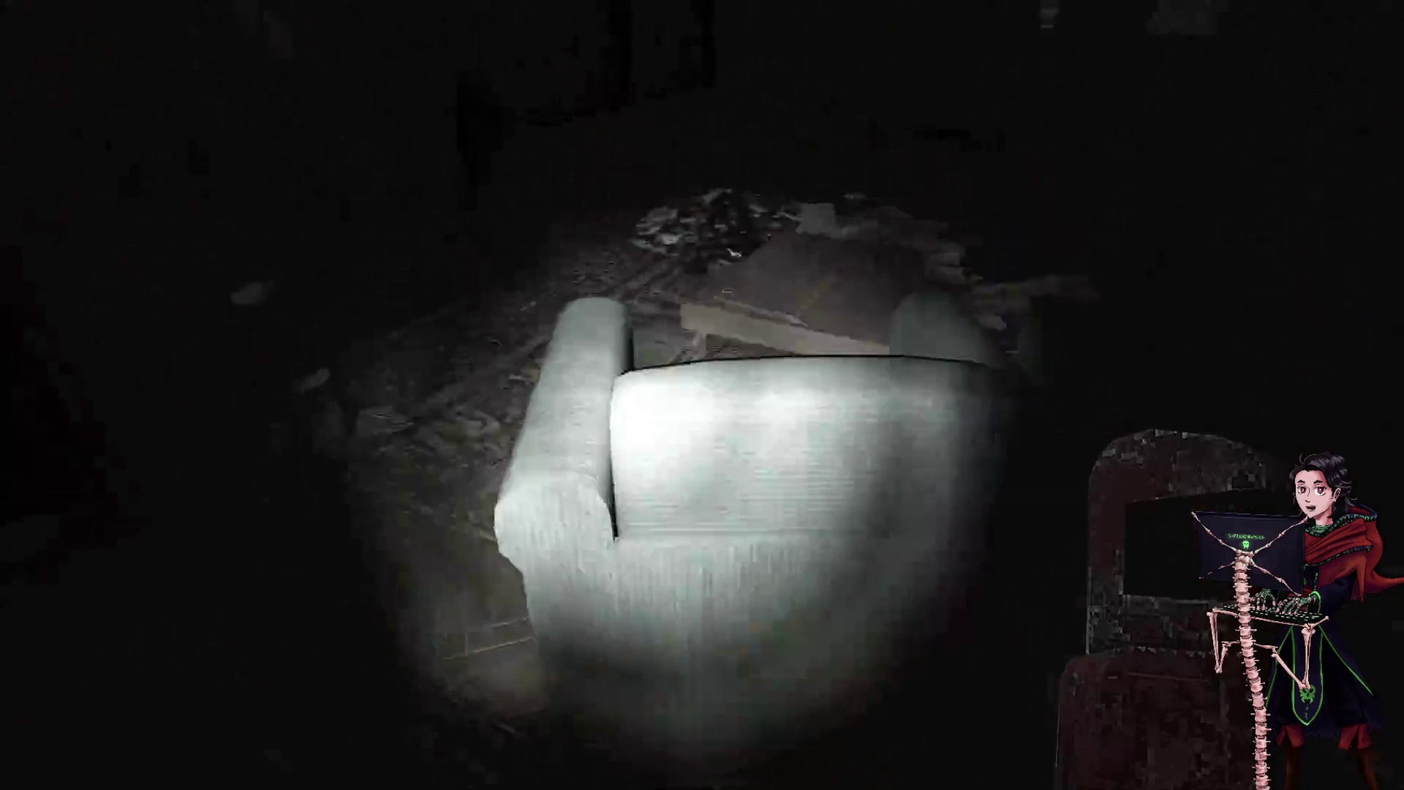
key(w)
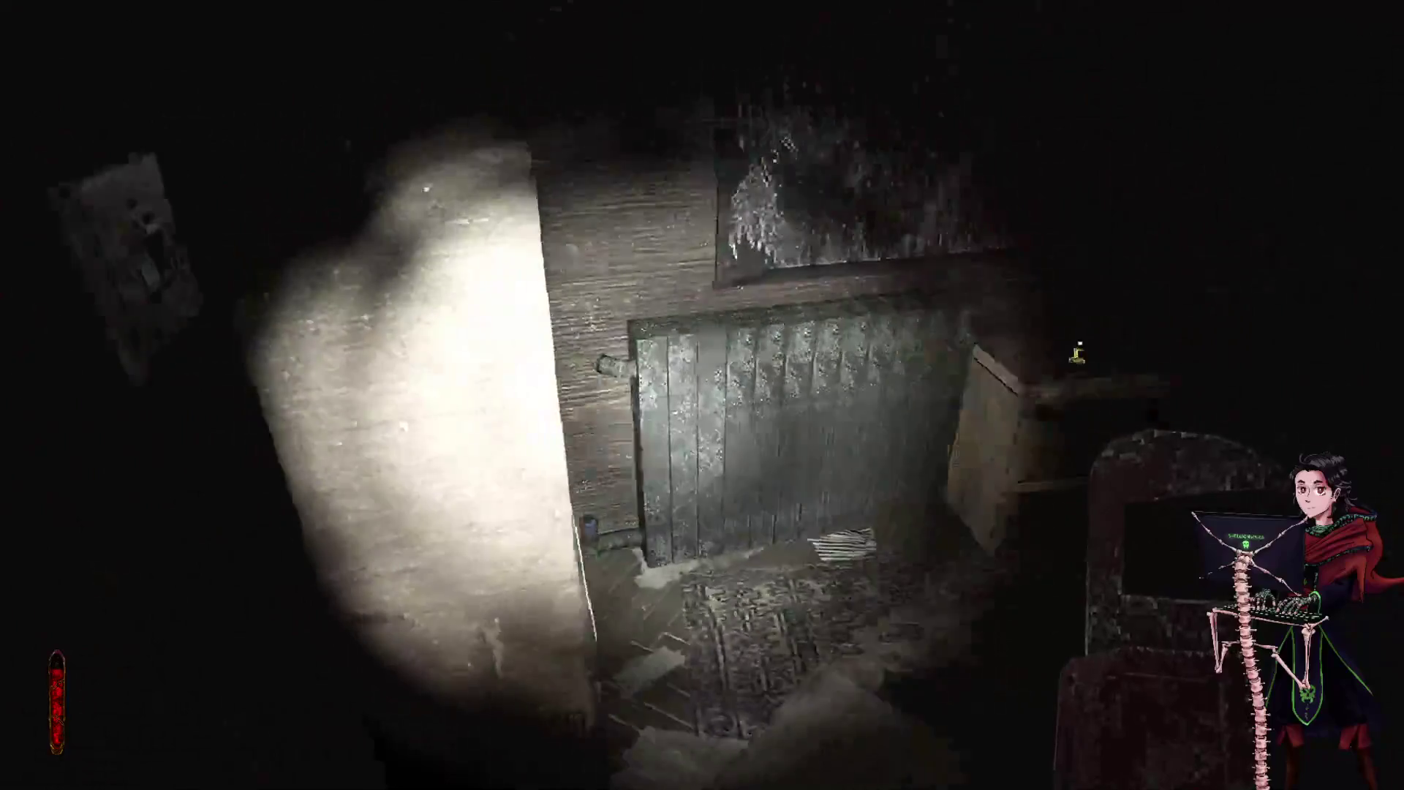
key(e)
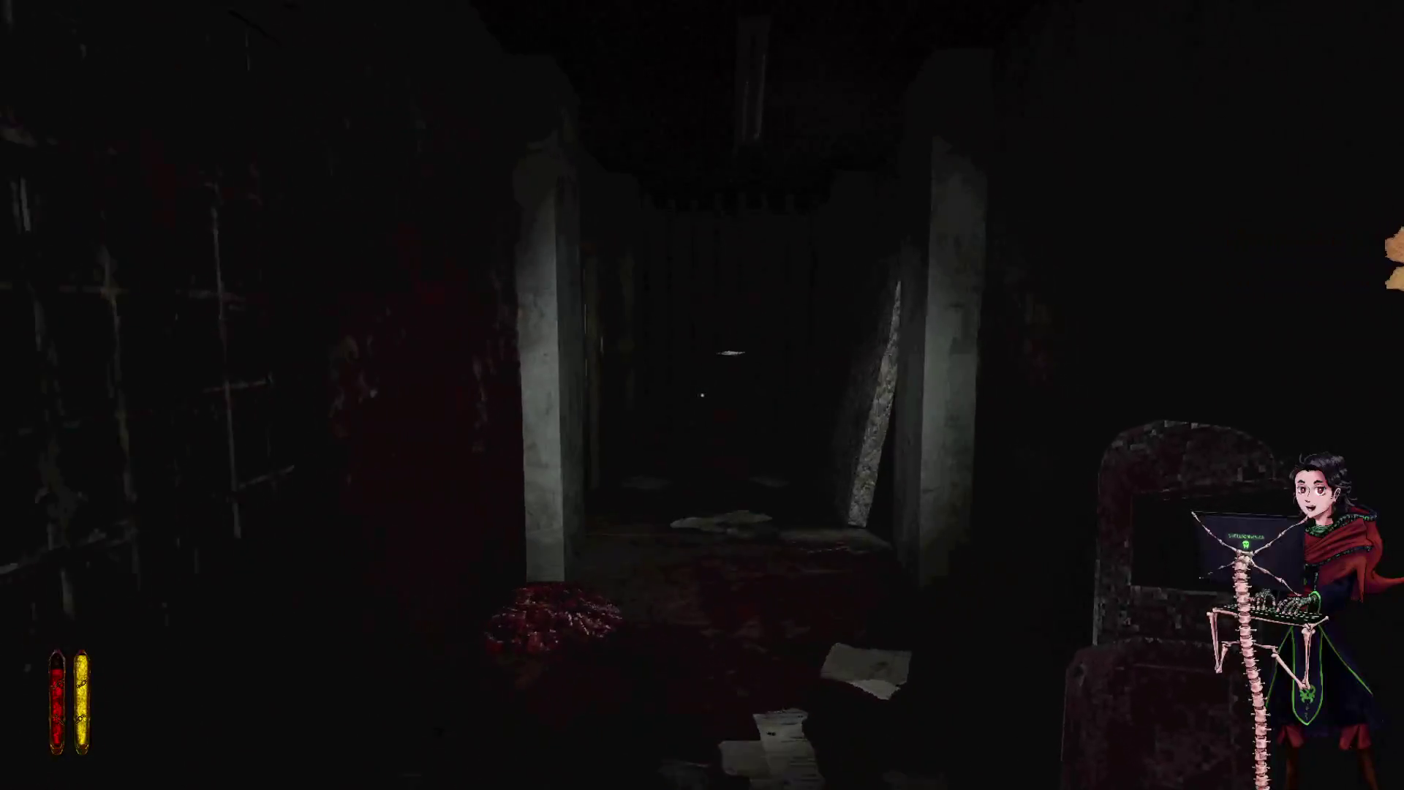
- With the flashlight on, reach the stuck door, use the Apartment 8 Key from the inventory, and go through
key(f)
key(w)
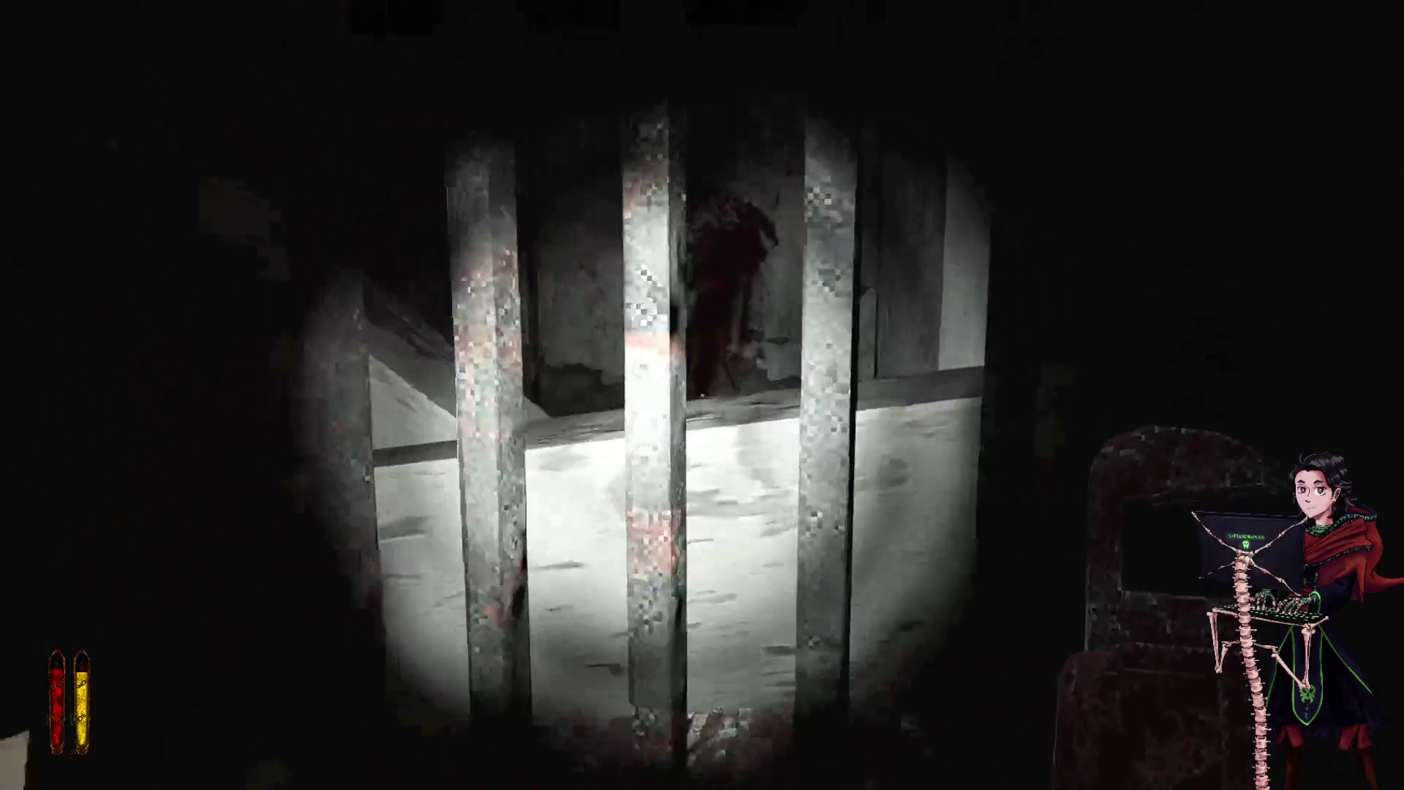
key(f)
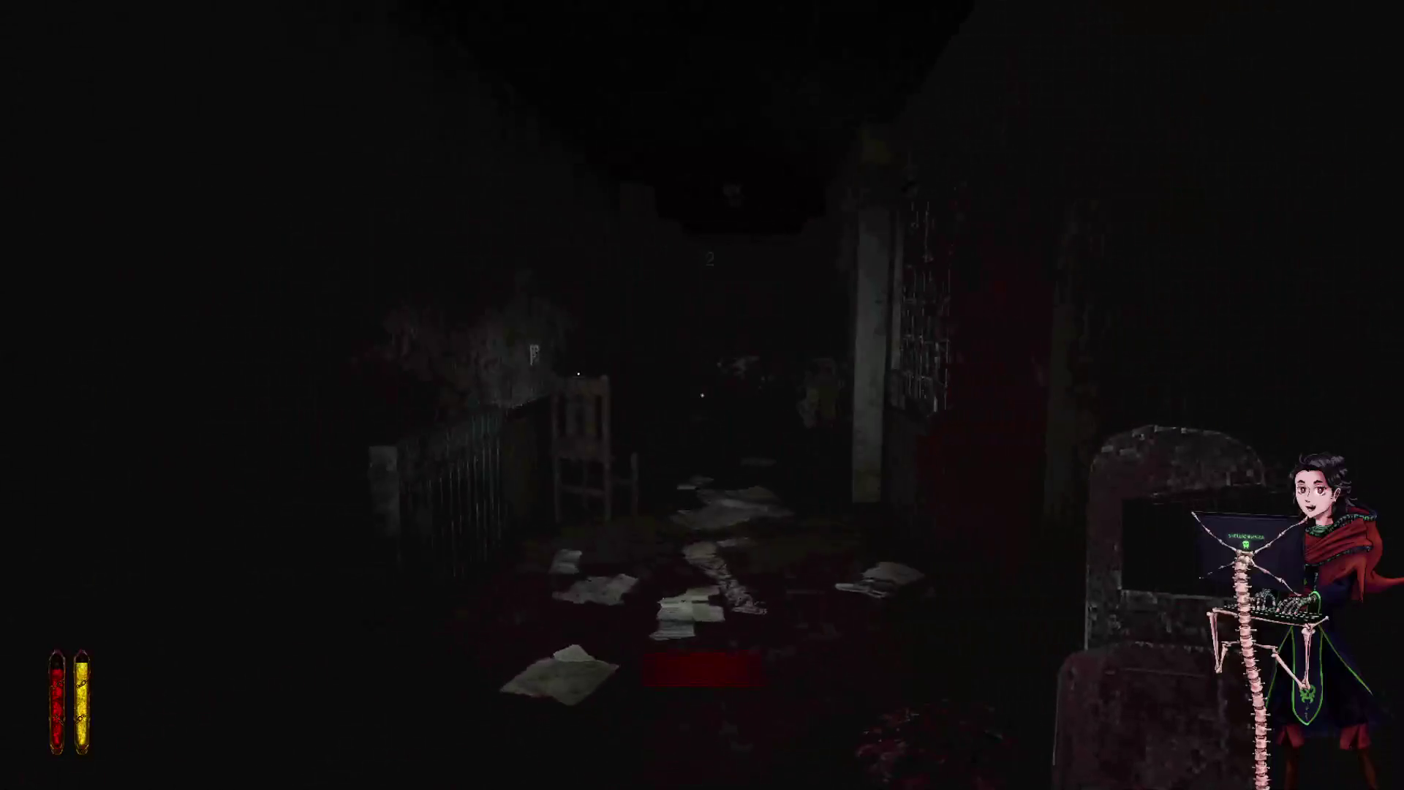
key(f)
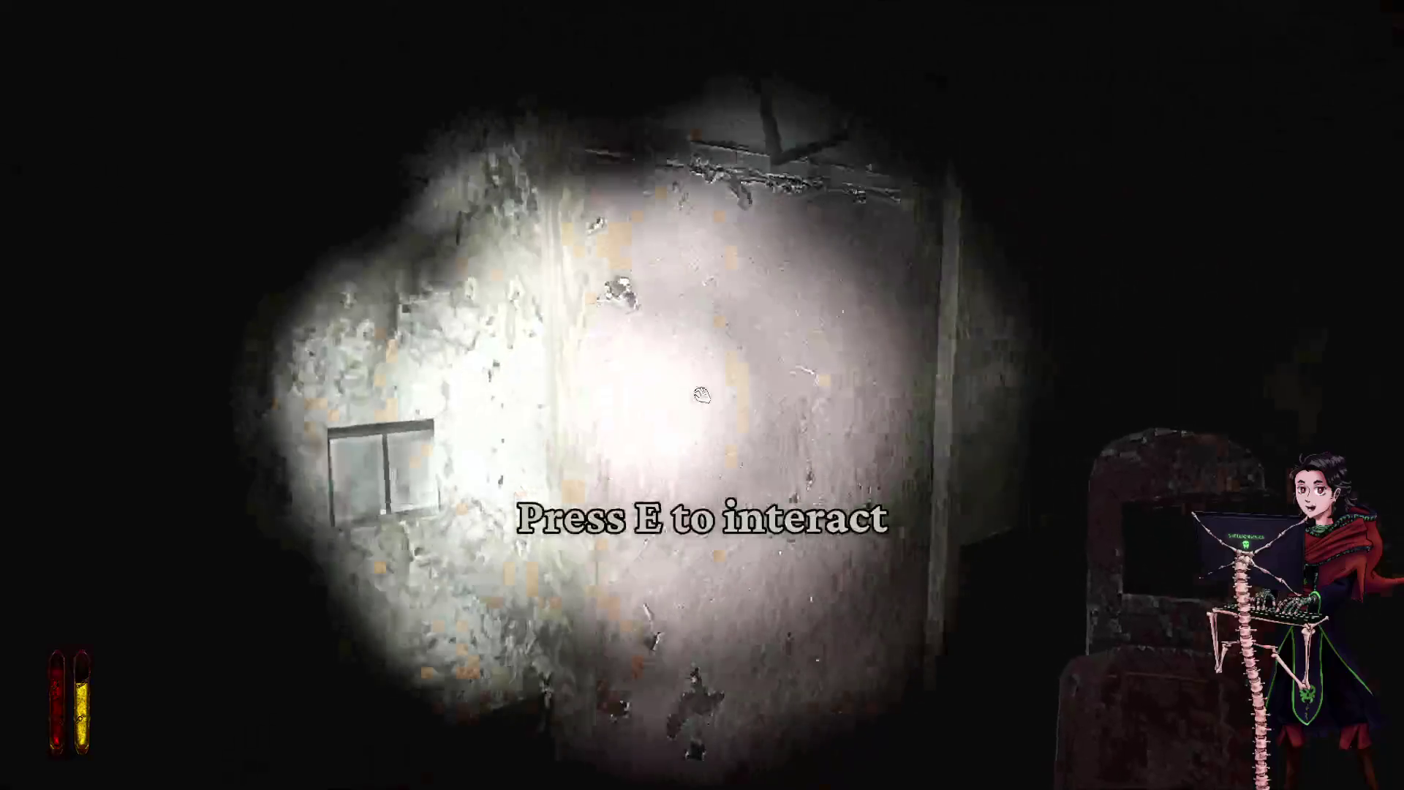
key(Tab)
click(359, 238)
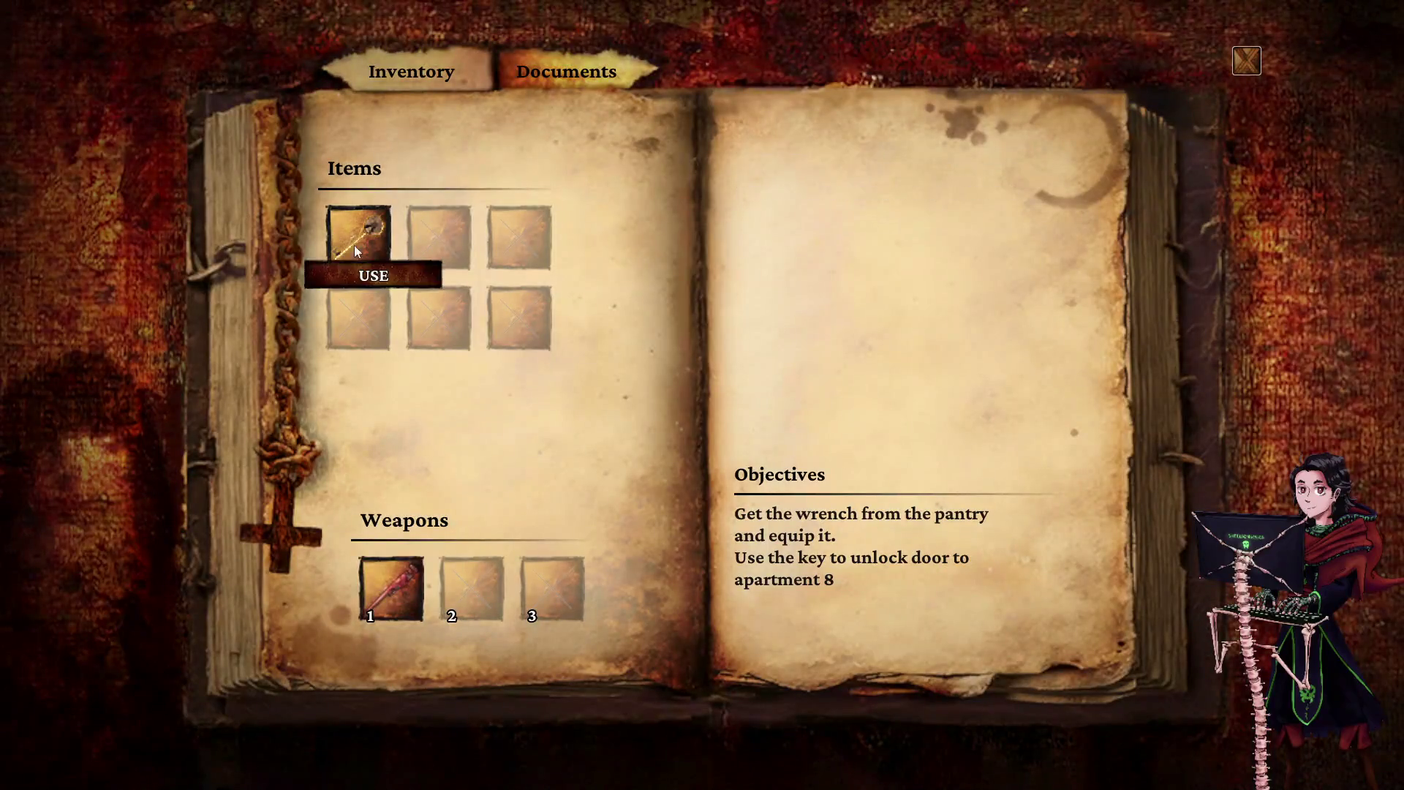
click(370, 272)
key(e)
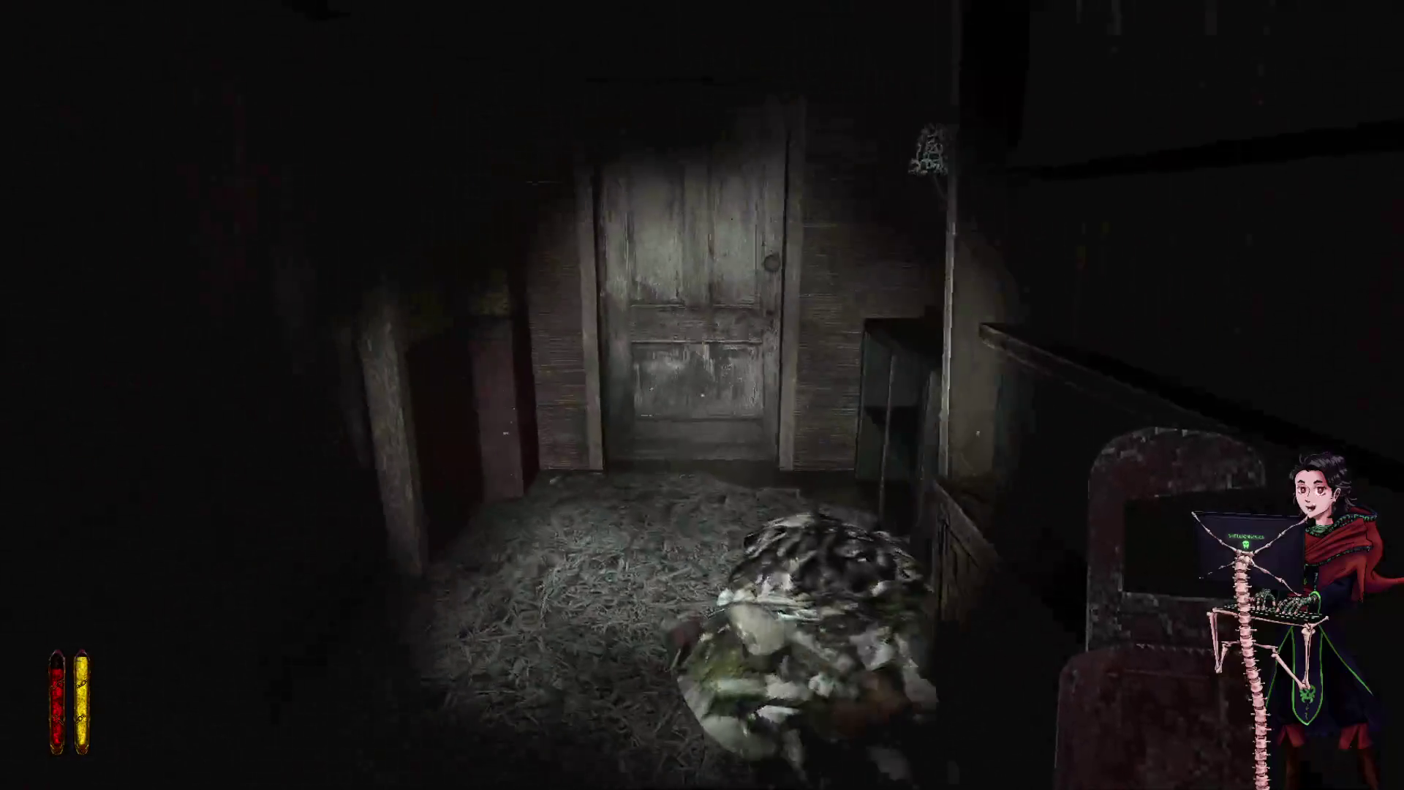
- Open the graffiti room door, then read the Diary Page about the iron-boxed worker on the pipe and close it
key(w)
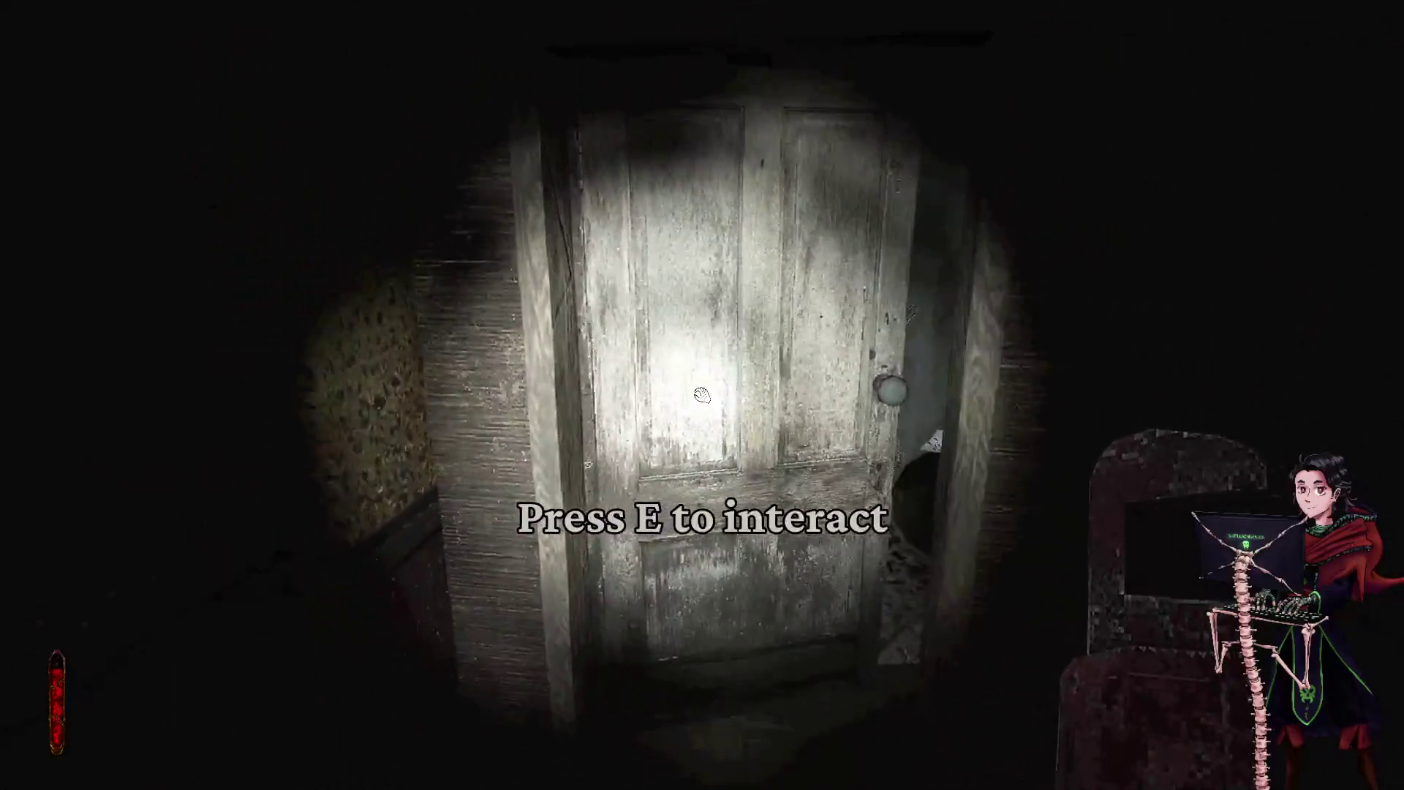
key(e)
key(w)
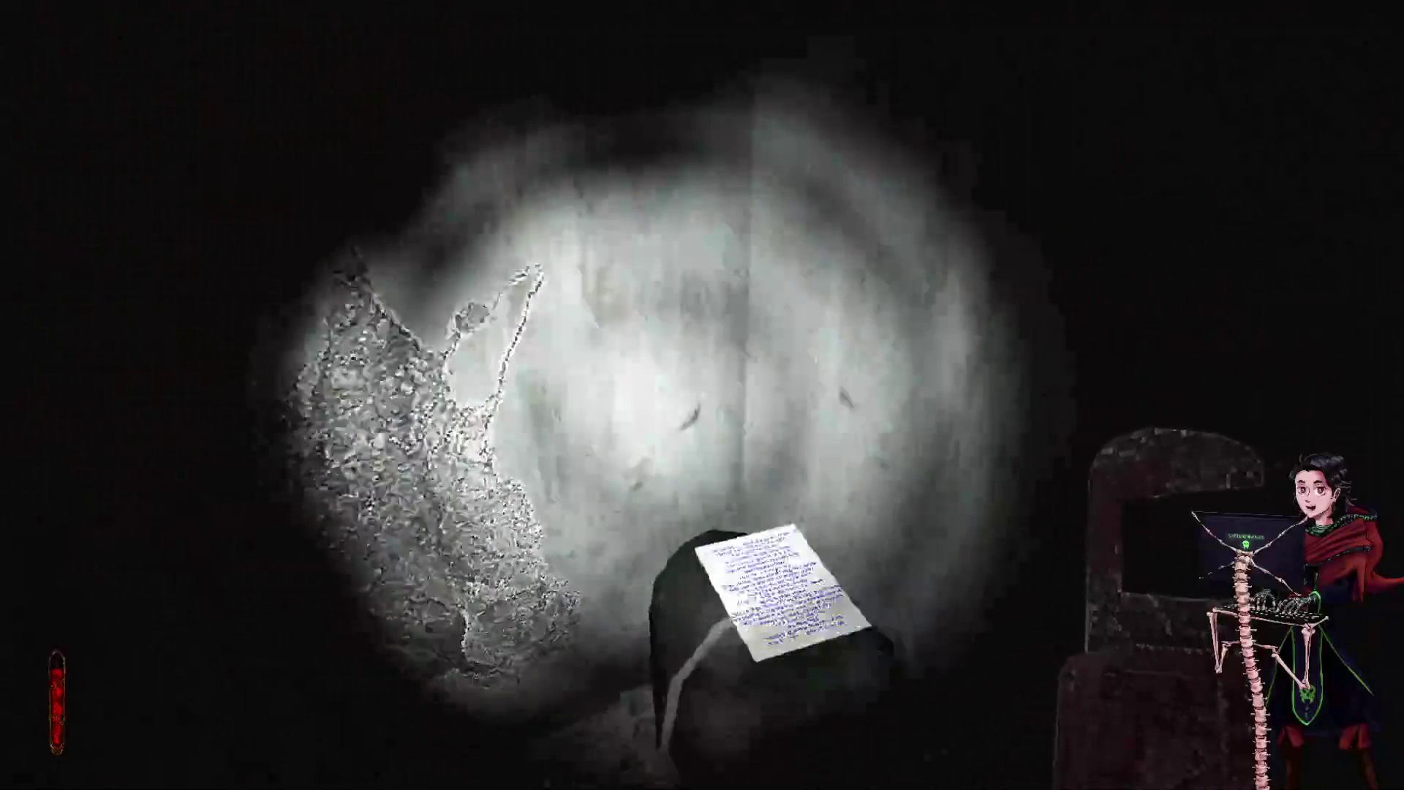
key(e)
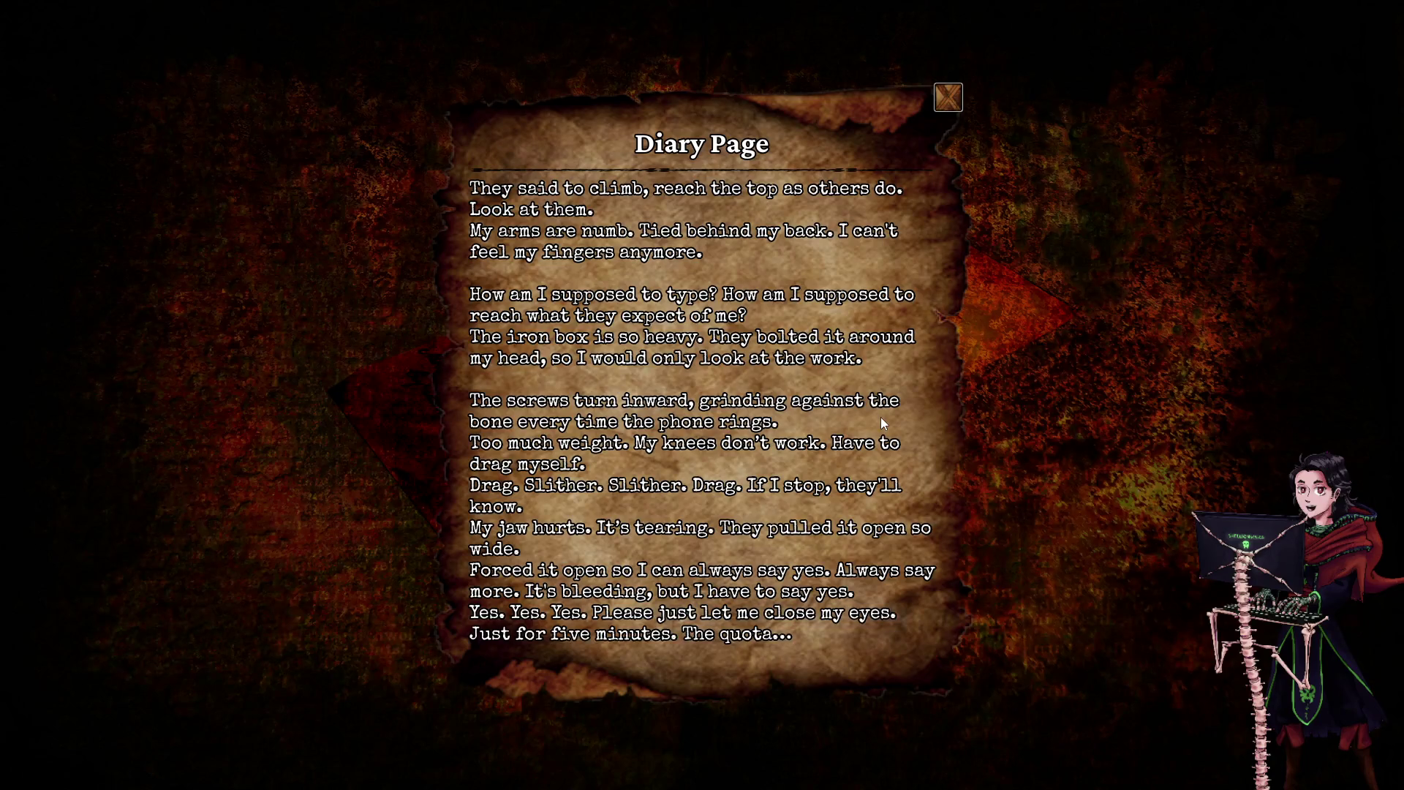
click(957, 100)
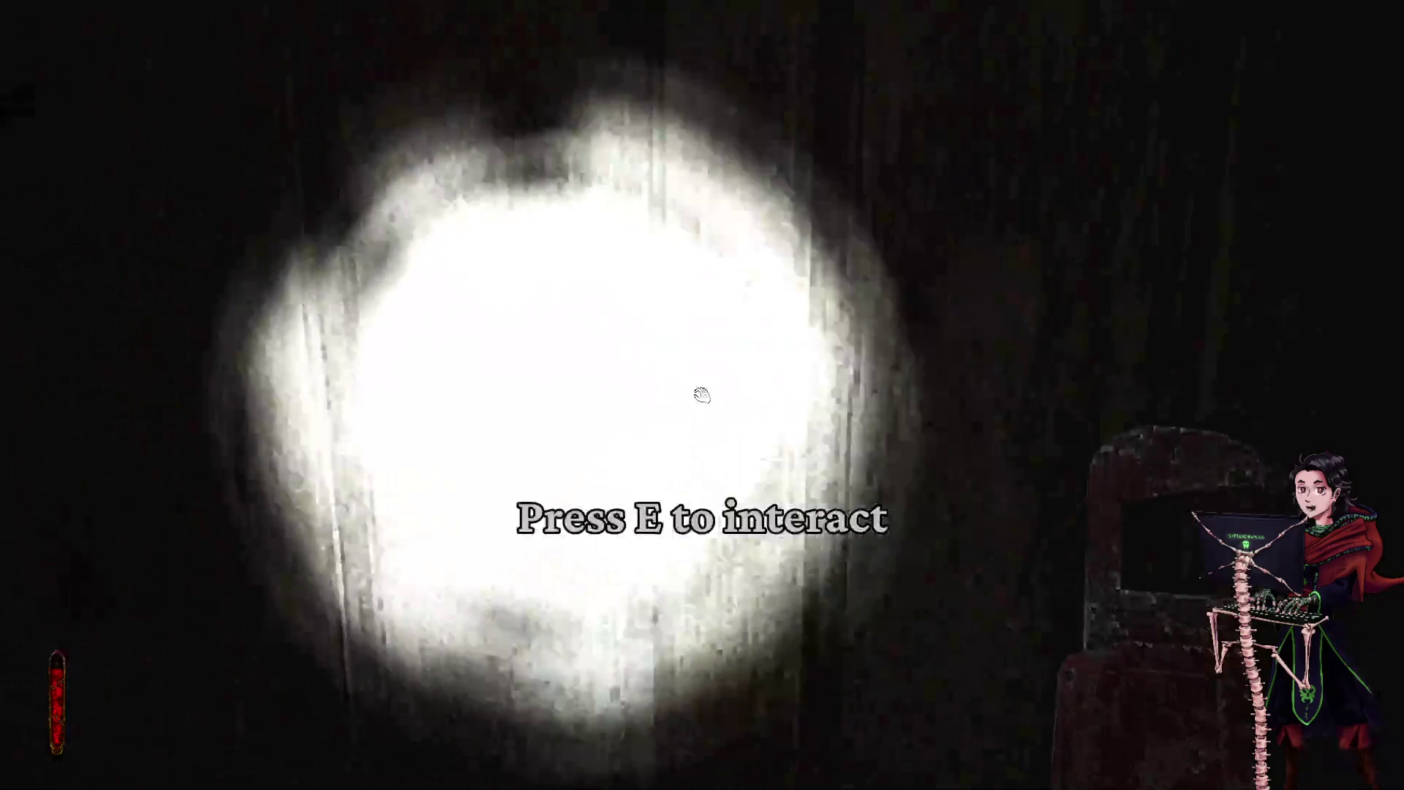
- Search the bathroom's CANDLES GUIDE THE WAY graffiti wall and bathtub, then walk back out to the hallway
key(w)
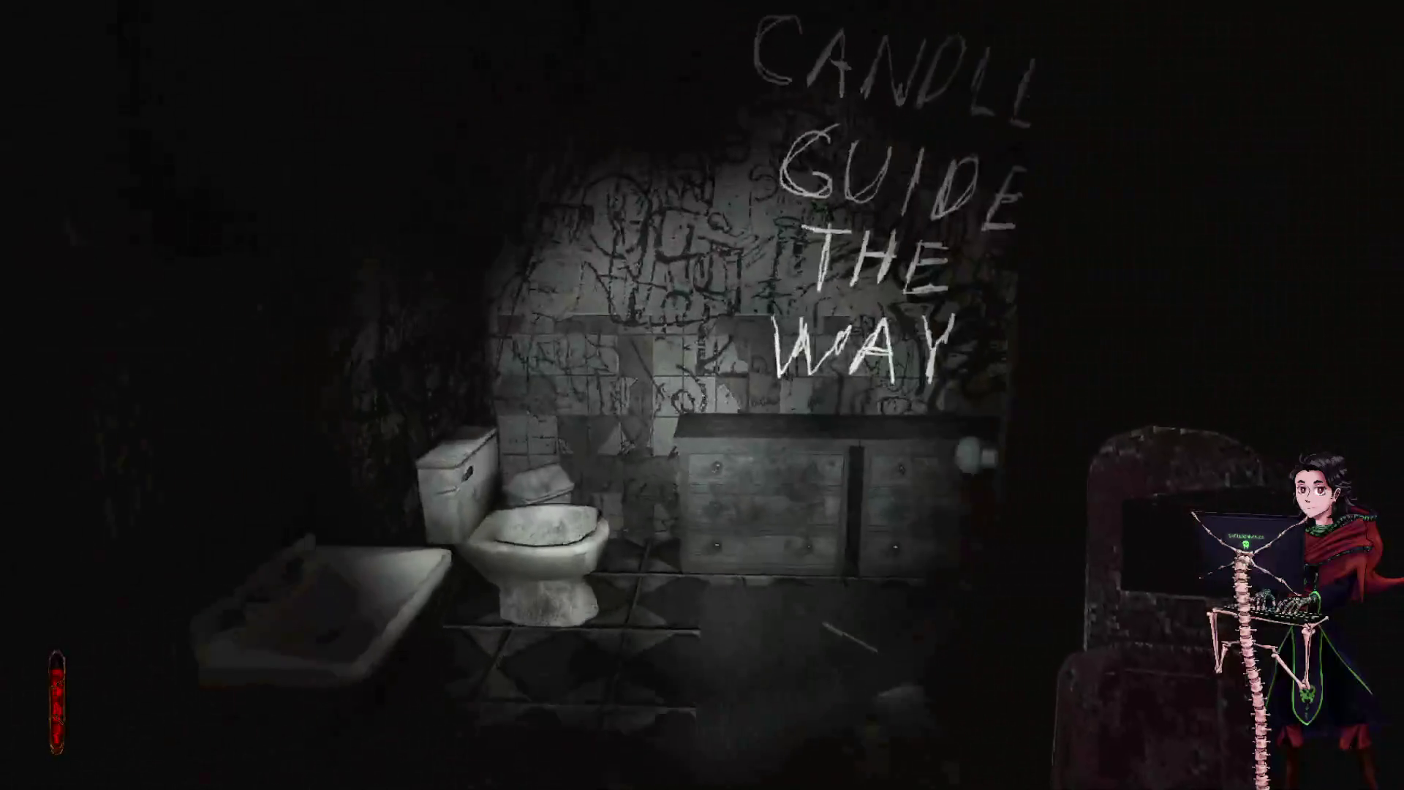
key(w)
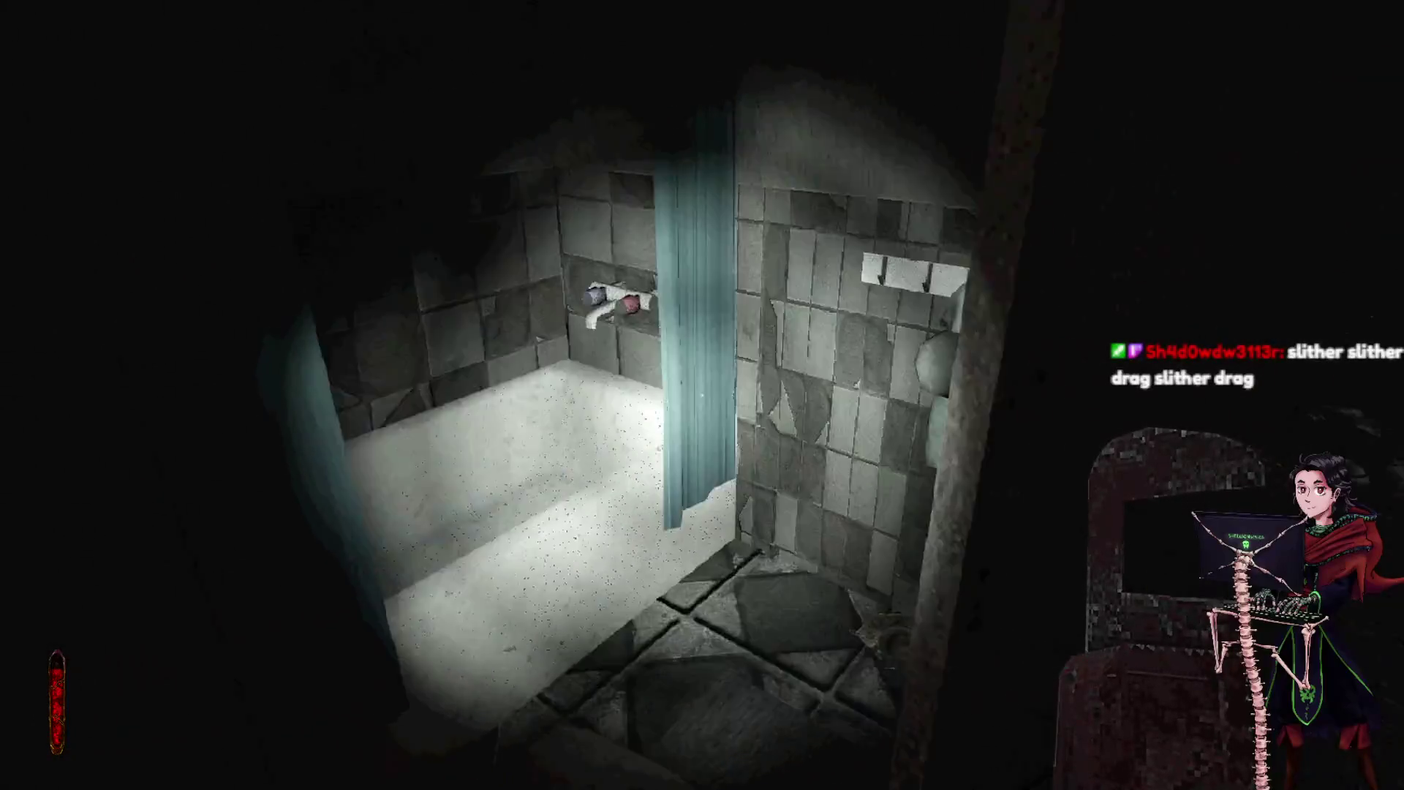
key(w)
key(w)
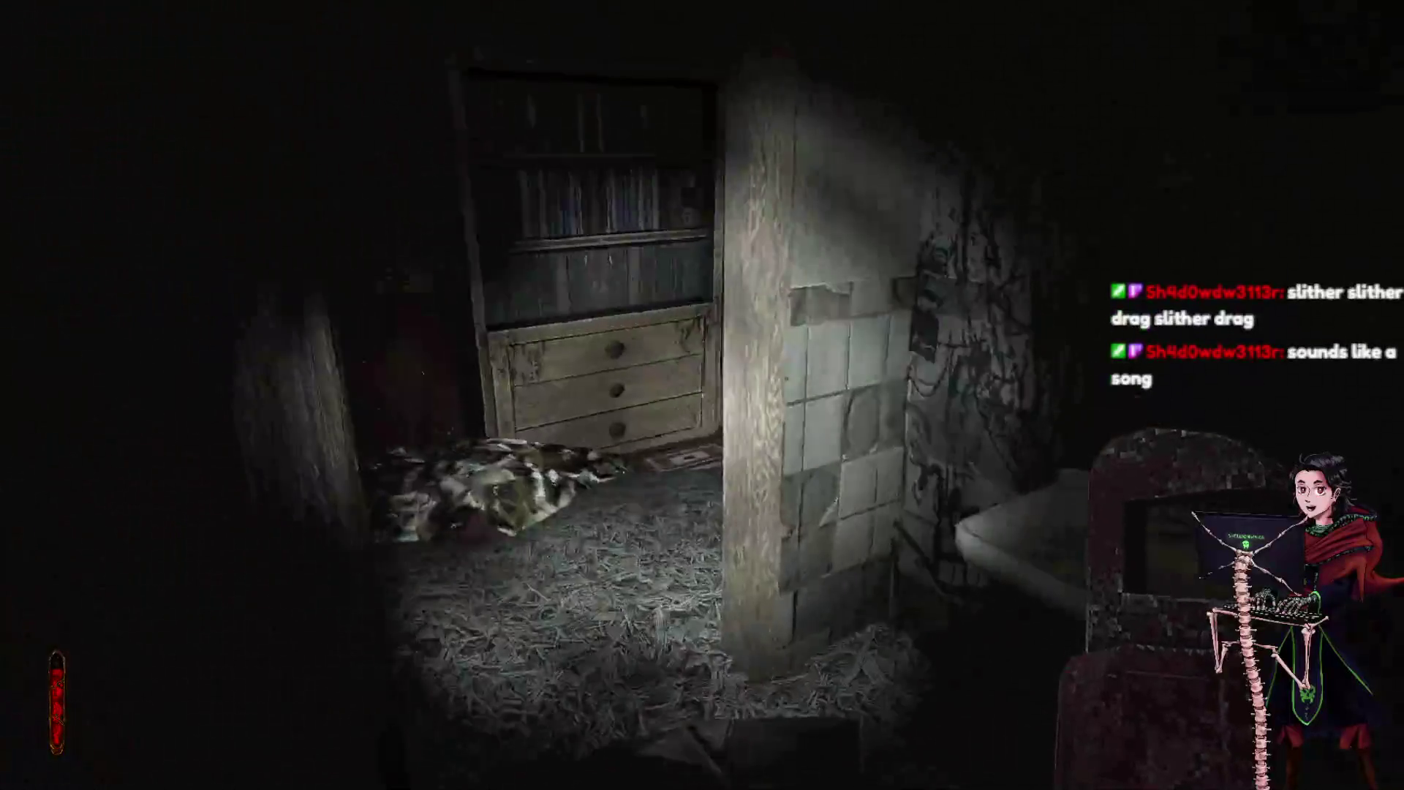
key(w)
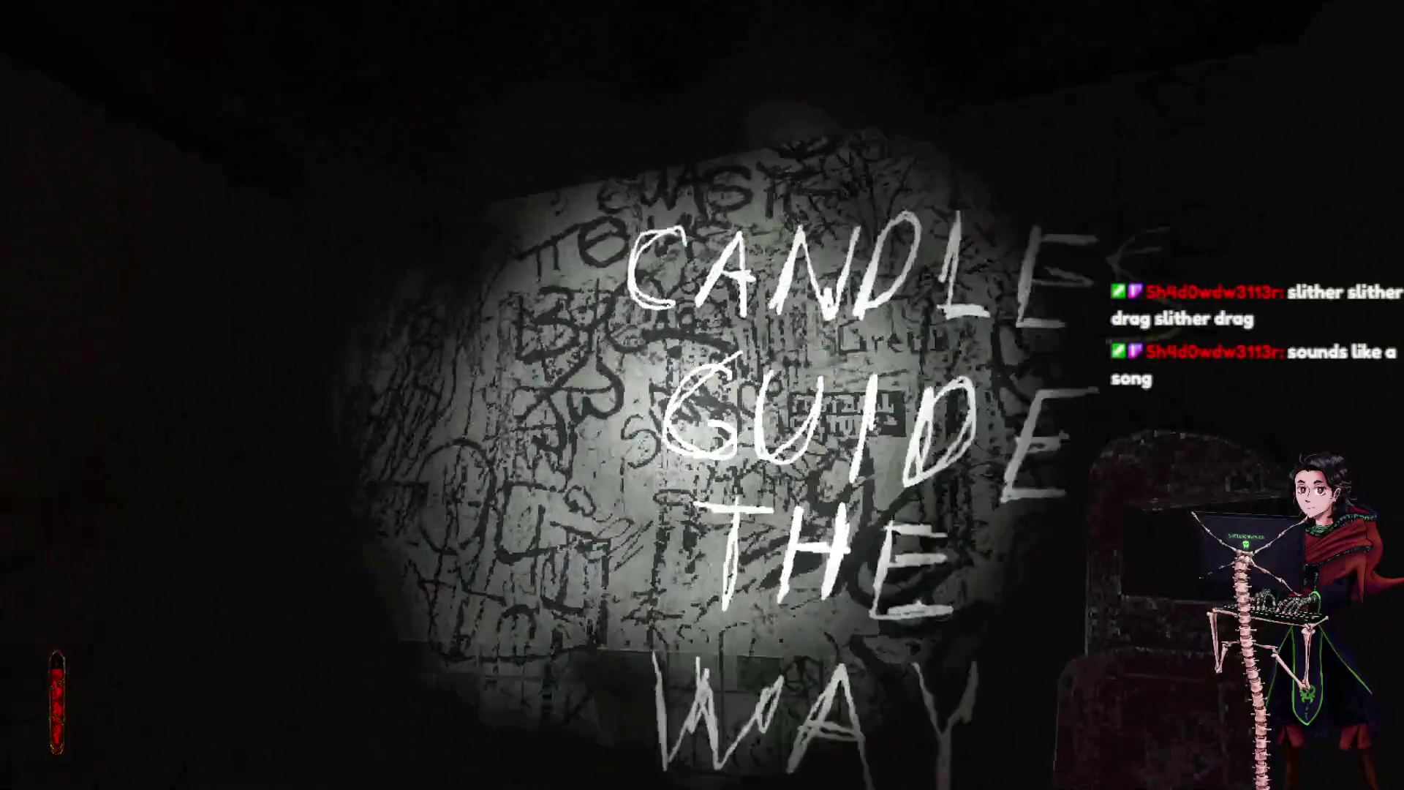
key(w)
key(s)
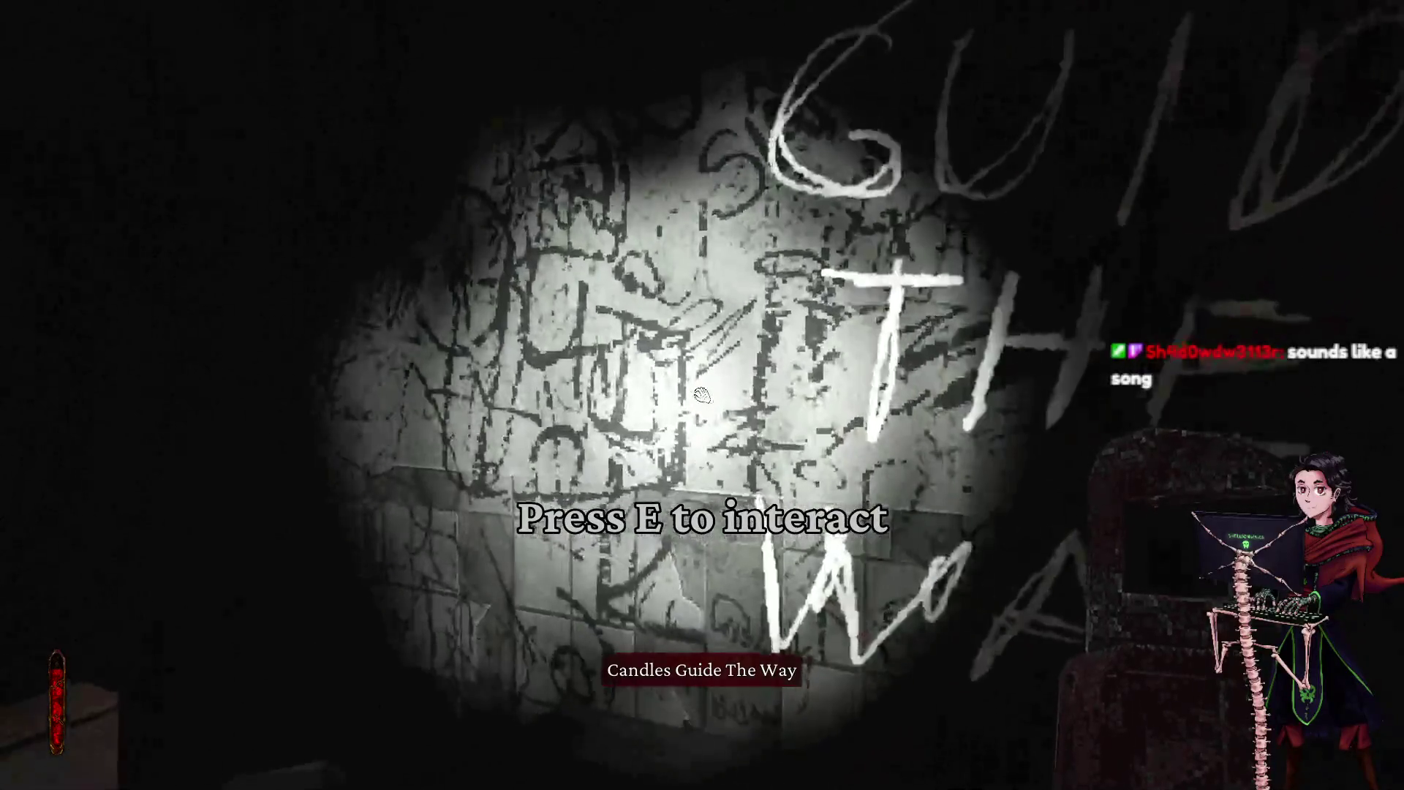
key(w)
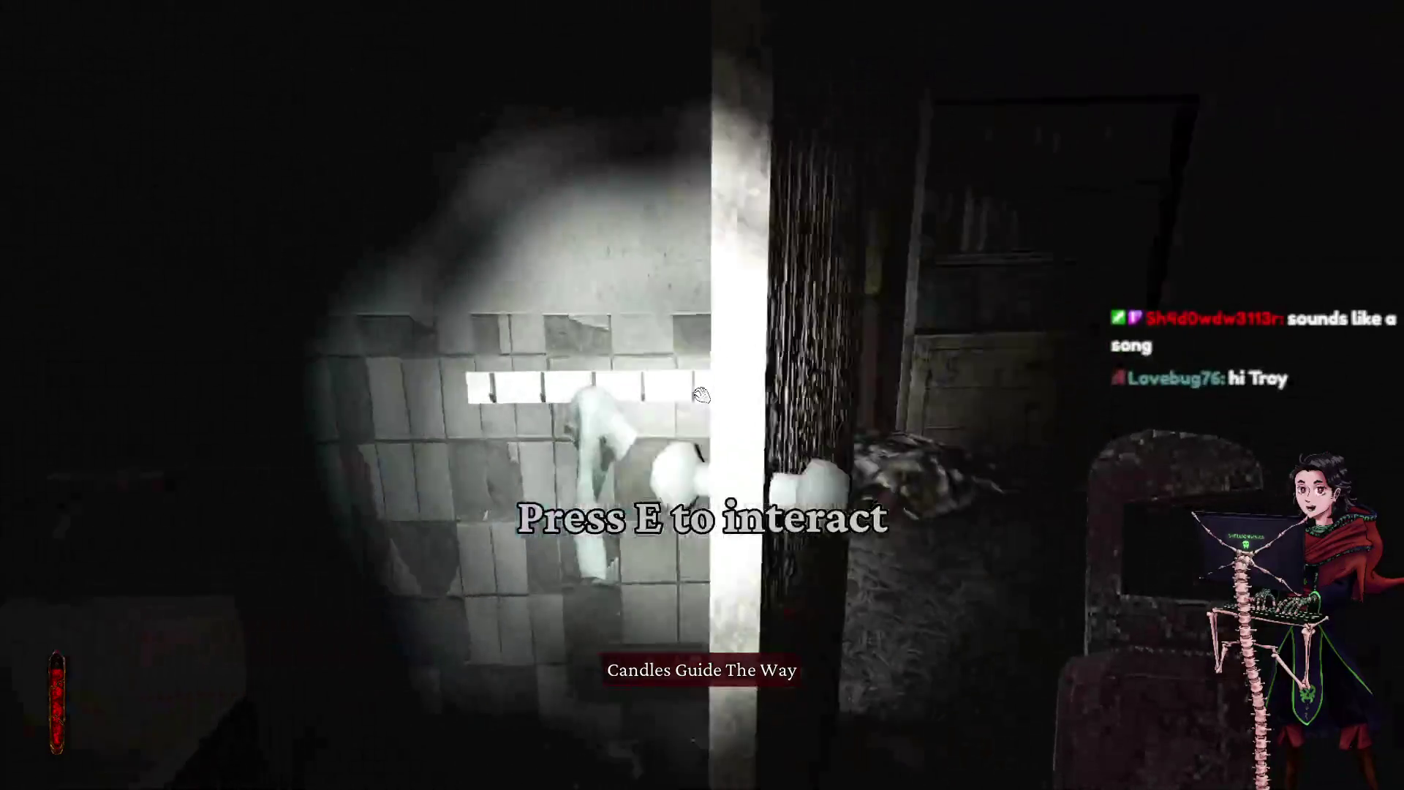
key(w)
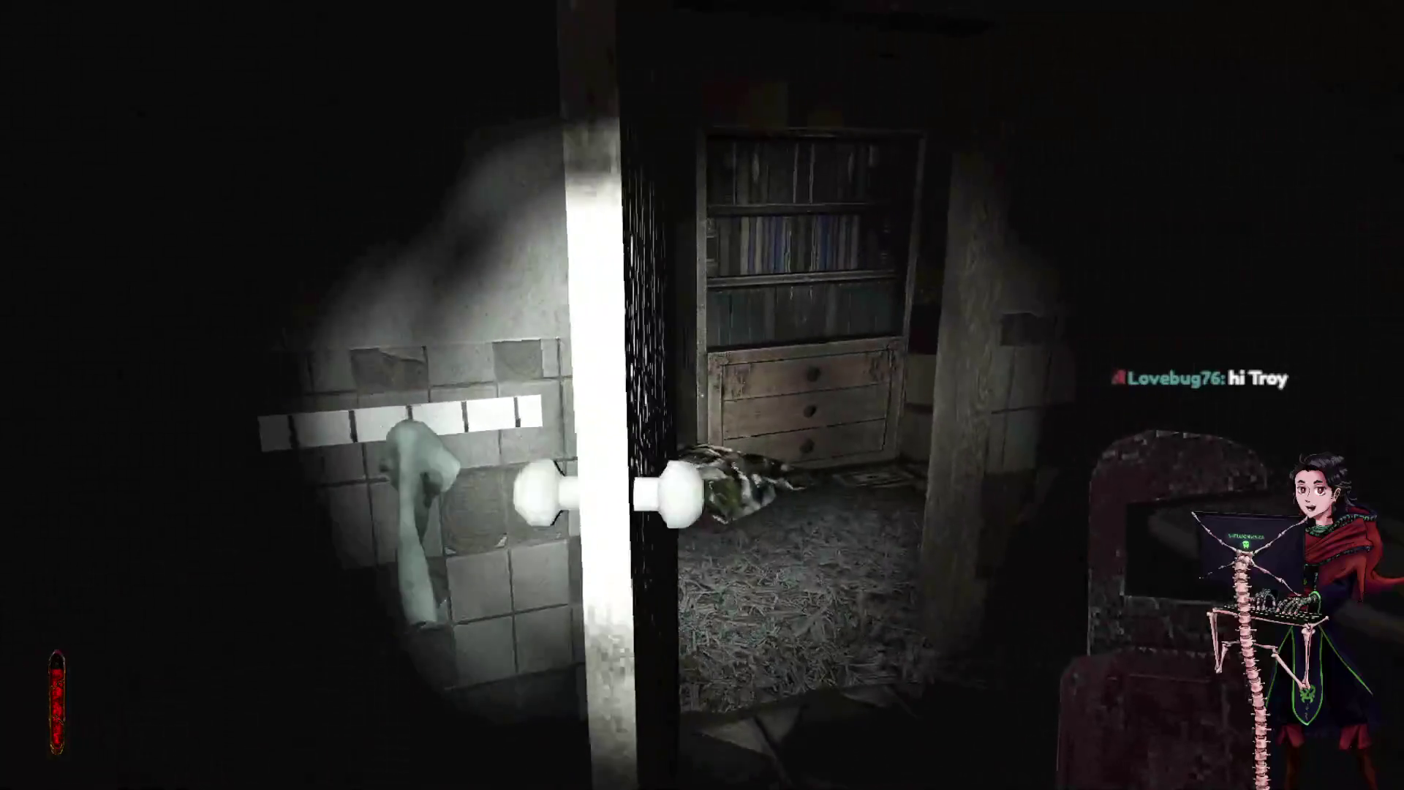
key(w)
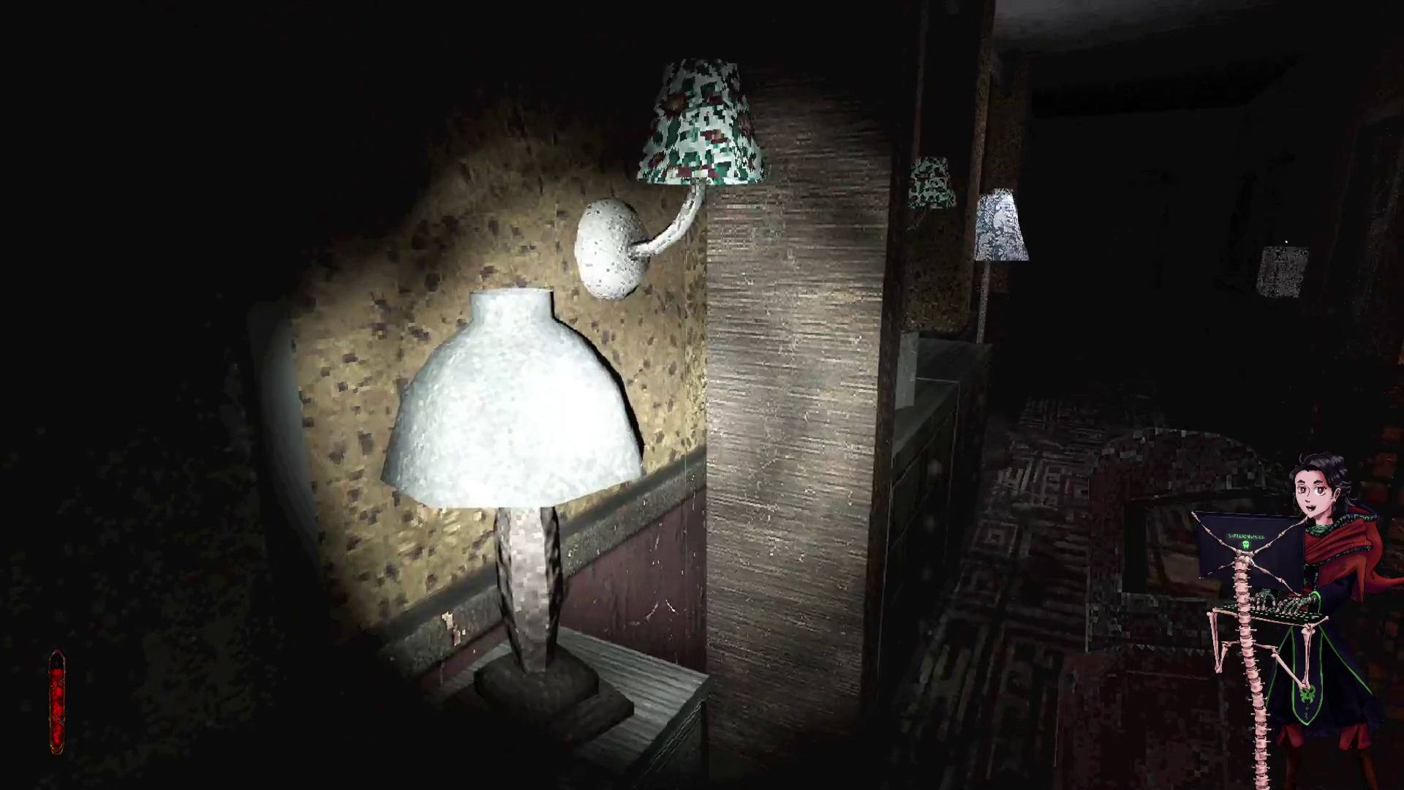
- Walk down the lamp-lit hallway to the wall first aid box and use it for +20 health
key(w)
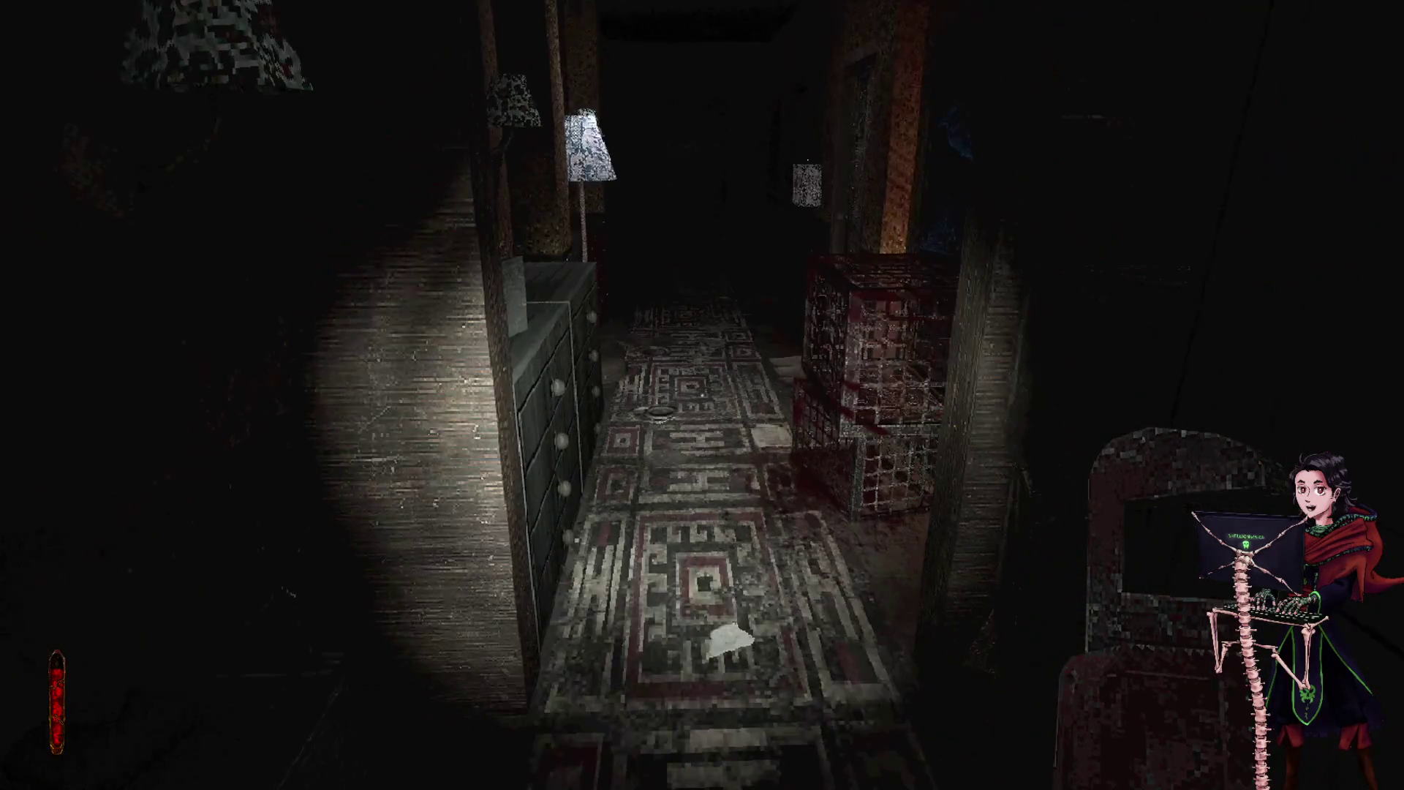
key(w)
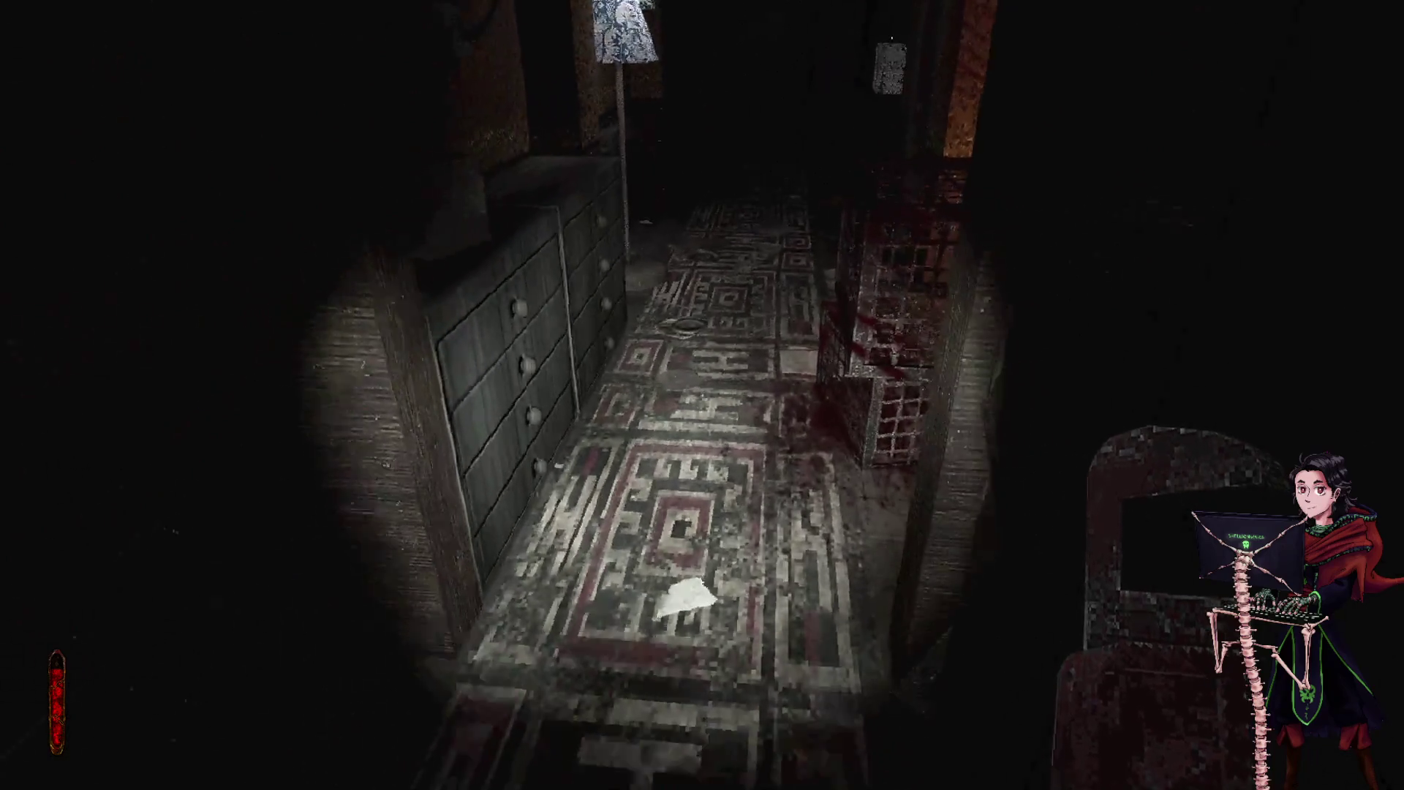
key(w)
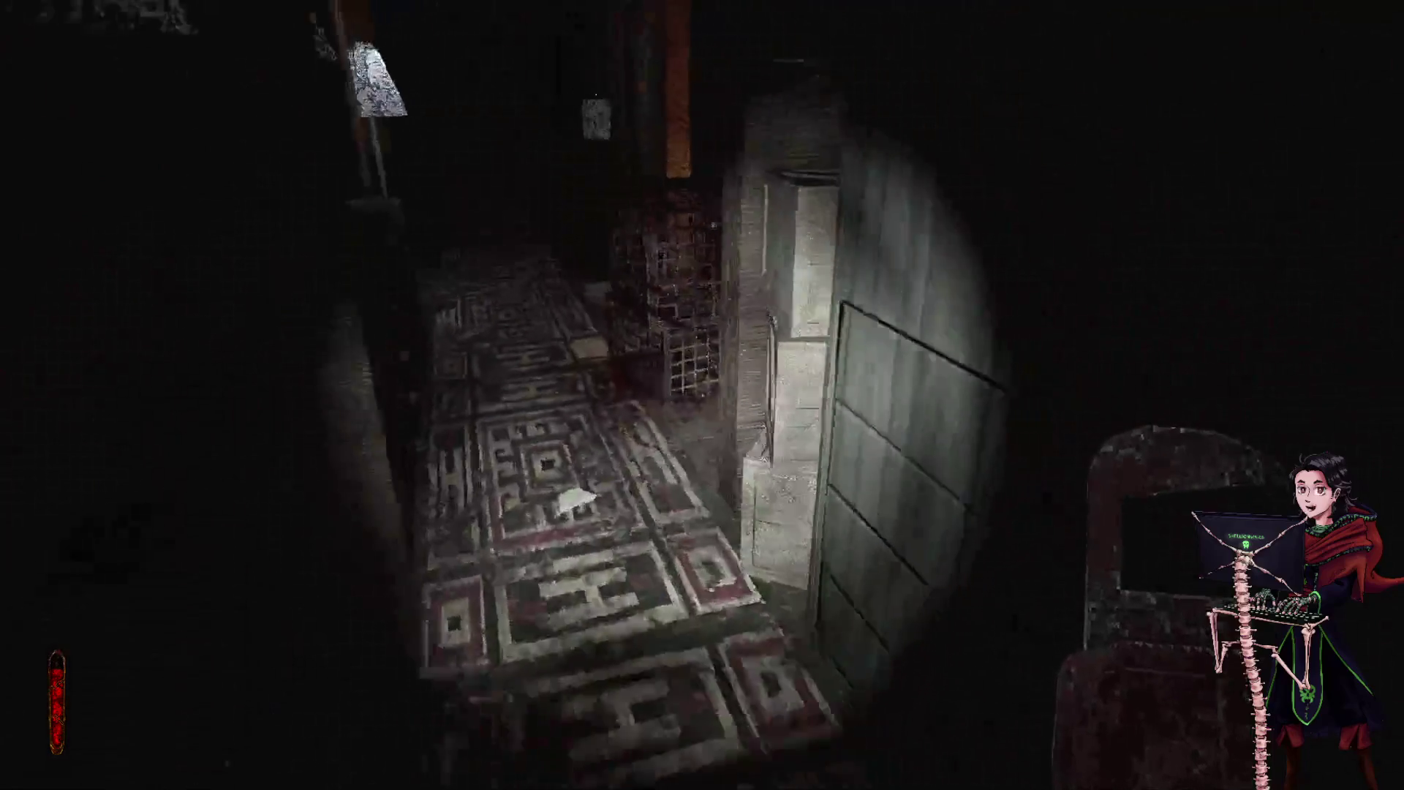
key(w)
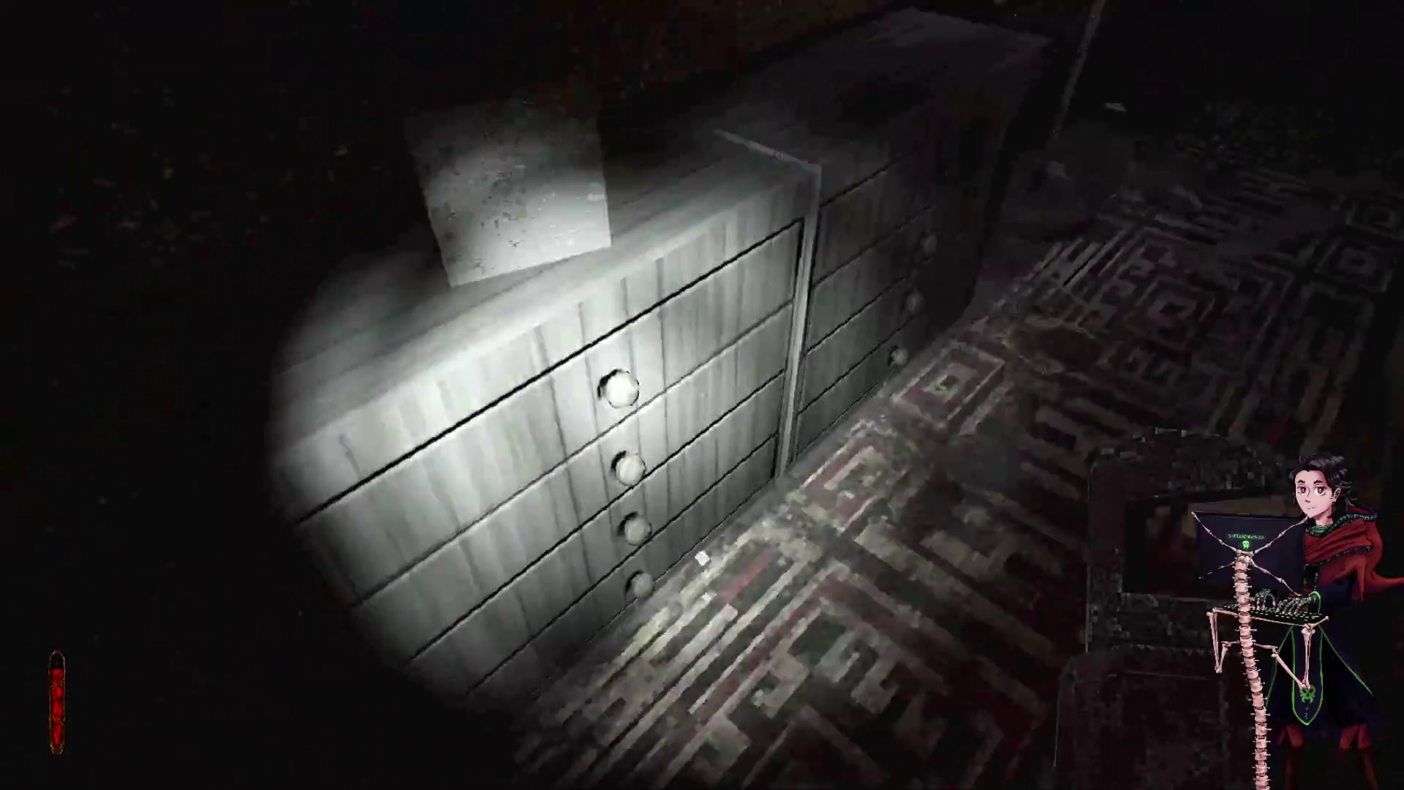
key(w)
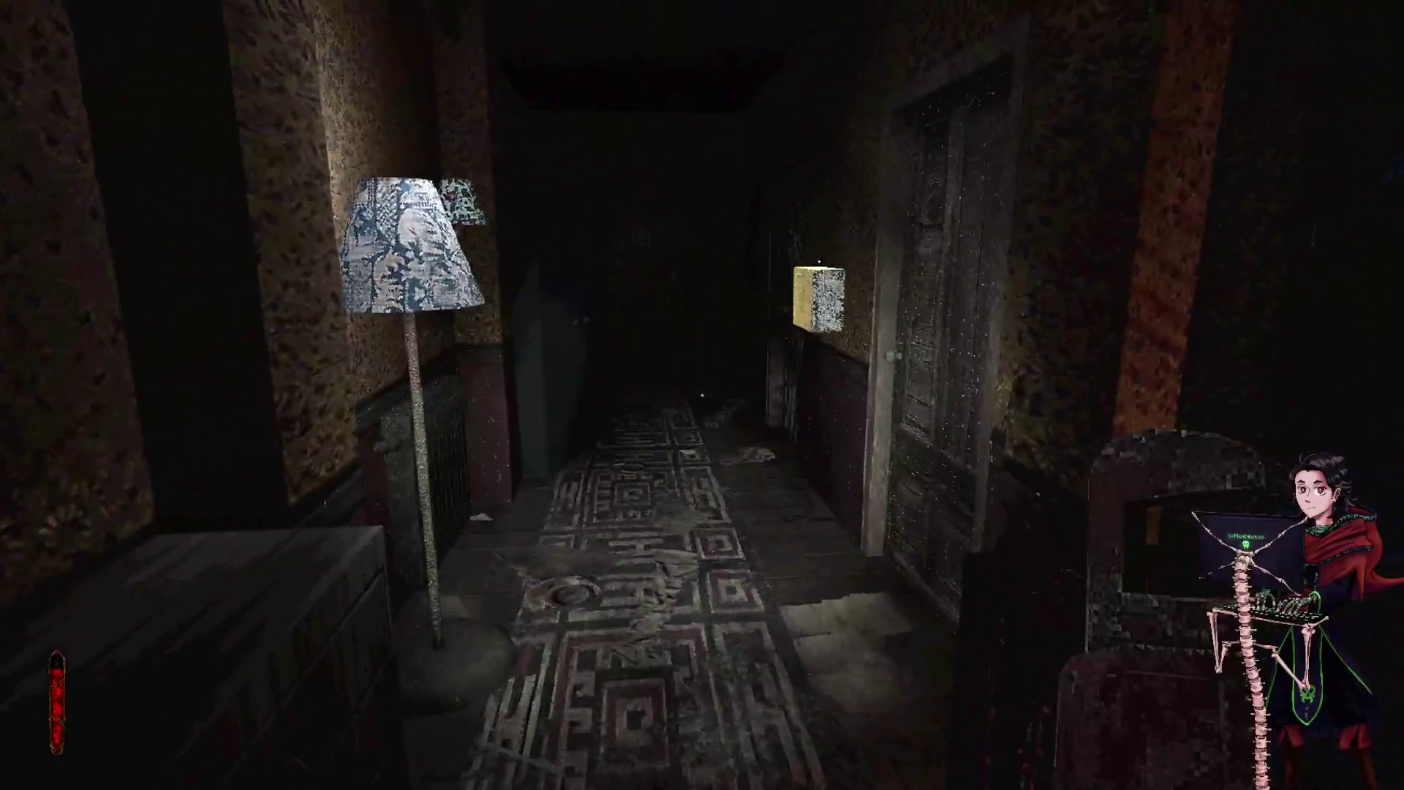
key(w)
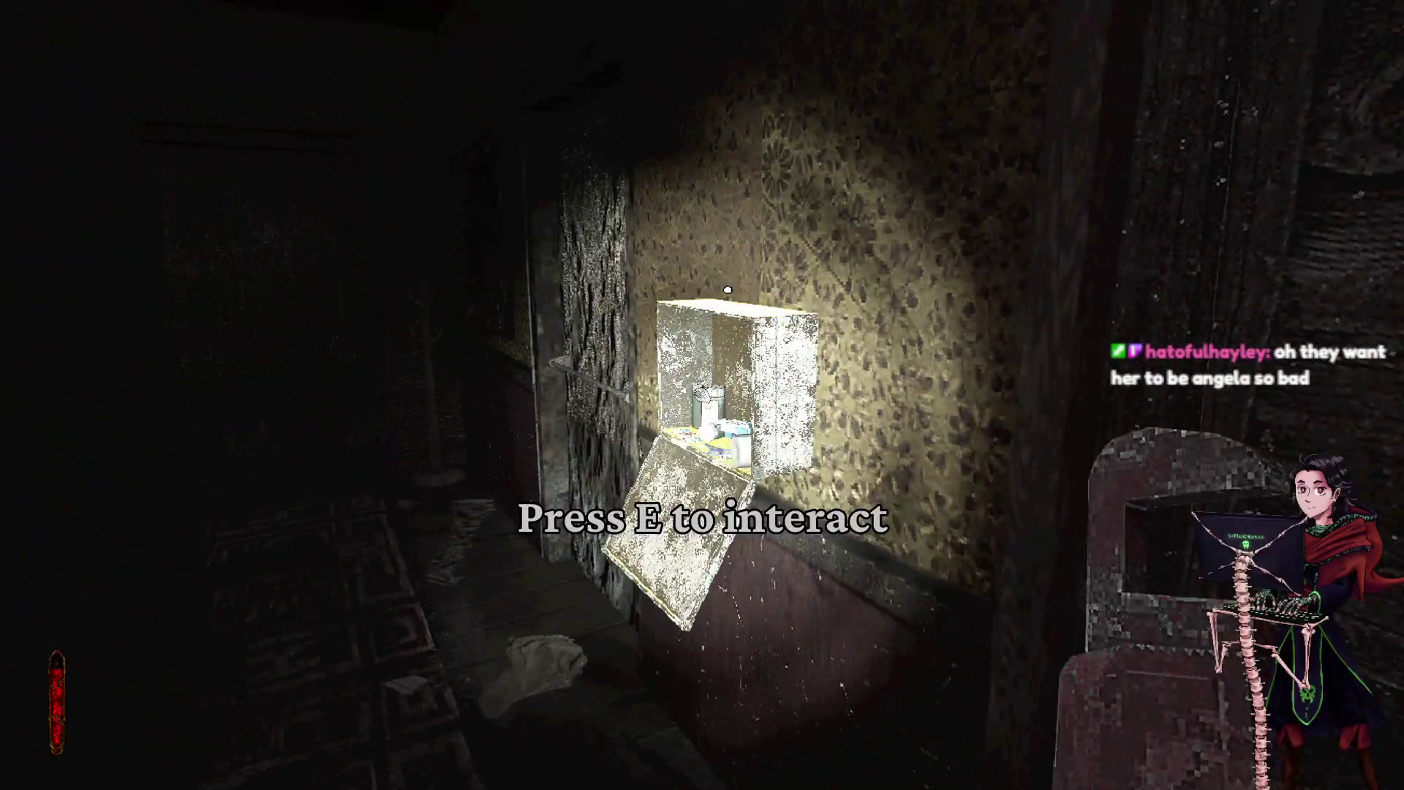
key(e)
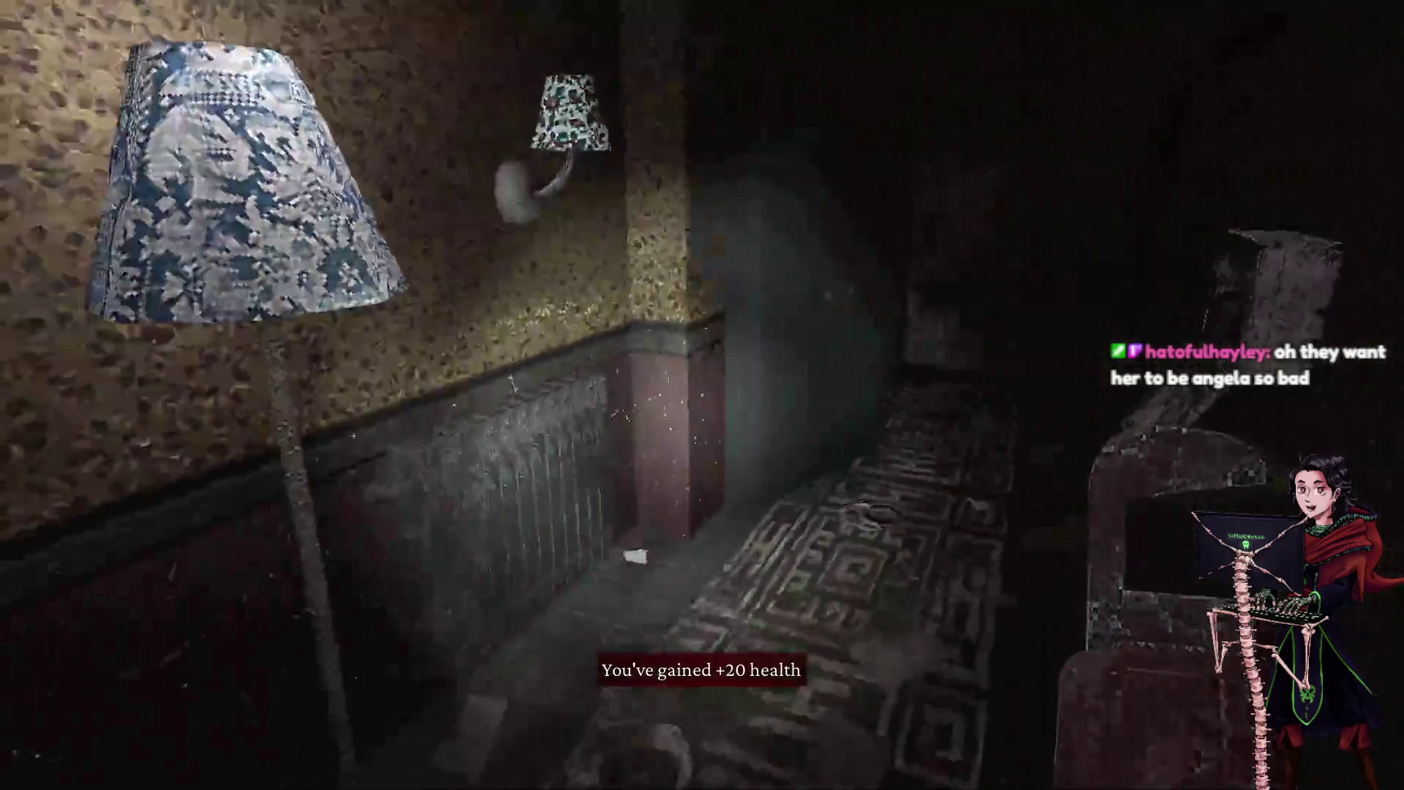
- Look over the broken wall box, then equip the new weapon into slot 2 from the inventory
key(e)
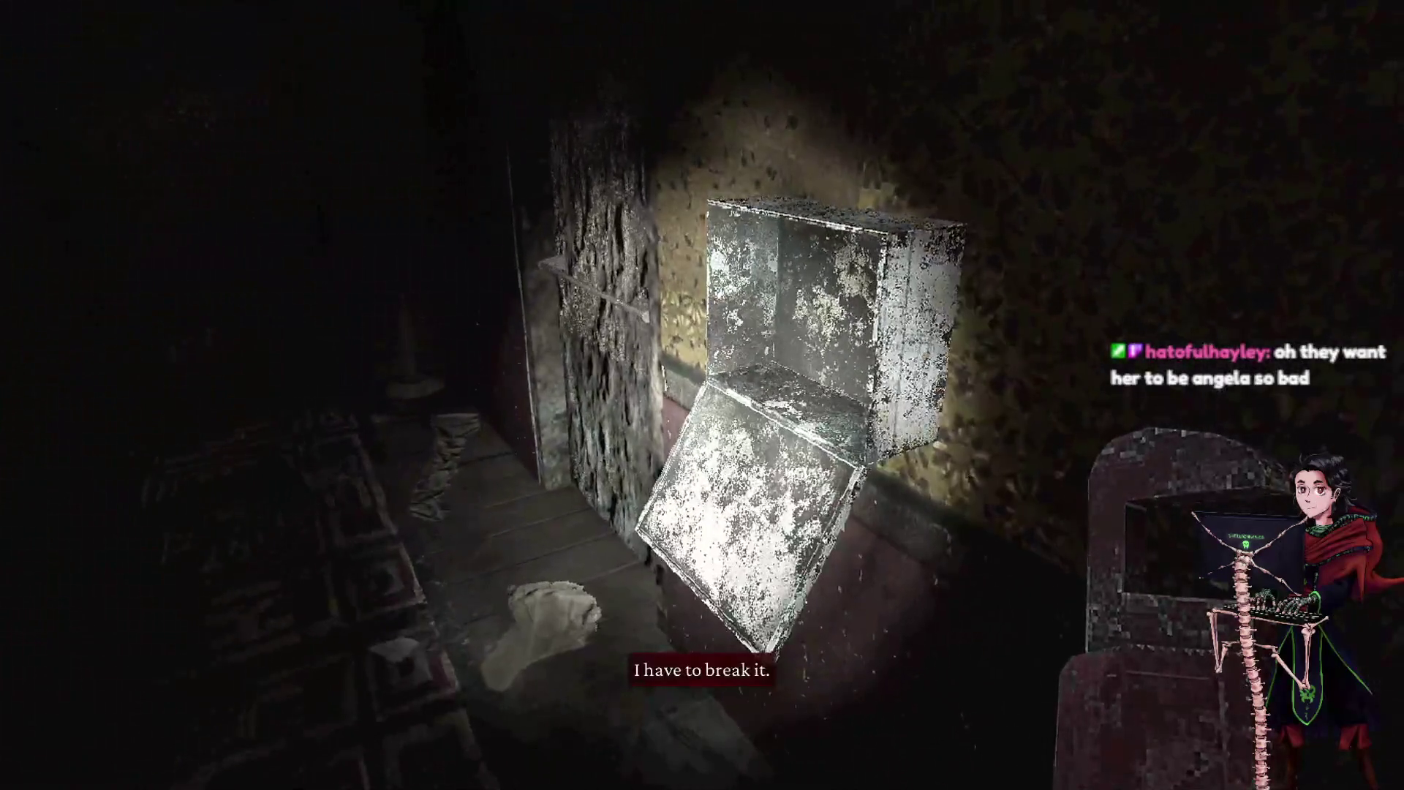
key(w)
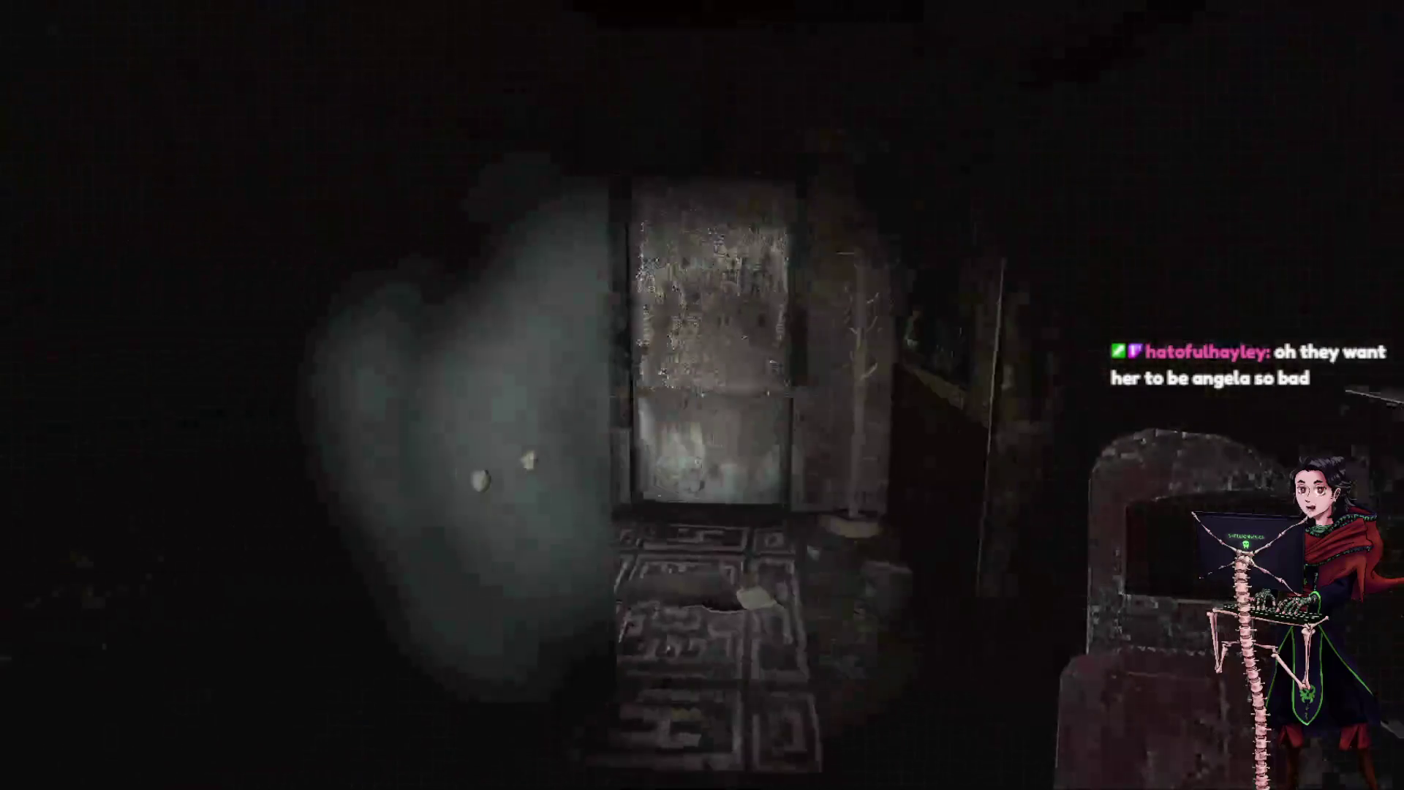
key(e)
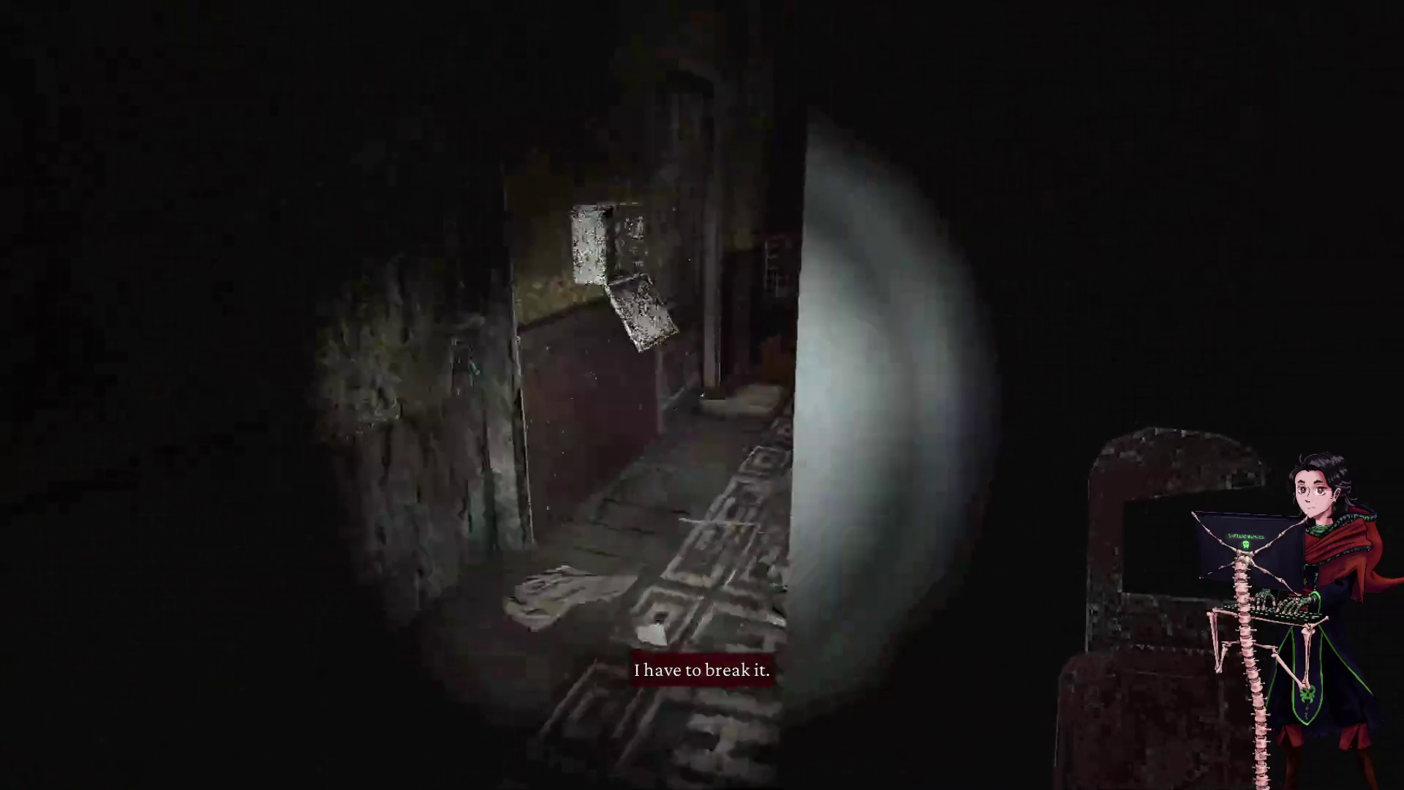
key(Tab)
click(396, 264)
key(Tab)
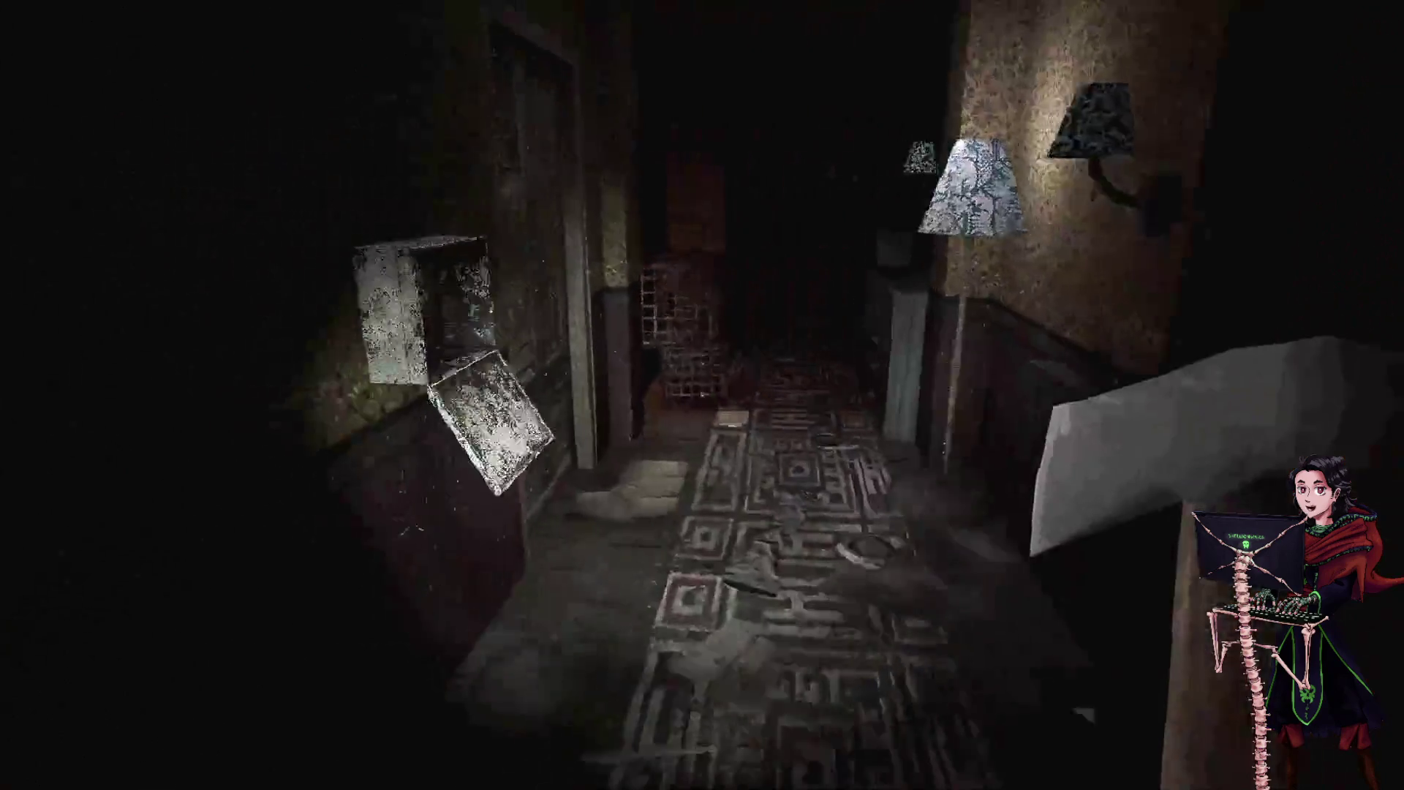
- Peek through the stuck door's hole, smash it open with the weapon, and enter the attic
key(e)
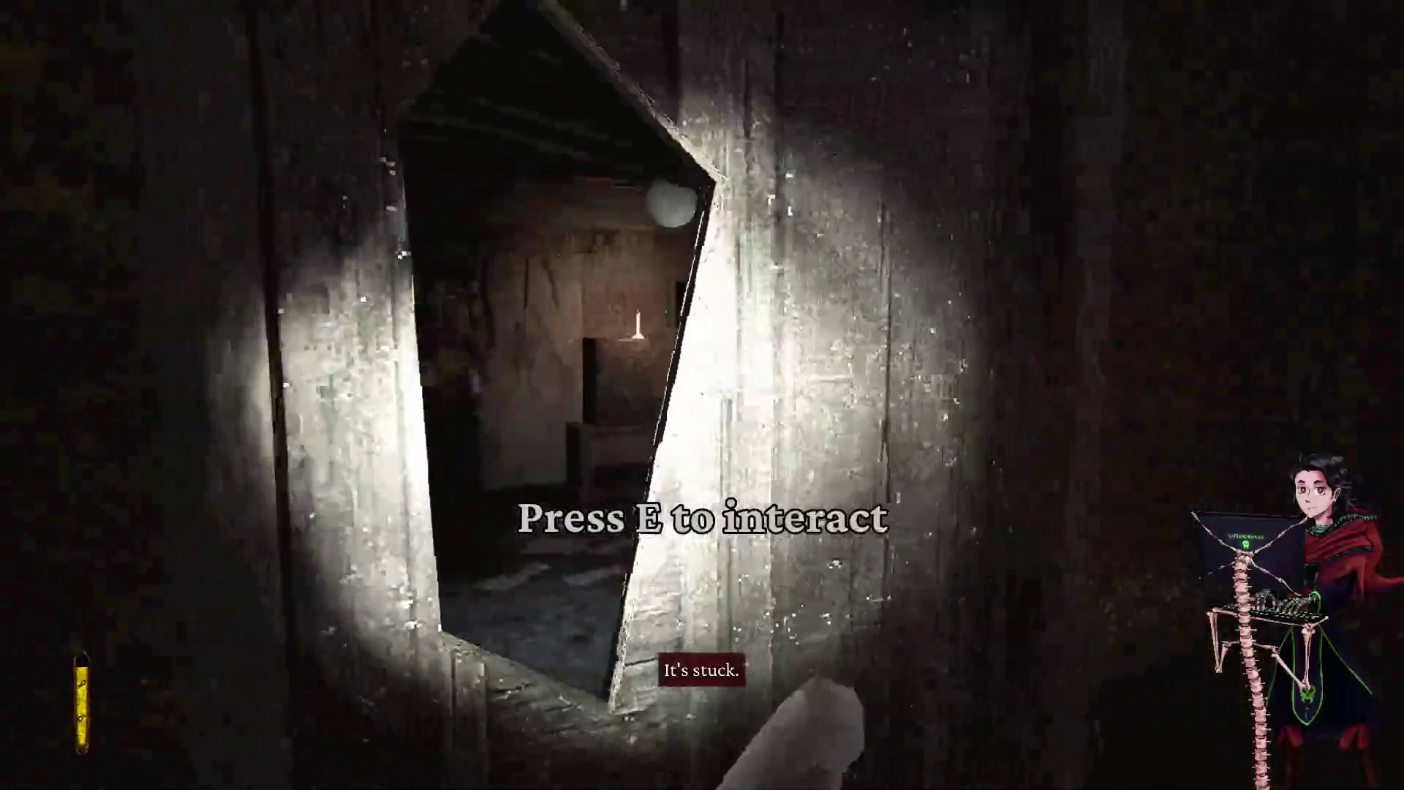
key(w)
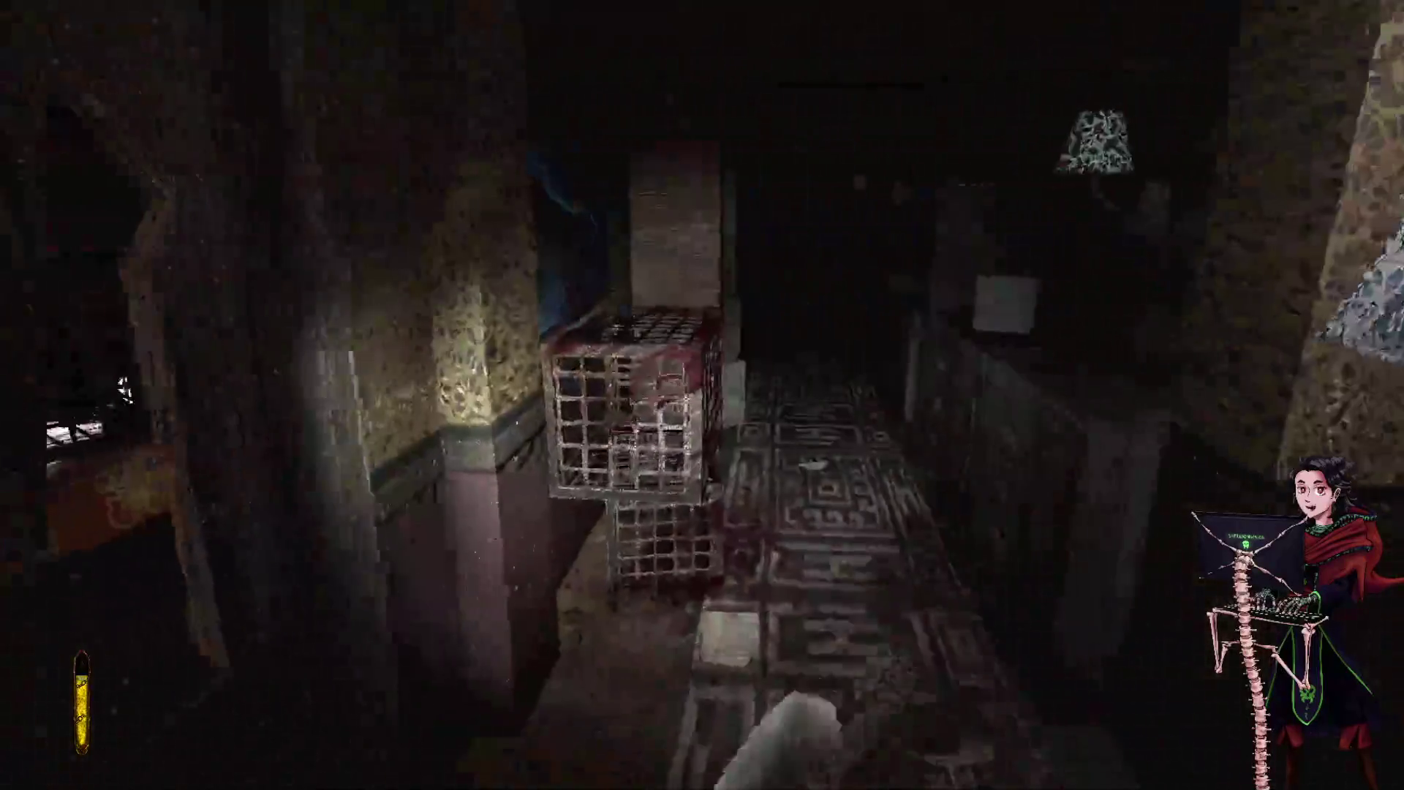
click(702, 394)
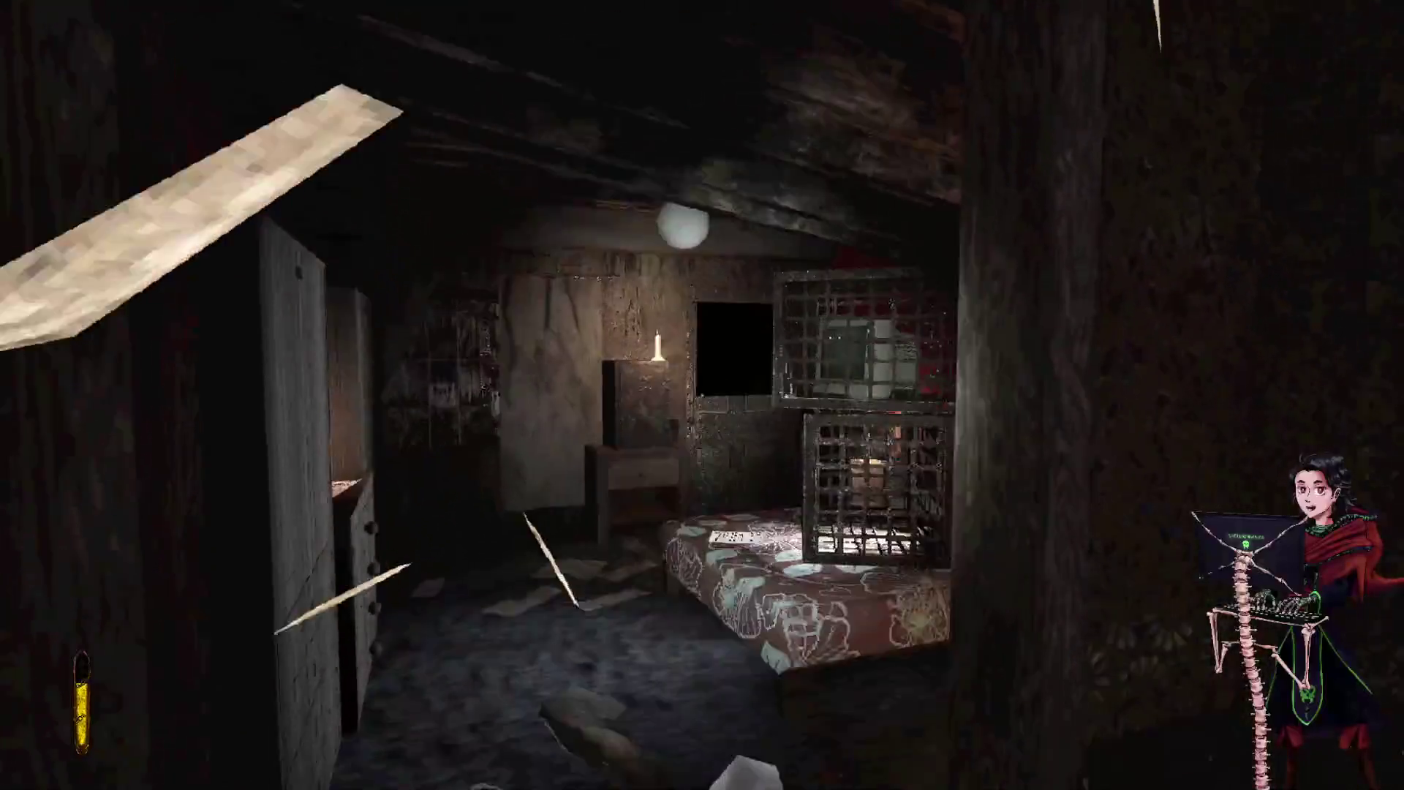
key(w)
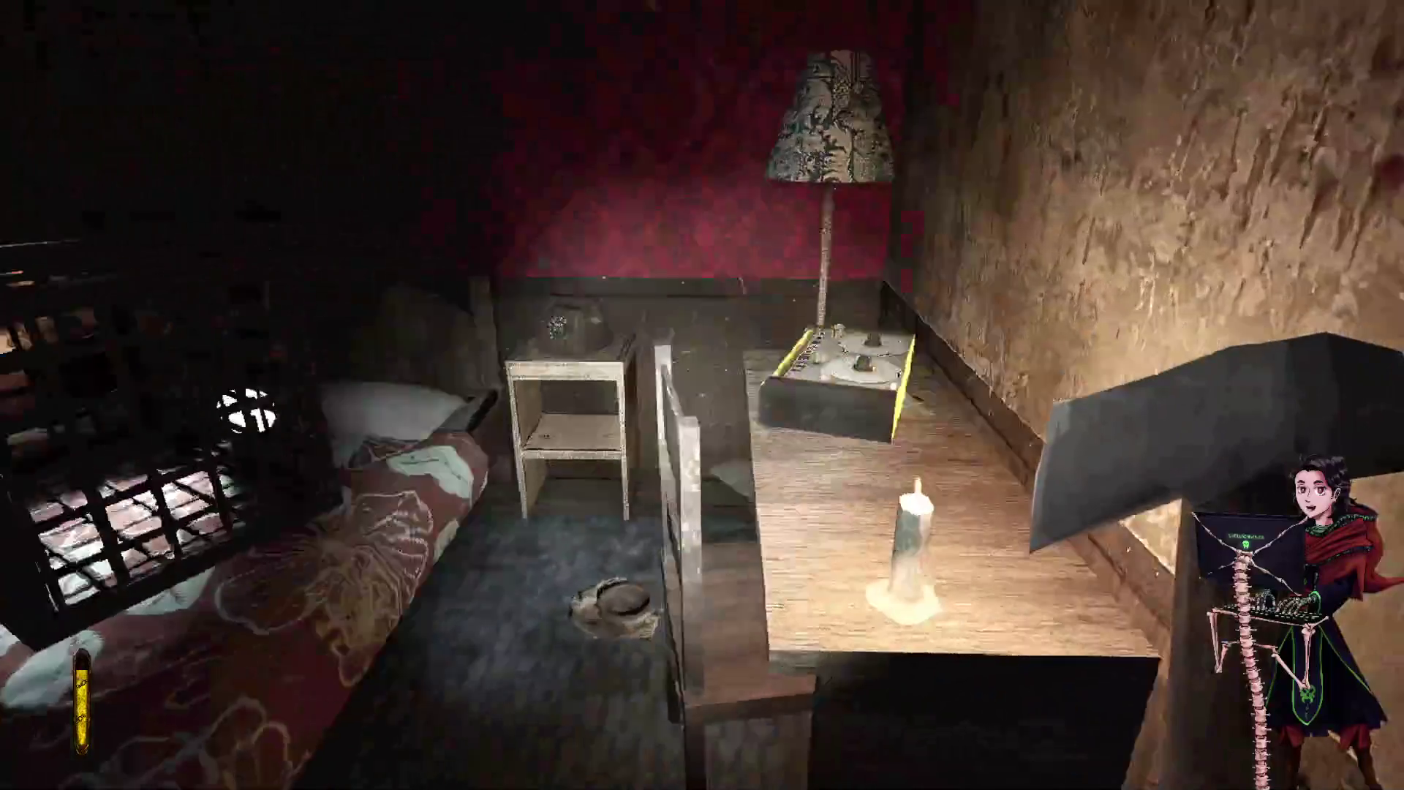
- Examine the attic's tape recorder, caged TV and crayon drawing, then bring up the inventory book
key(e)
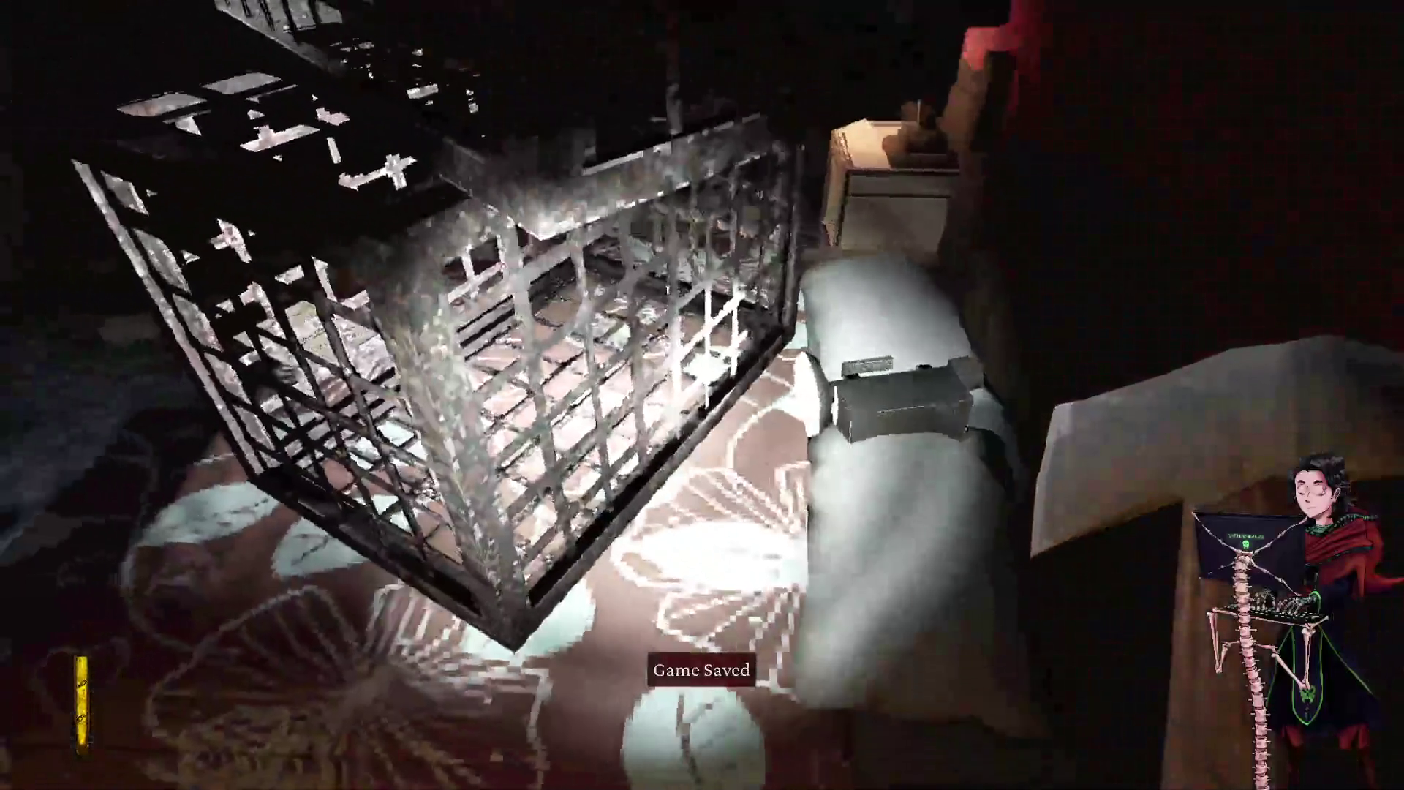
key(s)
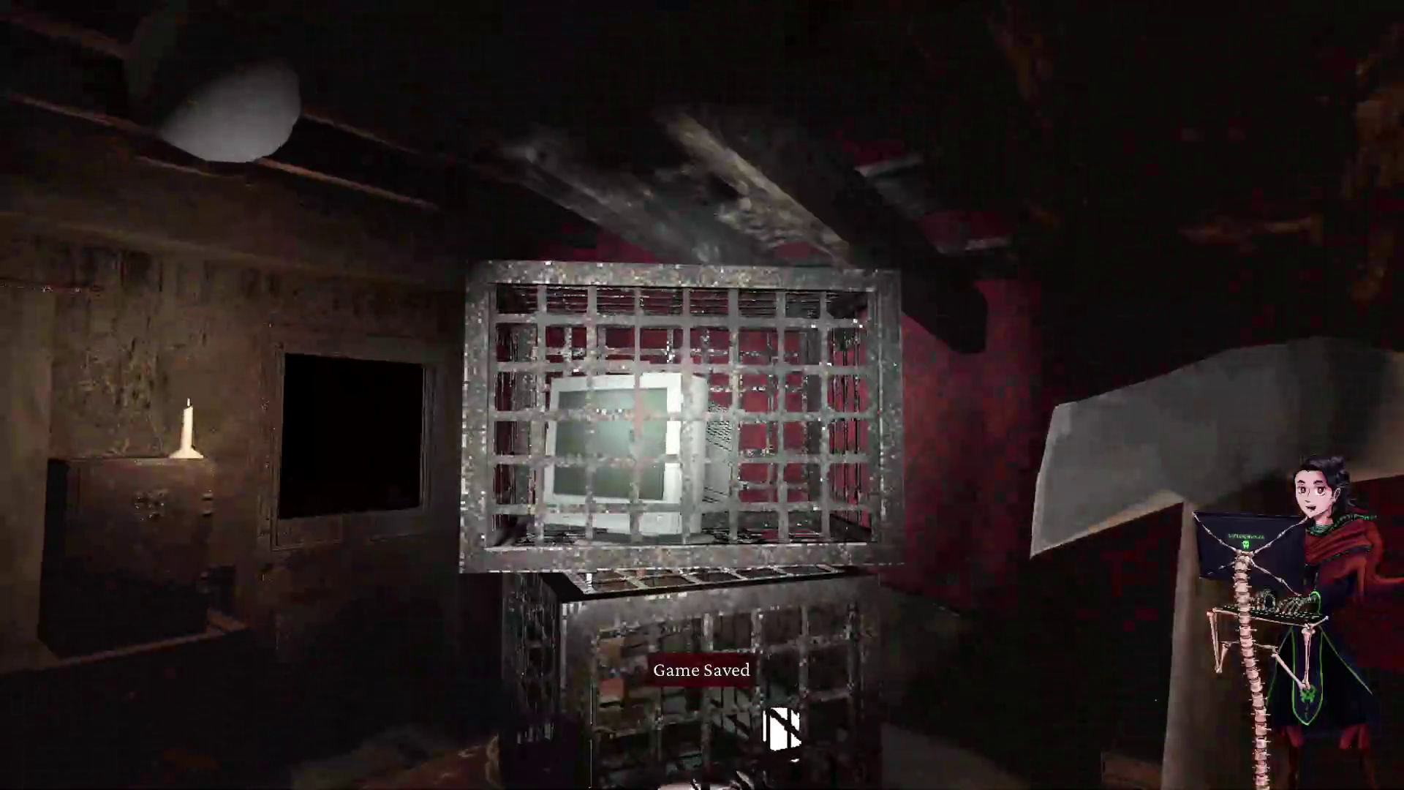
key(w)
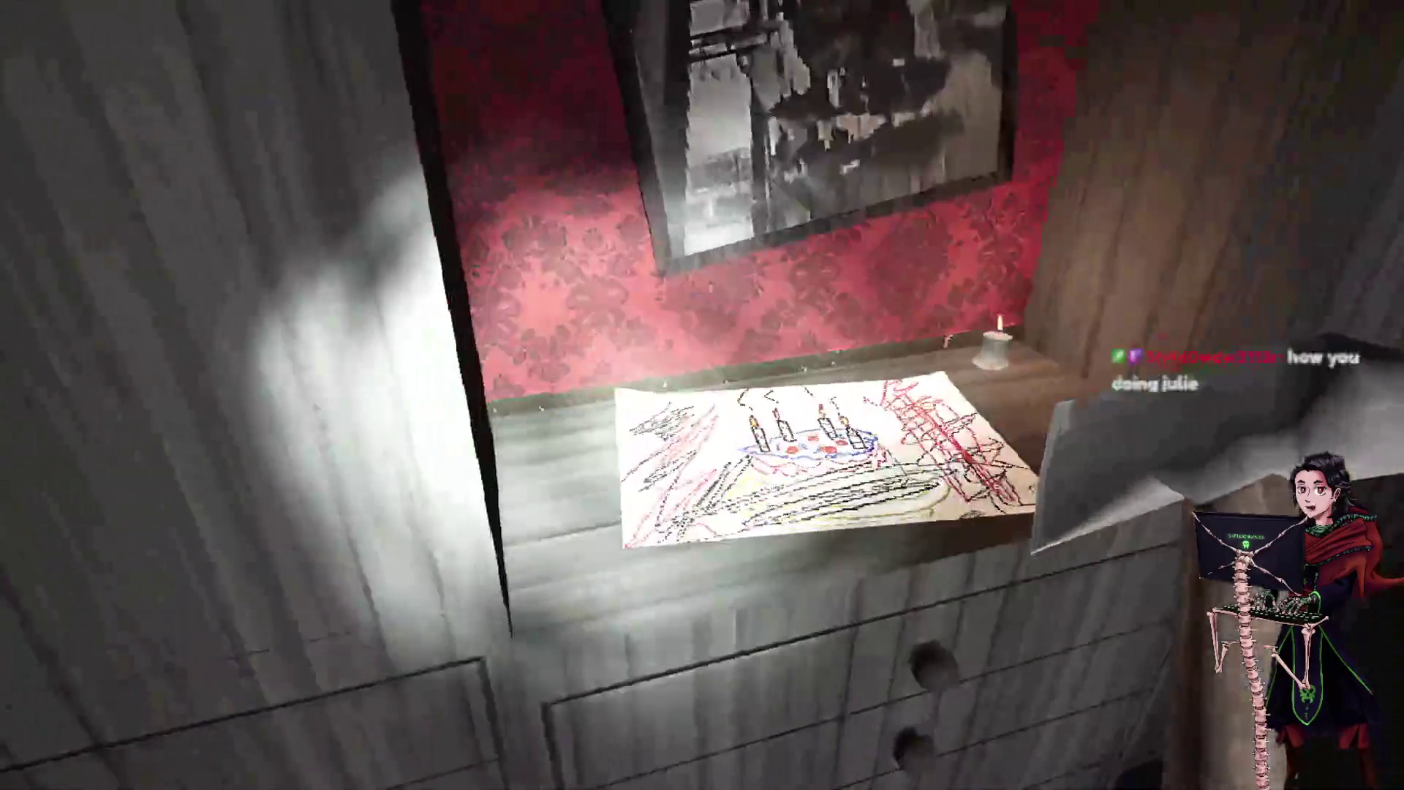
key(w)
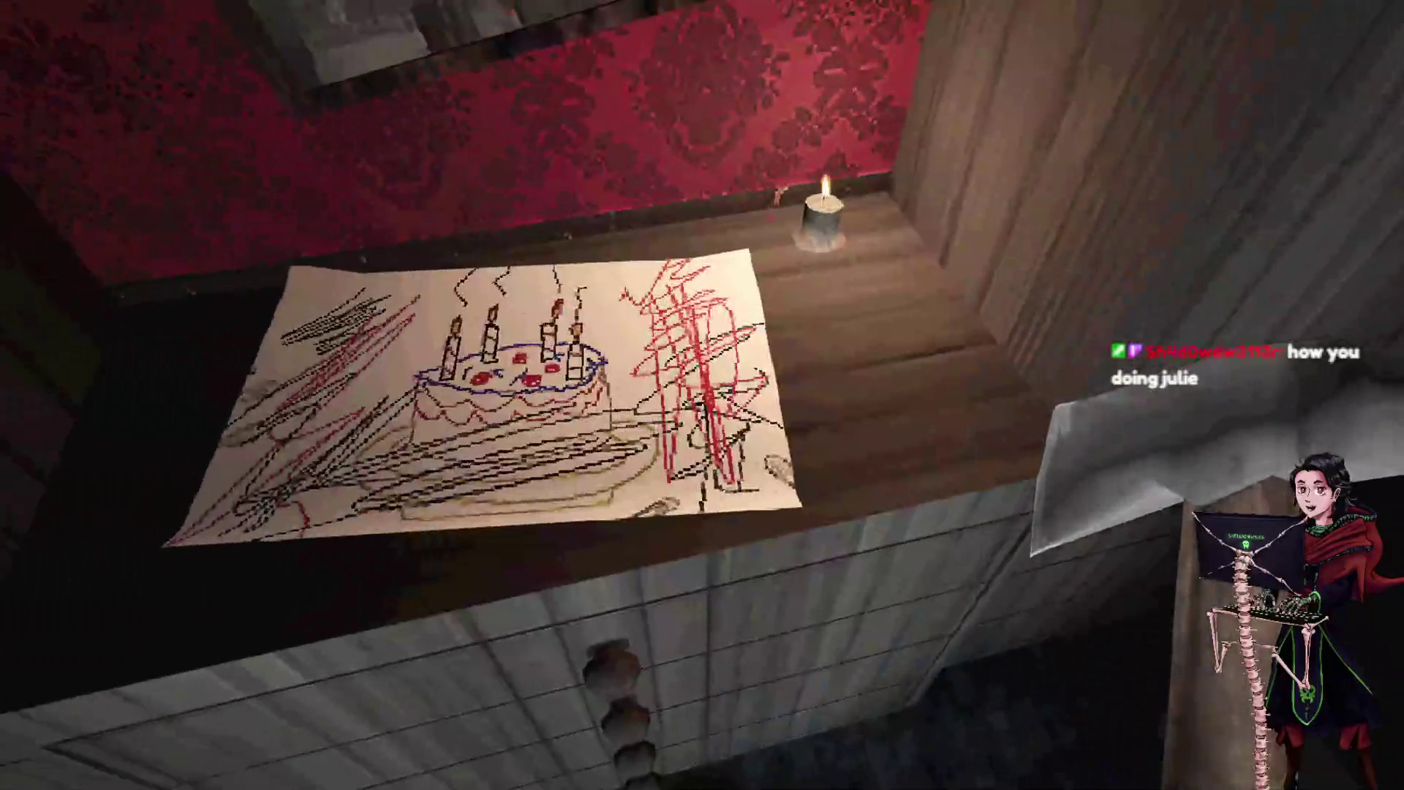
key(s)
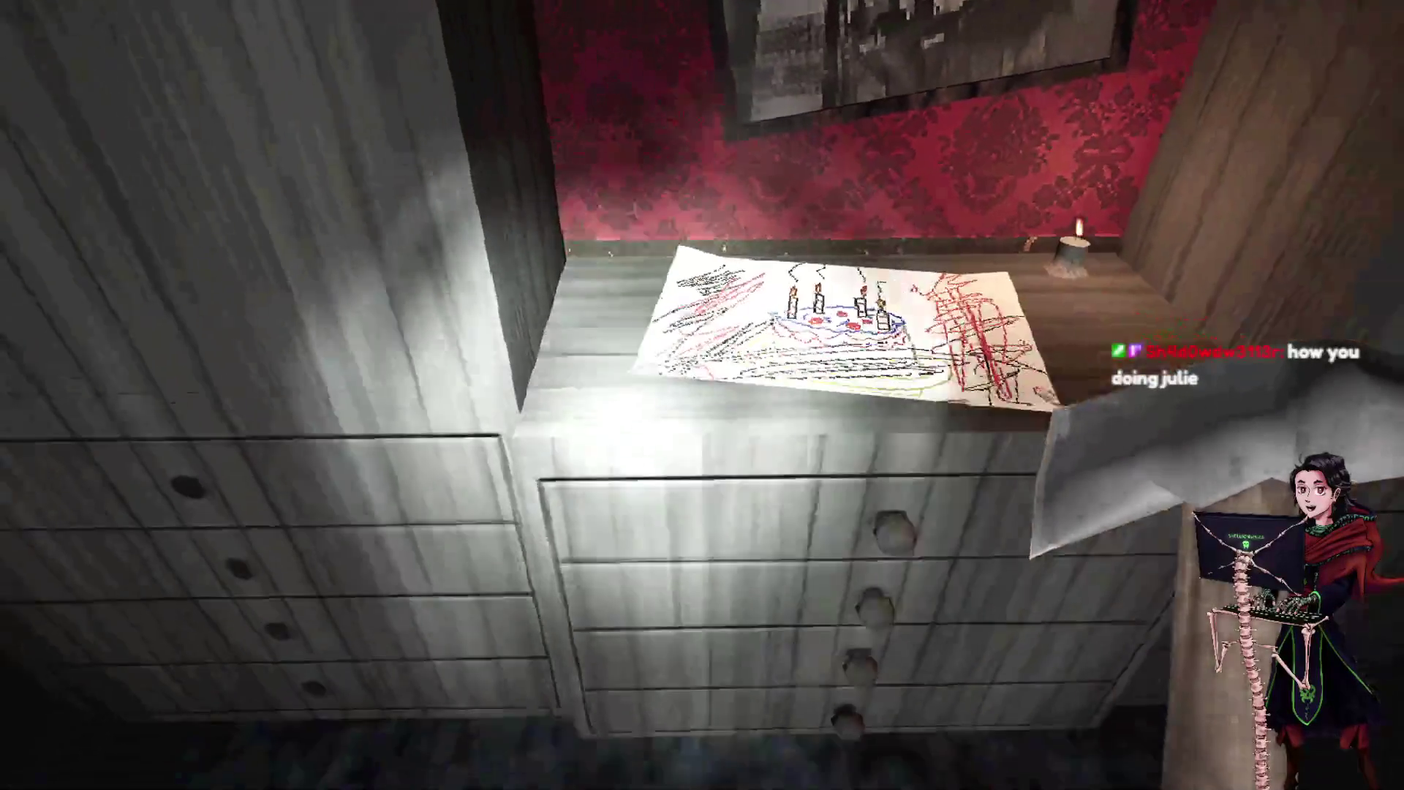
key(s)
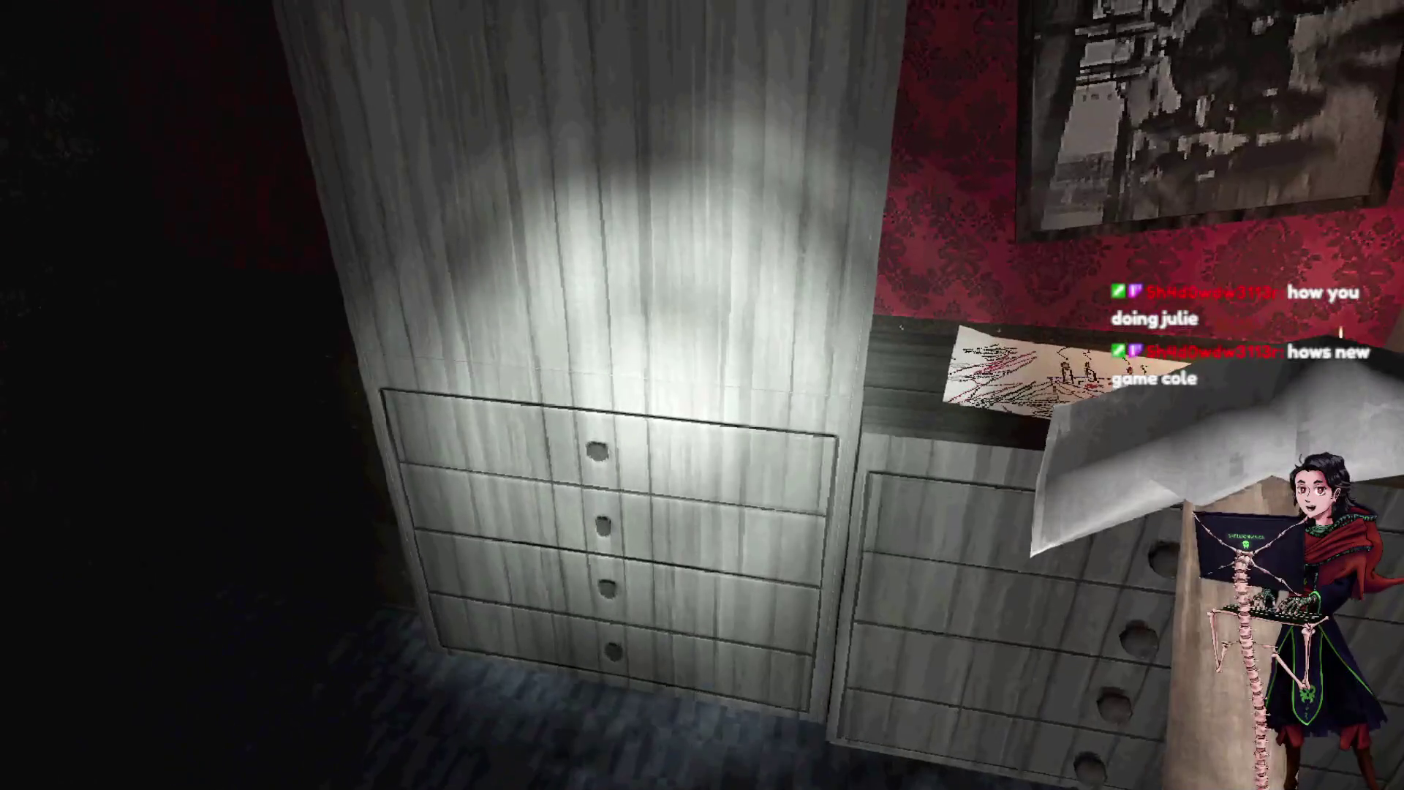
key(w)
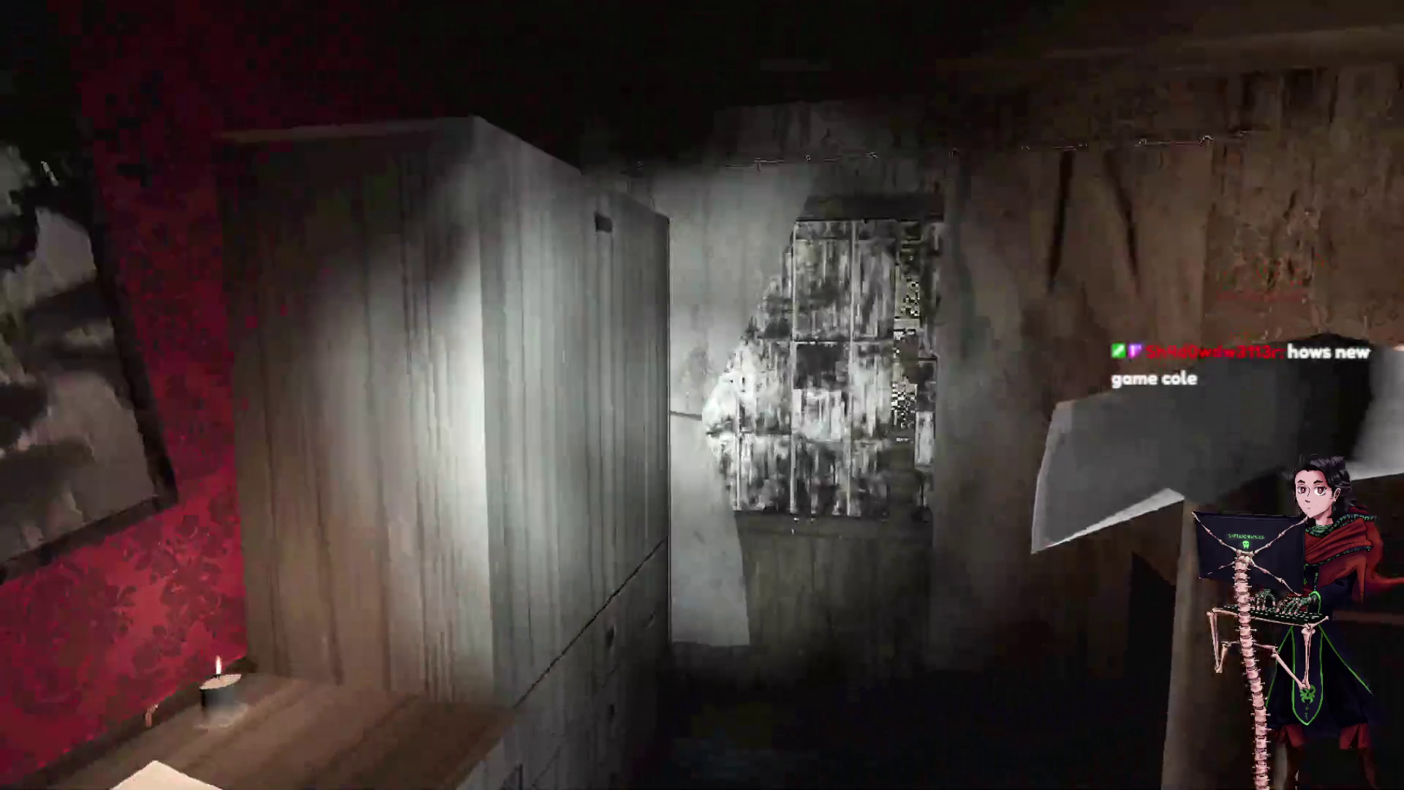
key(e)
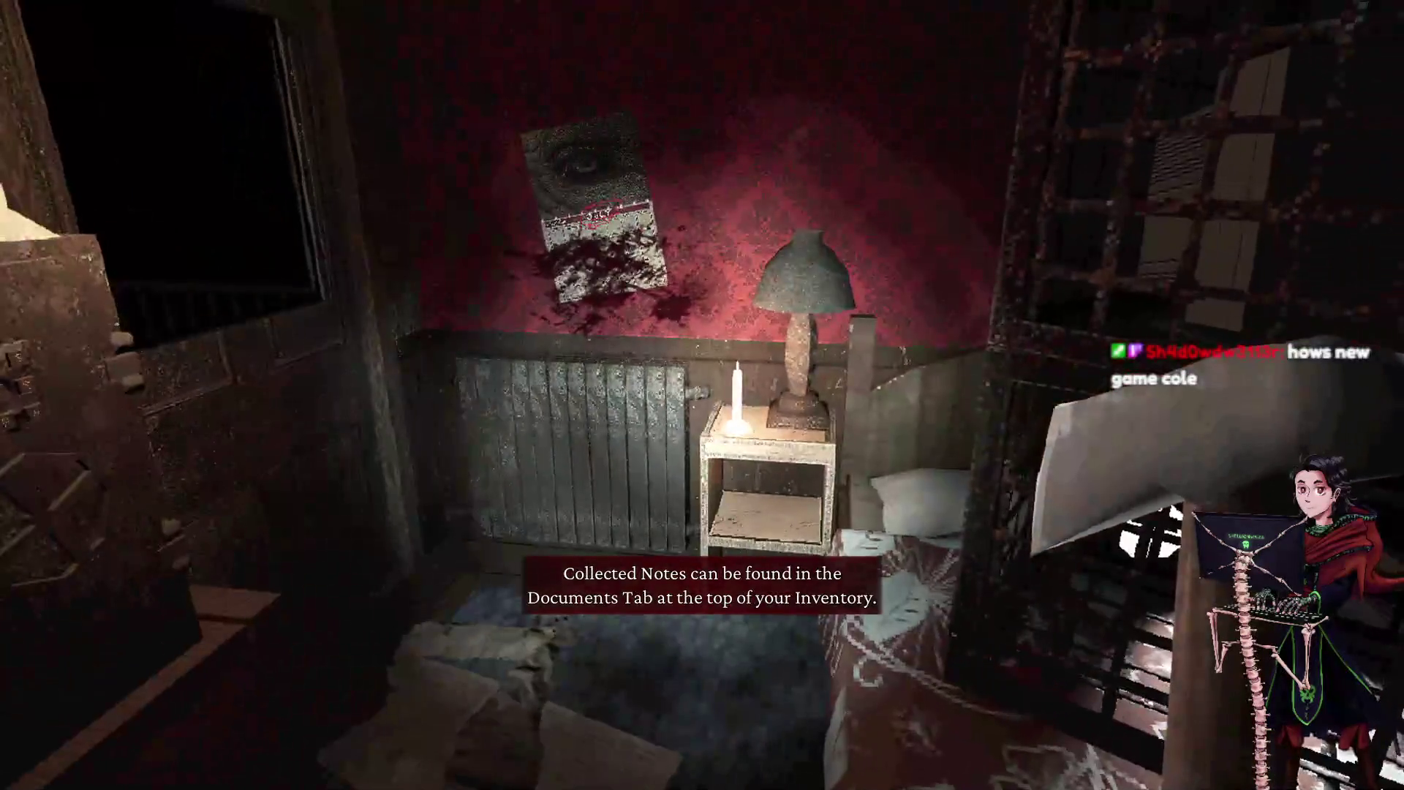
key(Tab)
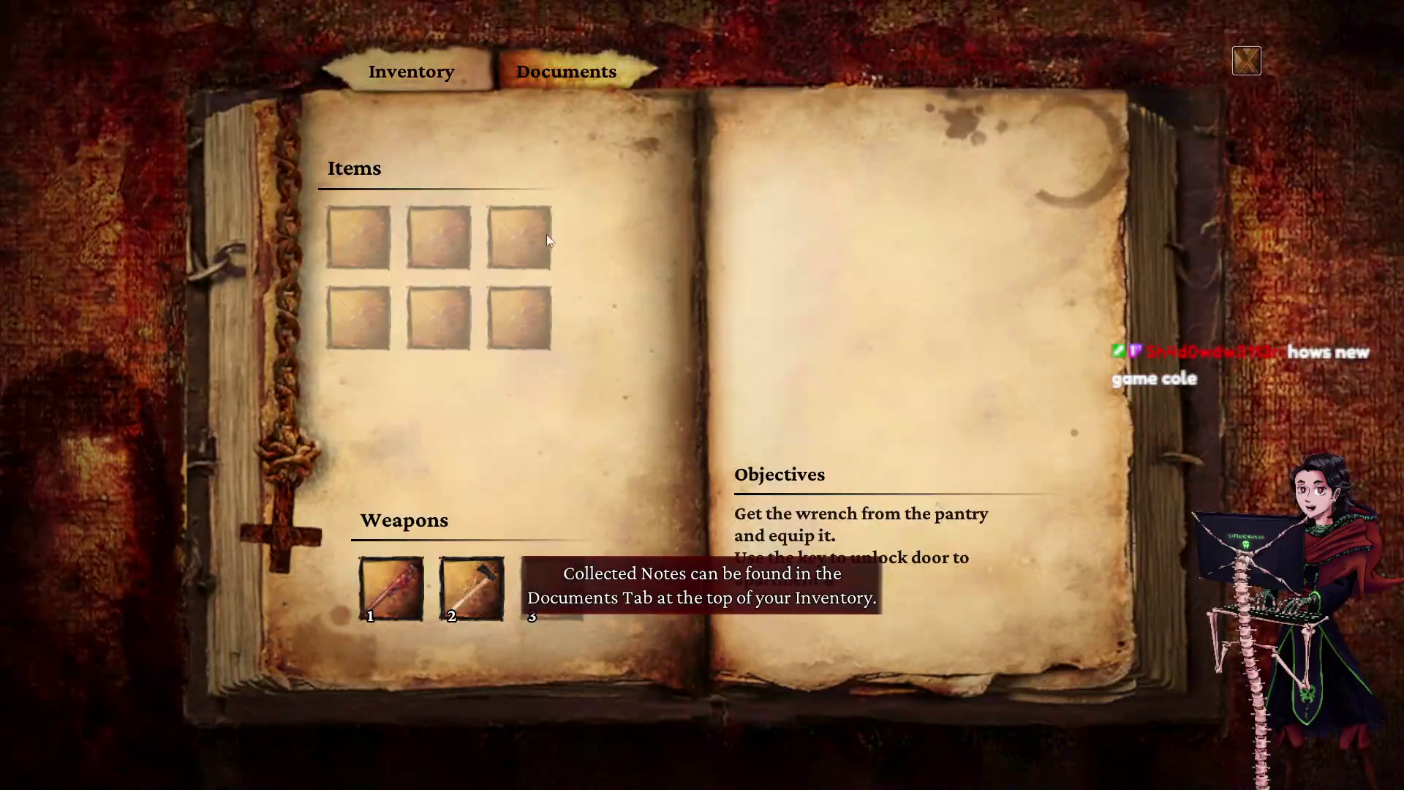
- Read The Neighbor and The Broken Knob notes in the Documents section
click(530, 58)
click(425, 227)
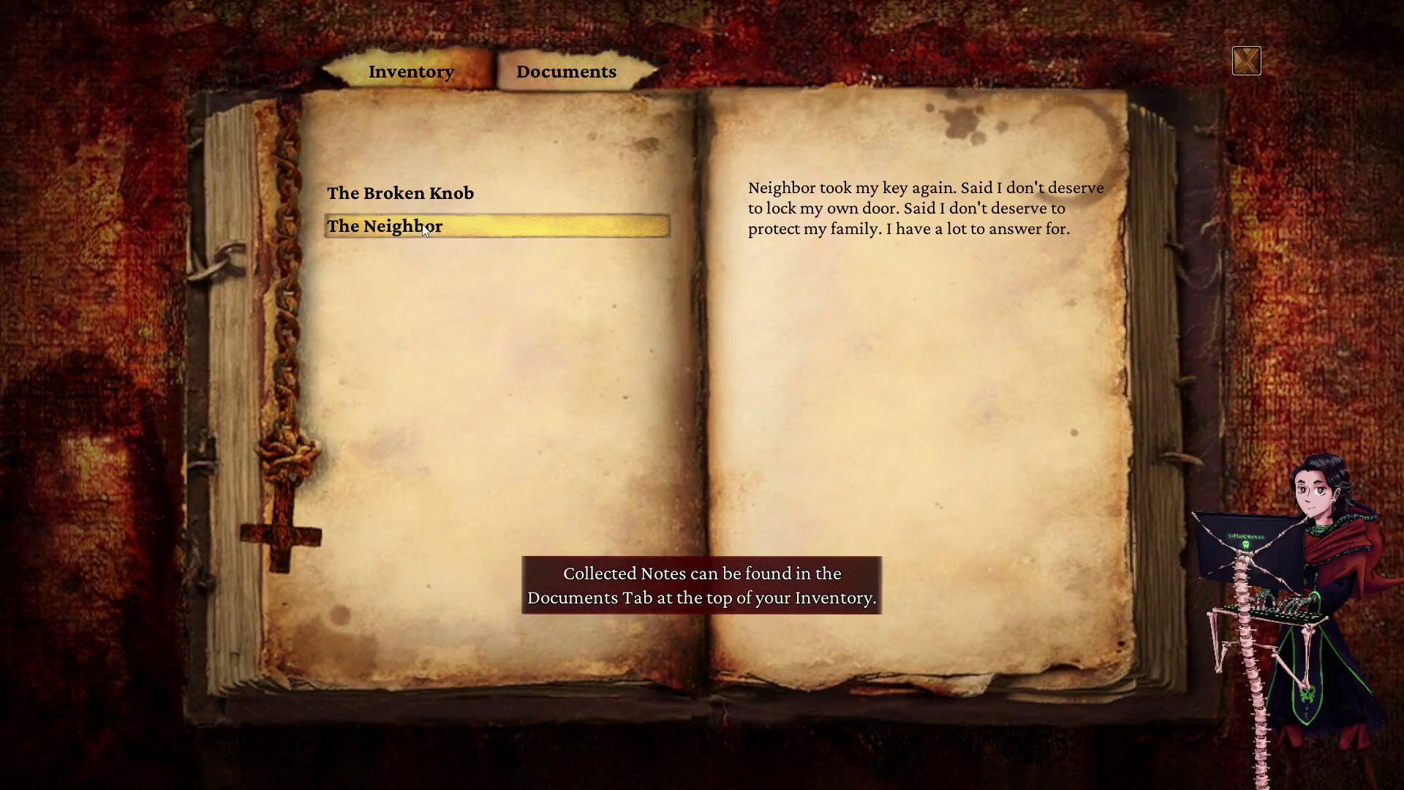
click(501, 191)
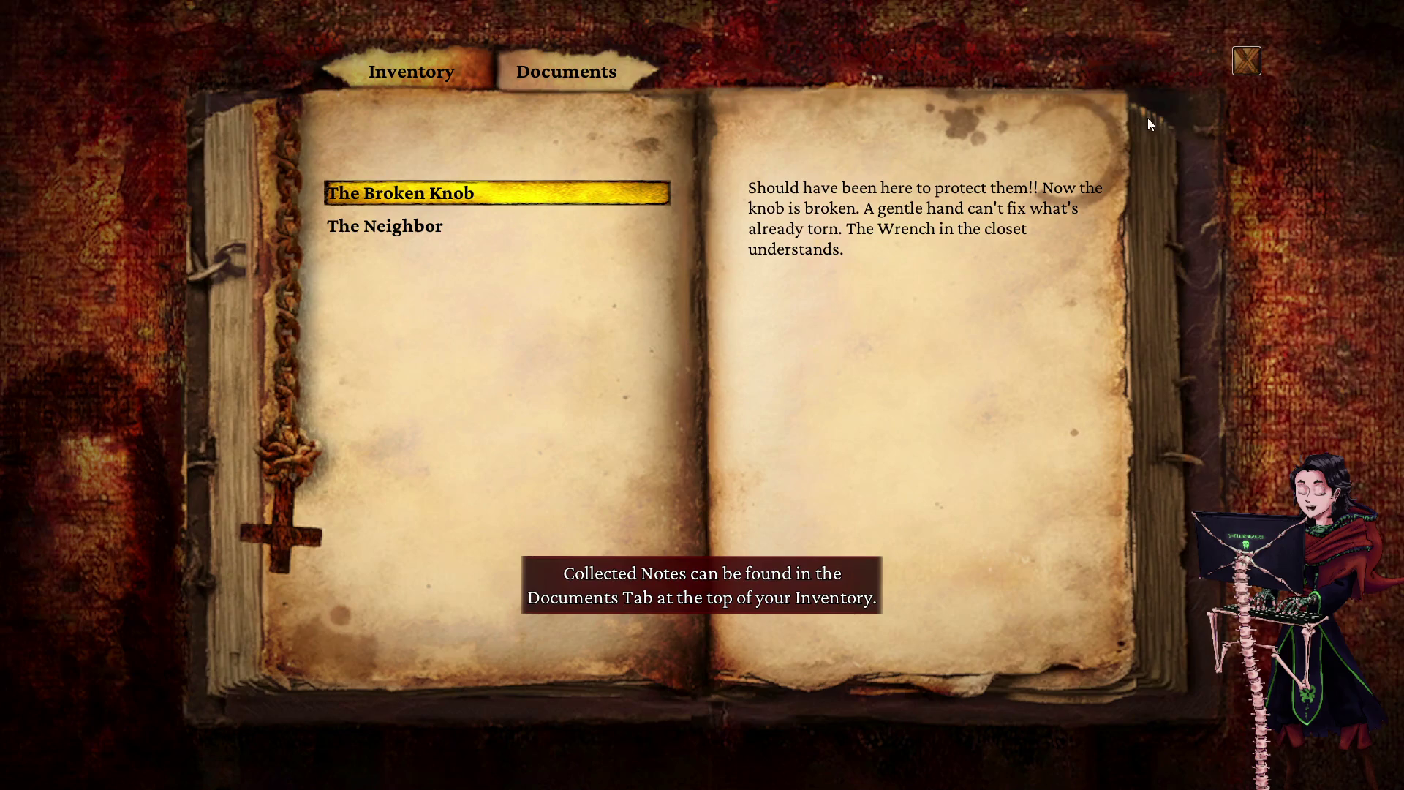
click(1252, 68)
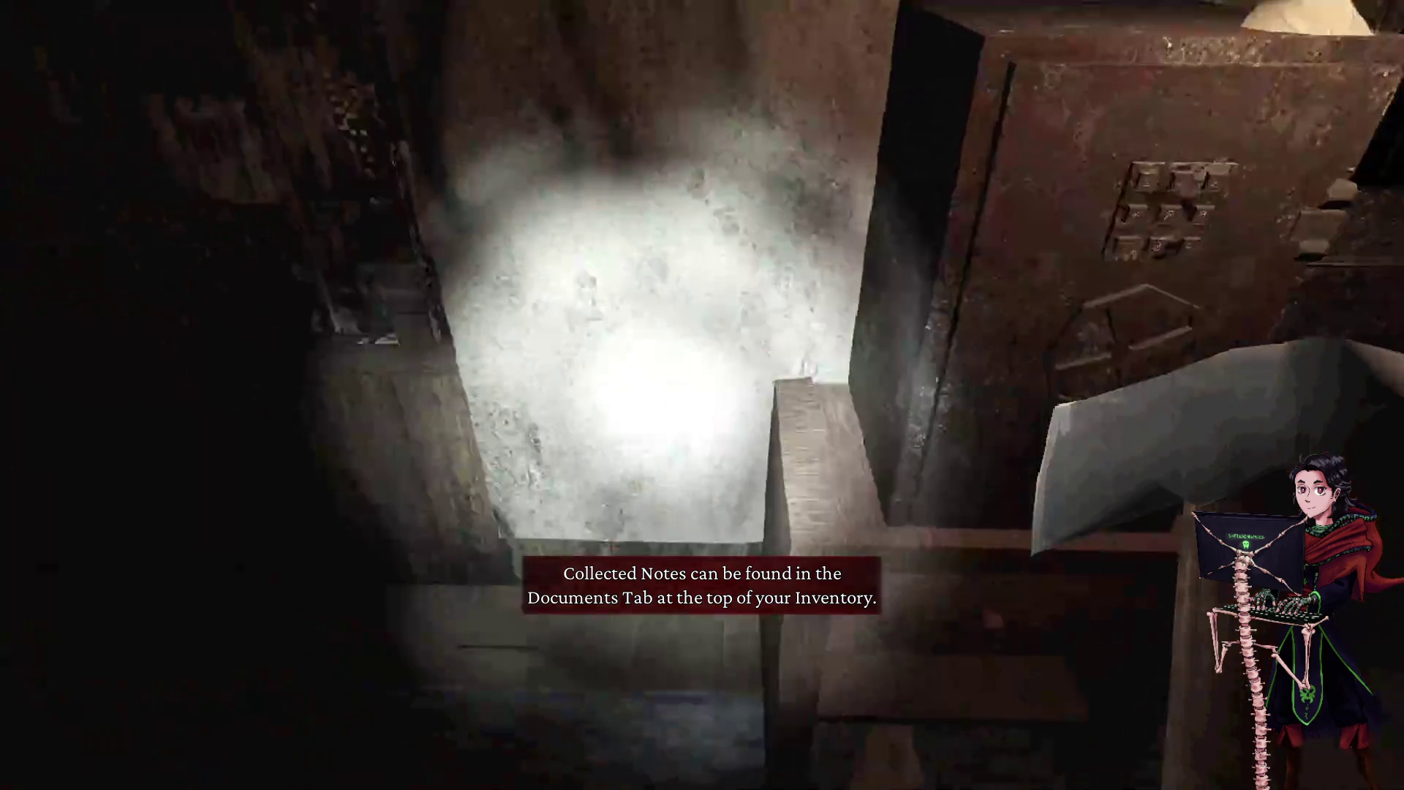
- Check the safe keypad, then reread The Neighbor and The Broken Knob notes
key(e)
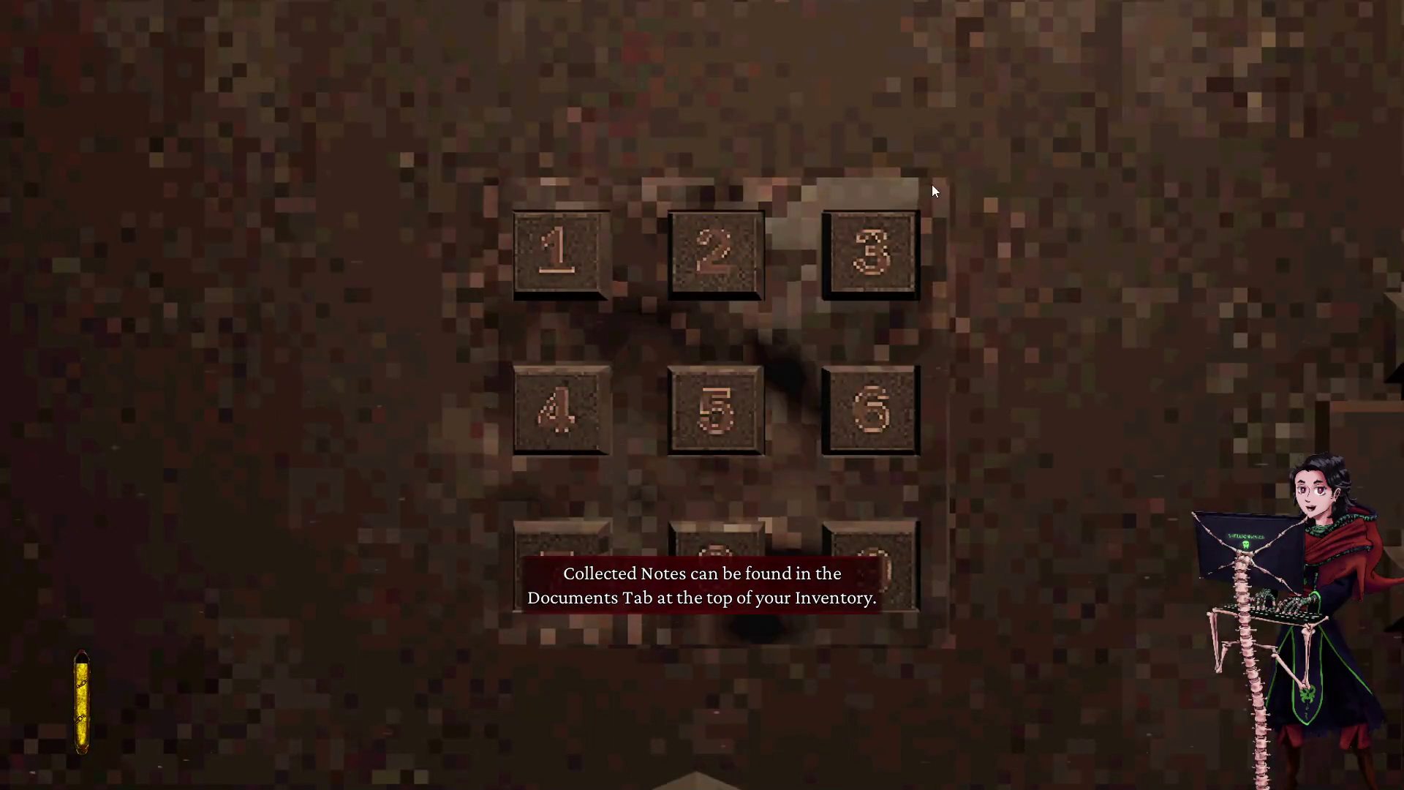
key(Escape)
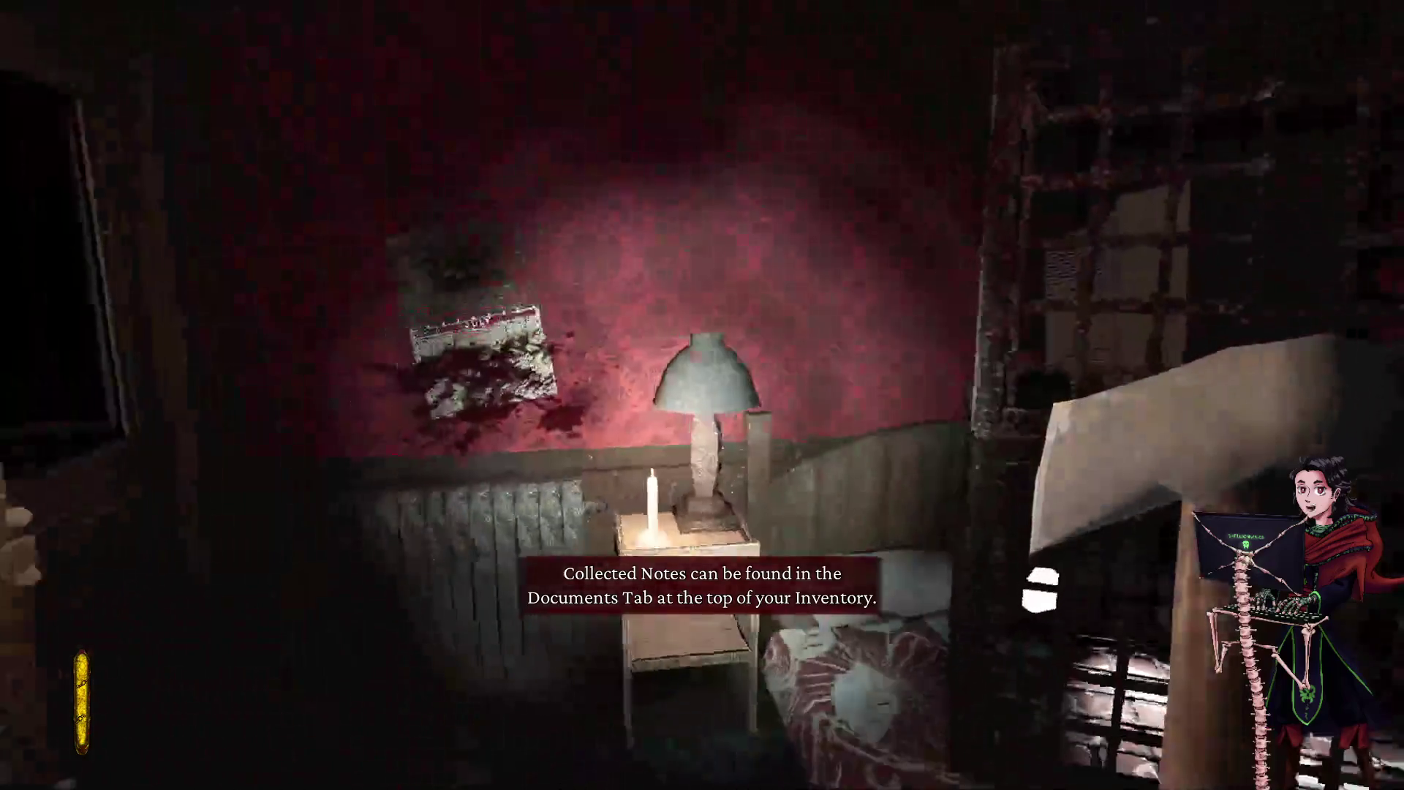
key(Tab)
click(604, 225)
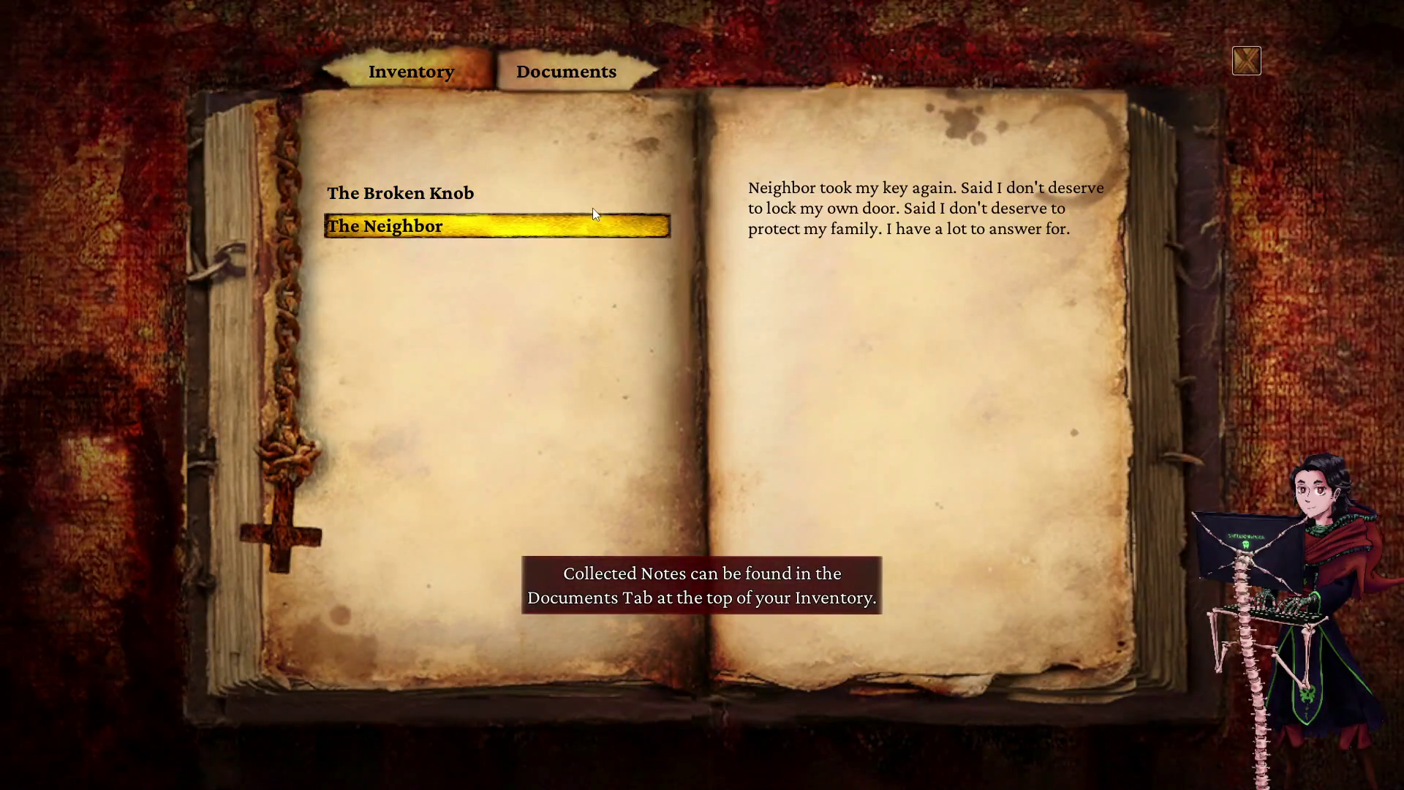
click(574, 196)
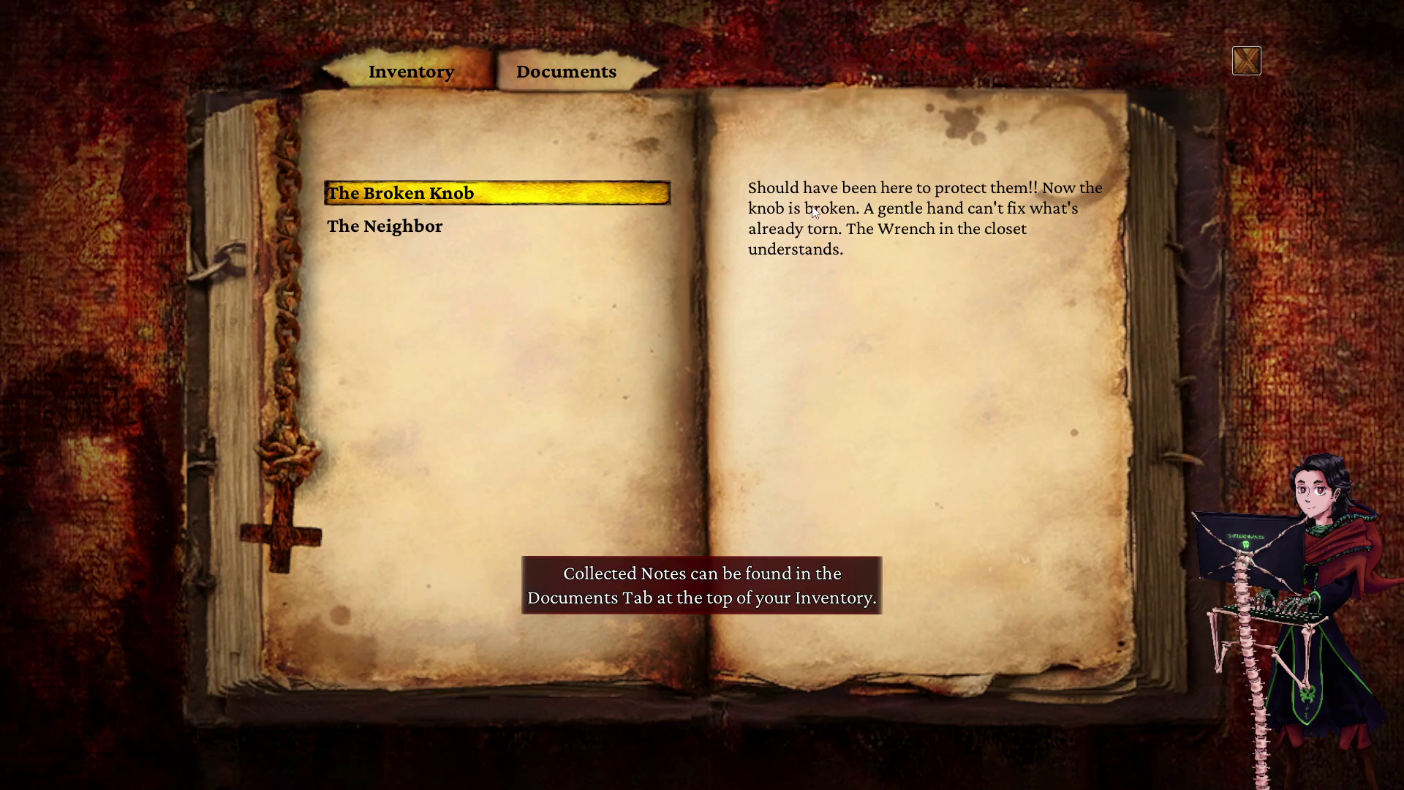
key(Tab)
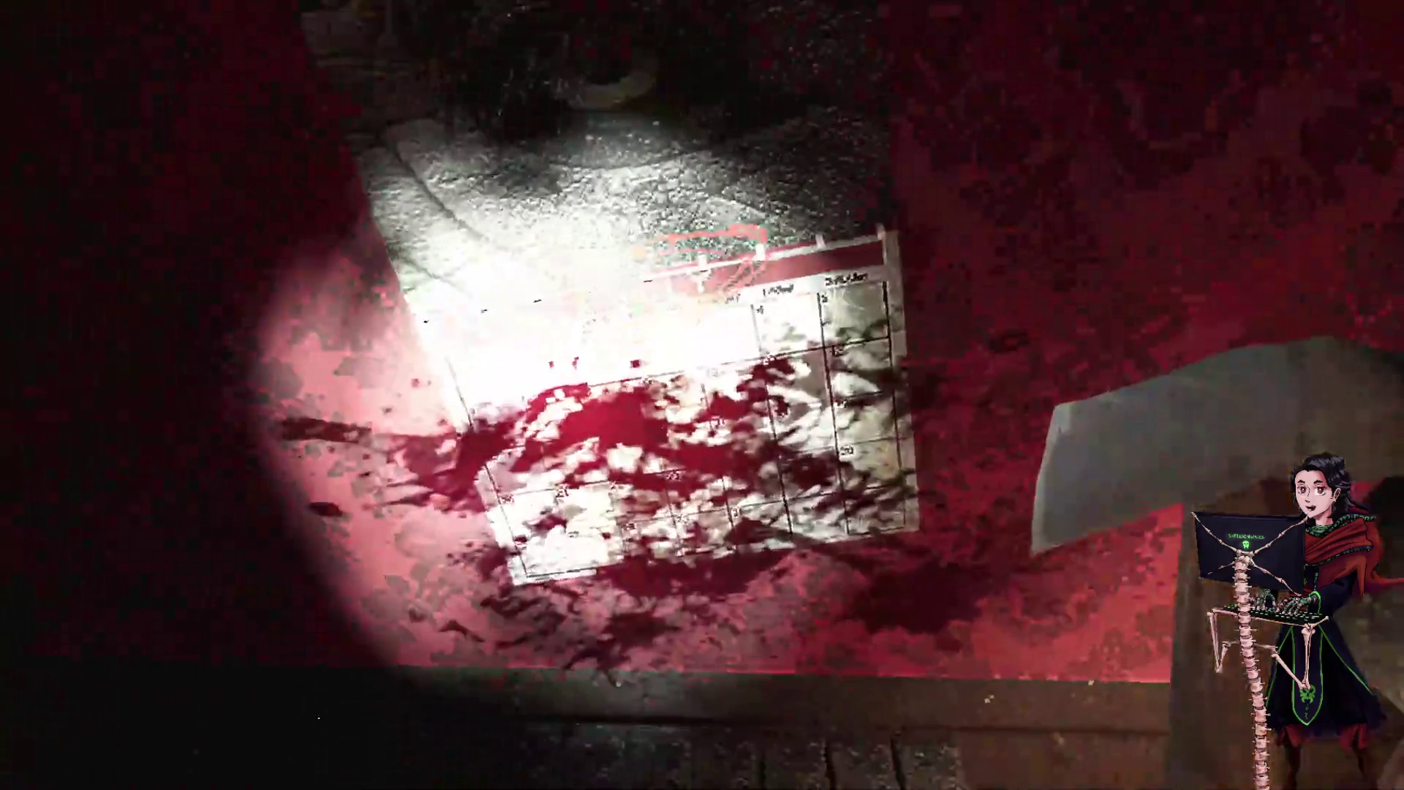
- Study the July calendar, then read and close the note 'The Safe in the Apartment' from the bed
key(f)
key(w)
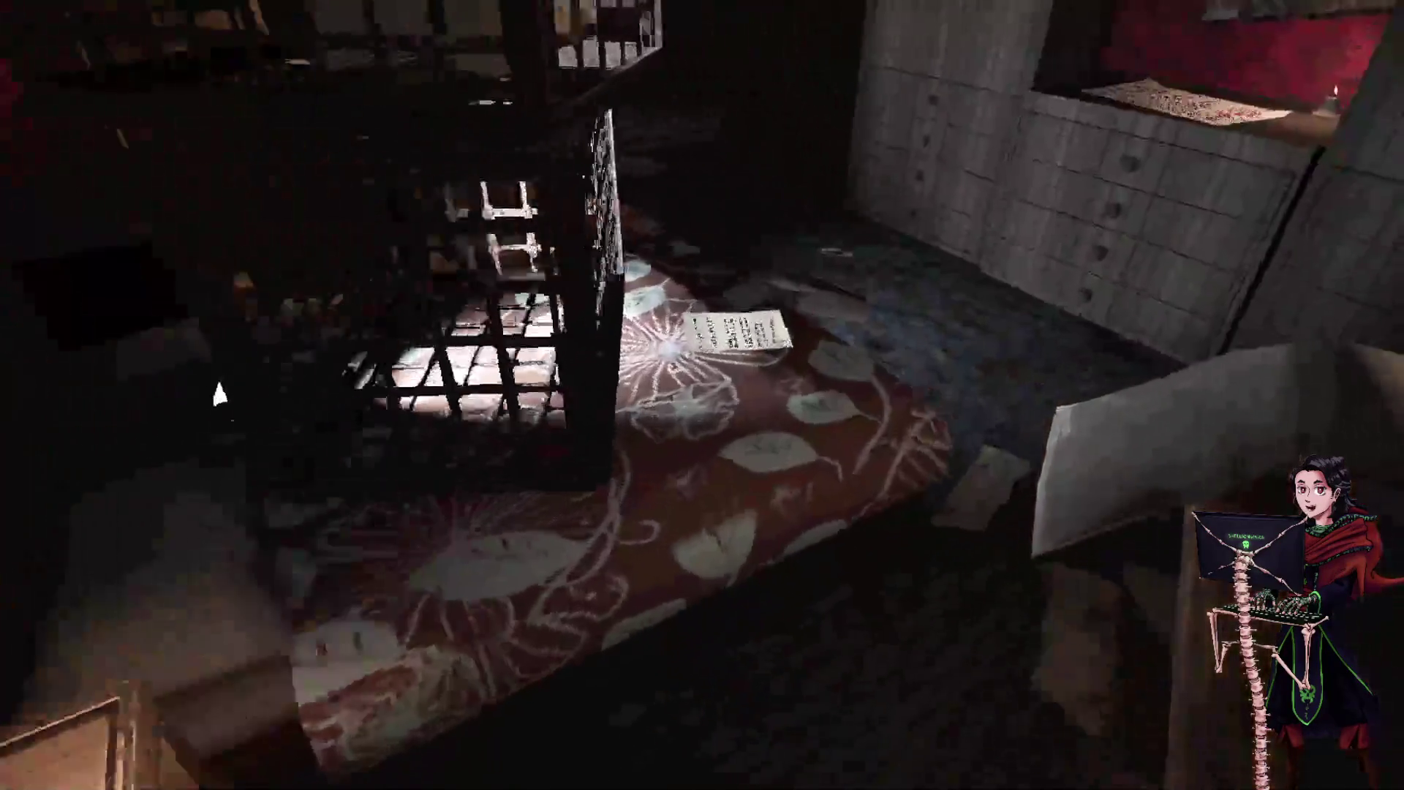
key(e)
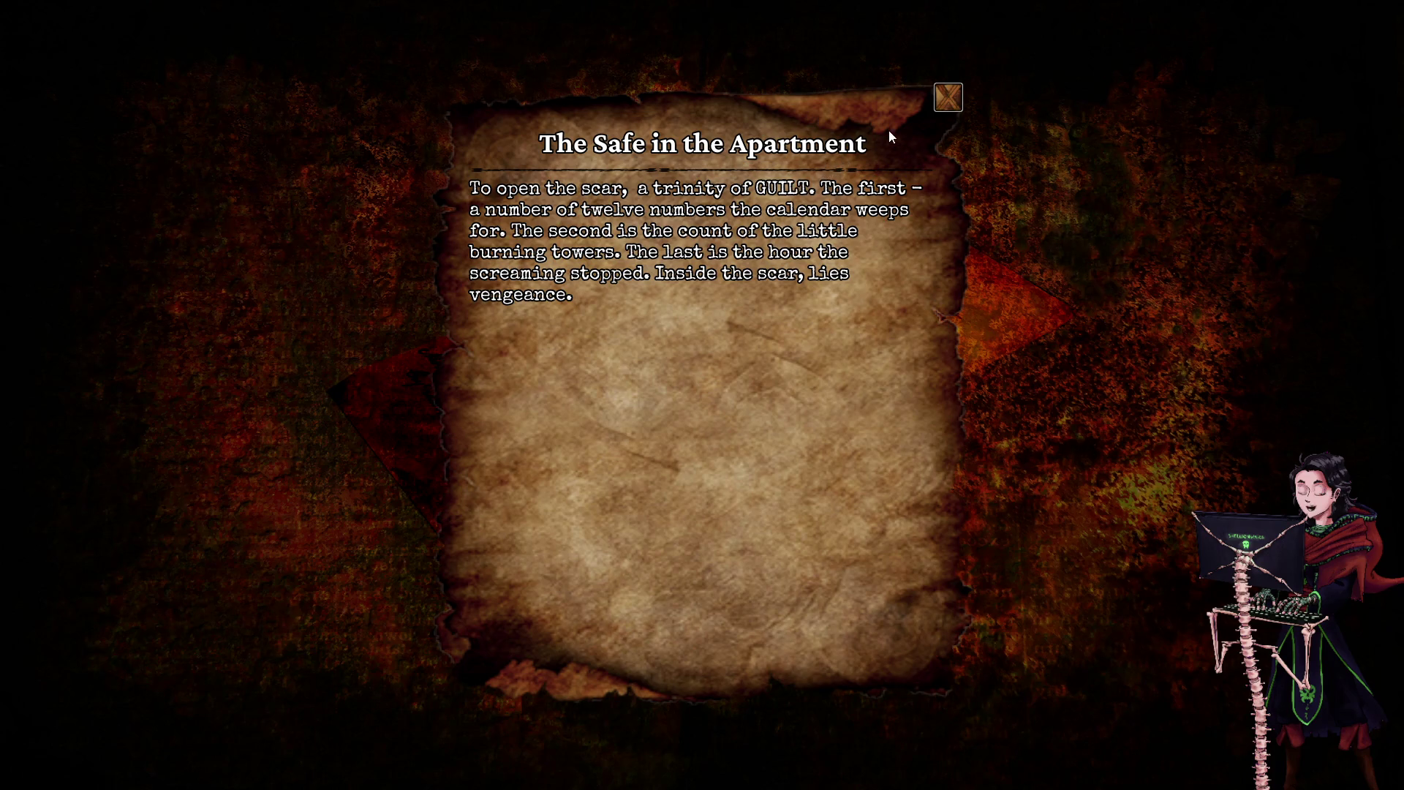
click(948, 98)
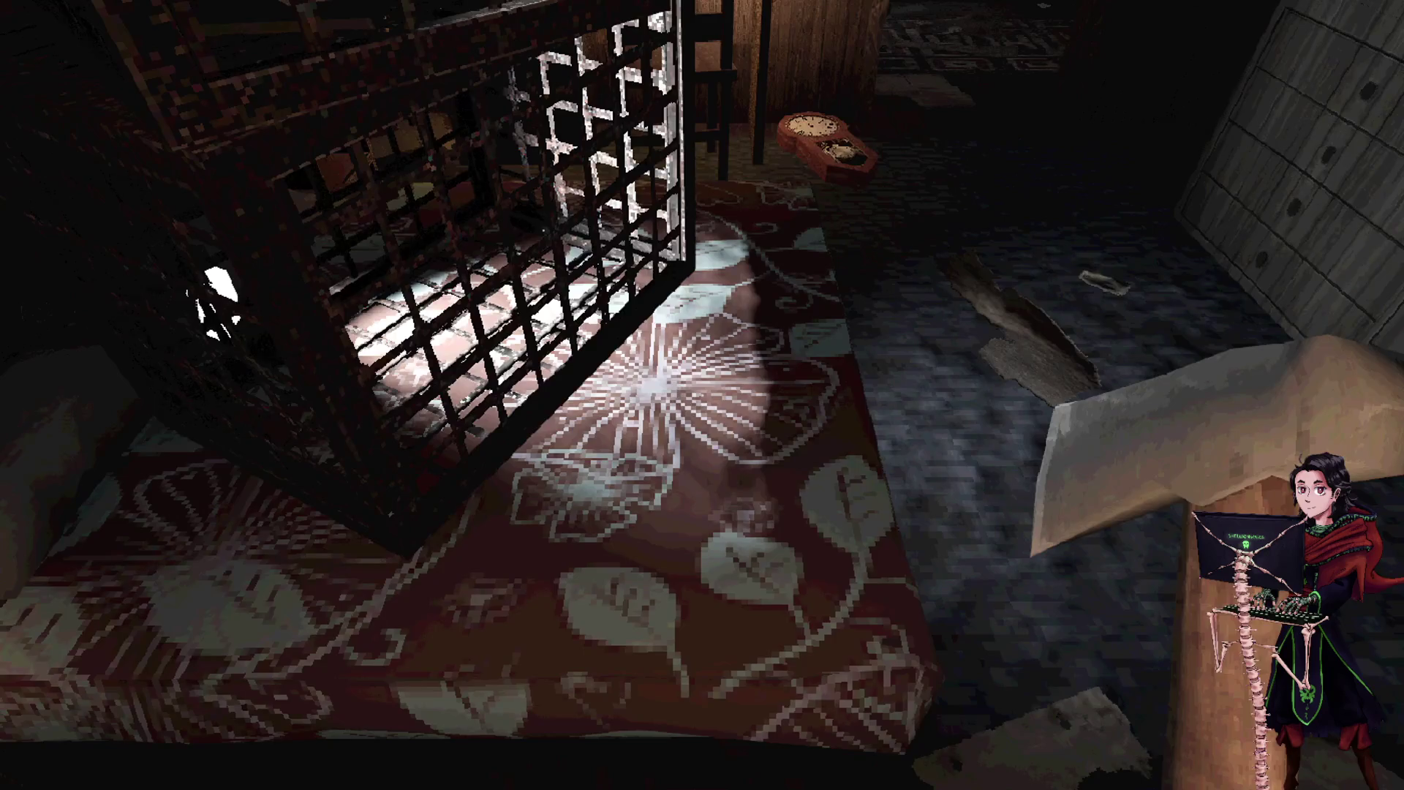
- Save the game at the tape recorder and look over the dresser and framed photo
key(w)
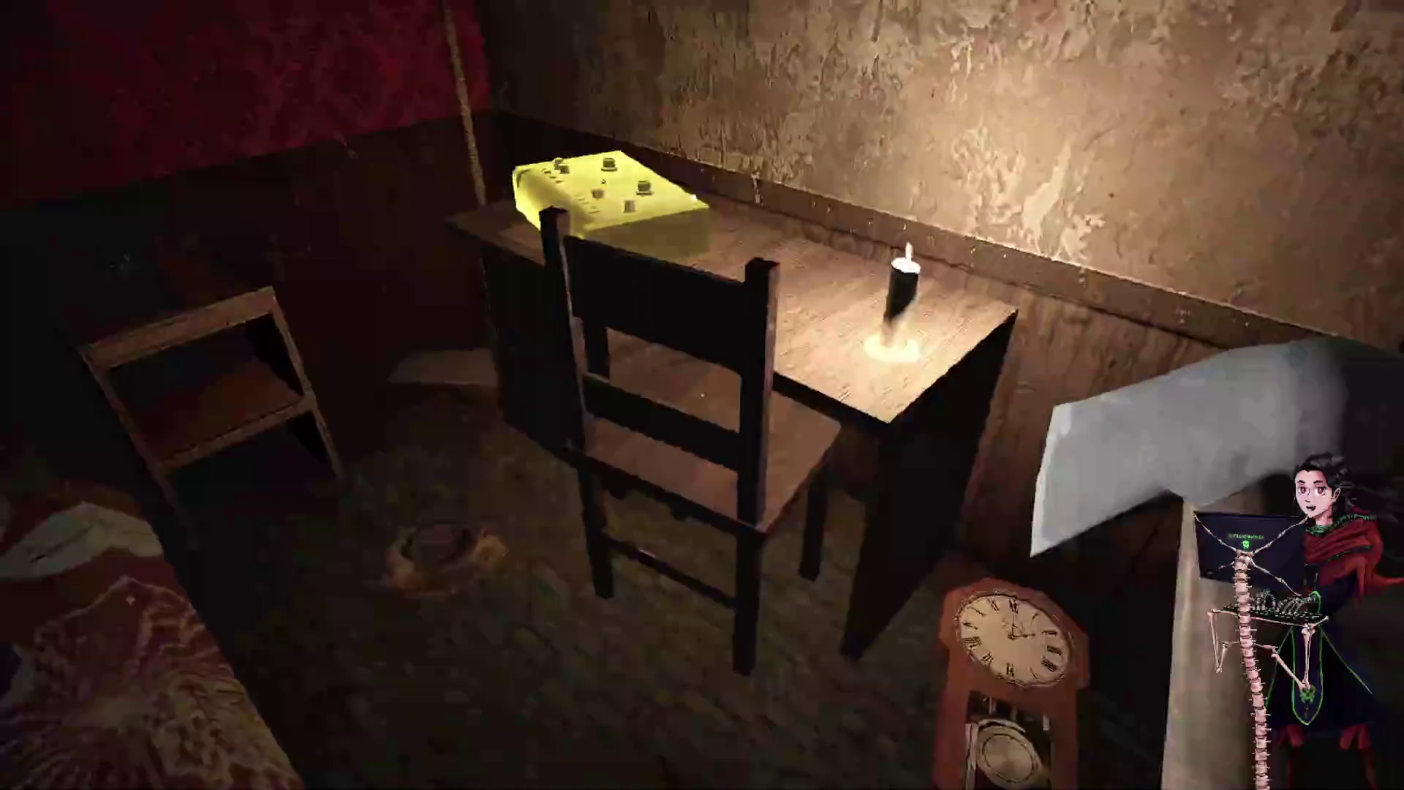
key(e)
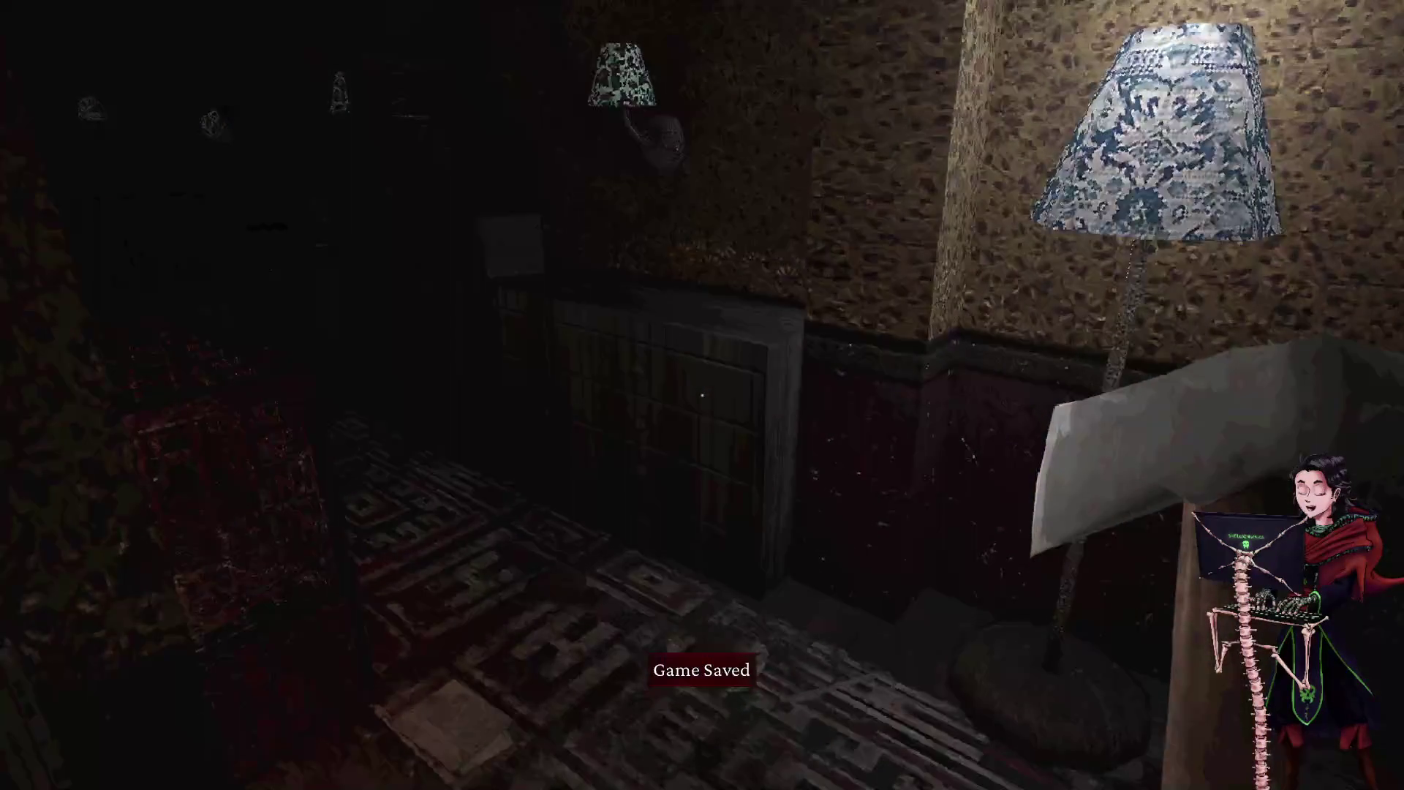
key(w)
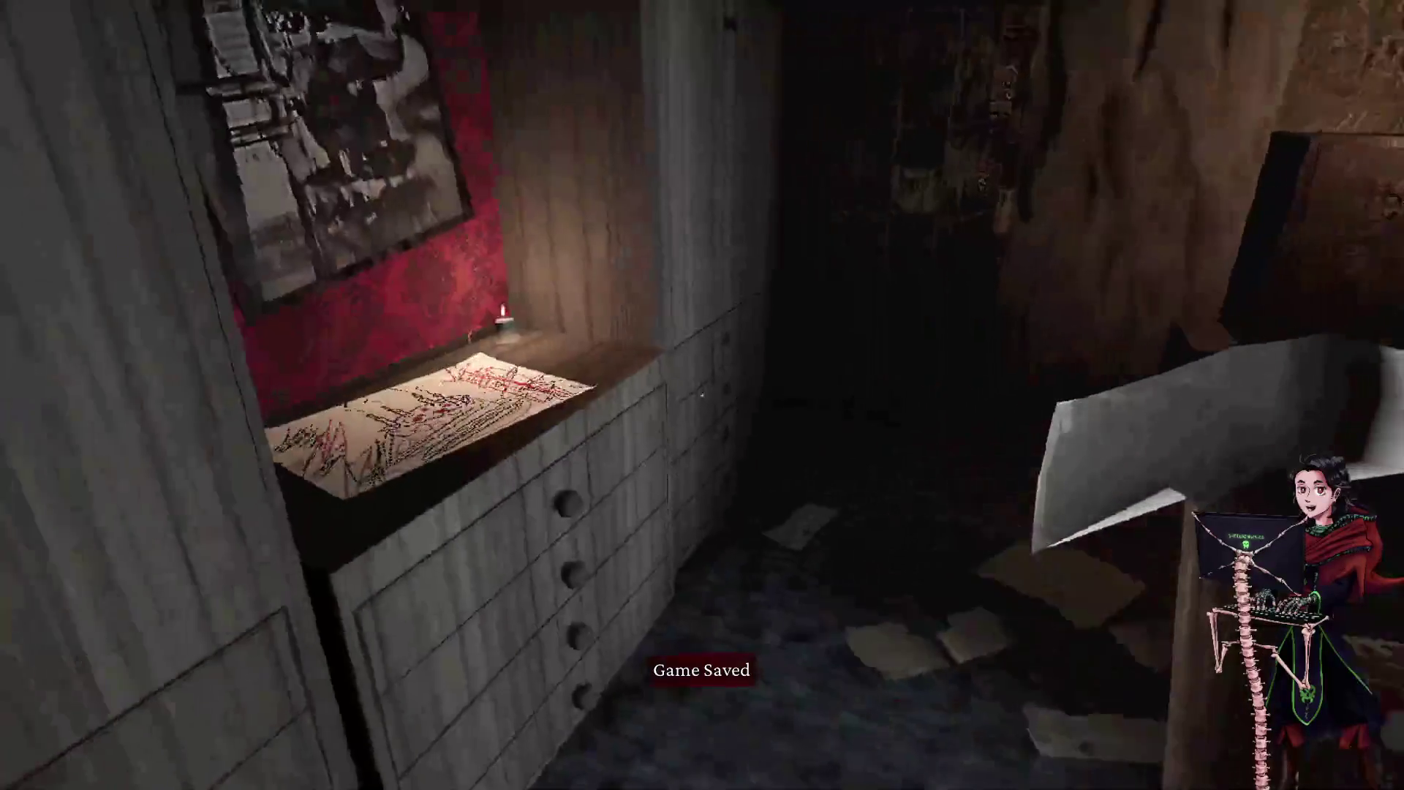
key(w)
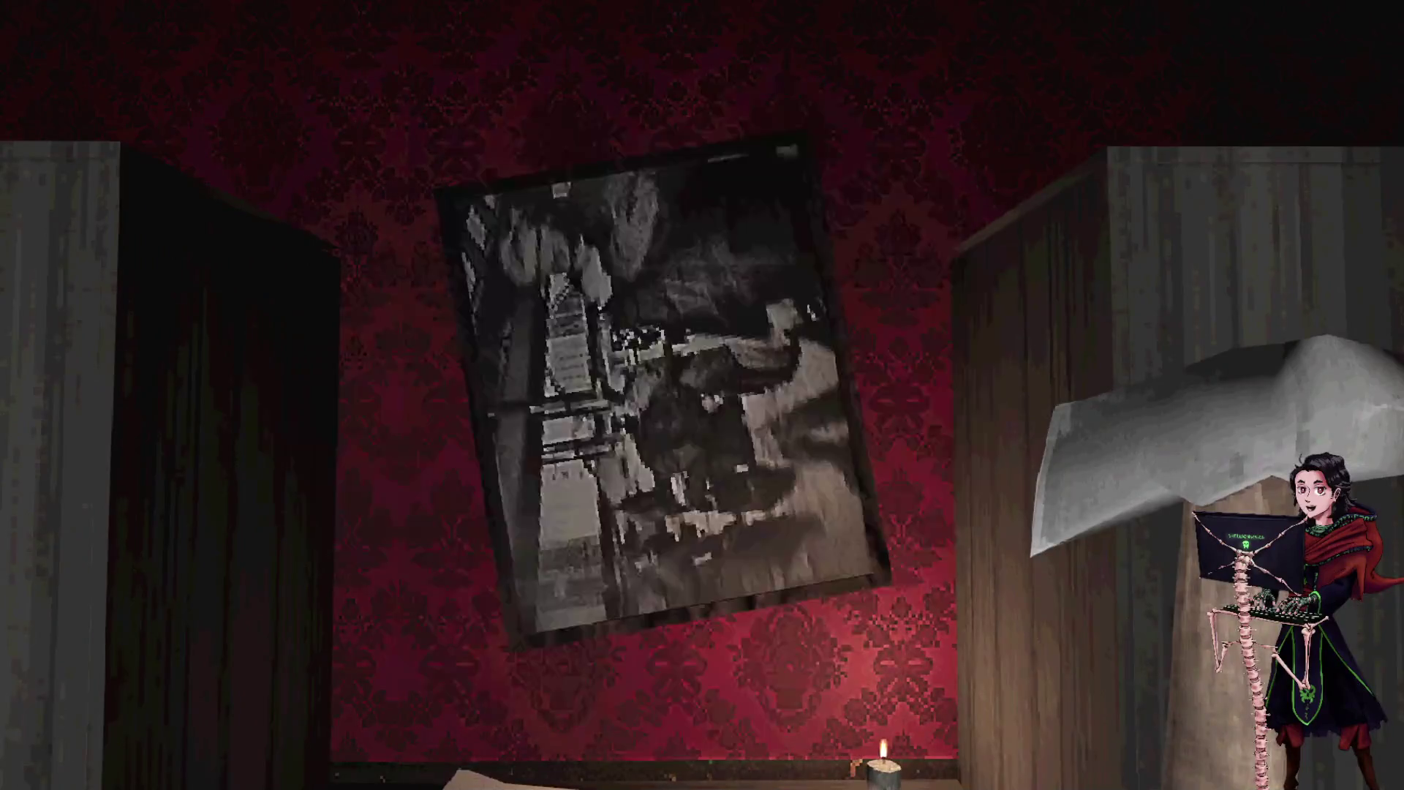
key(w)
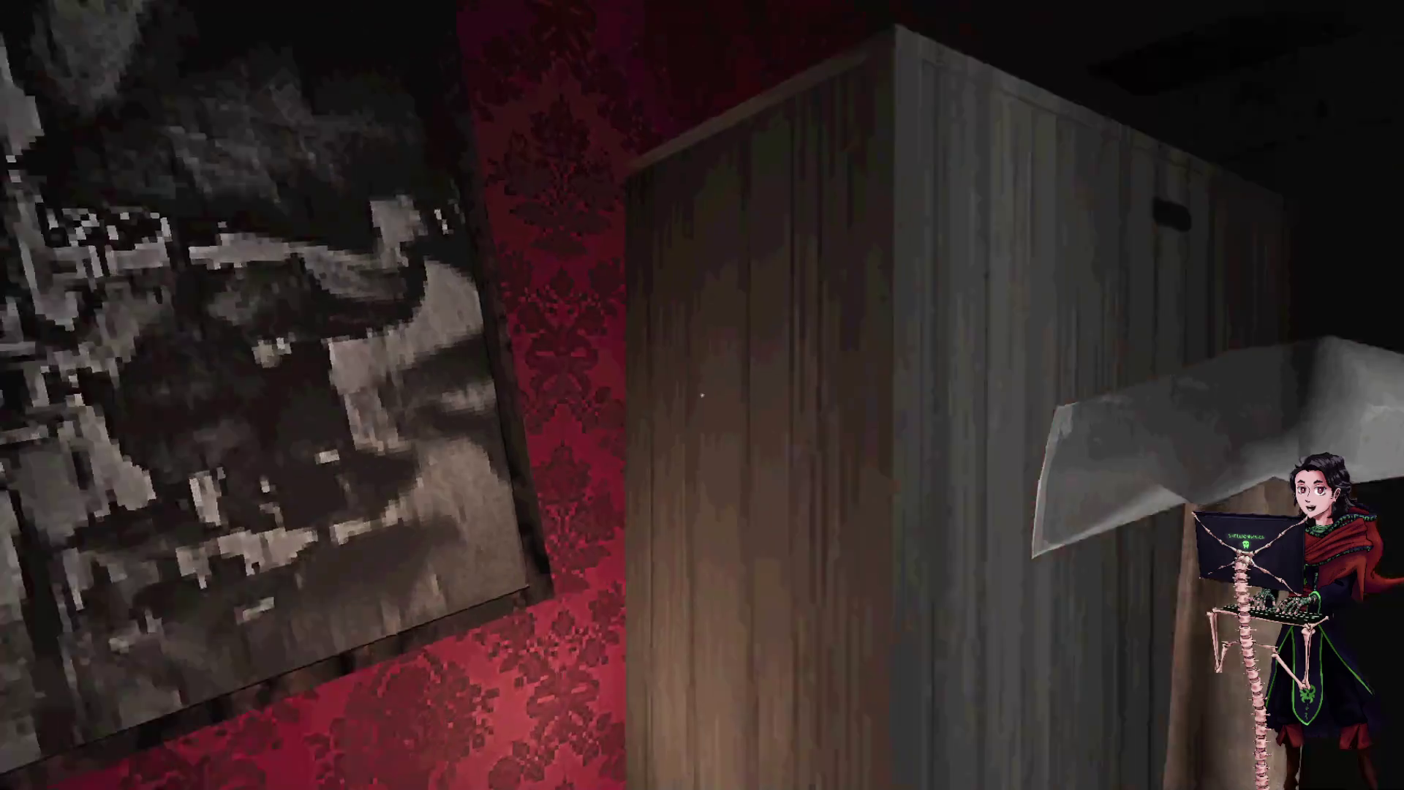
- Search the red room's safe, caged bed and tape recorder, then head back to the hallway
key(w)
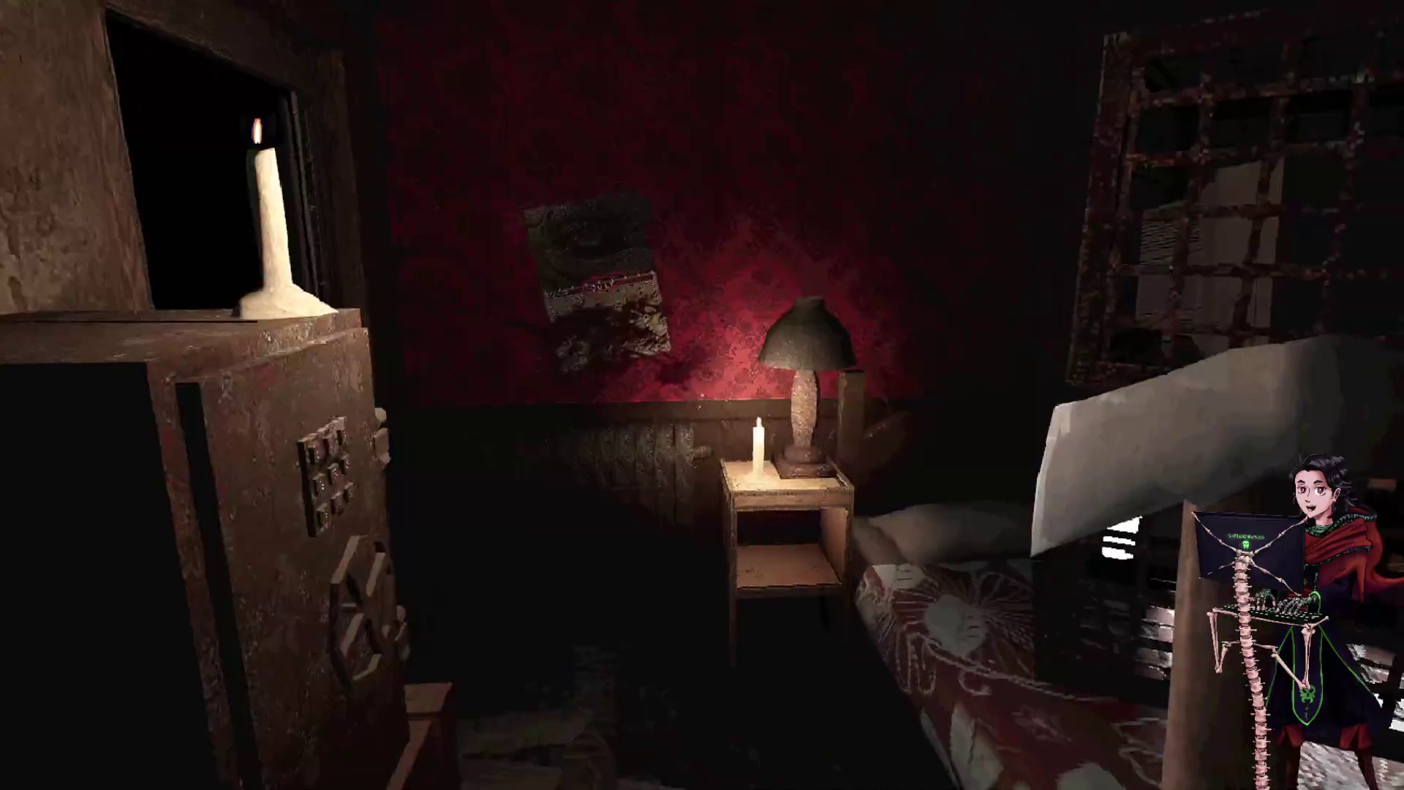
key(w)
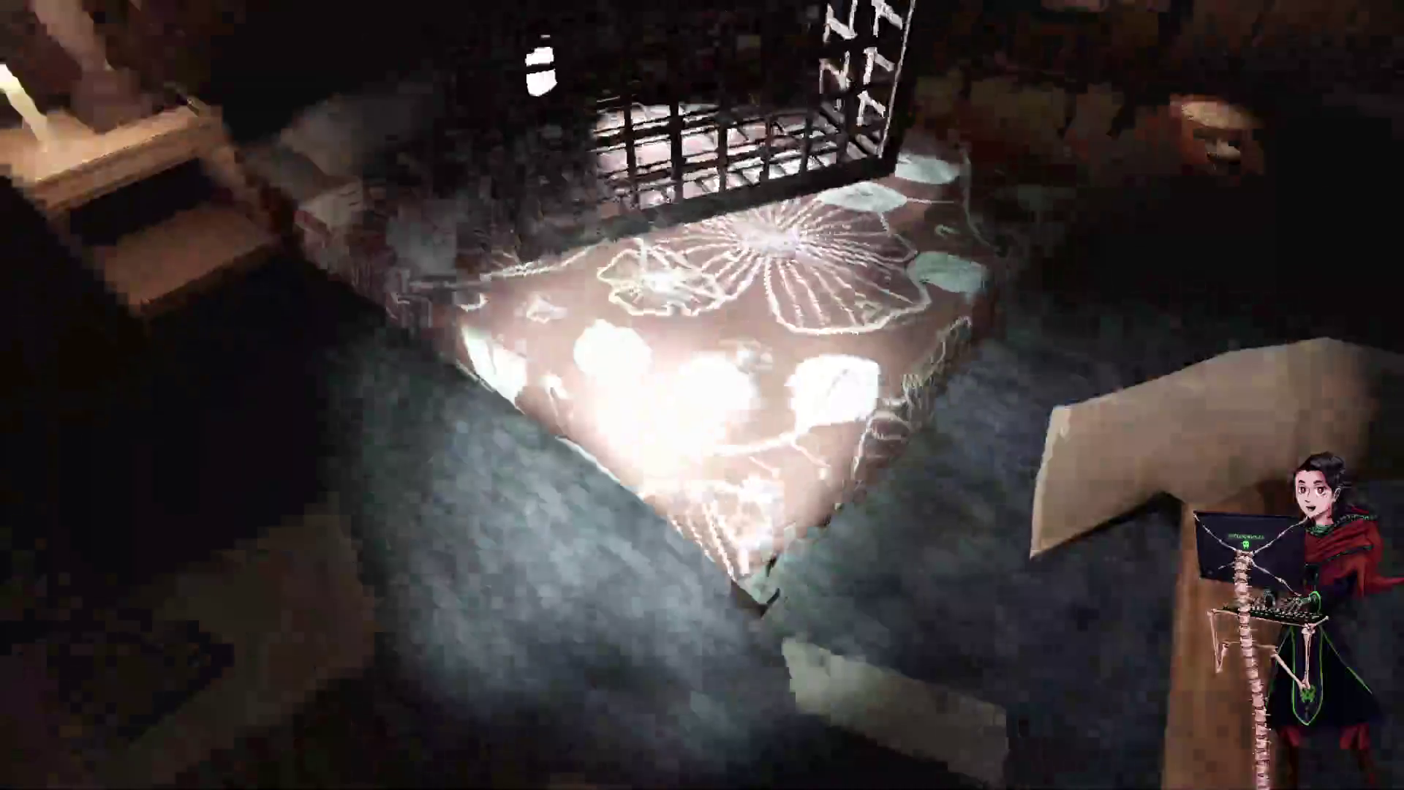
key(w)
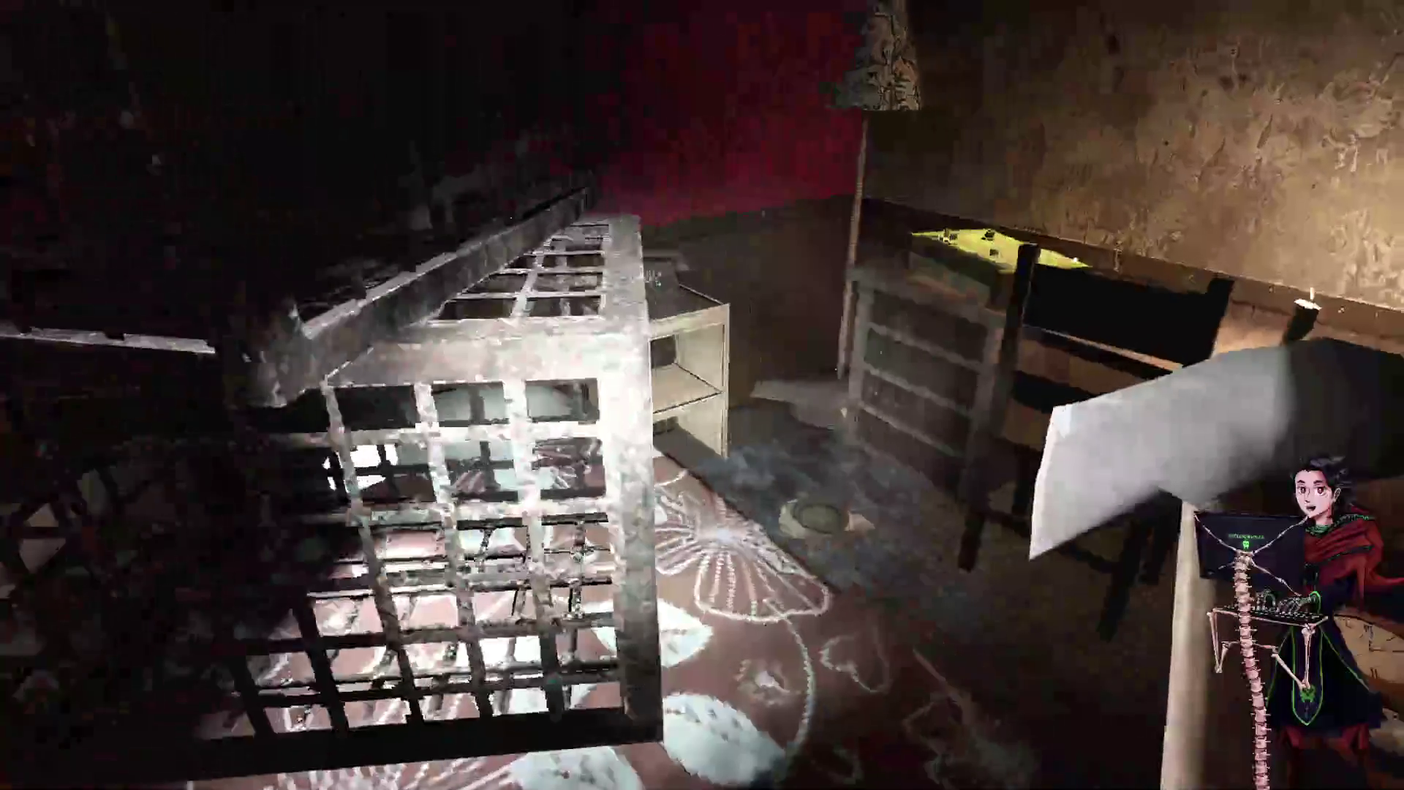
key(w)
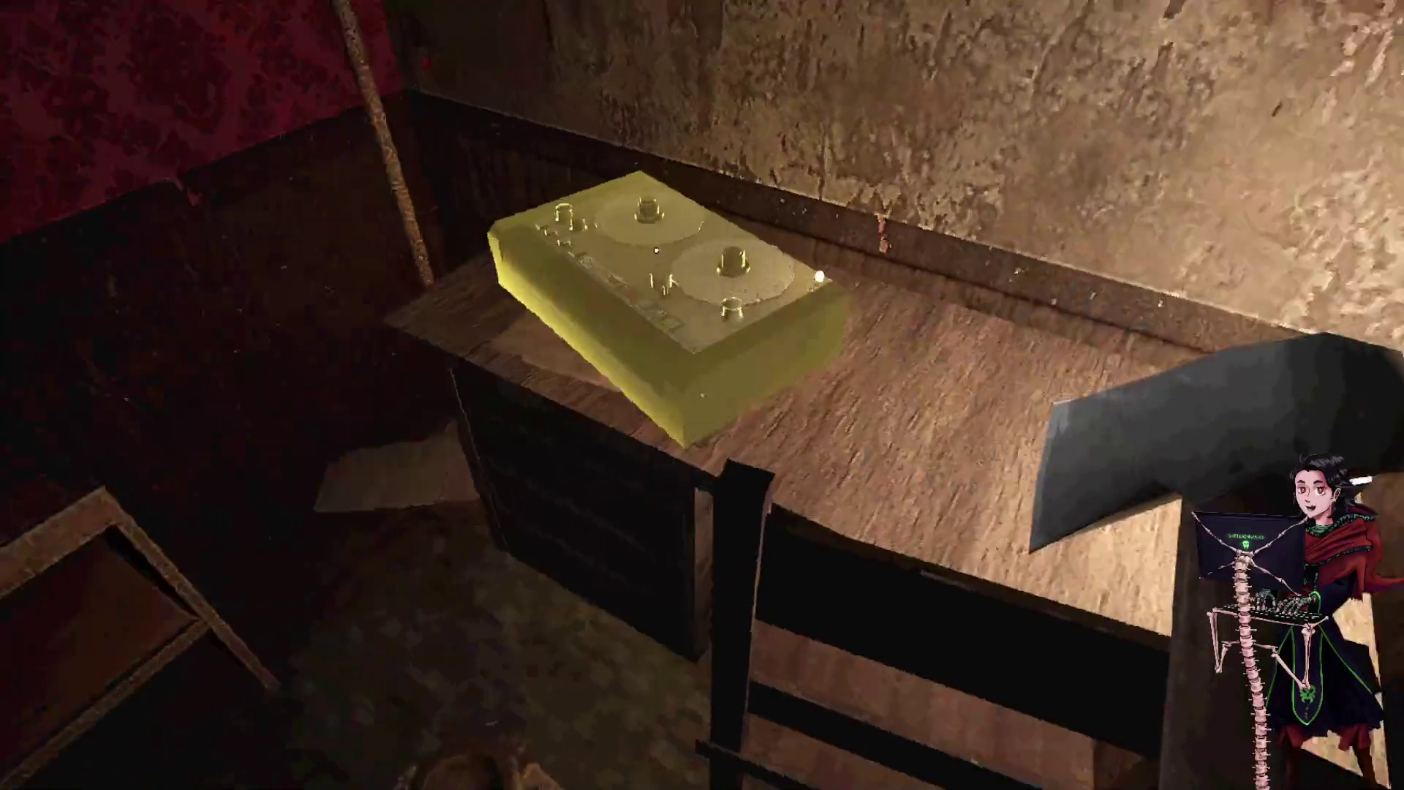
key(s)
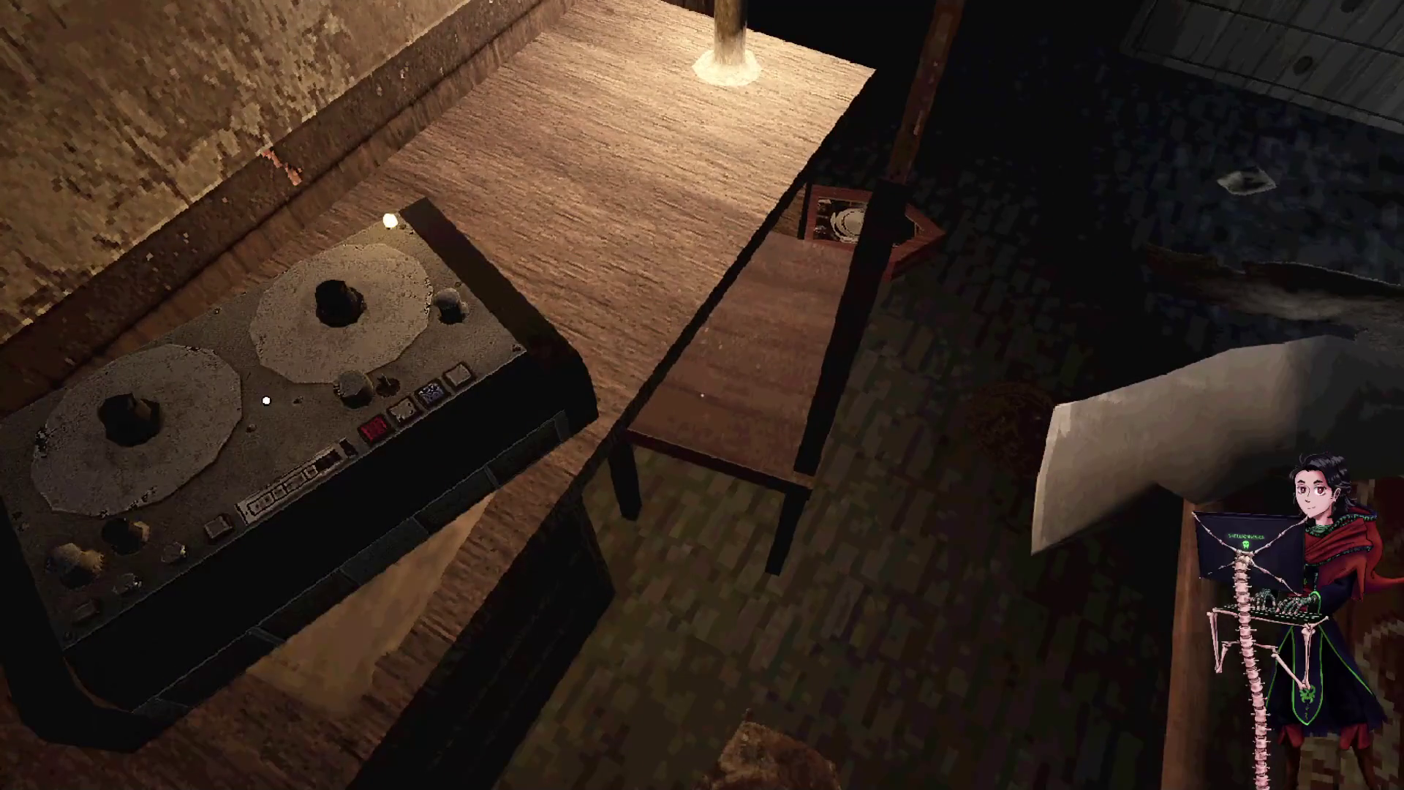
key(w)
key(s)
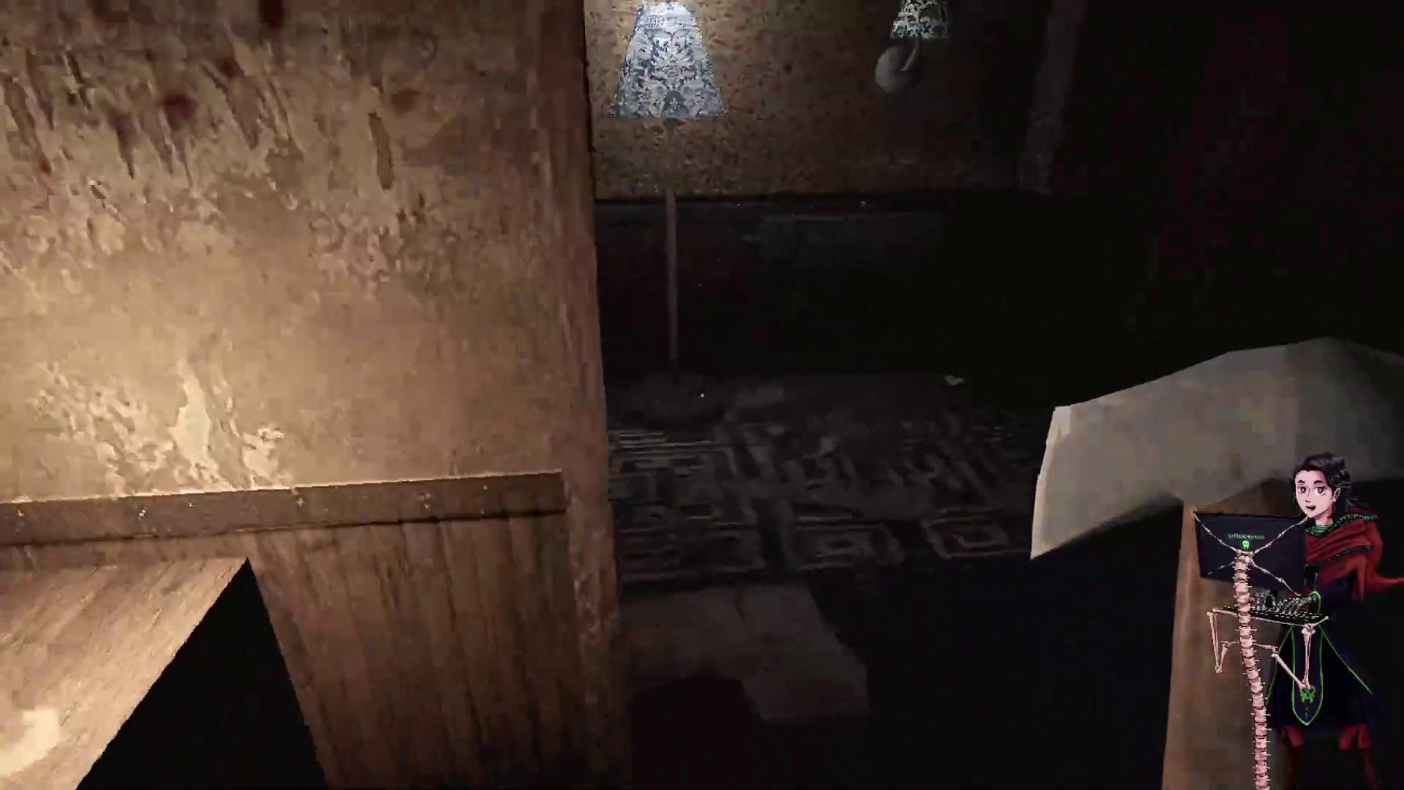
mouse_move(702, 395)
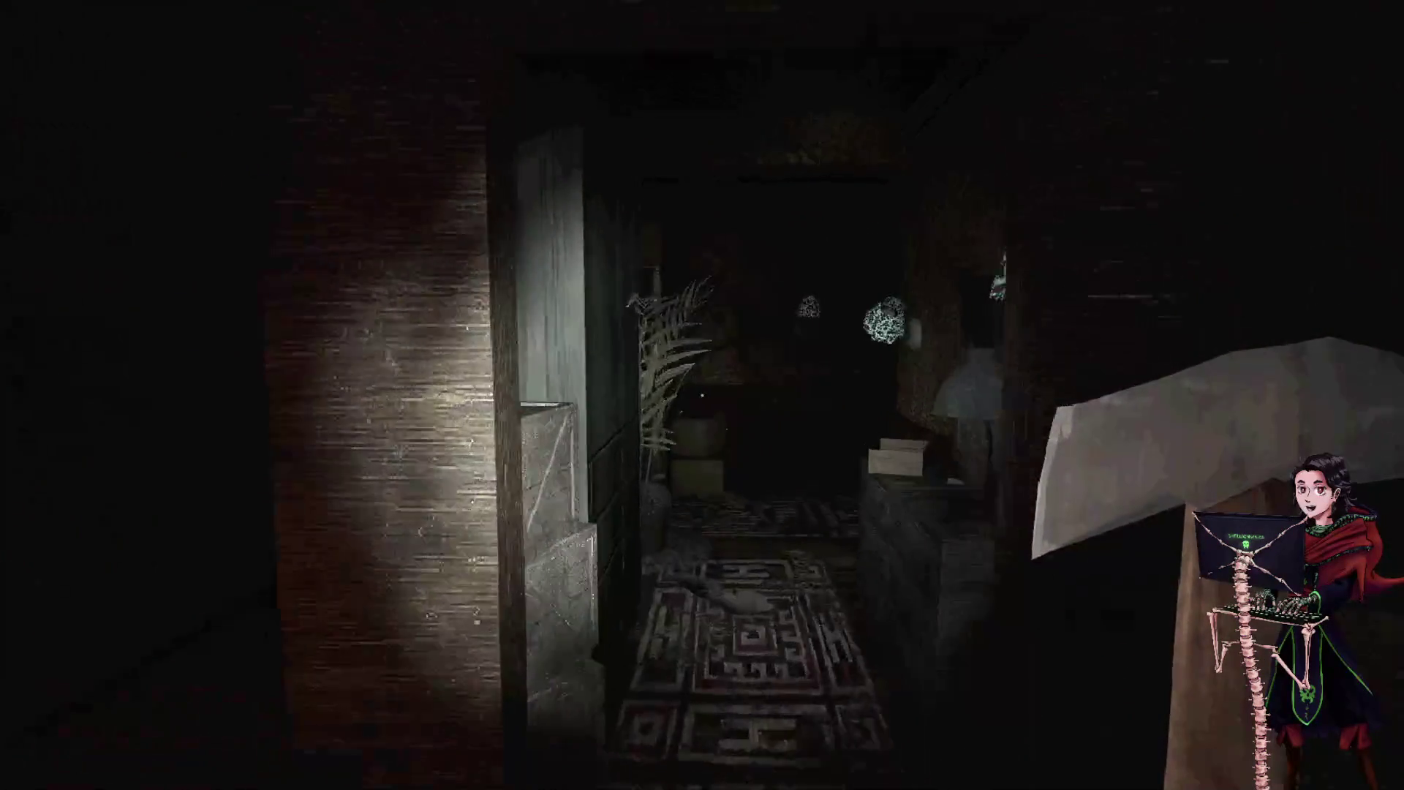
- Walk past the bookshelf to the closet pipe, then read and close the Diary Page there
key(w)
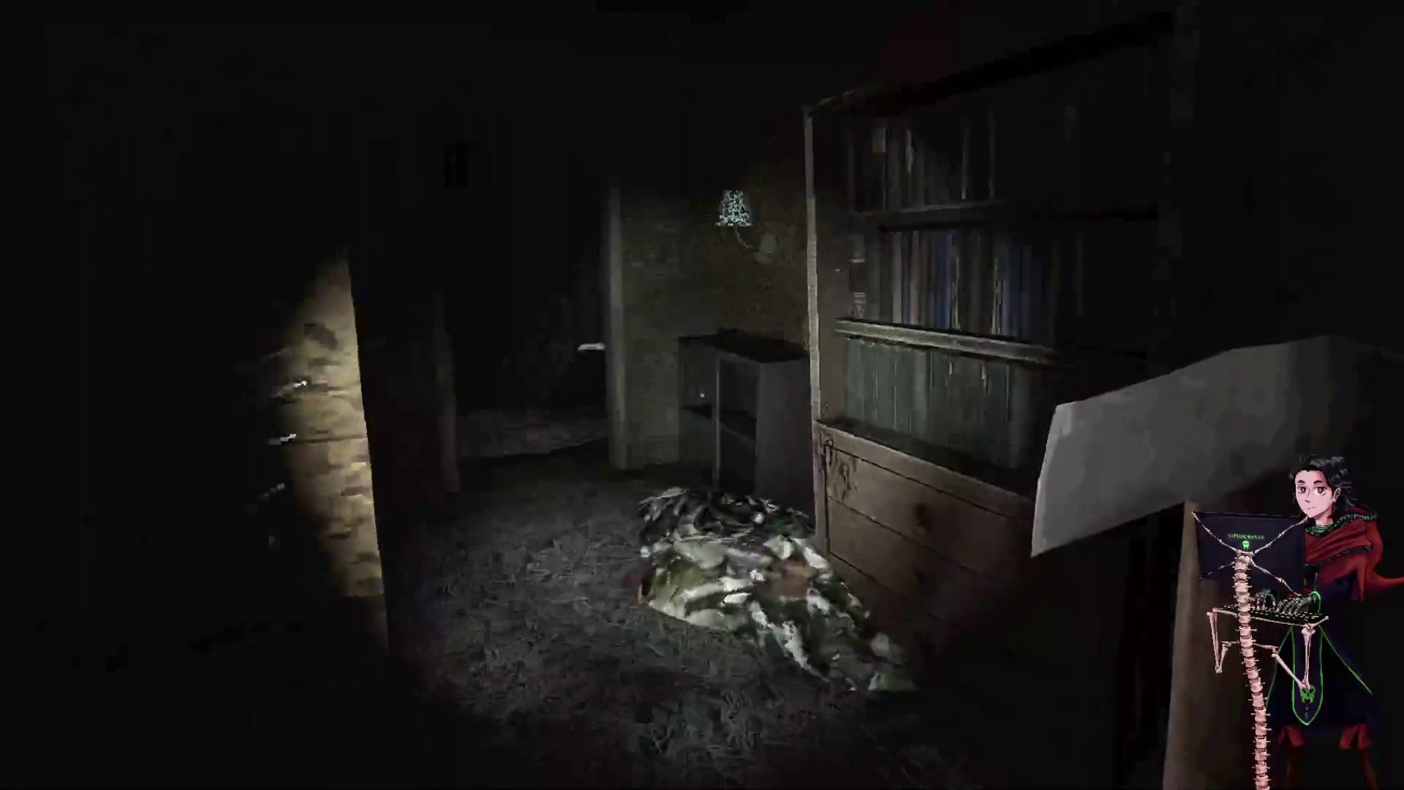
key(w)
key(w)
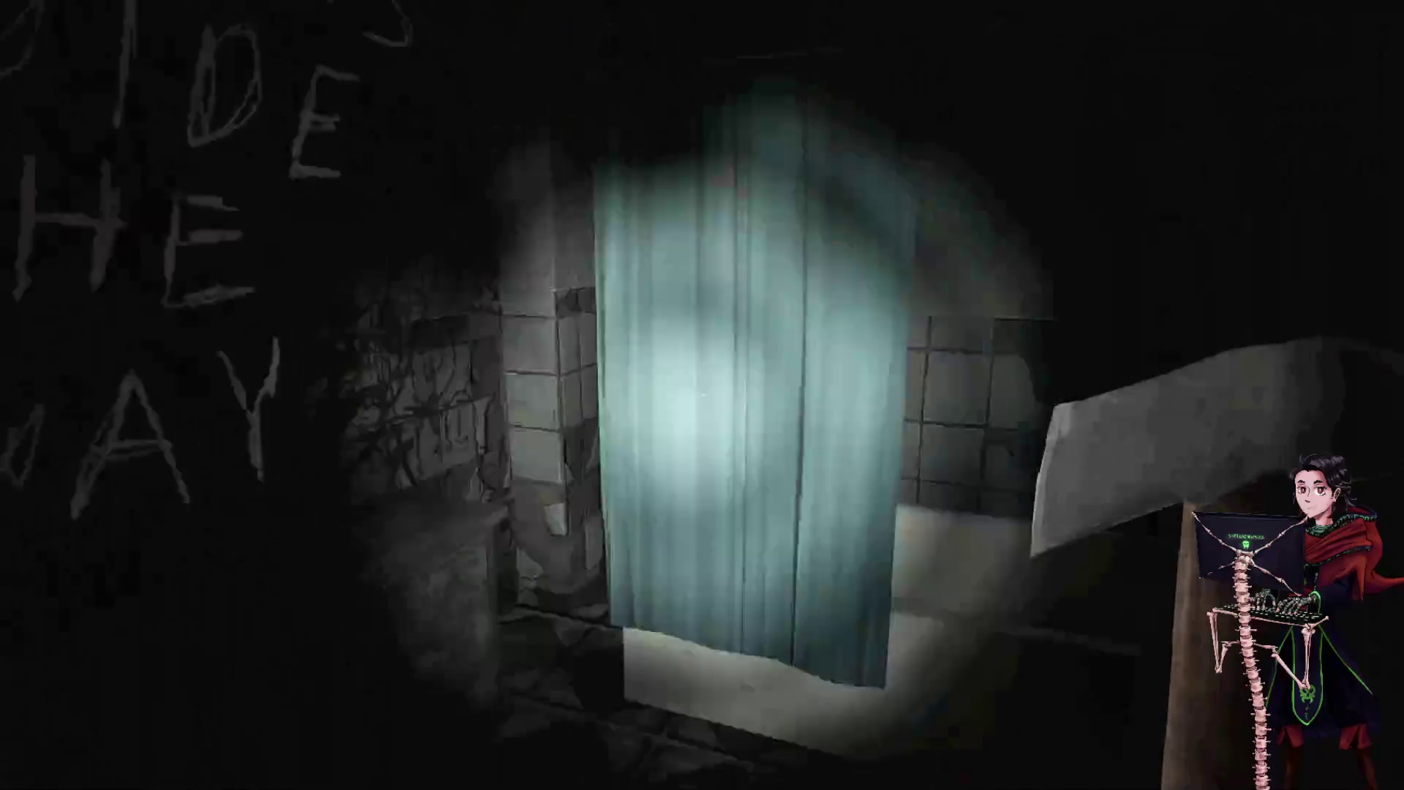
key(w)
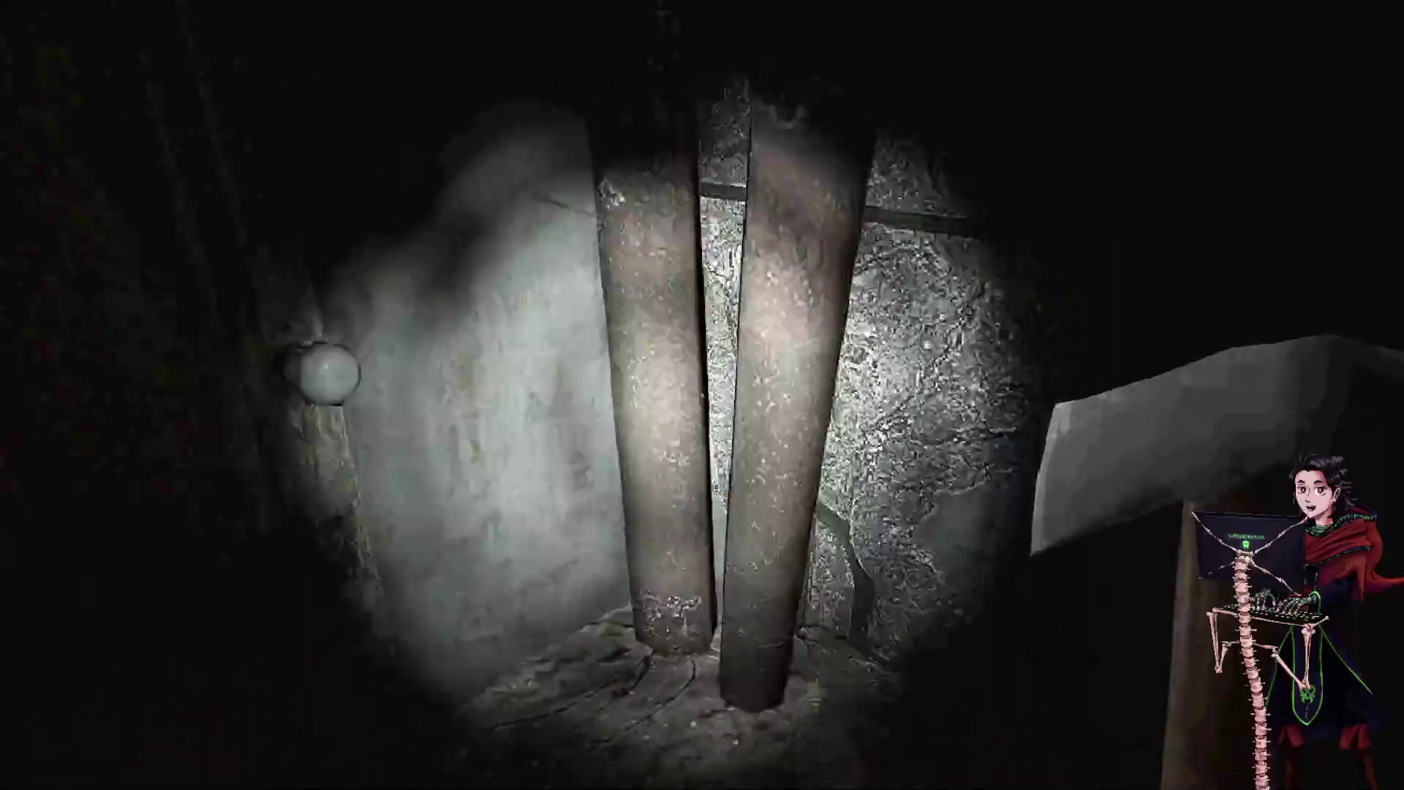
click(702, 394)
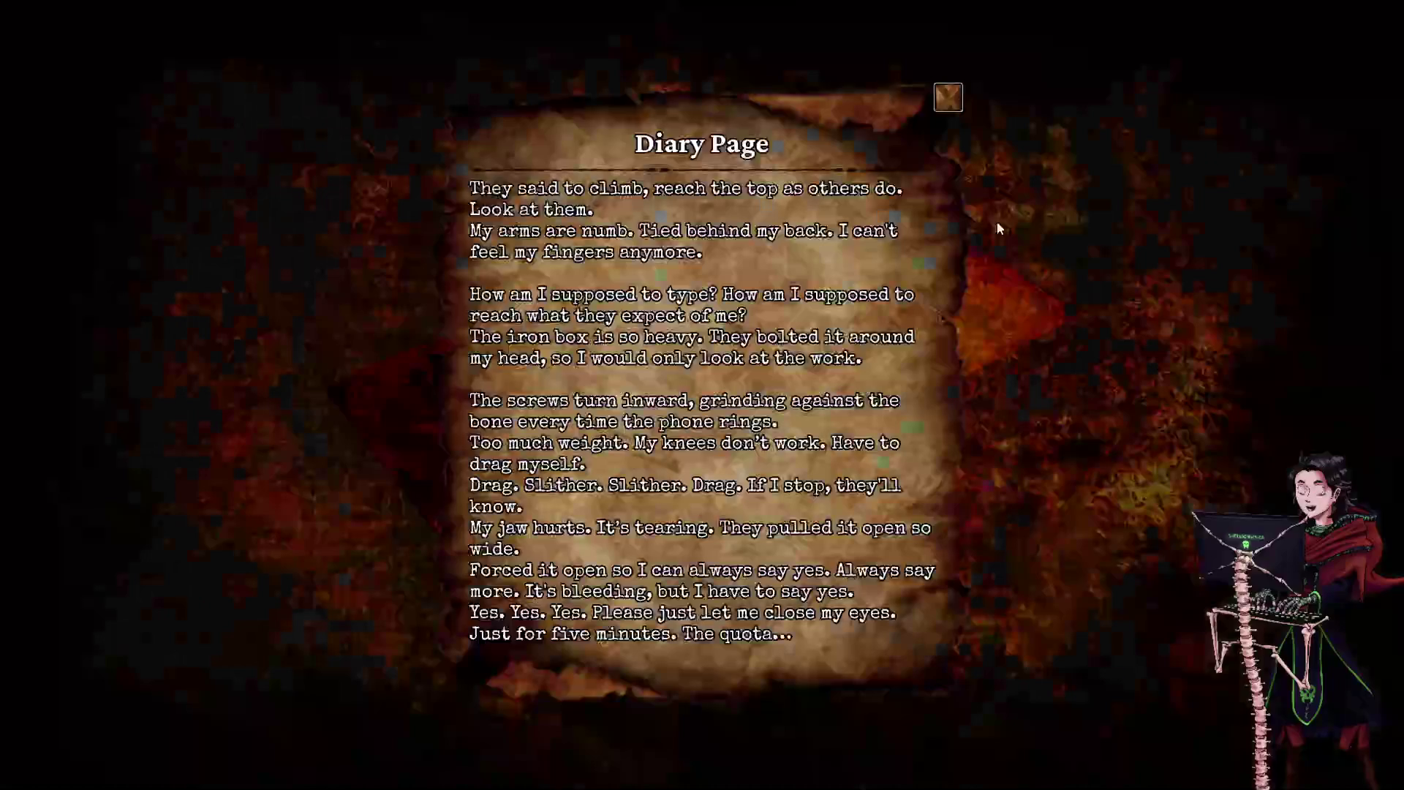
click(963, 107)
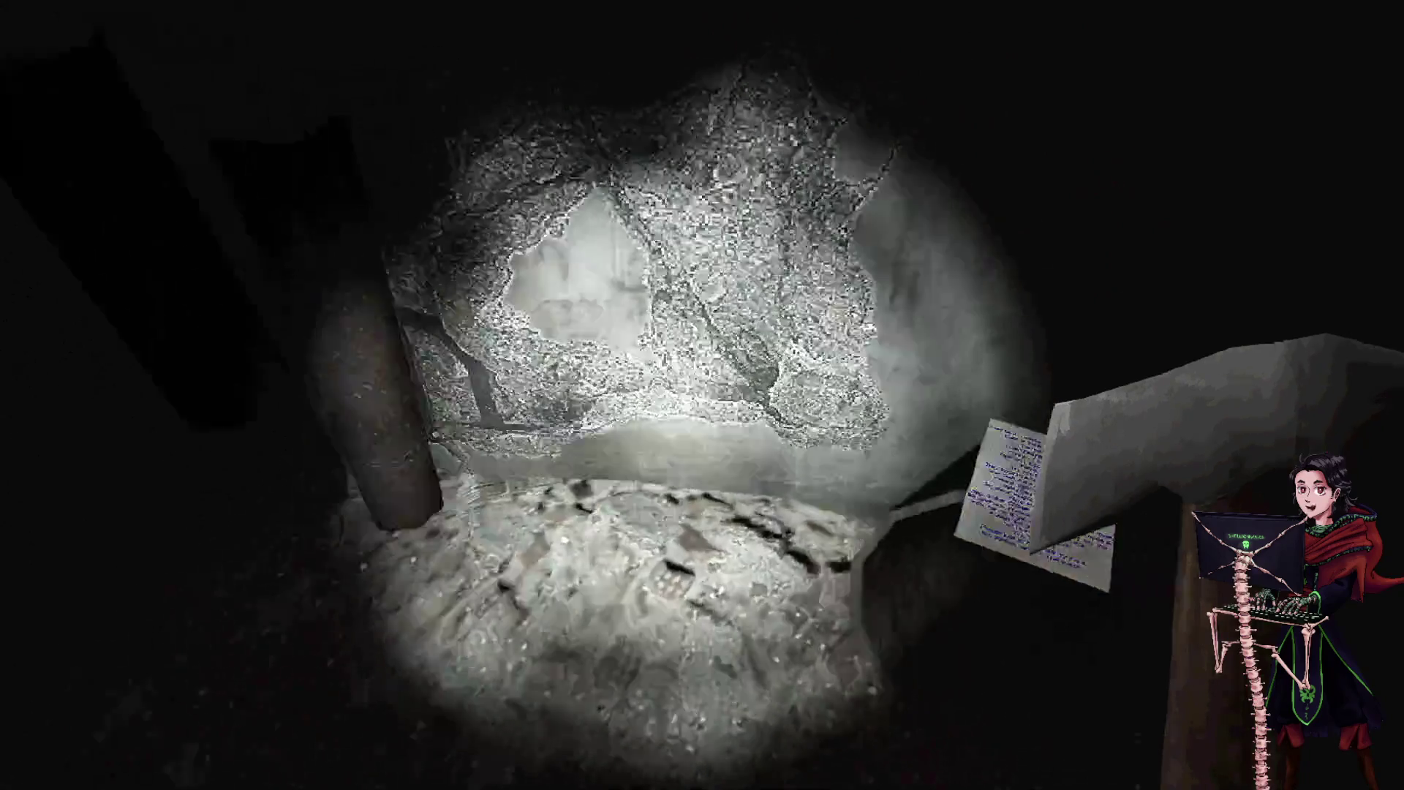
mouse_move(702, 395)
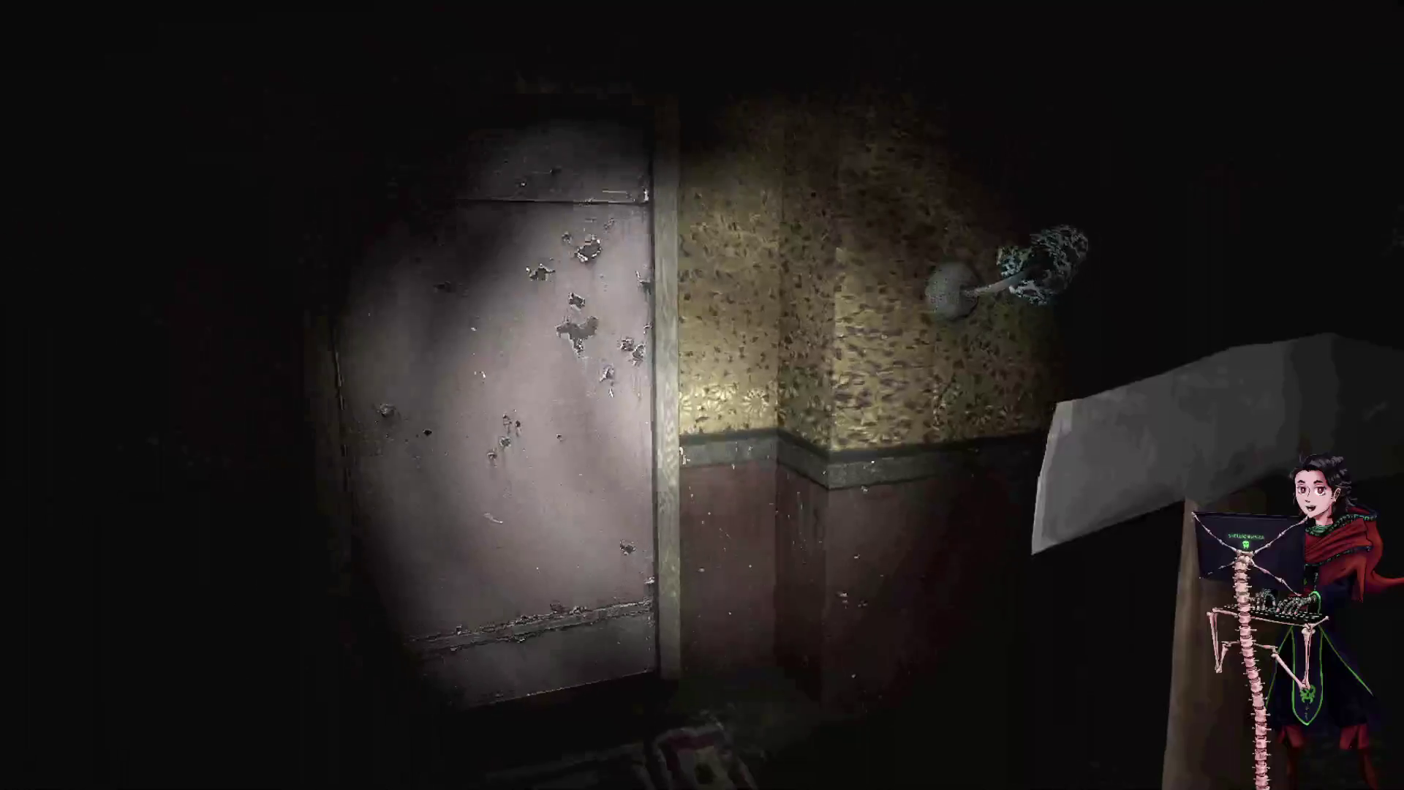
- Walk to the end of the corridor and try the stuck door
key(w)
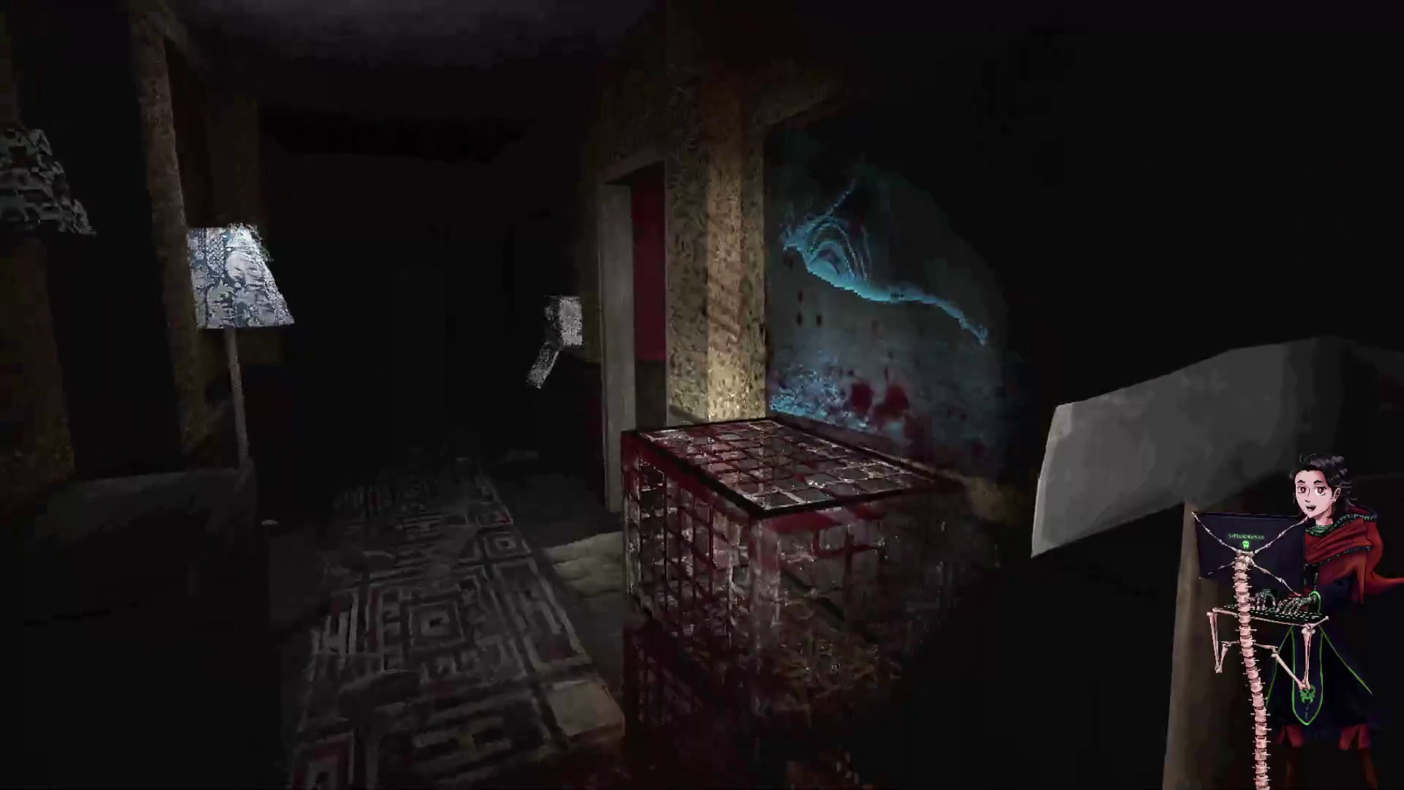
key(w)
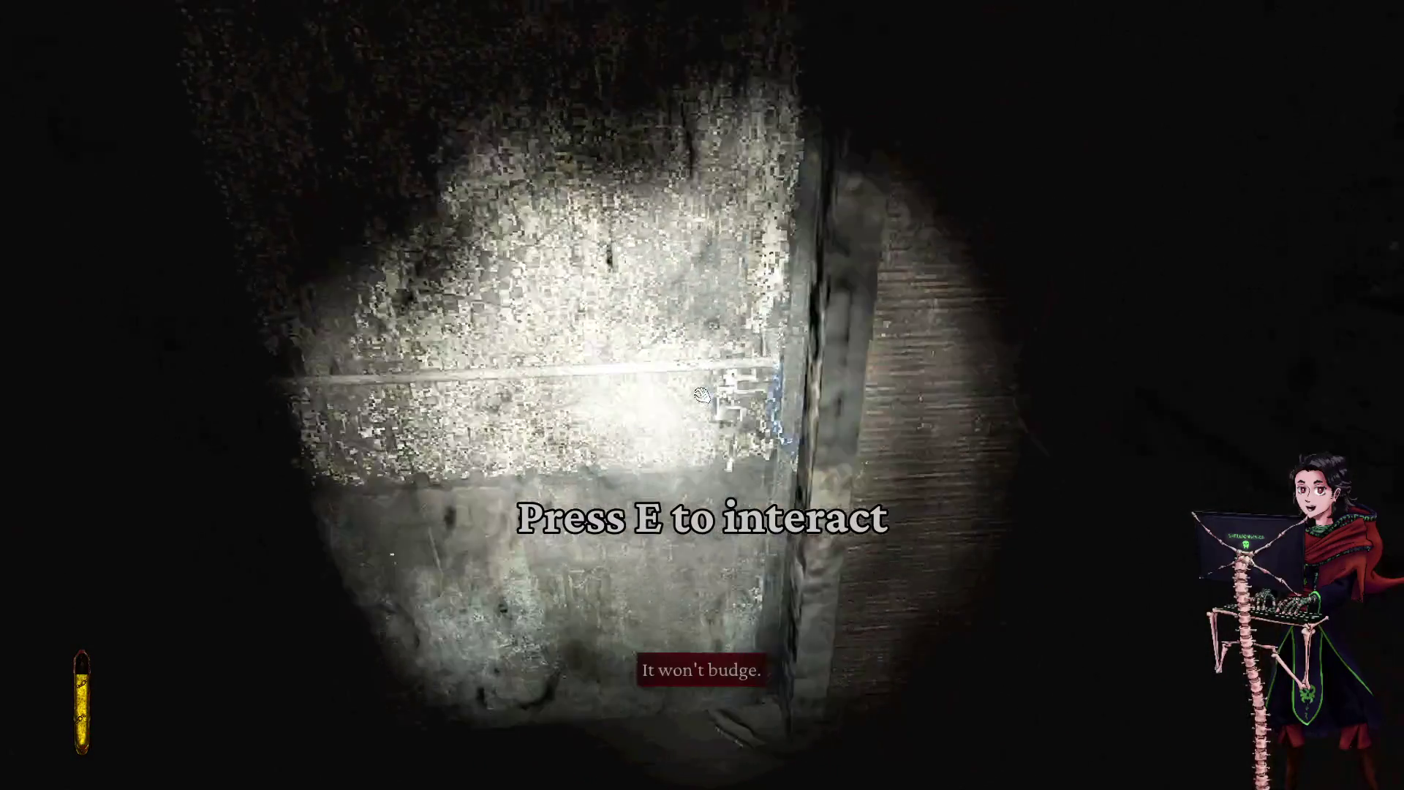
click(702, 394)
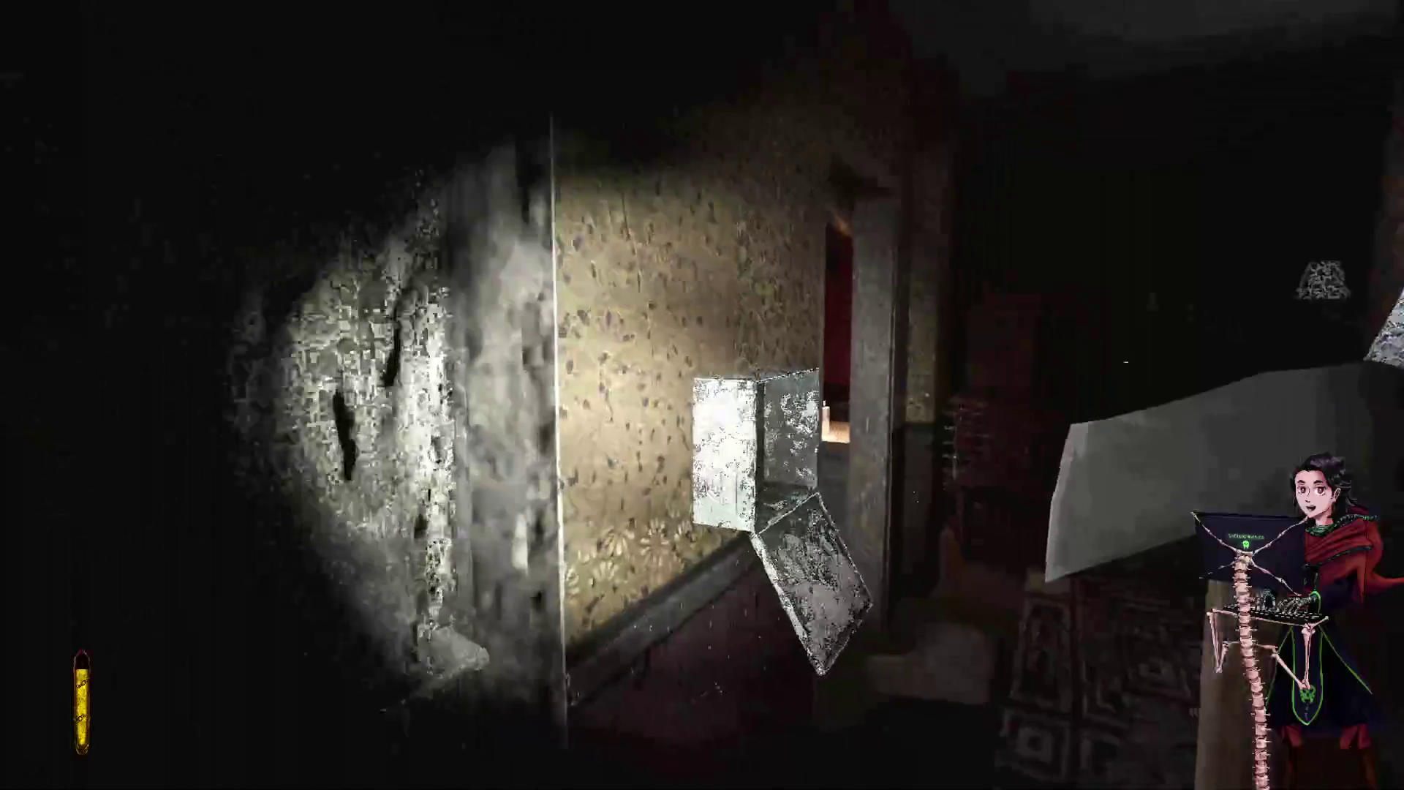
- Revisit the birthday-cake drawing, try the gate missing a key, and bring up the safe's keypad
key(w)
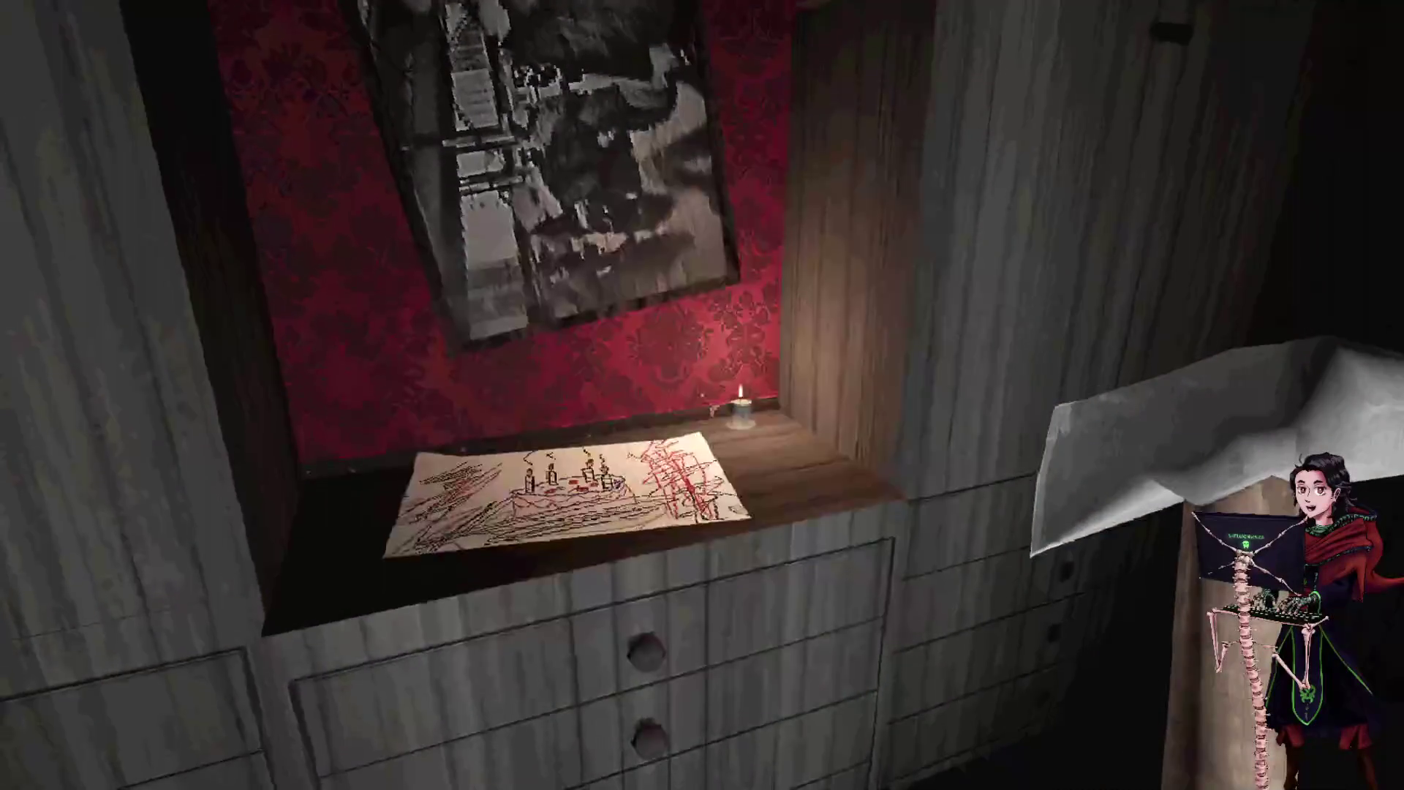
key(w)
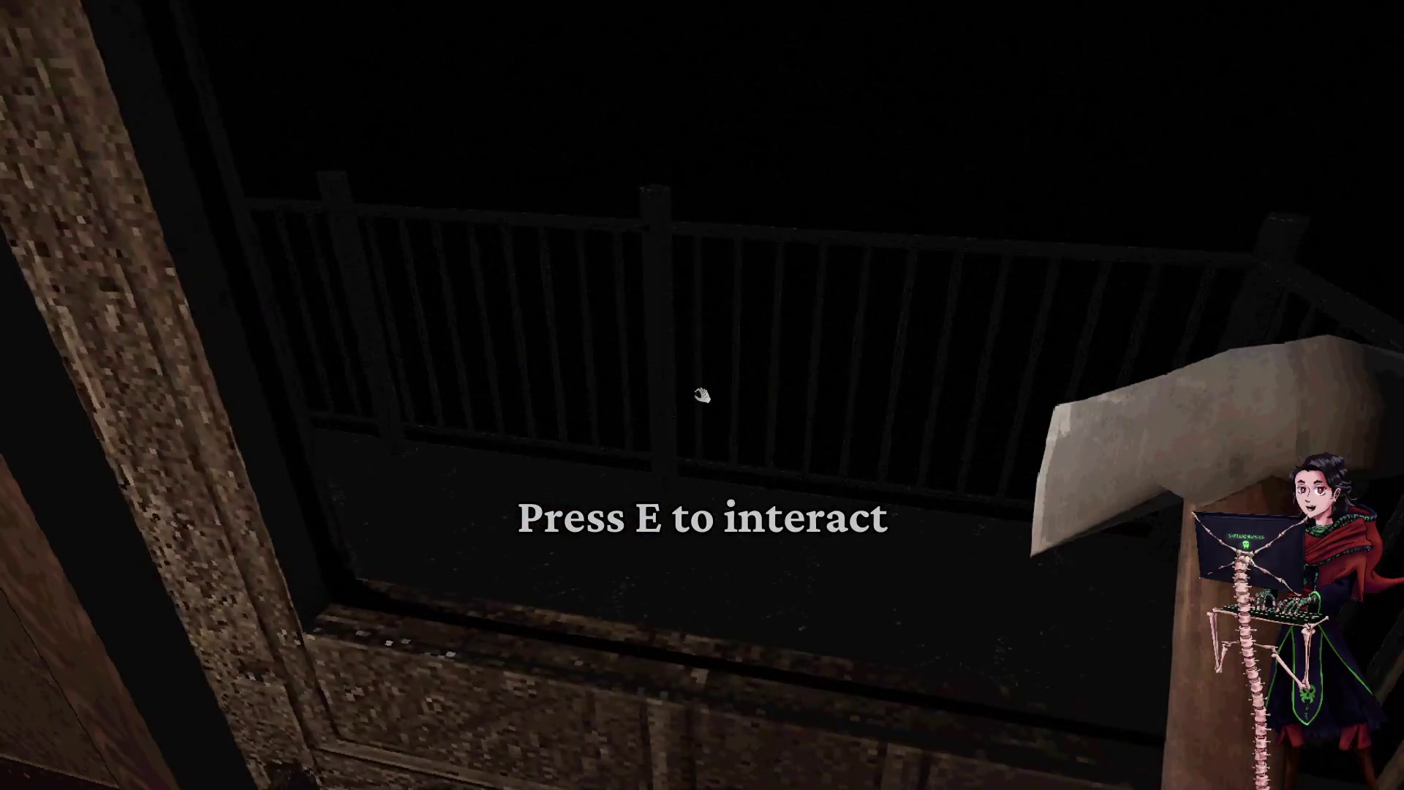
key(e)
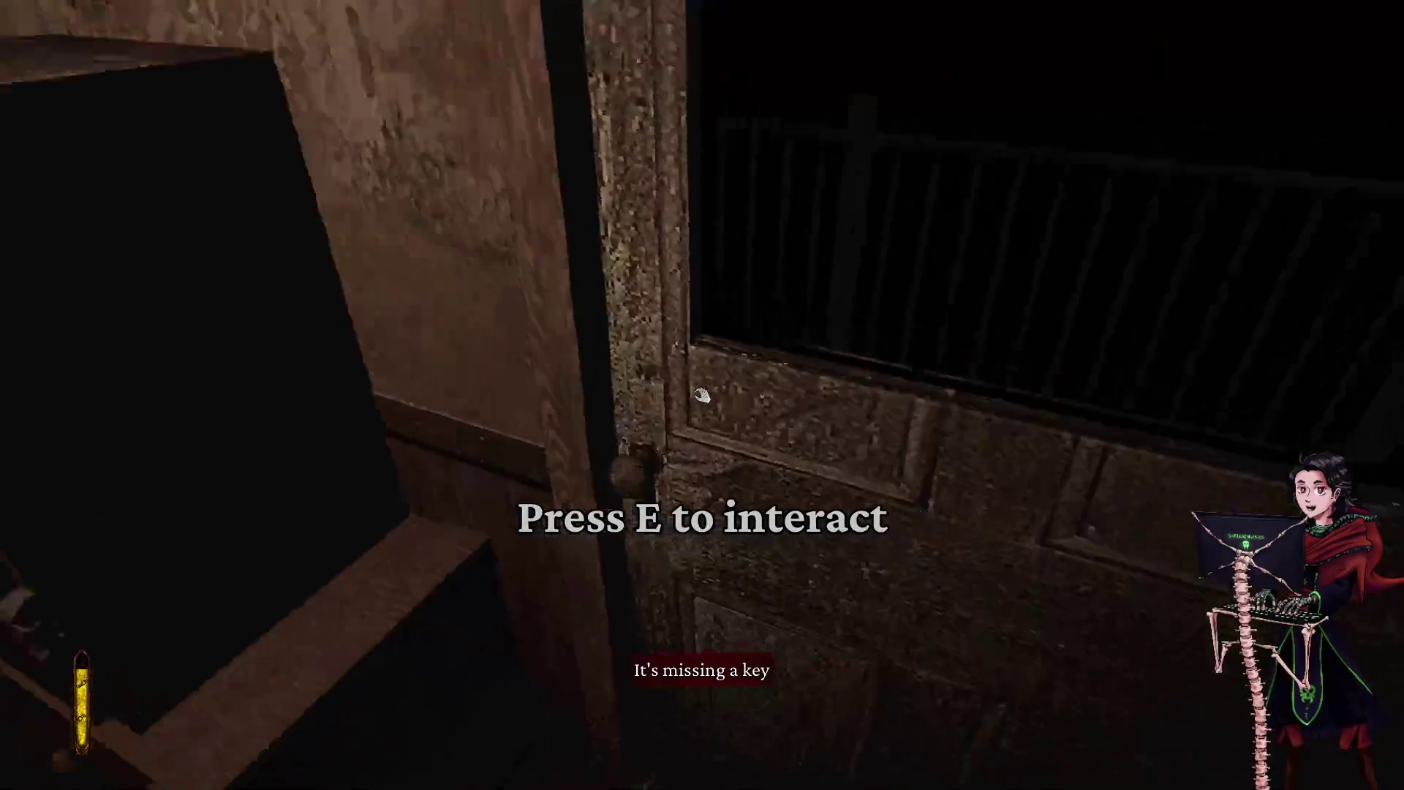
key(e)
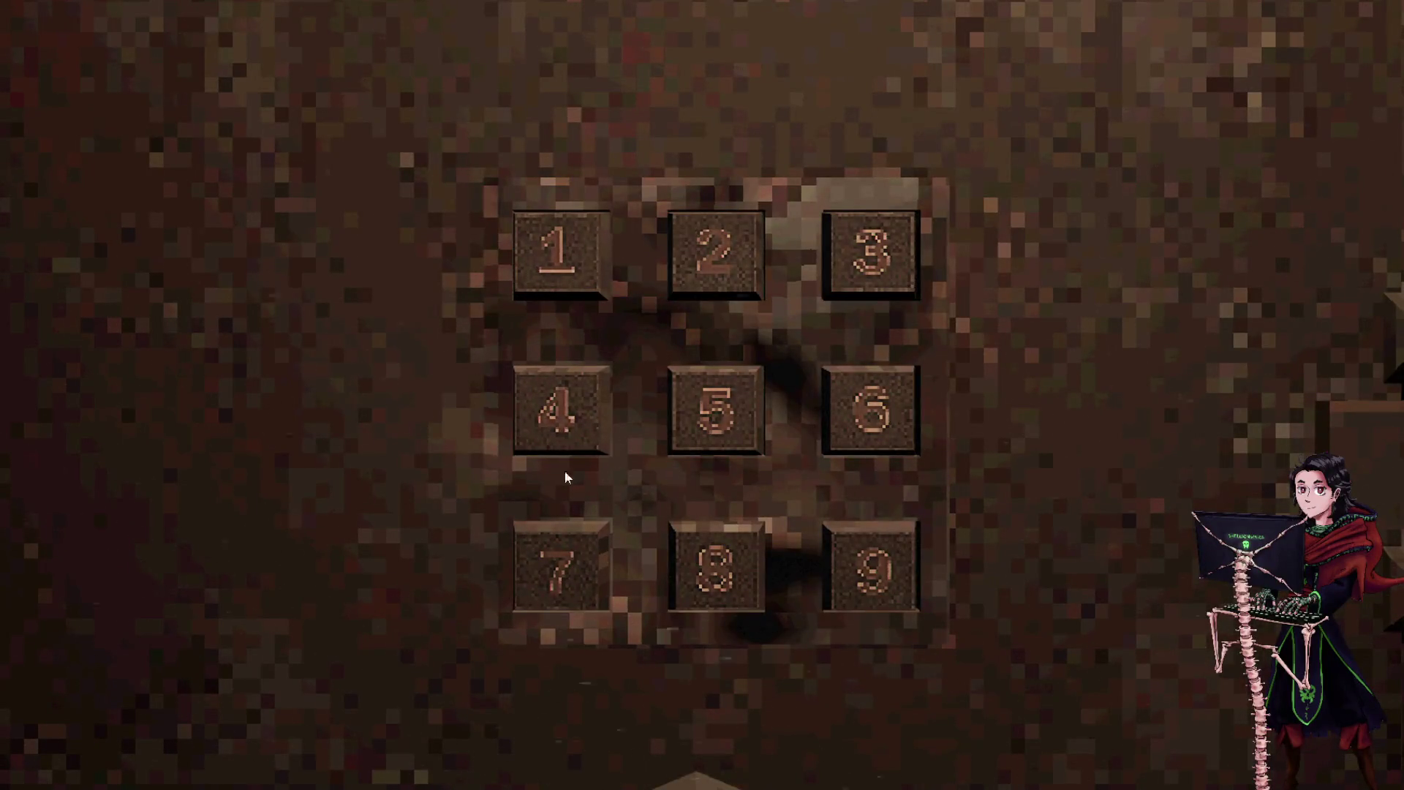
- Try the code 7, 4, 4, 5, 7, 6 on the safe's keypad
click(565, 564)
click(604, 398)
click(554, 453)
click(673, 410)
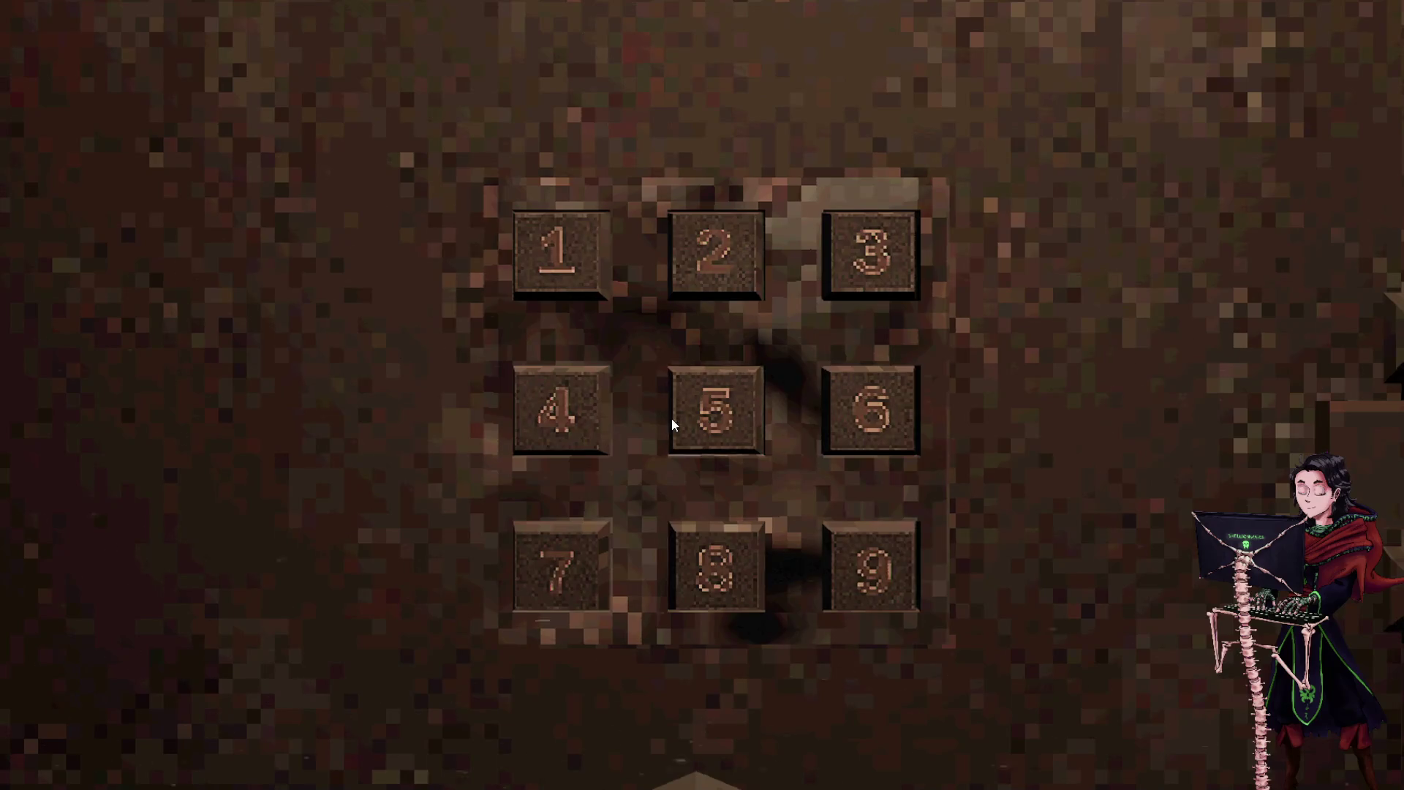
click(578, 550)
click(586, 427)
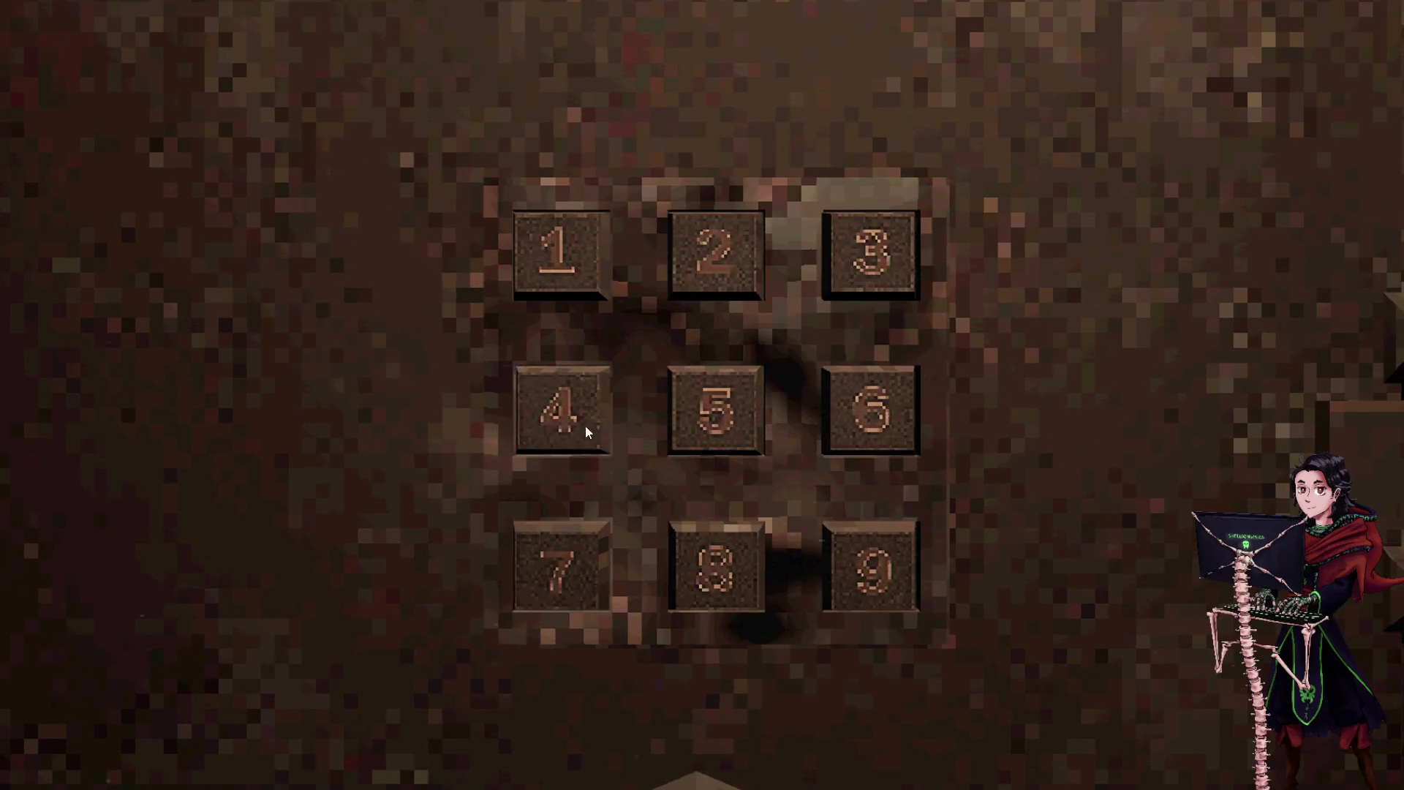